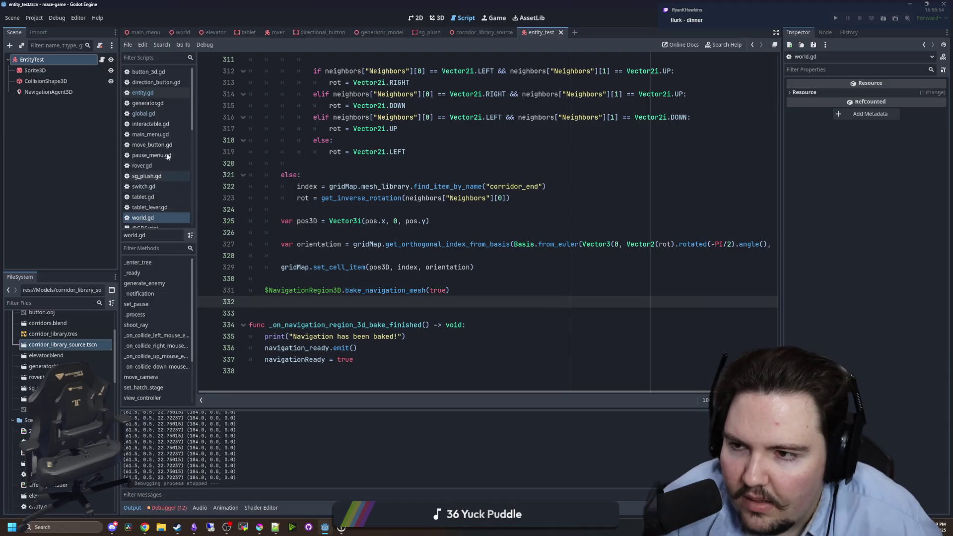
Review find_target and its Vector3i call in entity.gd, then start a test run.
click(149, 93)
click(301, 140)
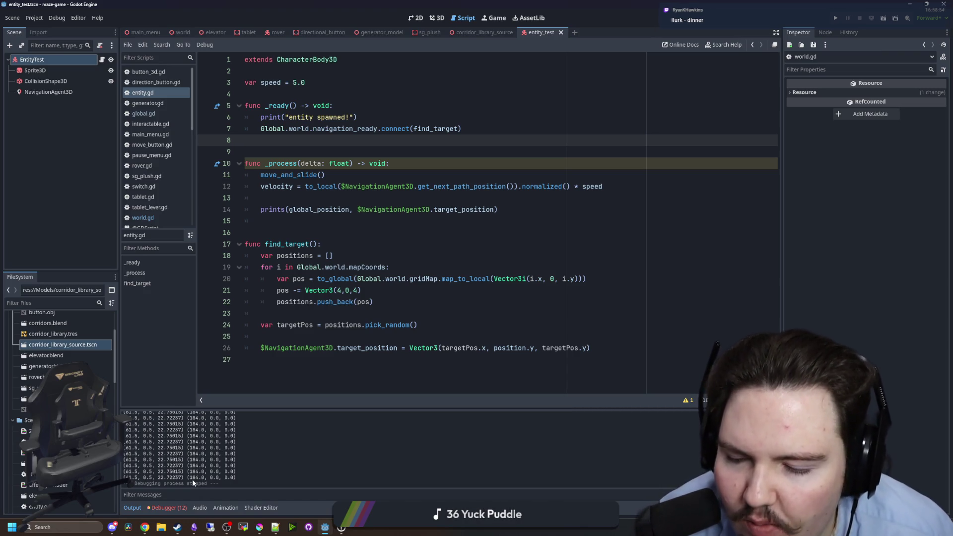
click(393, 308)
click(375, 242)
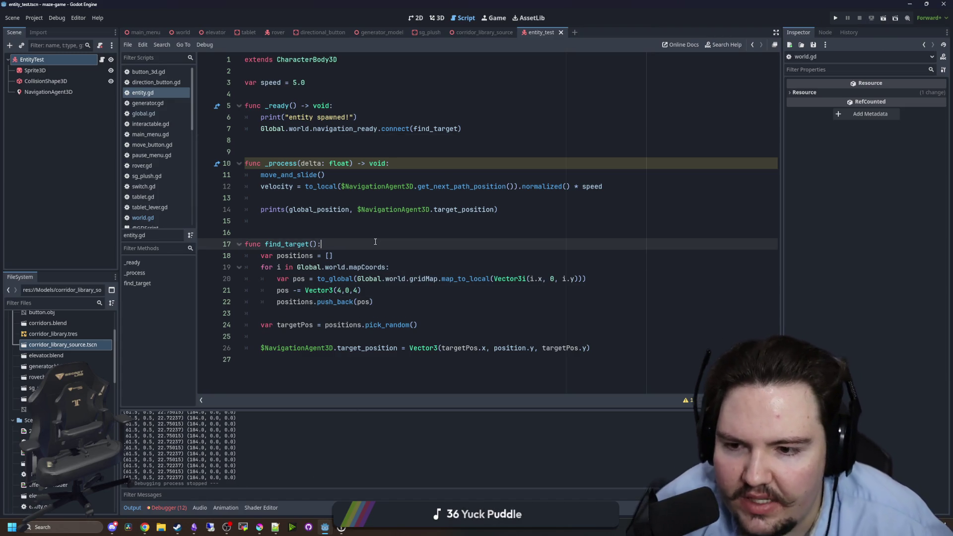
key(Up)
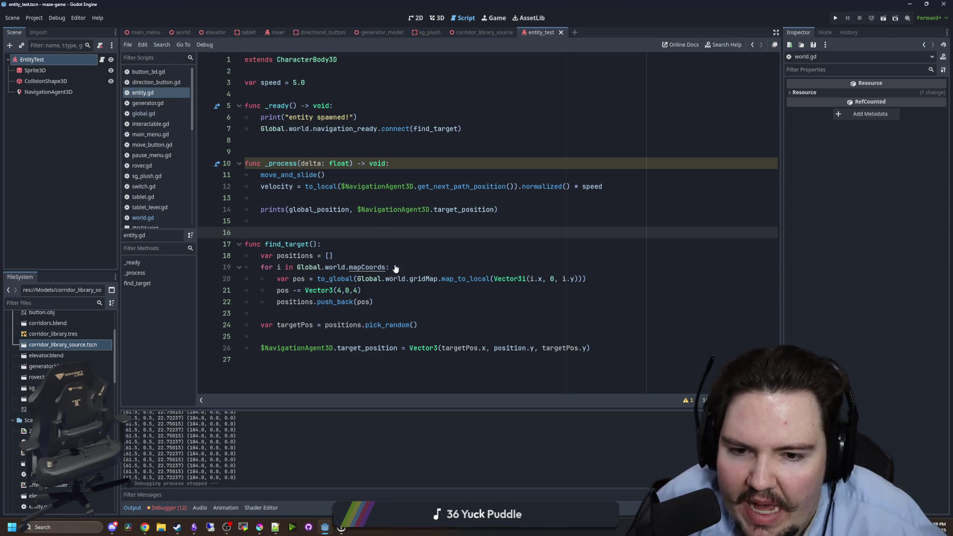
double_click(552, 279)
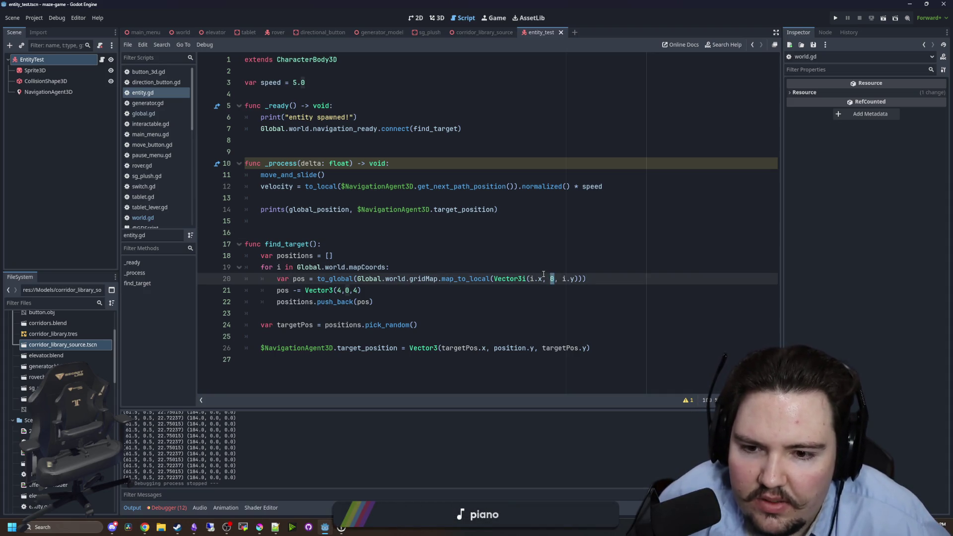
click(514, 266)
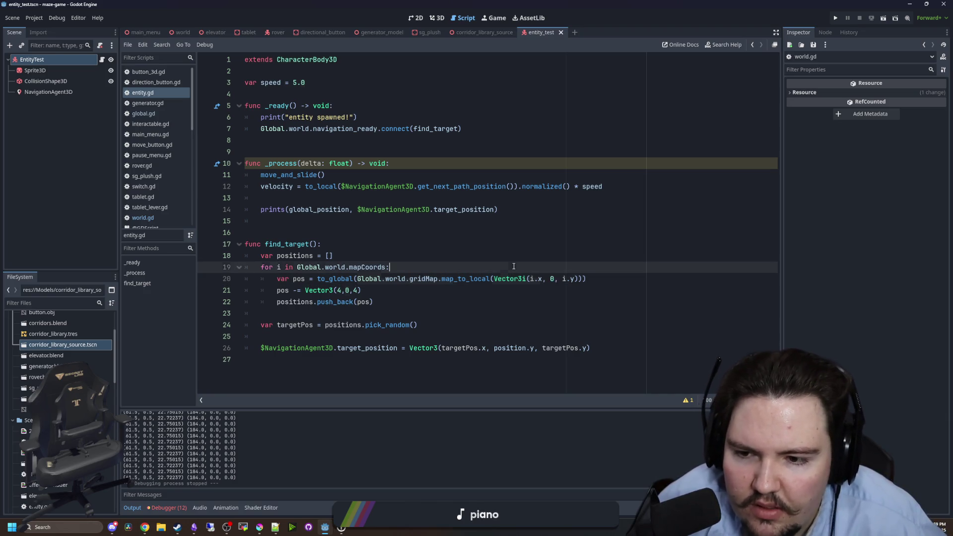
click(834, 17)
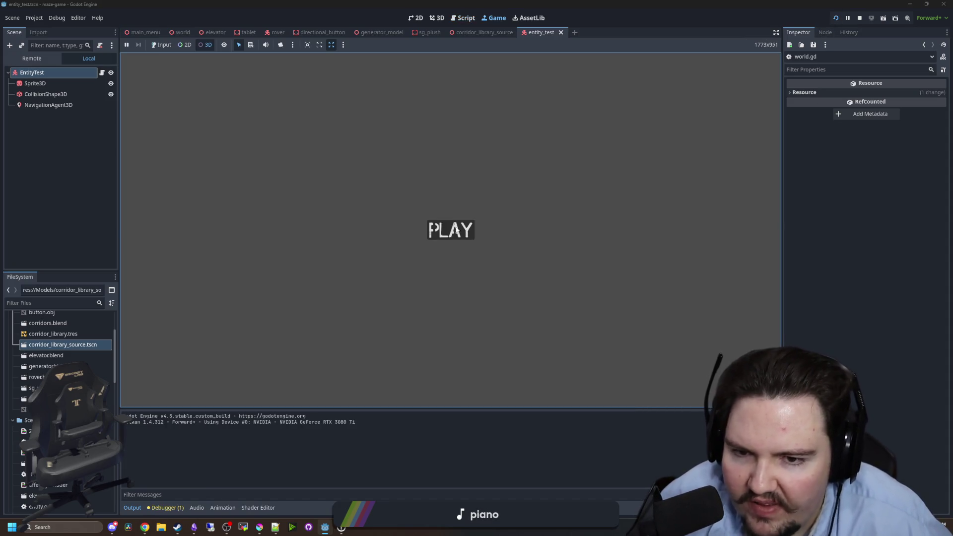
Enable game input, press PLAY to reach the 3D room, then stop the run.
click(151, 44)
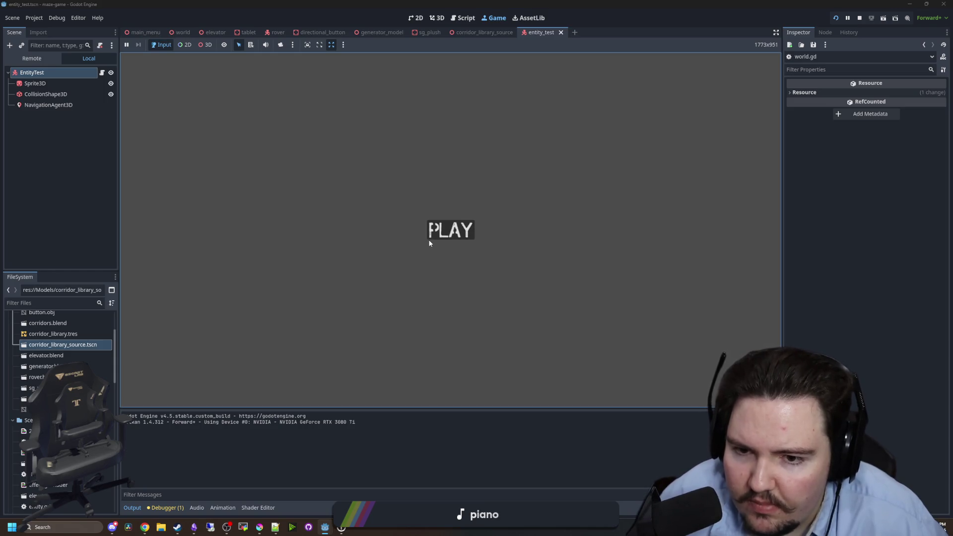
click(450, 231)
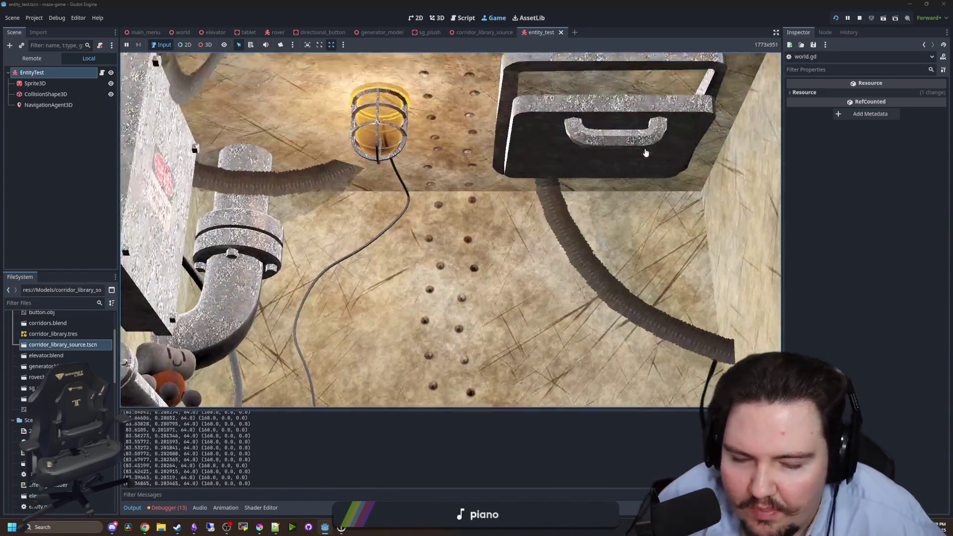
key(Escape)
key(super)
click(859, 17)
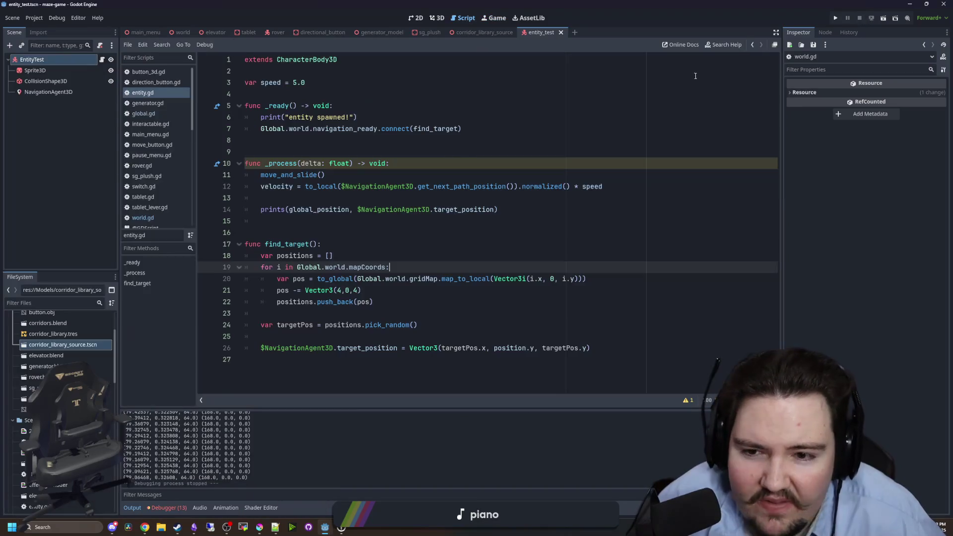
Check line 20's Vector3i call and mapCoords' declaration in world.gd, then return.
click(397, 231)
click(545, 278)
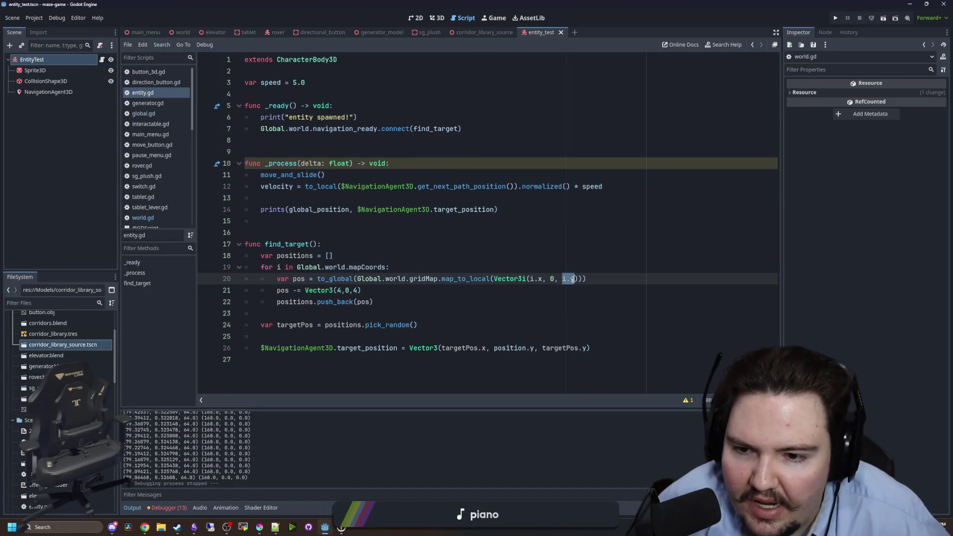
click(410, 231)
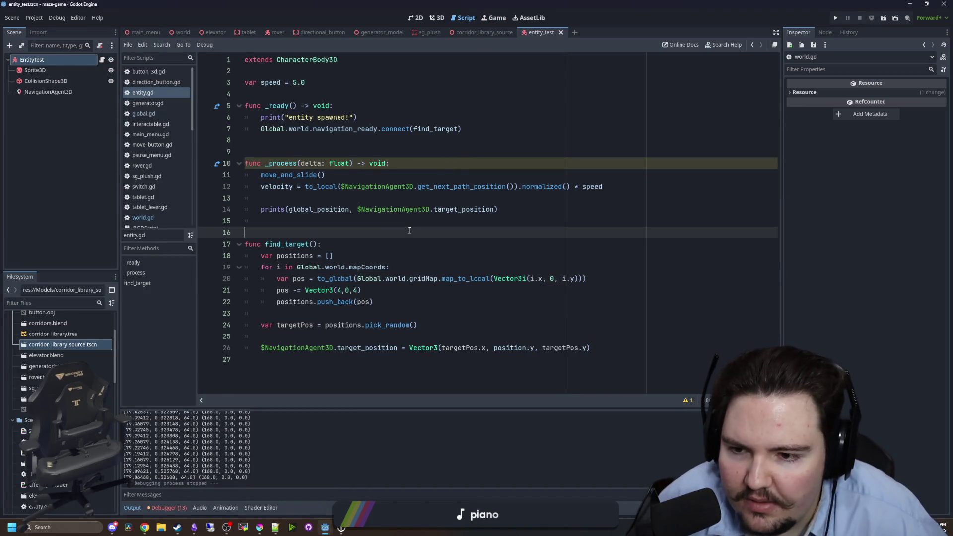
ctrl+click(358, 267)
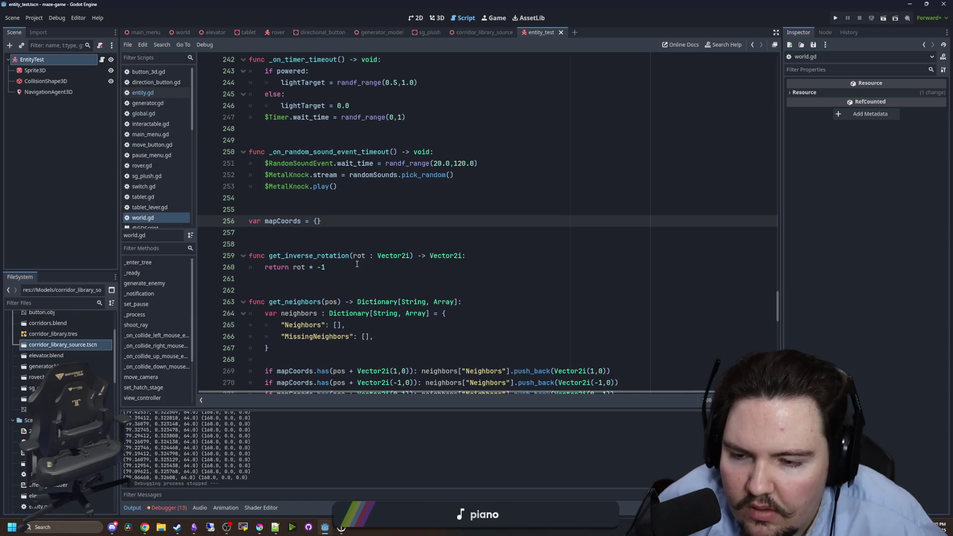
scroll(357, 264, down, 20)
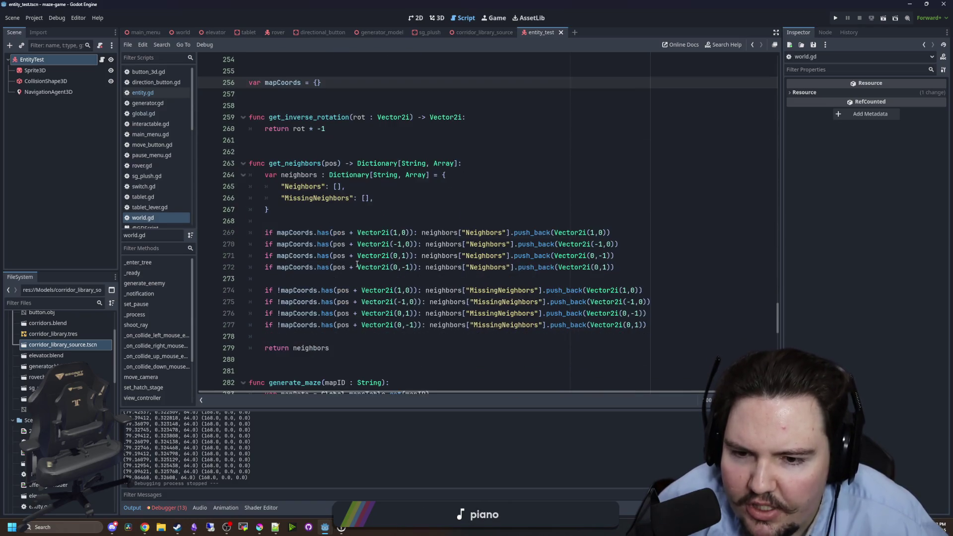
scroll(344, 266, up, 1)
key(alt+Left)
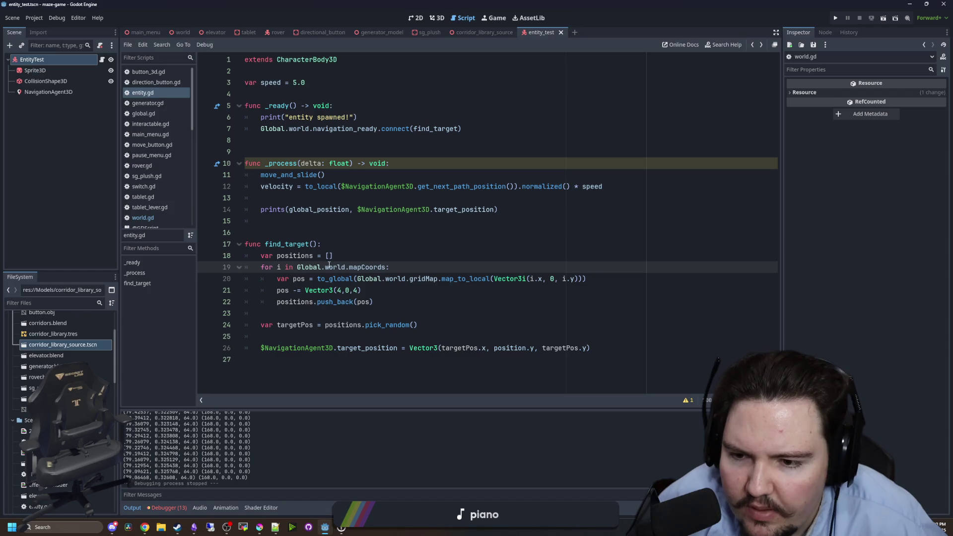
Undo an accidental select-all wipe of the entity script.
click(411, 247)
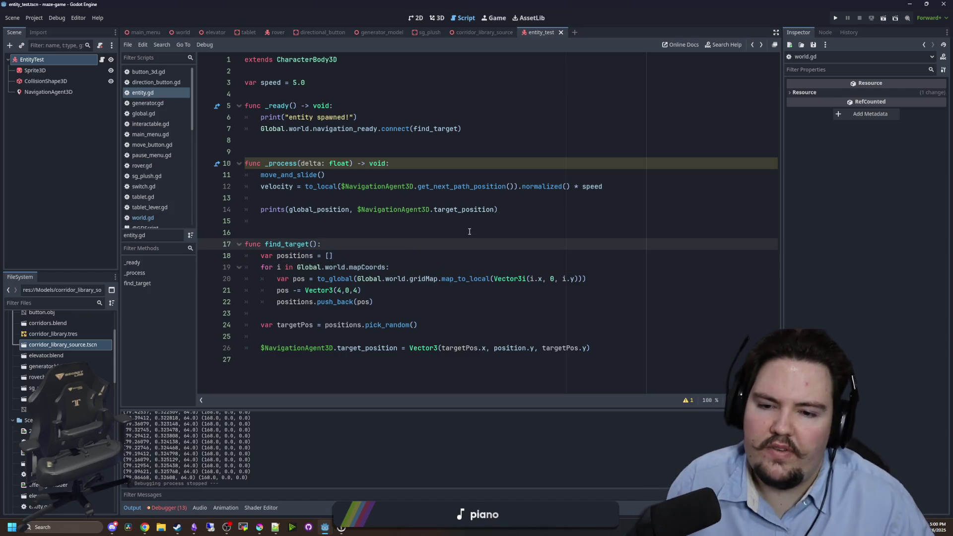
key(ctrl+a)
key(BackSpace)
text(/*-*-)
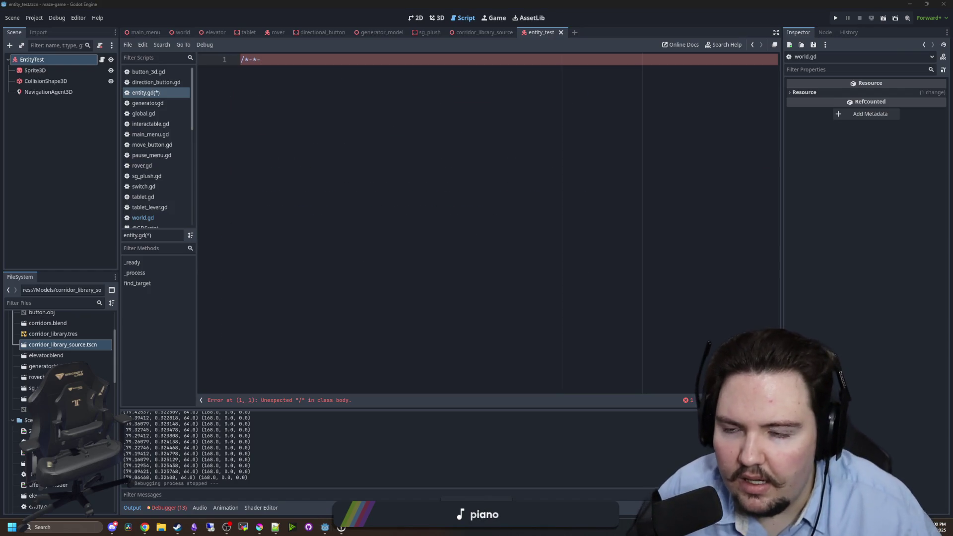
key(ctrl+z)
key(ctrl+z)
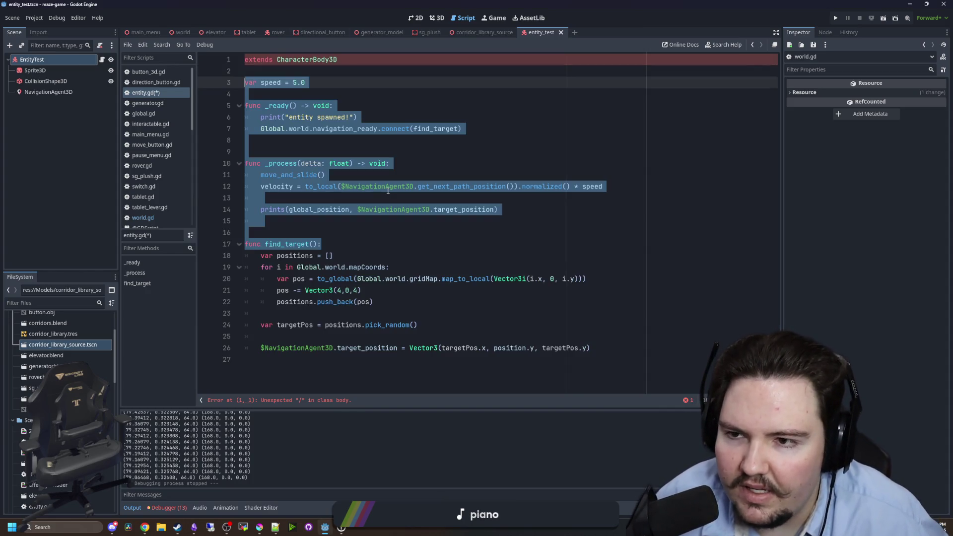
click(351, 217)
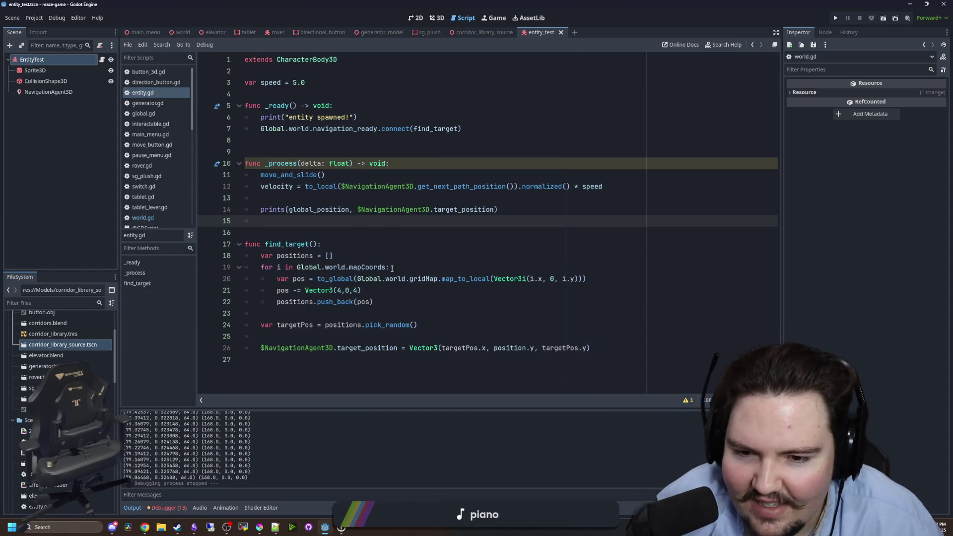
key(Down)
key(Down)
key(Up)
key(Up)
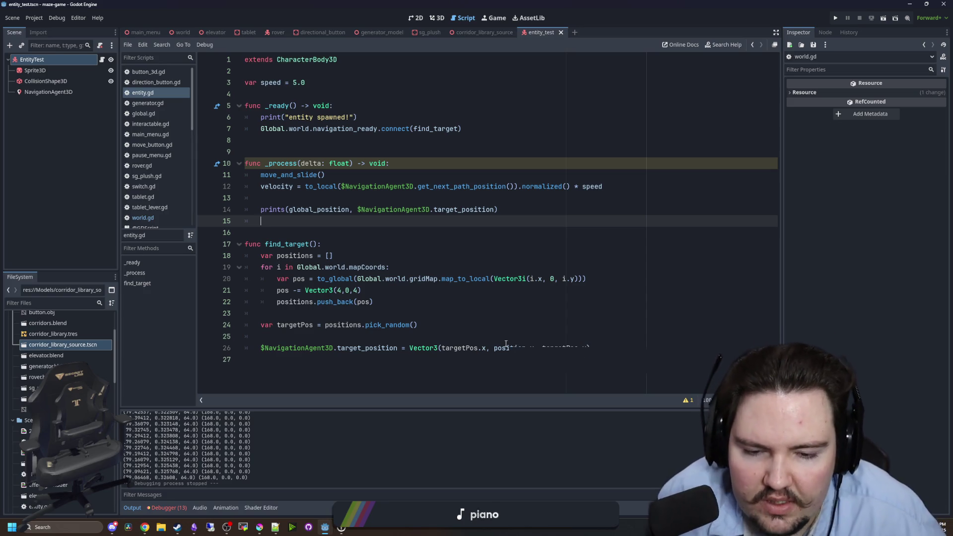
Replace position.y with 0 in the target position line.
mouse_move(505, 343)
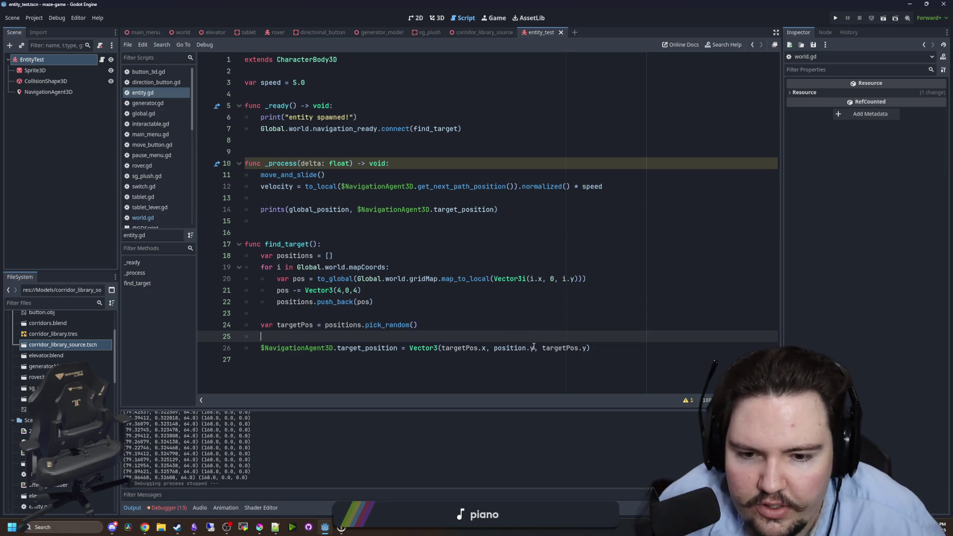
drag(534, 348, 498, 350)
text(0)
key(Up)
key(Up)
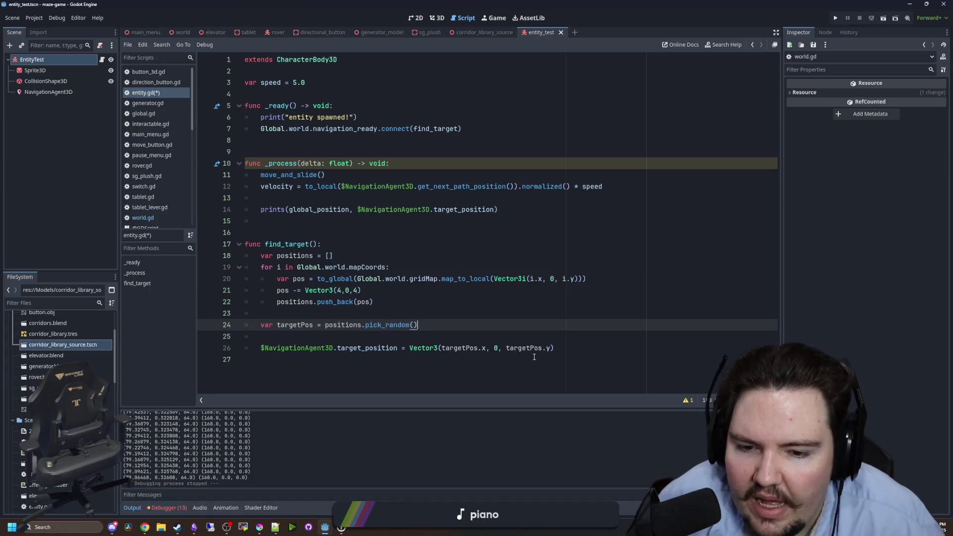
Replace the Vector3 expression on line 26 with targetPos.
click(550, 347)
text(z)
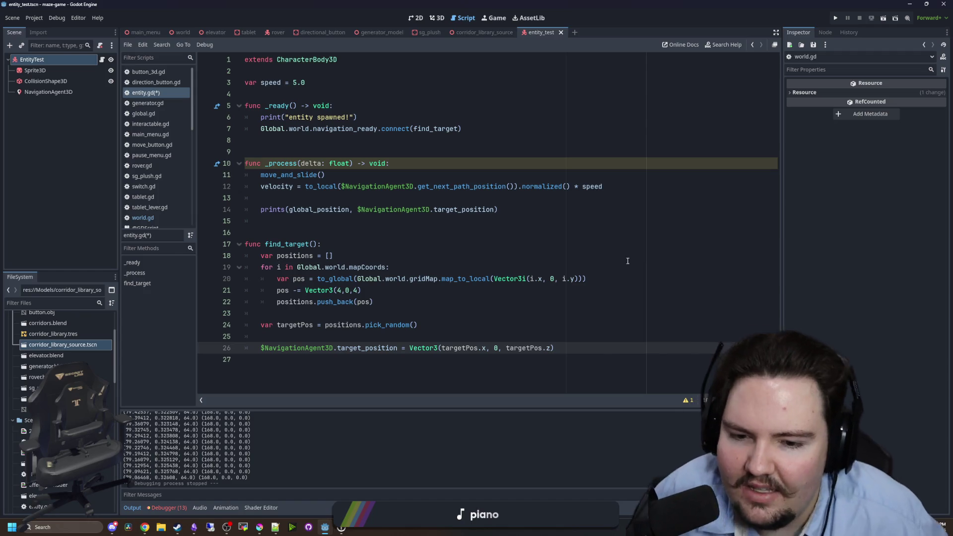
click(479, 312)
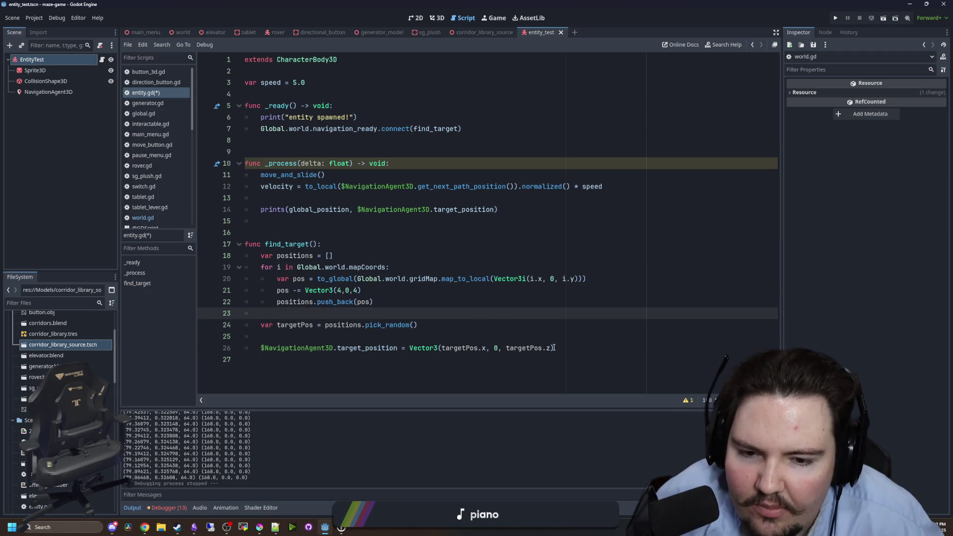
drag(552, 347, 410, 347)
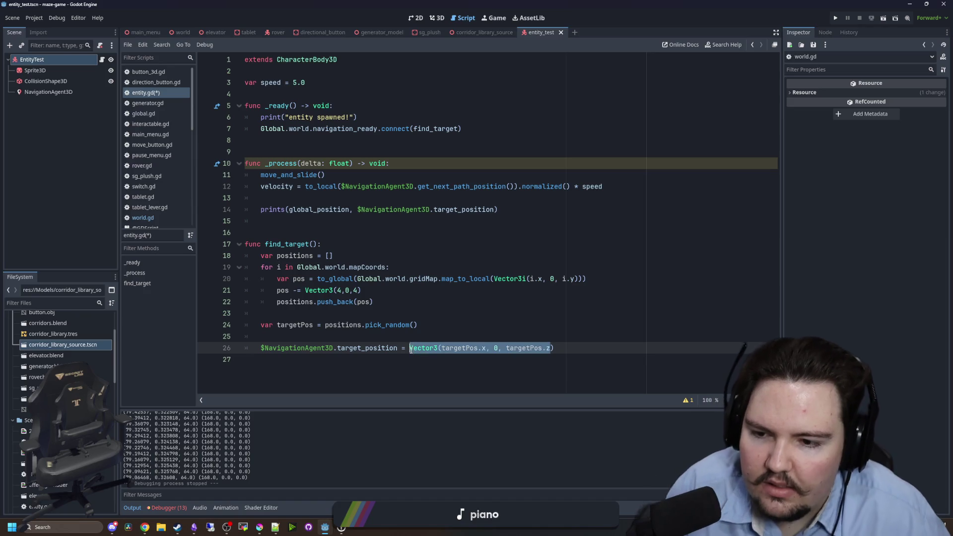
key(BackSpace)
text(targetPos)
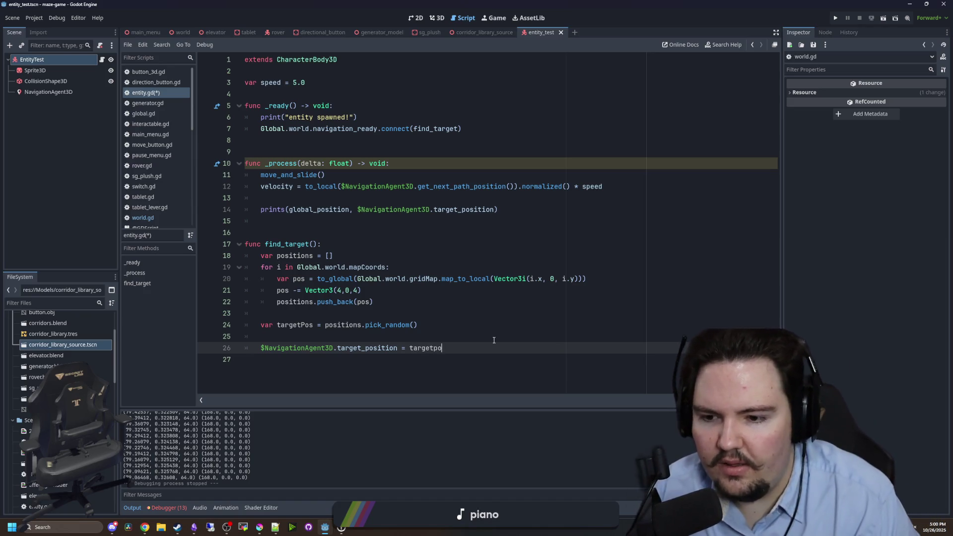
Relaunch the game and start it from the PLAY screen.
click(837, 18)
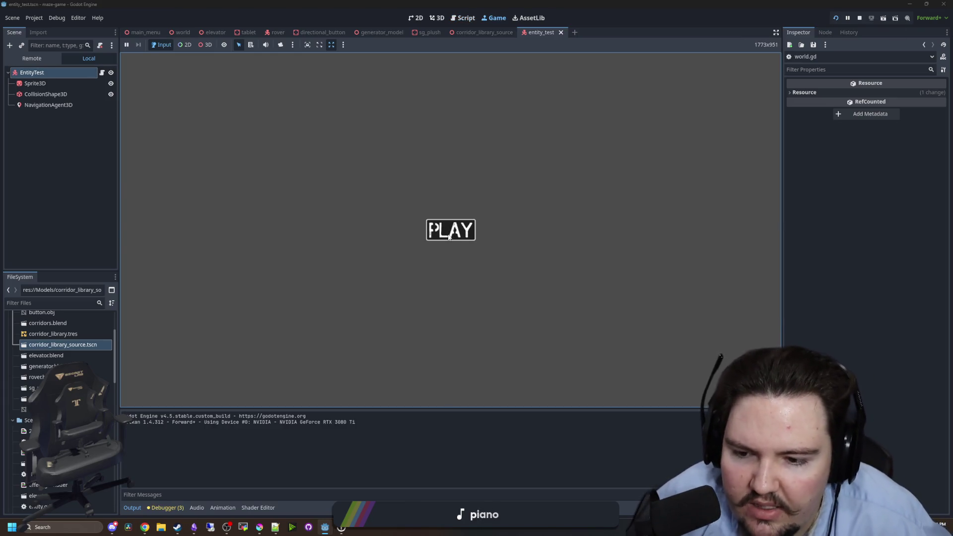
click(449, 237)
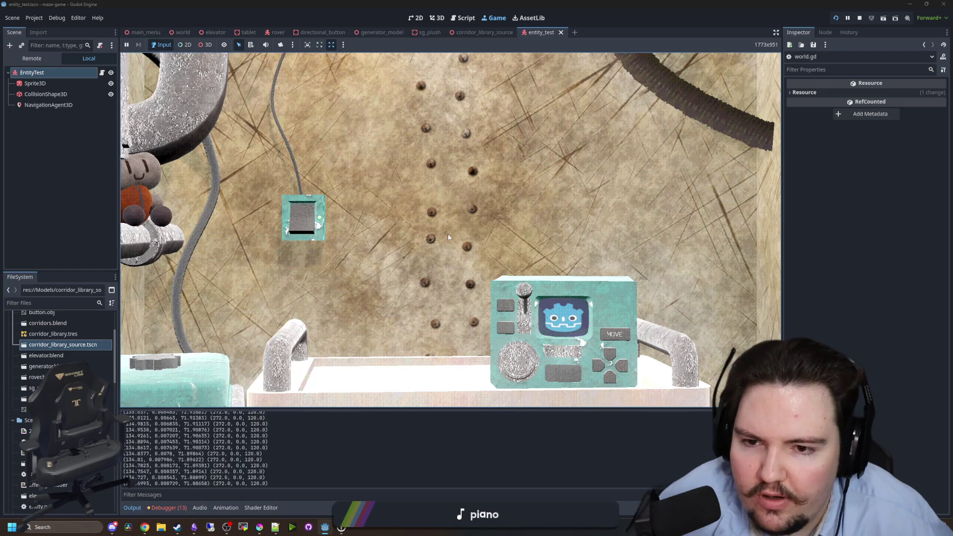
key(Escape)
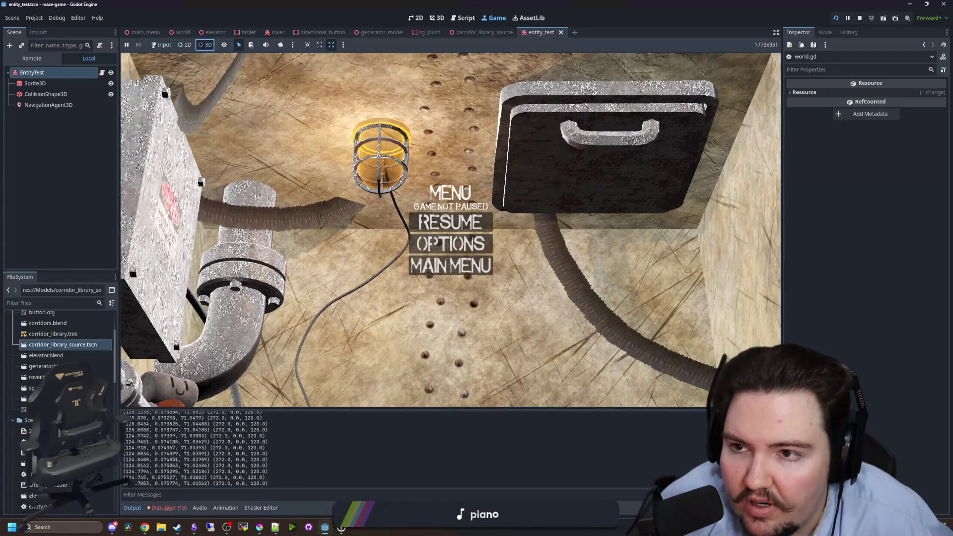
Orbit a free editor camera around the maze, then stop the run with F8.
click(281, 45)
scroll(450, 230, down, 5)
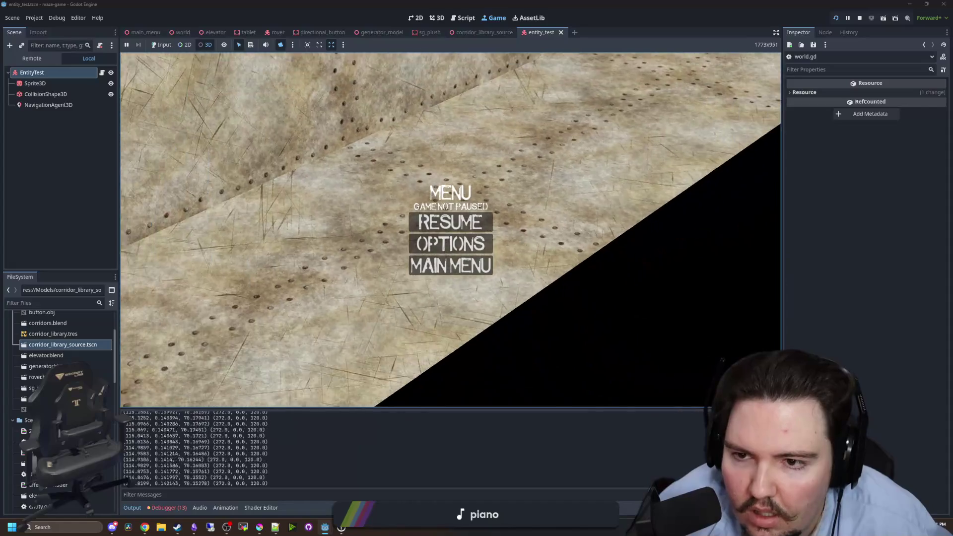
drag(435, 206, 406, 188)
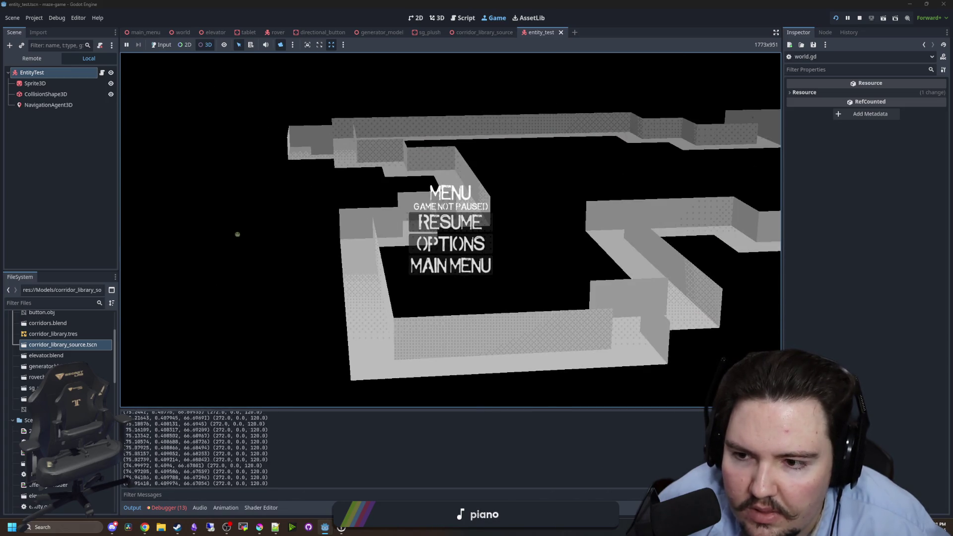
mouse_move(237, 234)
mouse_down()
mouse_move(347, 263)
mouse_move(312, 264)
mouse_move(332, 263)
mouse_move(284, 216)
mouse_move(330, 172)
mouse_move(287, 146)
mouse_move(328, 168)
mouse_move(317, 174)
mouse_up()
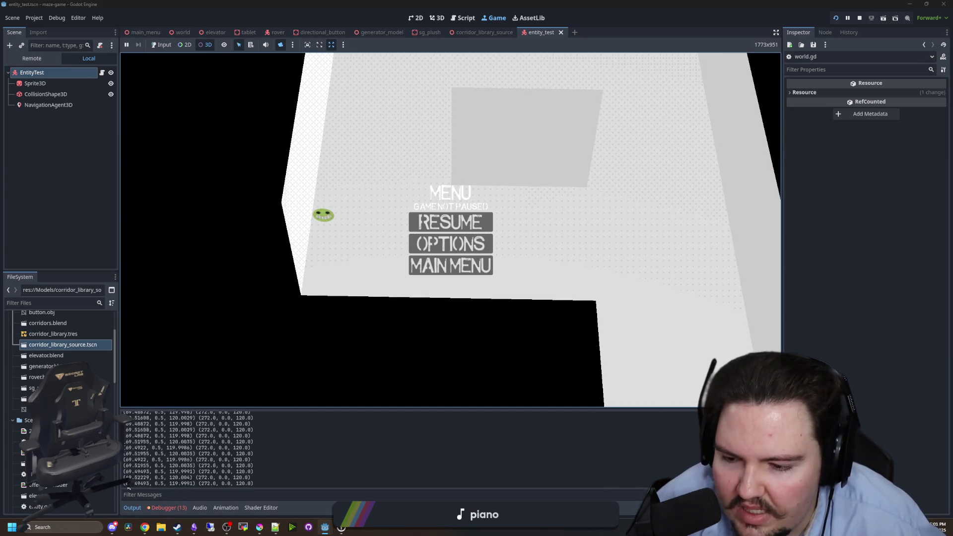
key(F8)
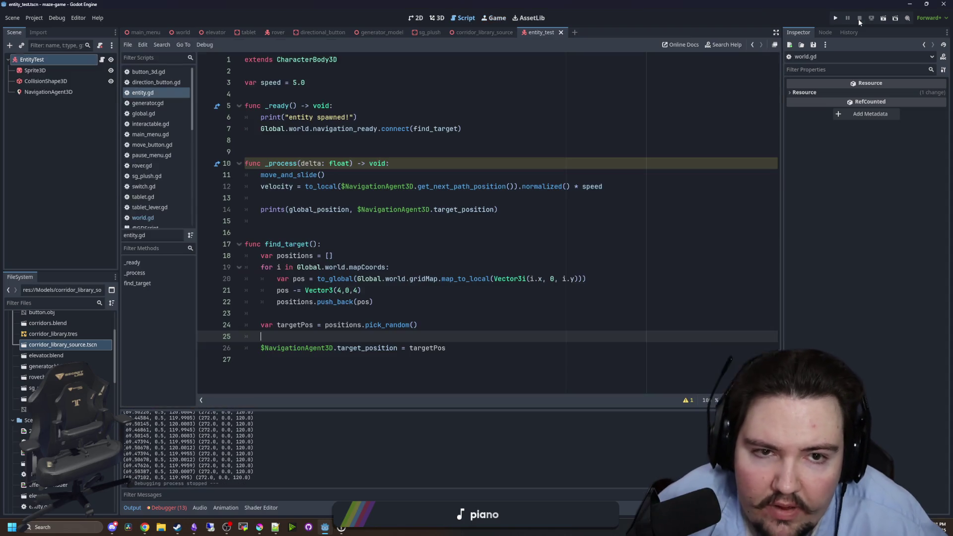
Stop the game and glance at world.gd's navigation baking code.
click(414, 249)
click(414, 221)
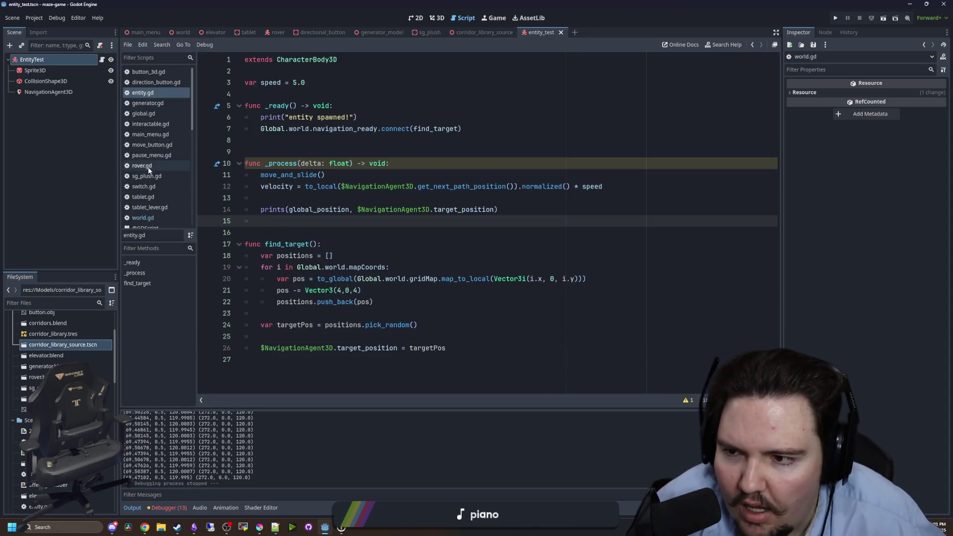
click(152, 219)
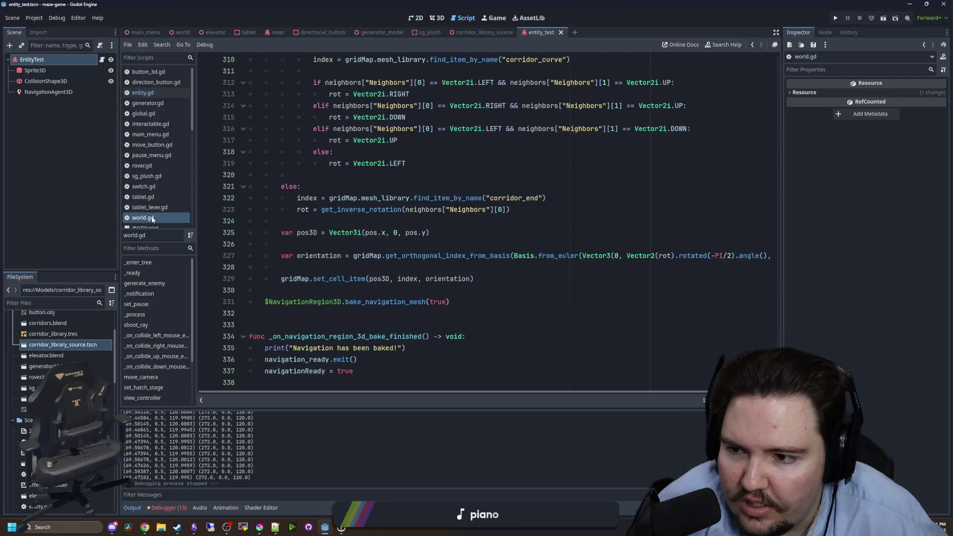
click(360, 301)
click(383, 293)
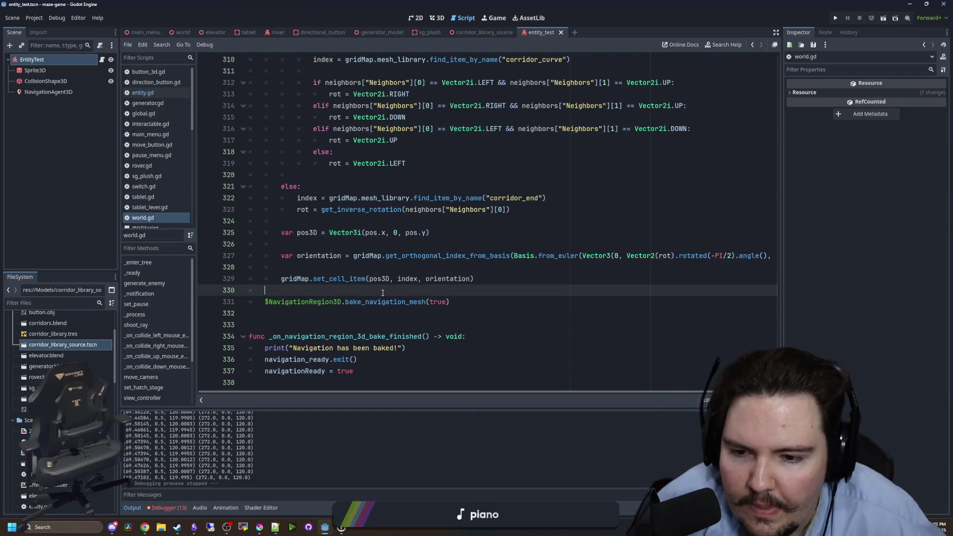
click(159, 91)
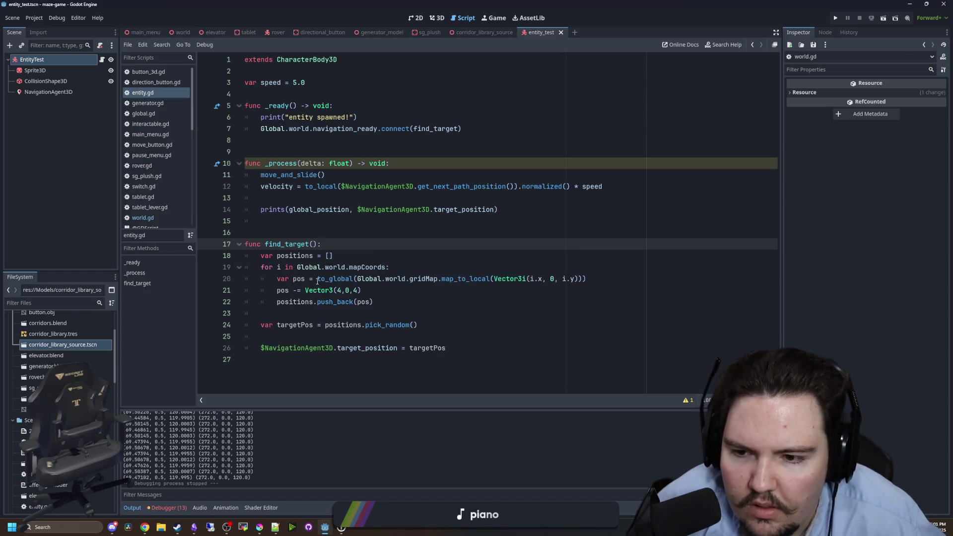
In entity.gd line 20, insert Global.world.gridMap. before to_global.
drag(437, 279, 356, 278)
key(ctrl+c)
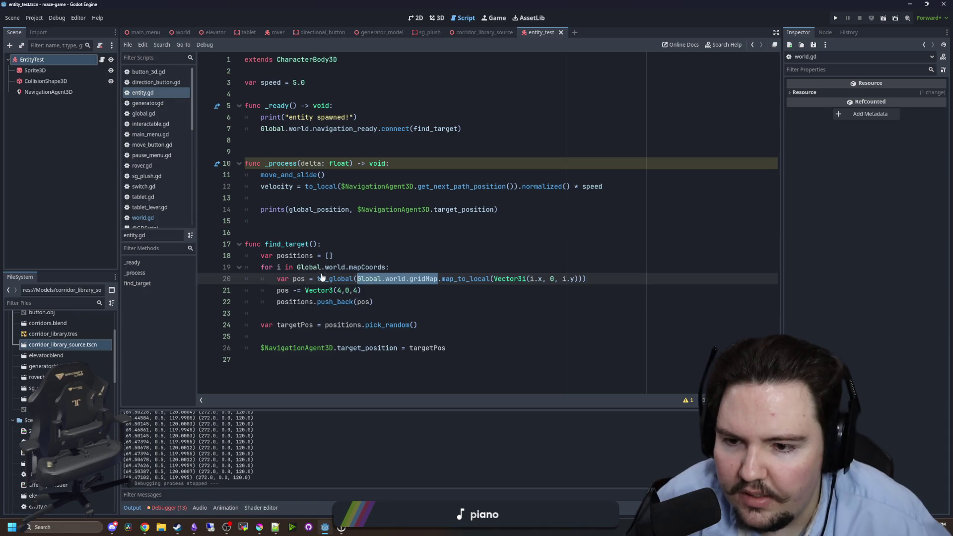
click(318, 278)
key(ctrl+v)
text(.)
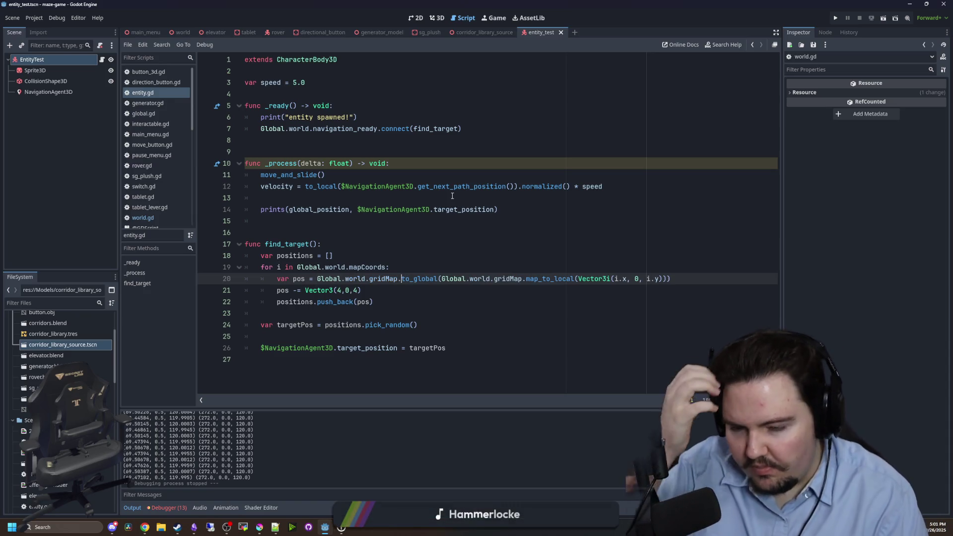
key(Escape)
key(Up)
key(Up)
key(Up)
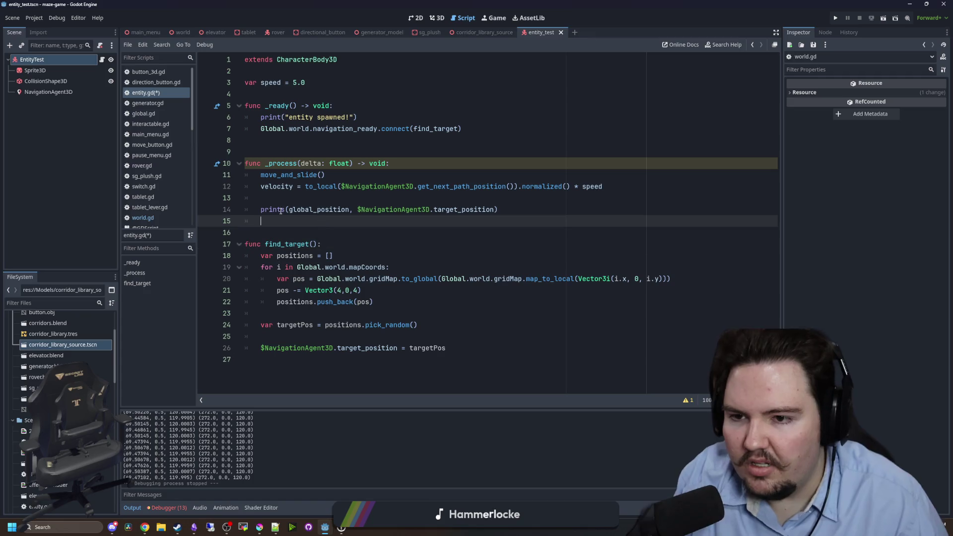
Find line 49 in world.gd and try pasting the reference there, then undo it.
click(147, 221)
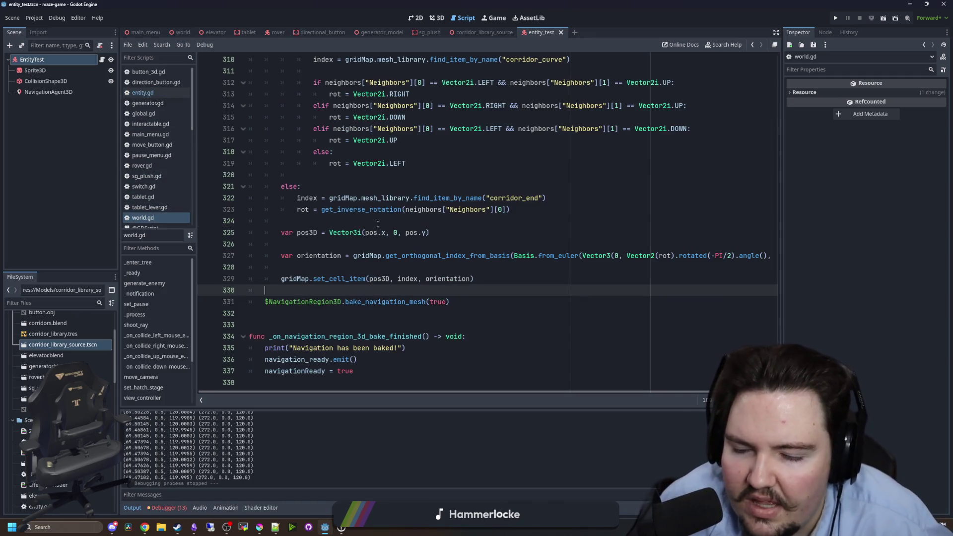
click(379, 267)
scroll(379, 267, up, 15)
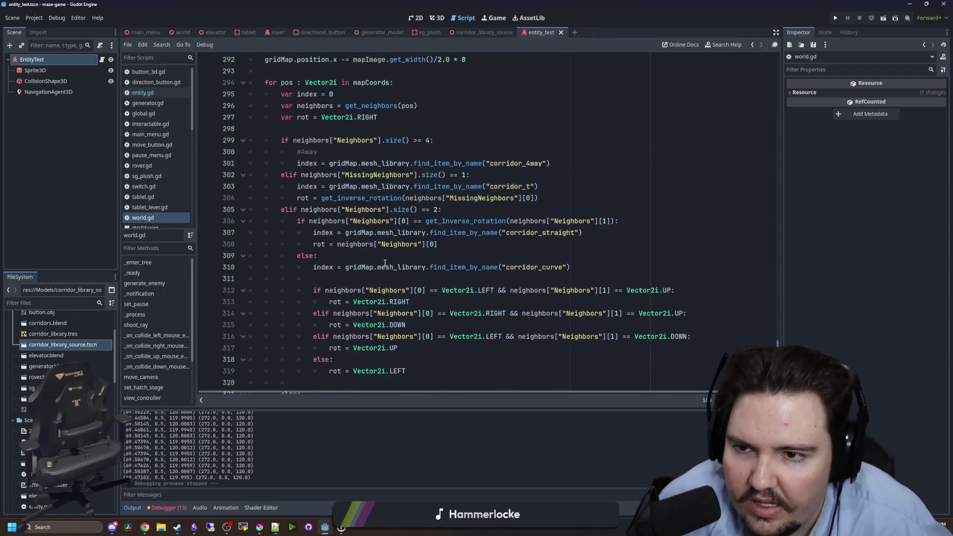
mouse_move(778, 325)
mouse_down()
mouse_move(799, 74)
mouse_move(797, 96)
mouse_up()
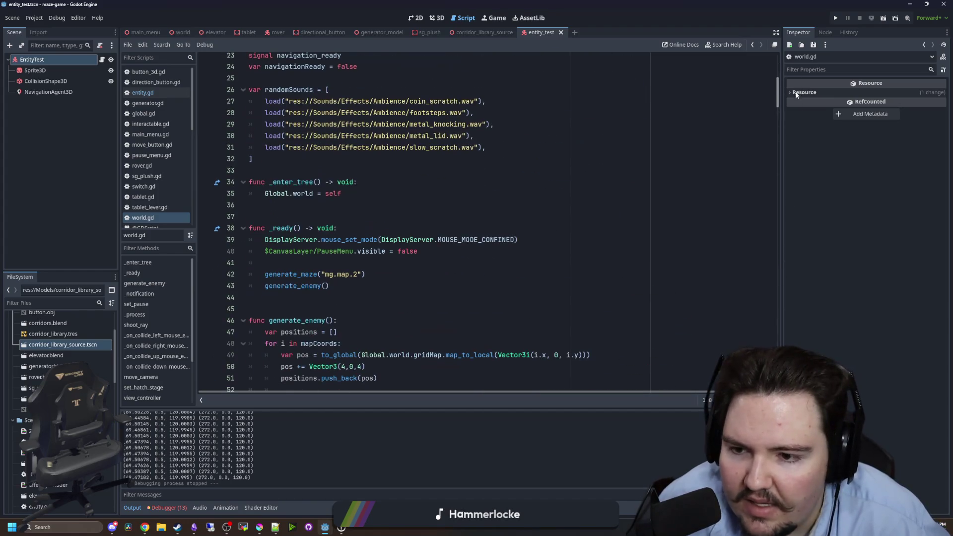
scroll(302, 252, down, 3)
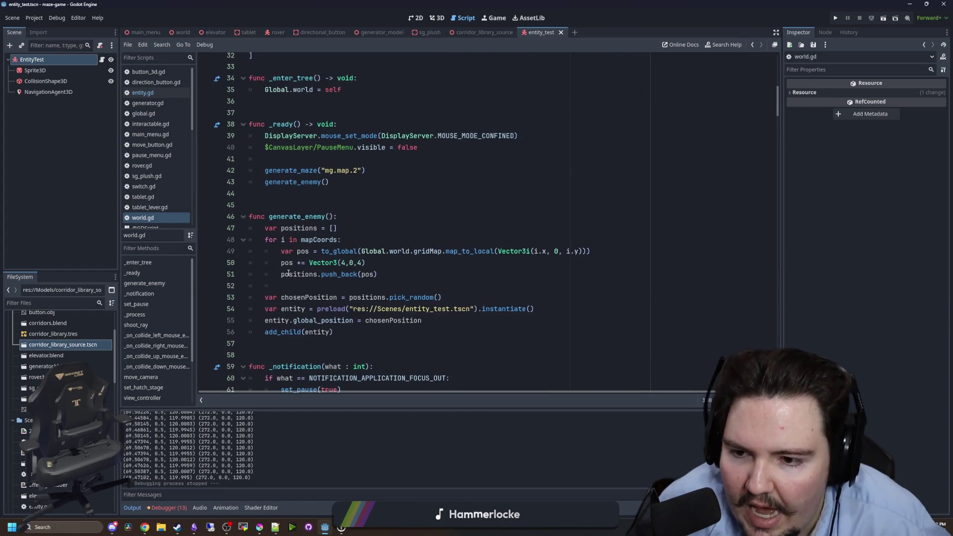
click(321, 251)
key(ctrl+v)
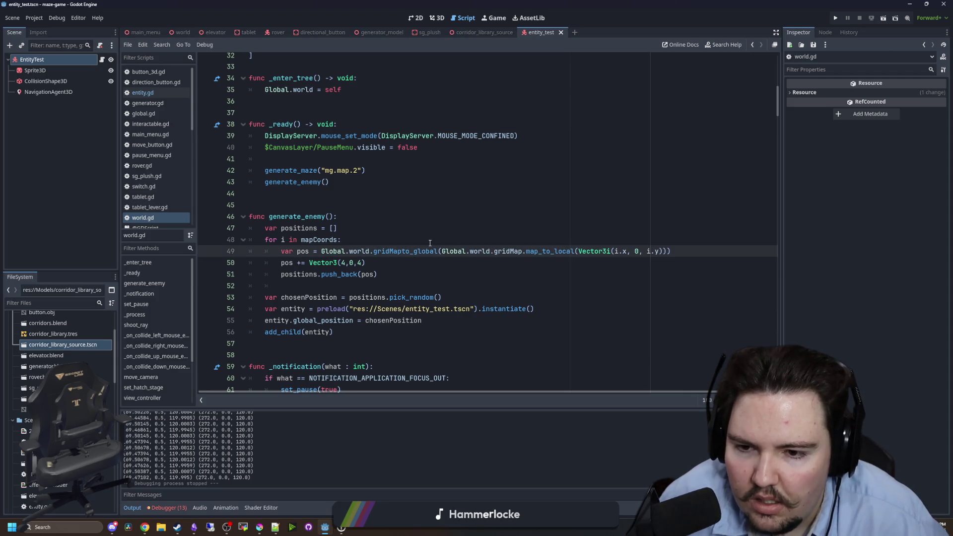
key(ctrl+z)
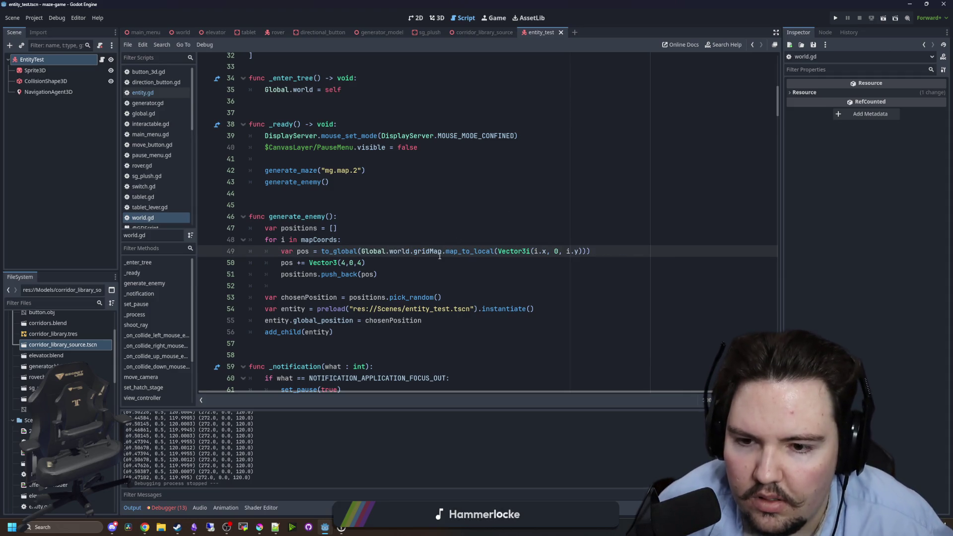
Make world.gd line 49 use gridMap.to_global without Global.world., and save.
double_click(416, 253)
key(ctrl+c)
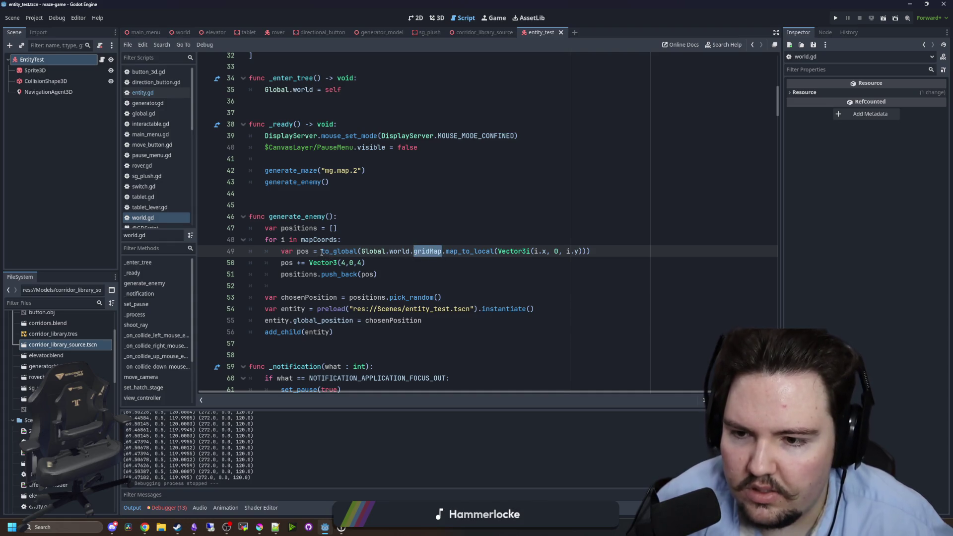
click(321, 251)
key(ctrl+v)
text(.)
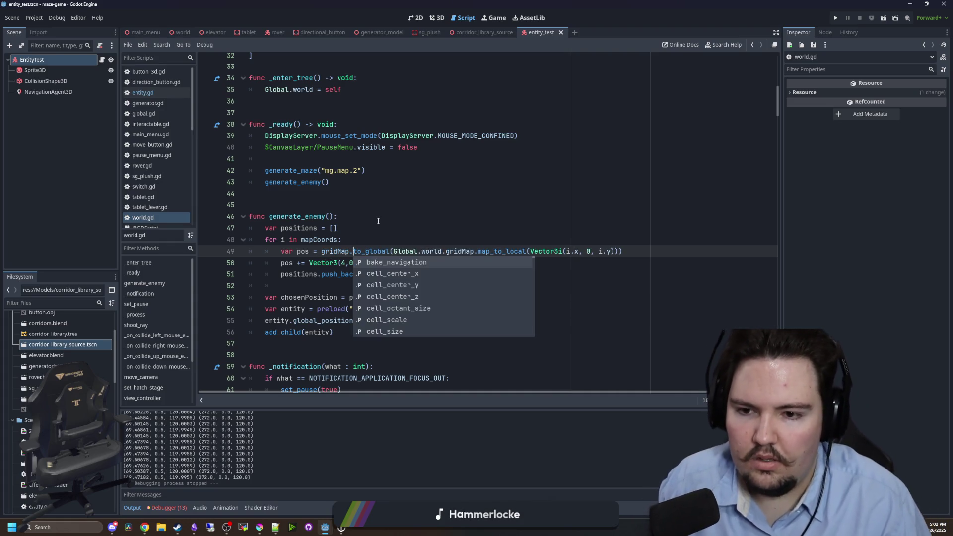
click(423, 231)
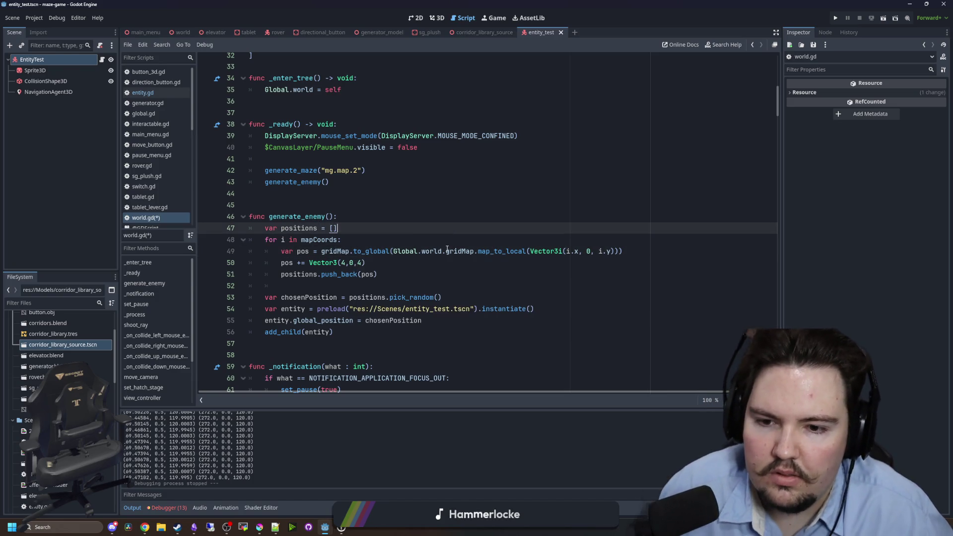
drag(393, 251, 445, 251)
key(BackSpace)
click(423, 232)
key(ctrl+s)
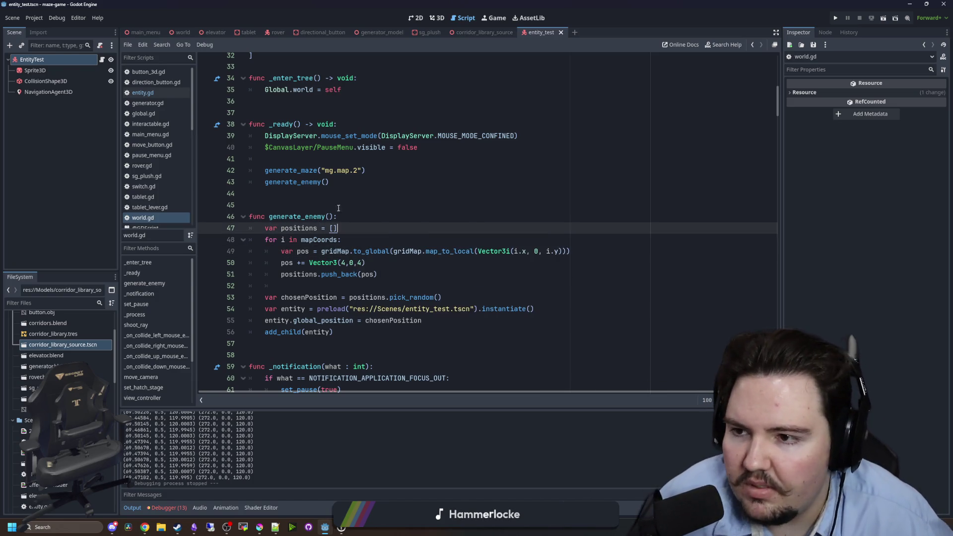
Return to entity.gd and launch the project.
click(156, 94)
click(342, 237)
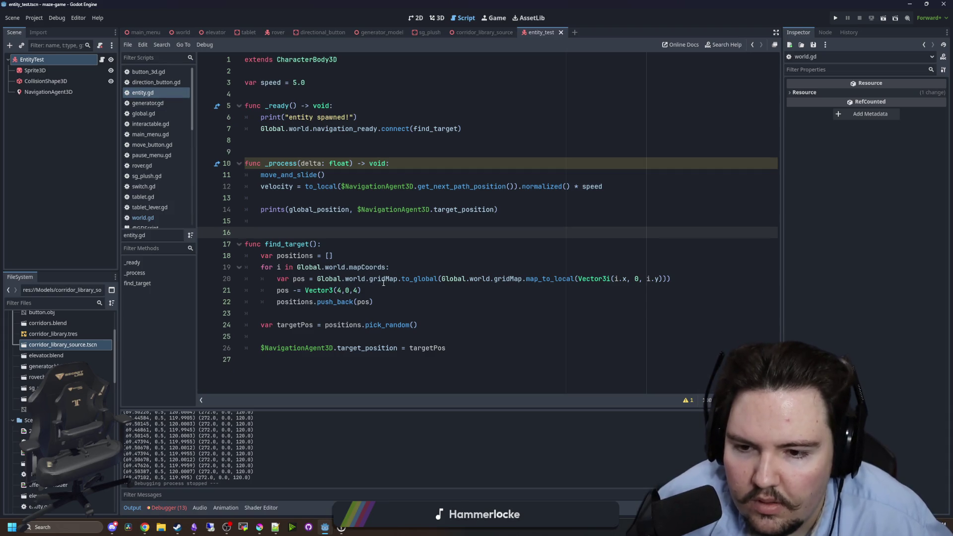
click(397, 259)
click(837, 18)
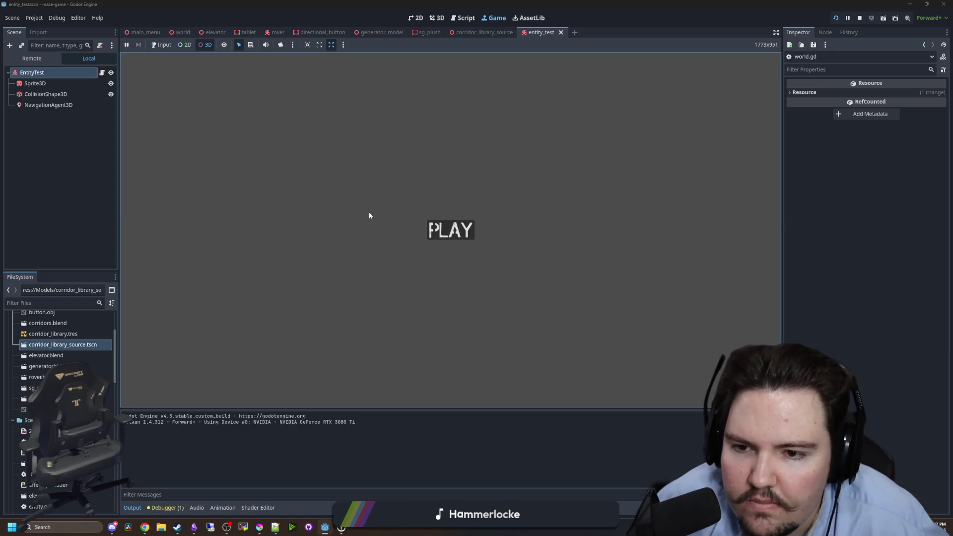
Play the maze in 3D with the game camera overridden to watch the entity.
click(164, 46)
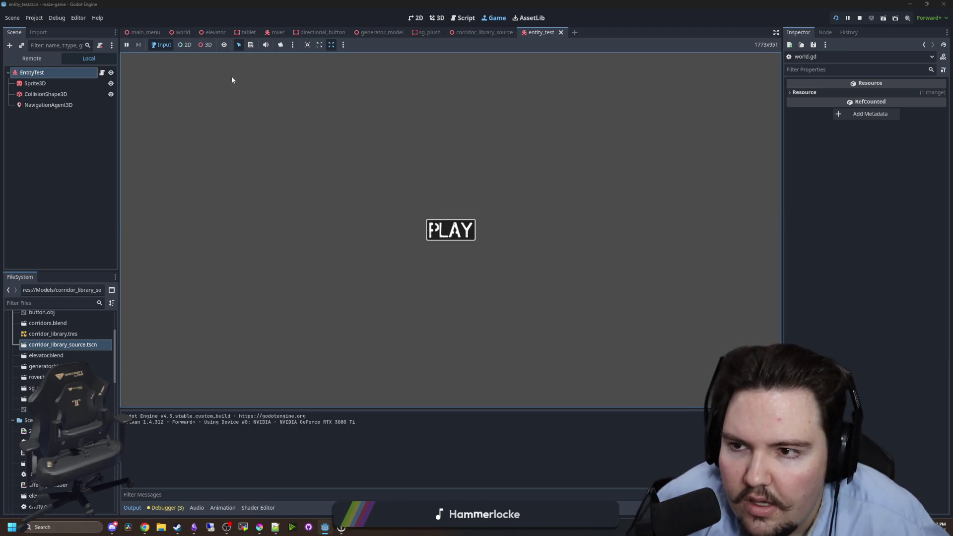
click(231, 76)
key(super)
click(207, 46)
click(281, 44)
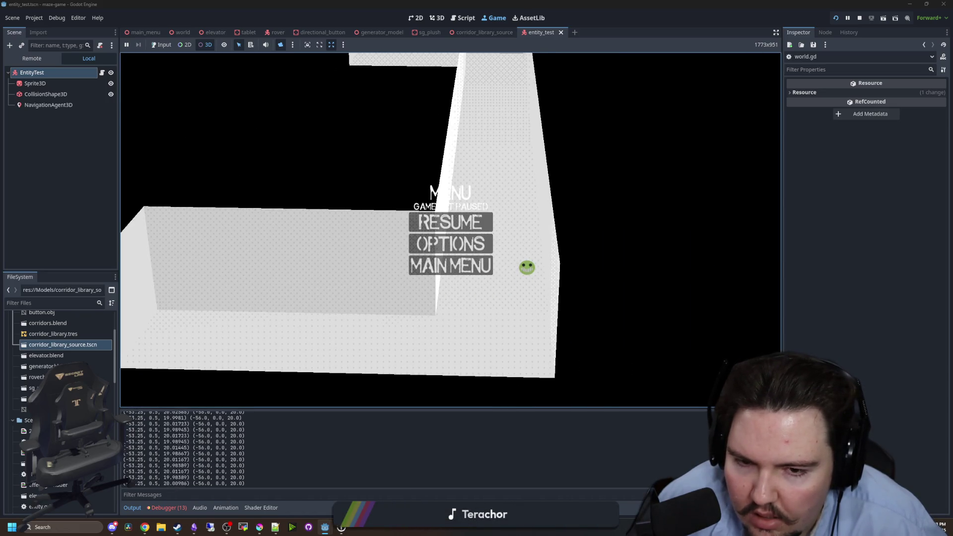
Stop the game and change 'pos -=' to 'pos +=' on line 21.
click(101, 74)
click(399, 232)
click(342, 290)
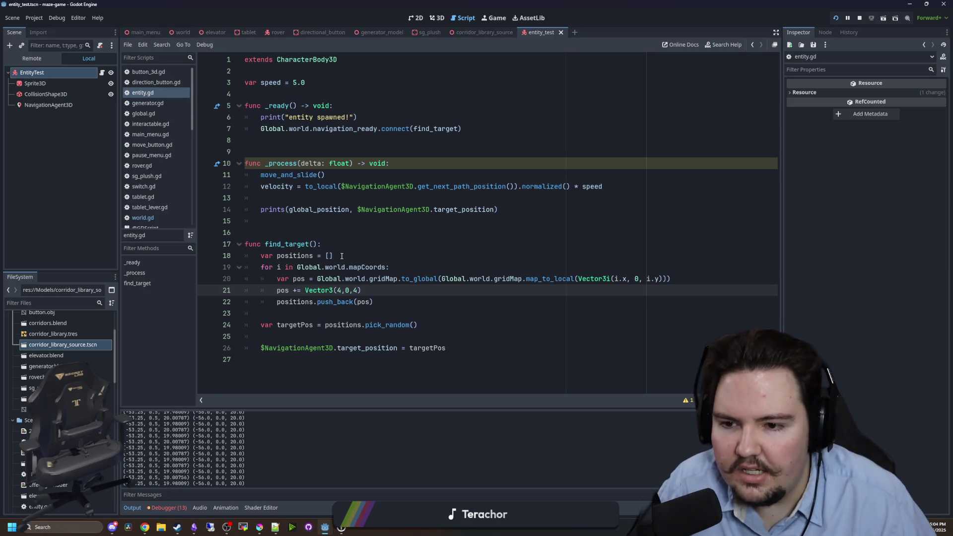
Check the spawn offset on world.gd line 50, then run the project again.
click(143, 217)
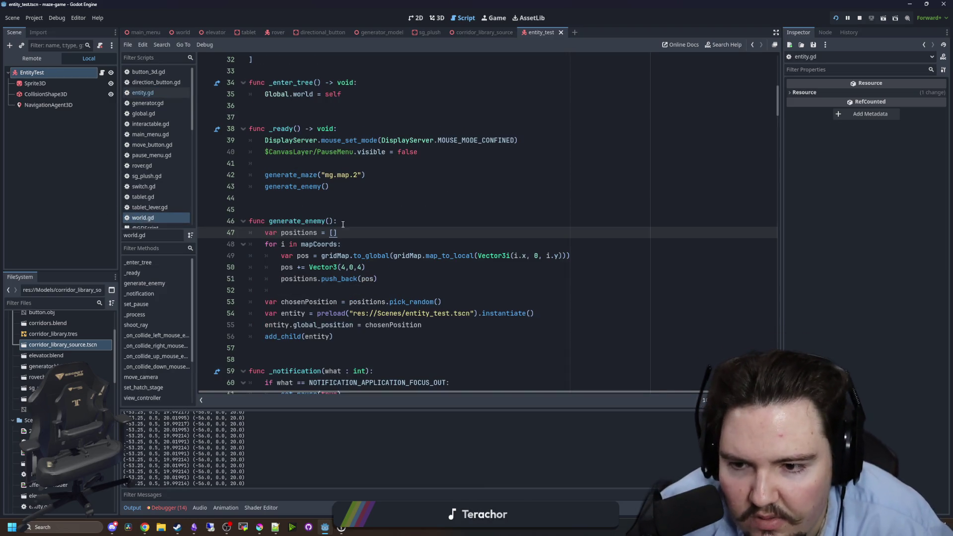
click(349, 273)
click(837, 18)
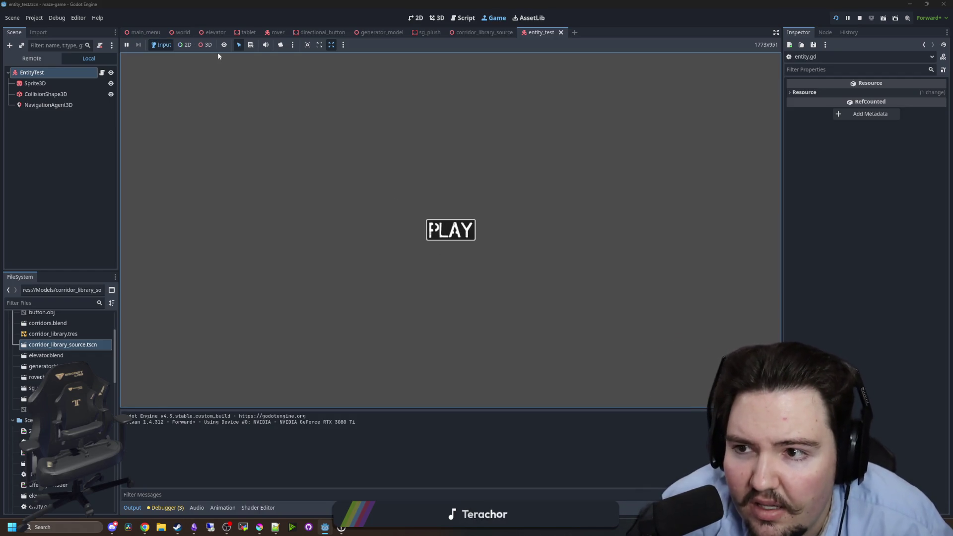
Start the game from PLAY, watch the entity roam, then stop the run.
click(451, 230)
key(super)
key(Escape)
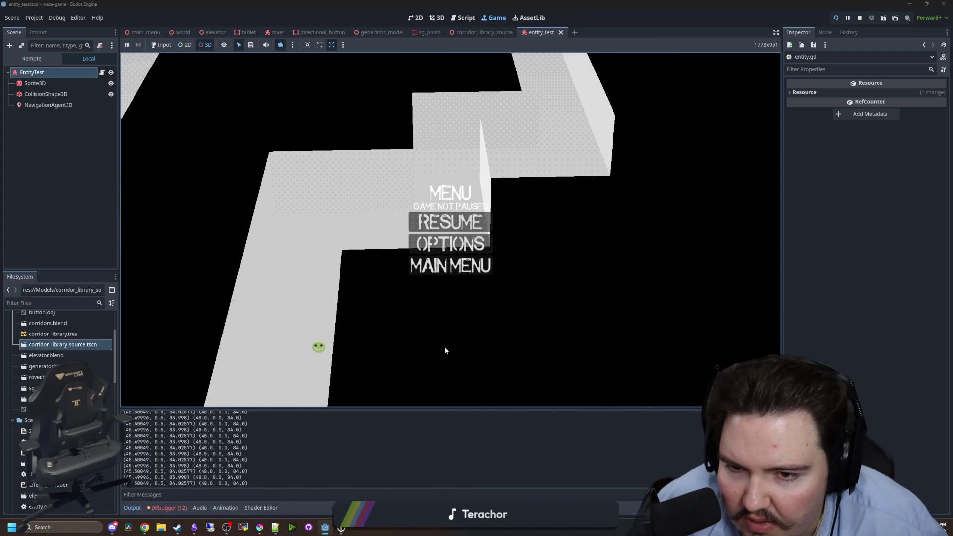
click(861, 18)
click(392, 225)
Delete the 'pos += Vector3(4,0,4)' line from world.gd's generate_enemy.
drag(381, 267, 576, 256)
key(BackSpace)
click(293, 215)
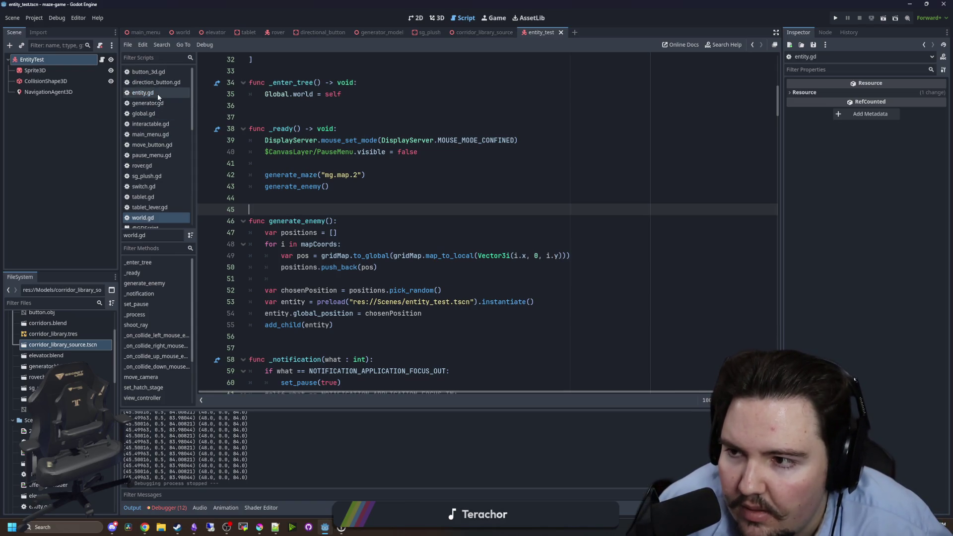
Delete the 'pos += Vector3(4,0,4)' line from entity.gd's find_target.
click(149, 93)
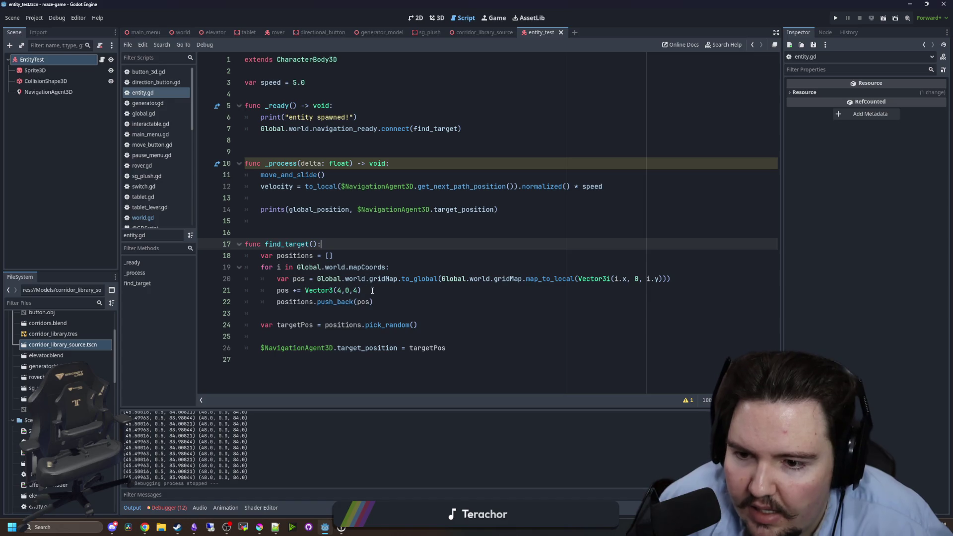
drag(363, 290, 276, 290)
key(BackSpace)
click(306, 222)
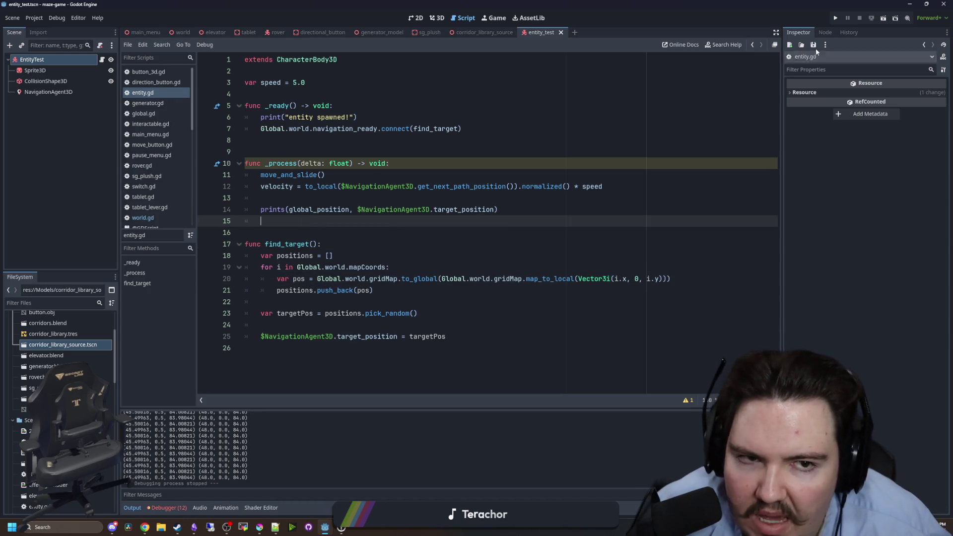
In the world scene's 3D view, select the GridMap node and run the project.
click(432, 16)
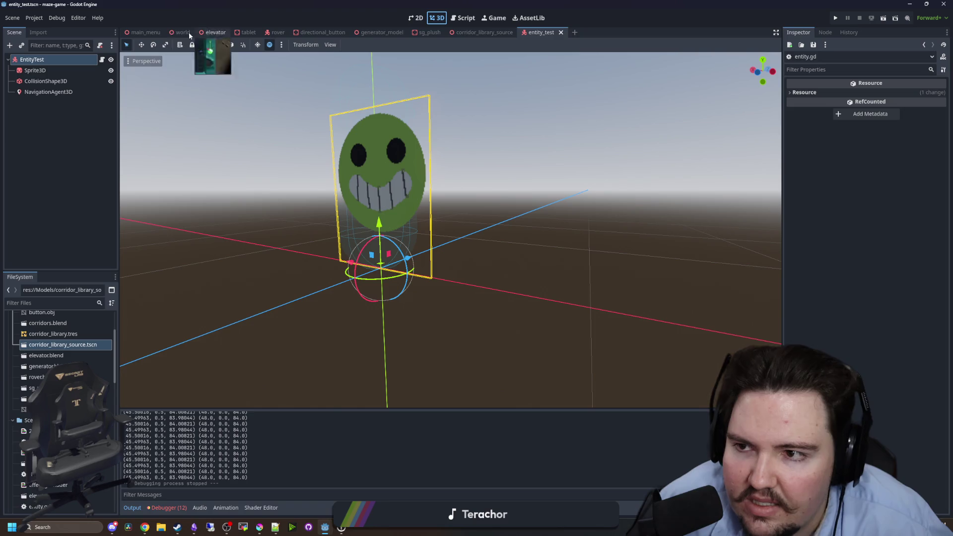
click(184, 33)
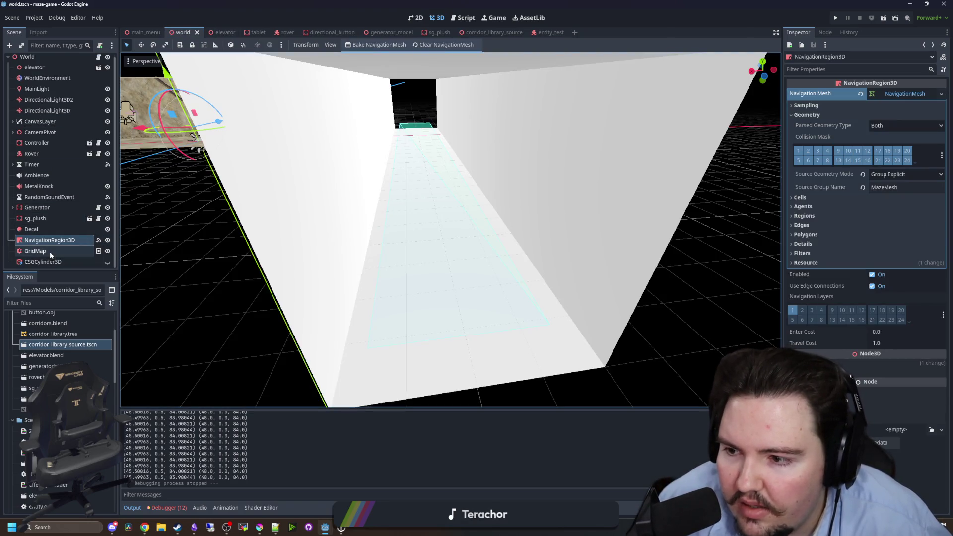
click(34, 250)
scroll(447, 224, down, 5)
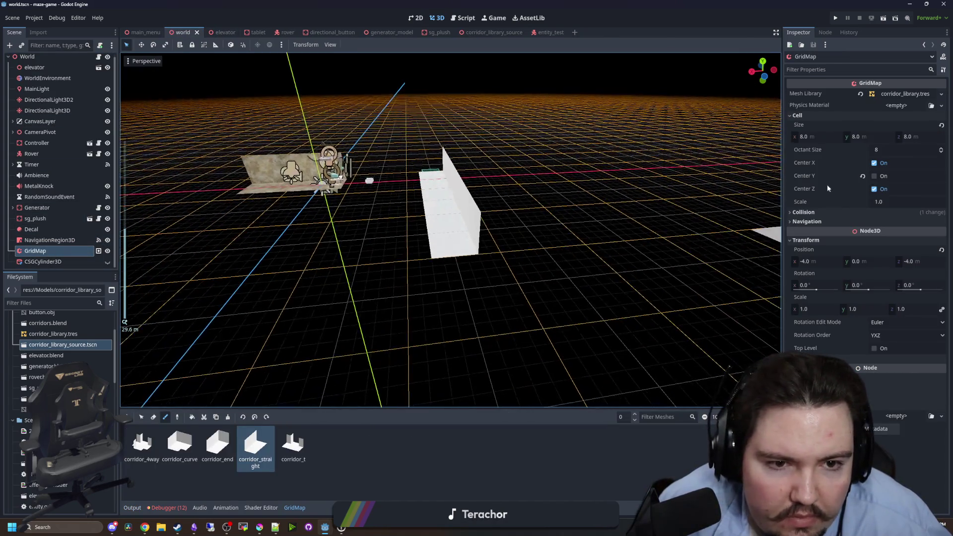
click(835, 18)
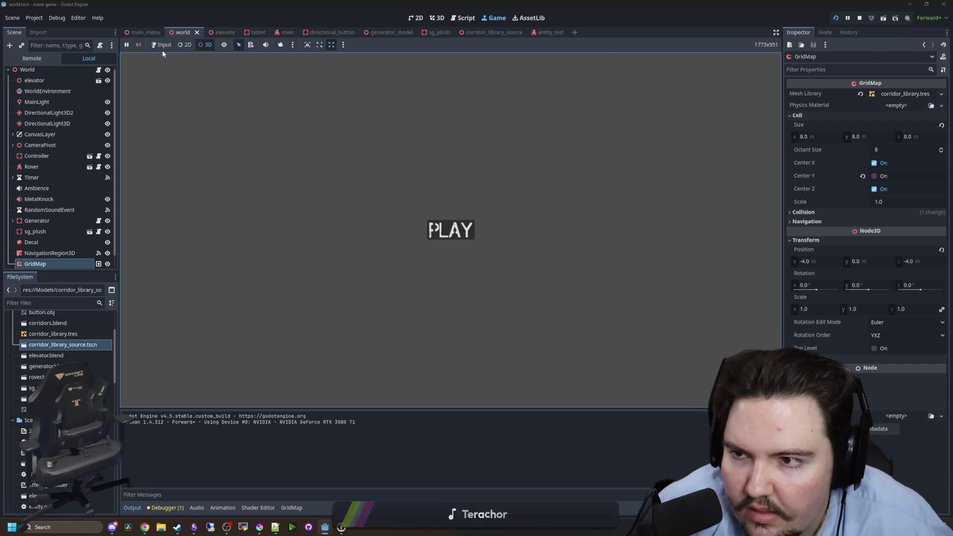
Enter the maze from the PLAY screen, pause it, then open world.gd.
key(Return)
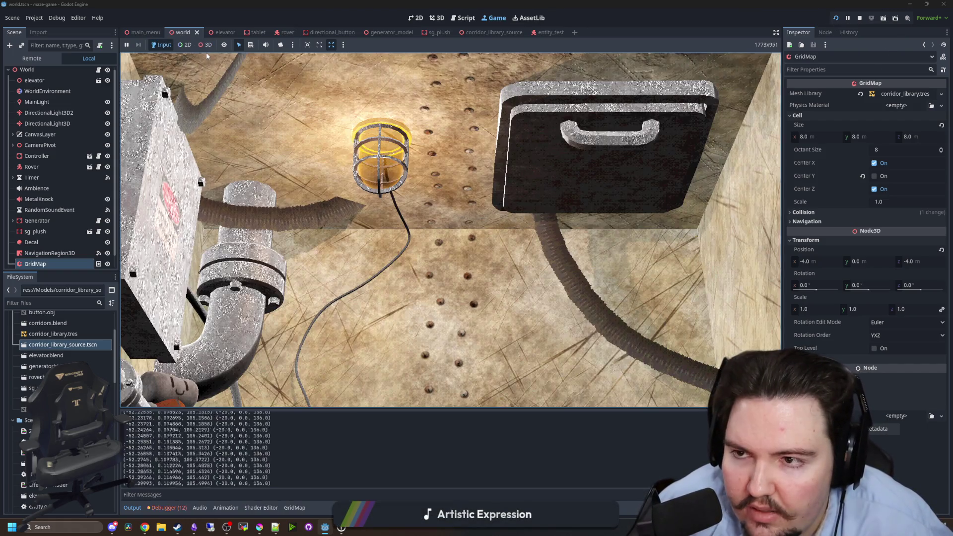
key(Escape)
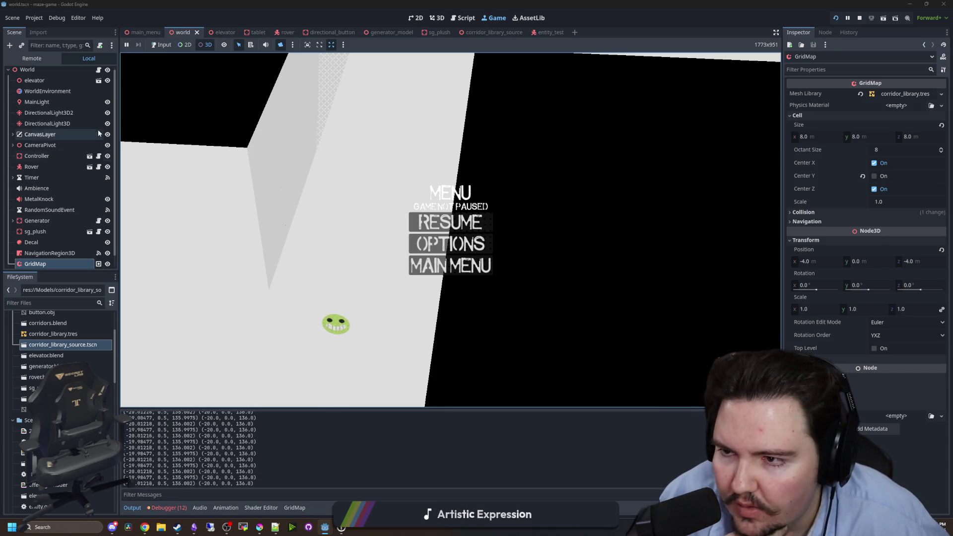
click(98, 72)
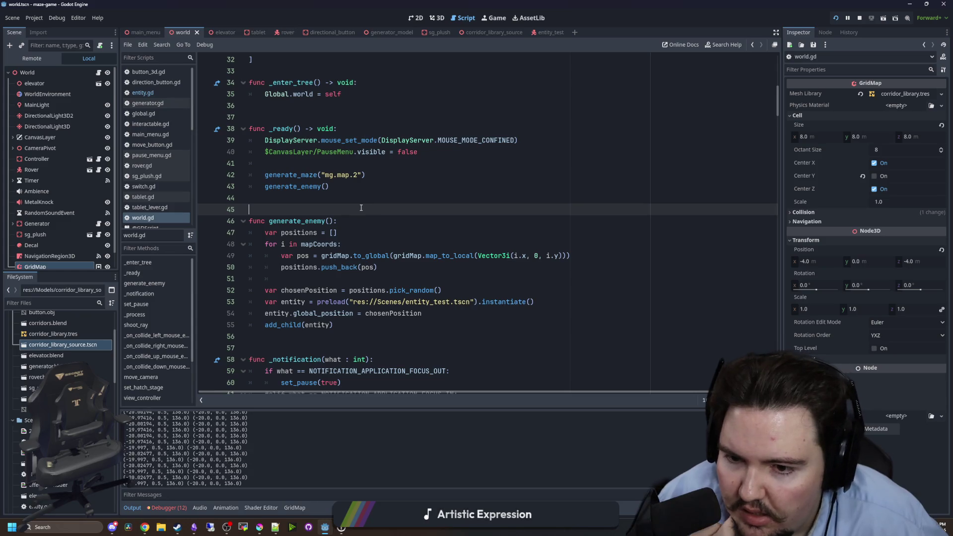
Review the enemy-spawning loop and generate_enemy code in world.gd.
drag(431, 275, 246, 242)
click(298, 187)
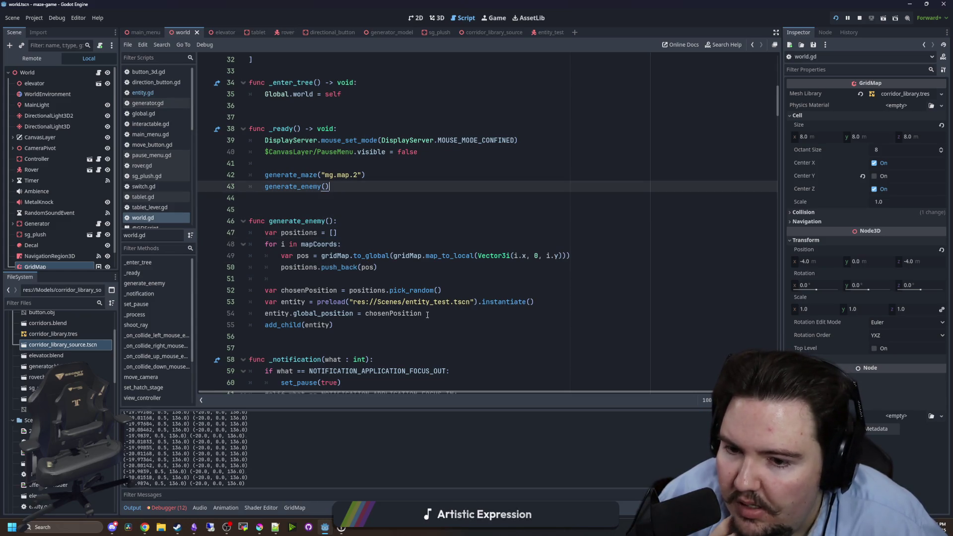
drag(336, 325, 243, 239)
click(243, 209)
Switch to entity.gd and delete the debug prints line on line 13.
click(149, 93)
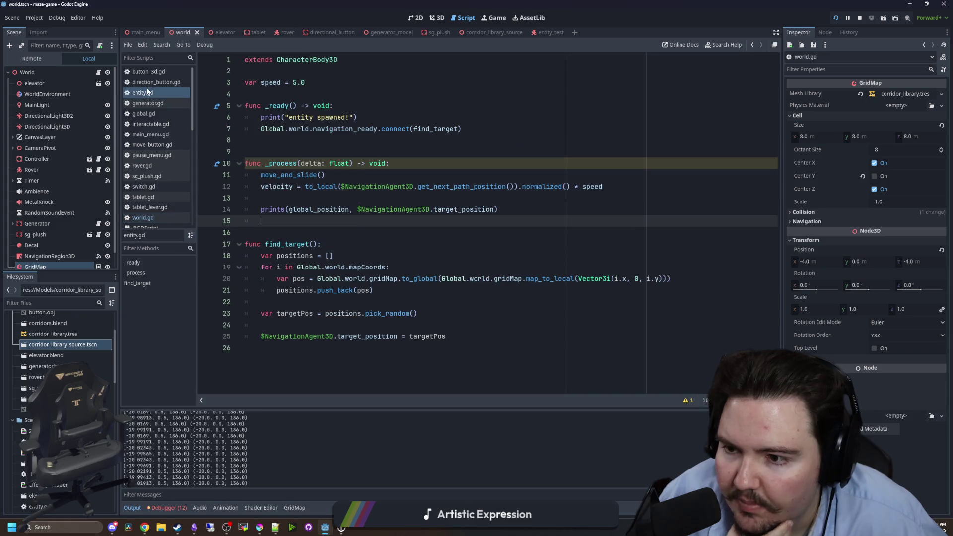
click(262, 137)
click(304, 229)
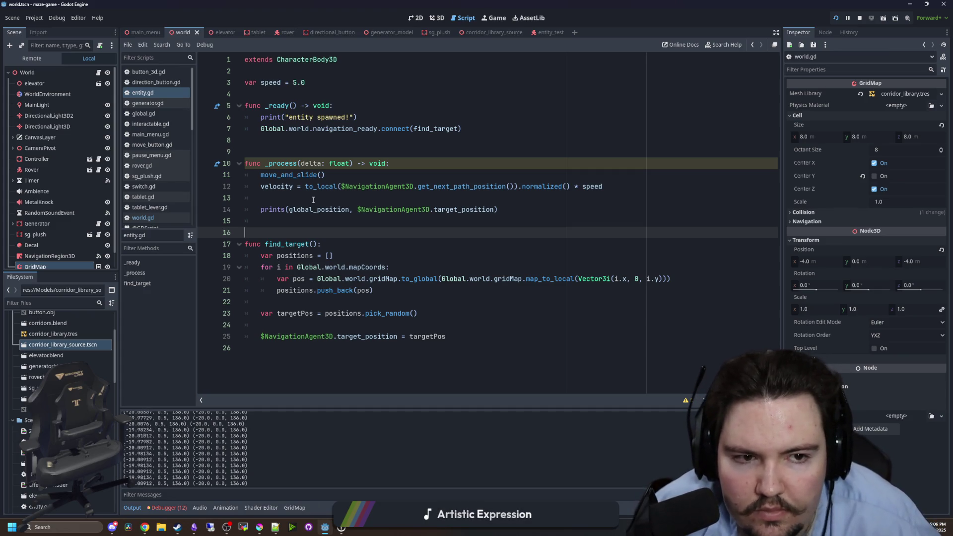
click(313, 199)
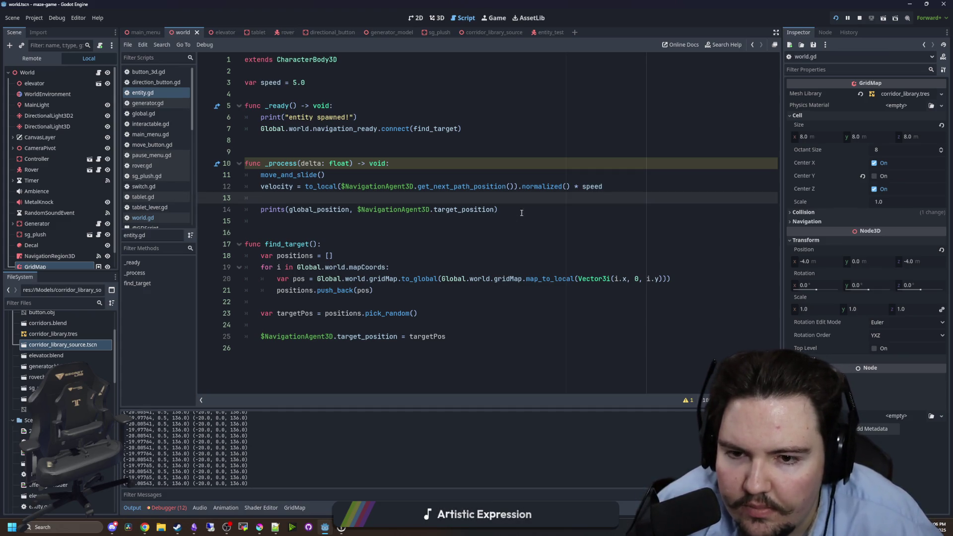
drag(521, 212, 261, 209)
key(BackSpace)
key(BackSpace)
key(BackSpace)
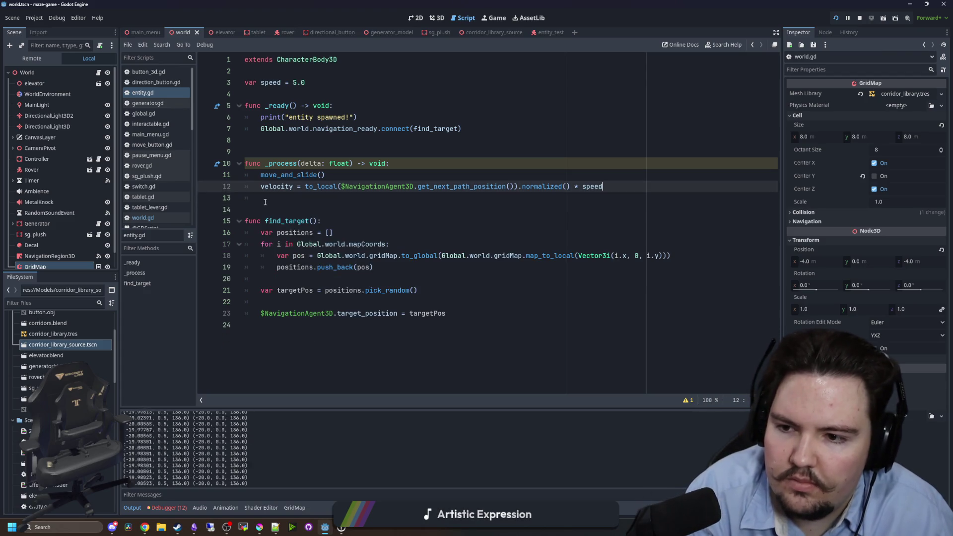
Save entity.gd and remove the stray empty line 22.
click(282, 151)
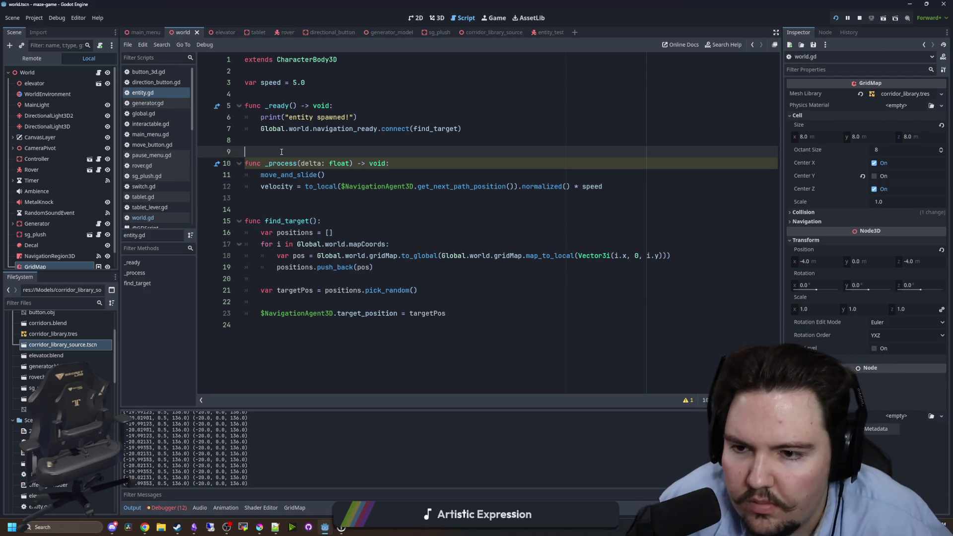
key(ctrl+s)
click(286, 199)
key(ctrl+s)
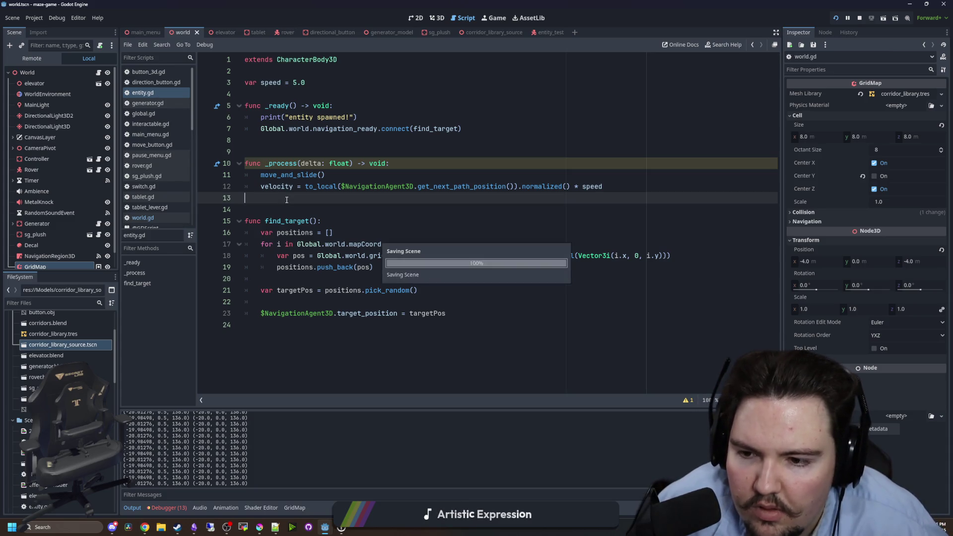
click(278, 298)
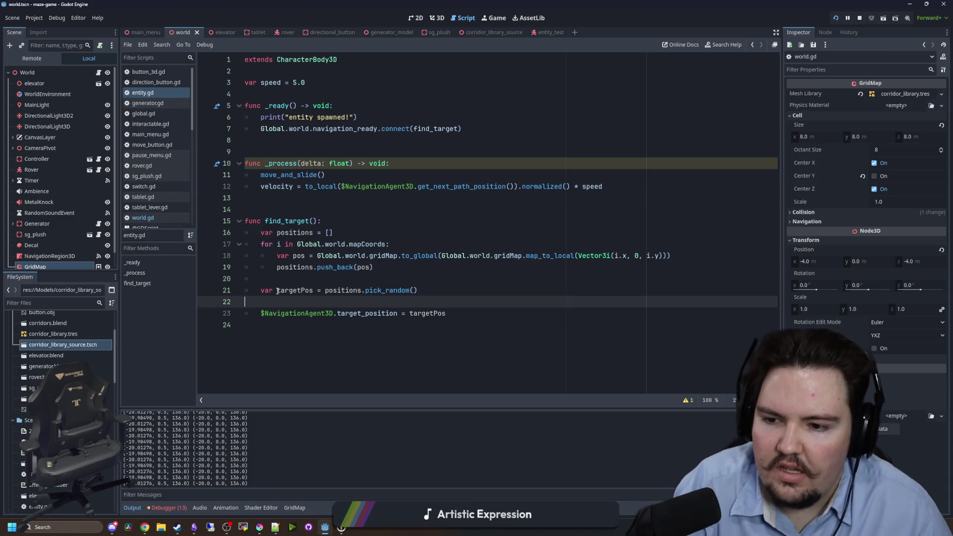
key(BackSpace)
key(BackSpace)
click(278, 198)
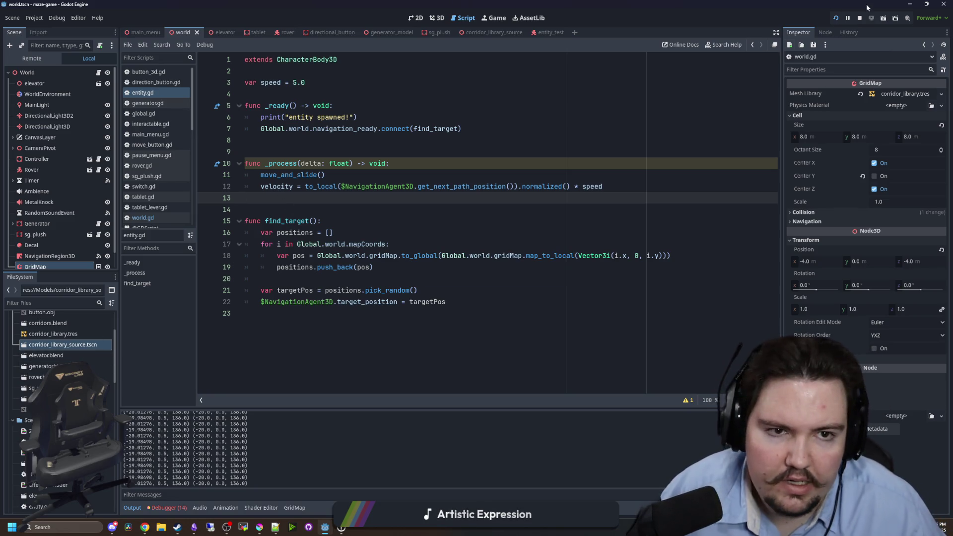
Stop the running game and filter the file list to 'entity'.
key(F8)
click(86, 302)
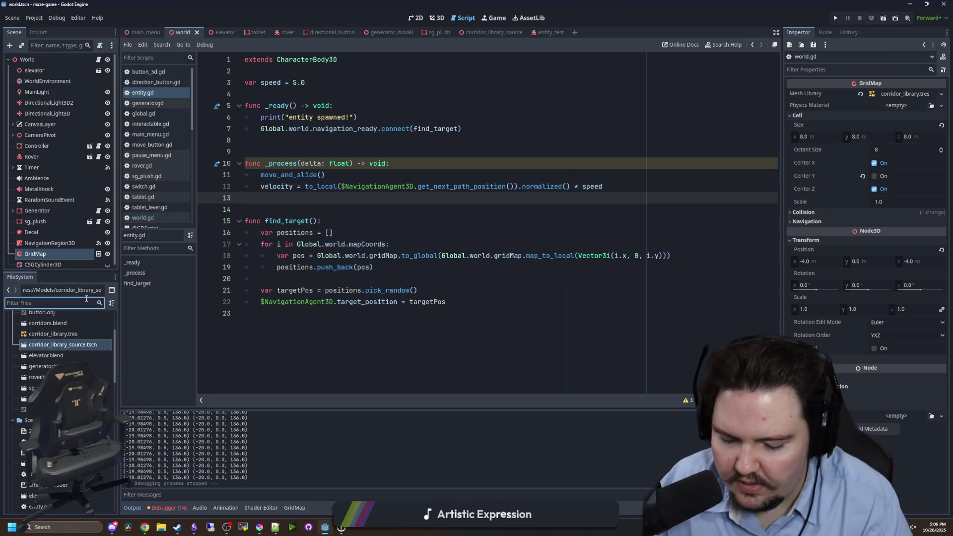
text(entity)
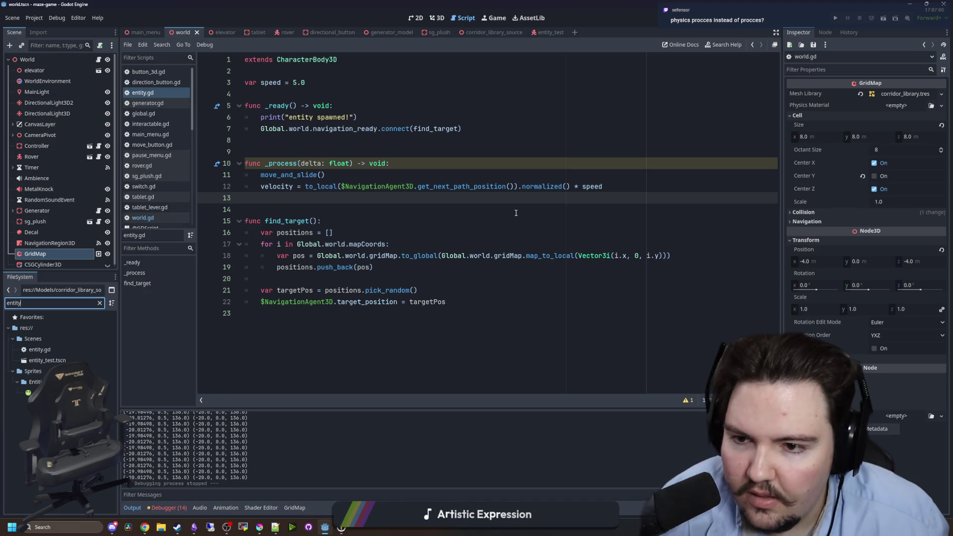
Move the move_and_slide and velocity lines from _process into a new _physics_process, and save.
drag(604, 186, 245, 175)
key(ctrl+c)
key(BackSpace)
click(265, 163)
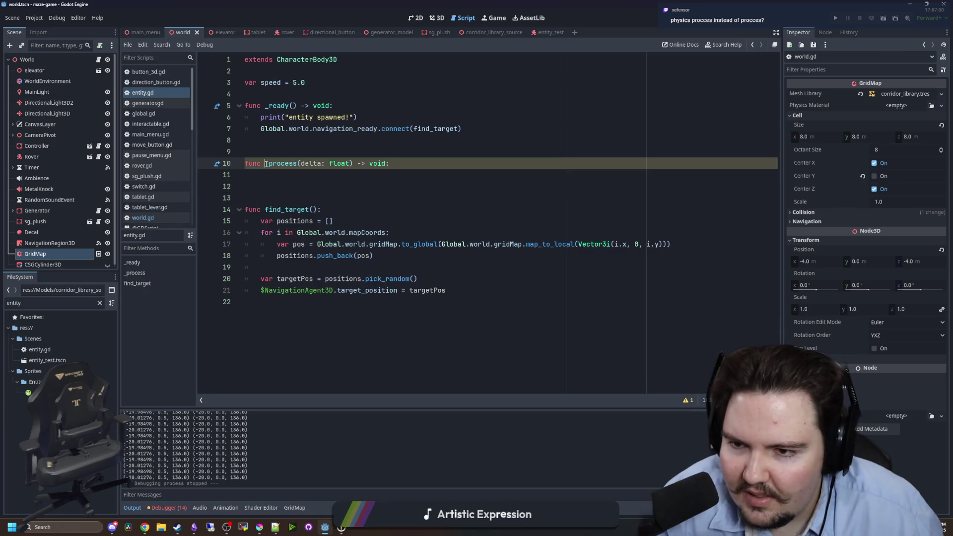
text(ph)
key(Tab)
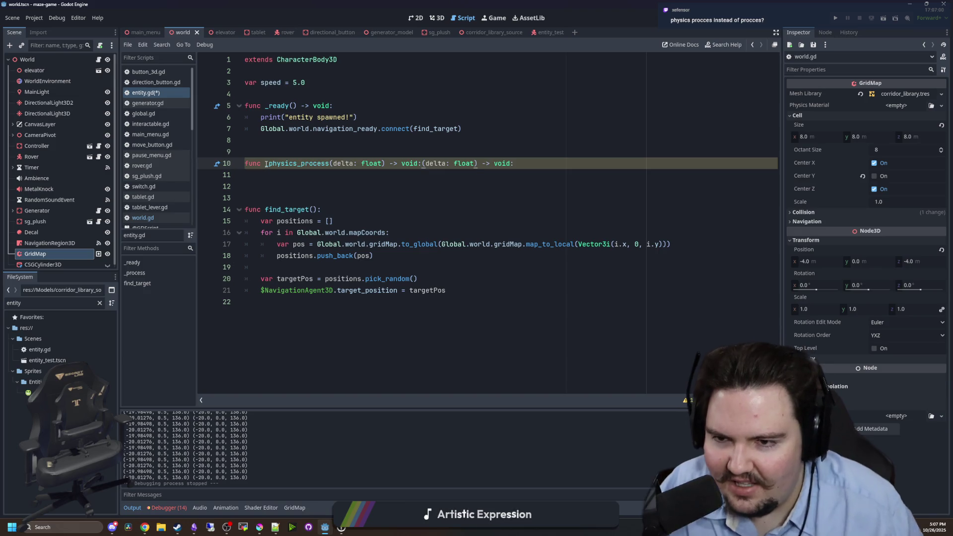
key(Down)
key(ctrl+v)
drag(514, 164, 422, 163)
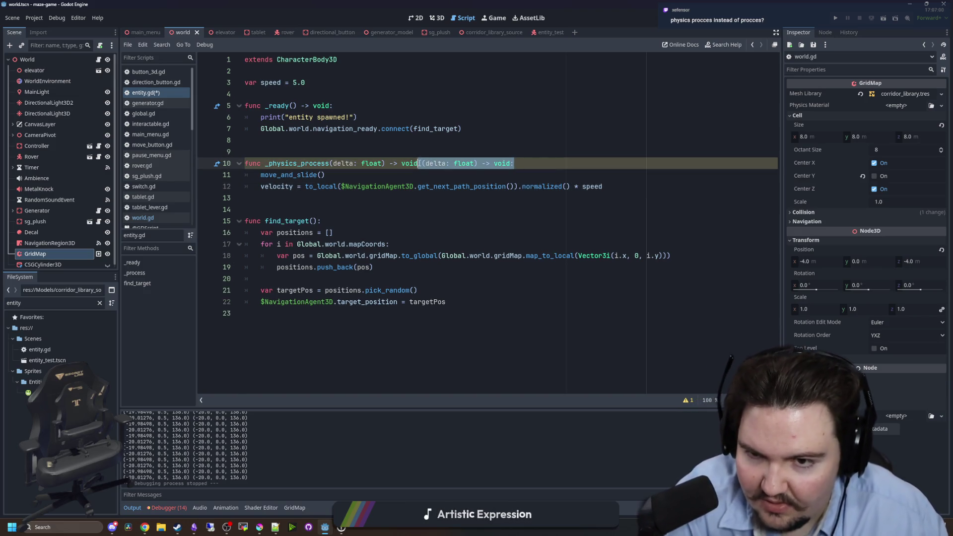
key(BackSpace)
click(361, 195)
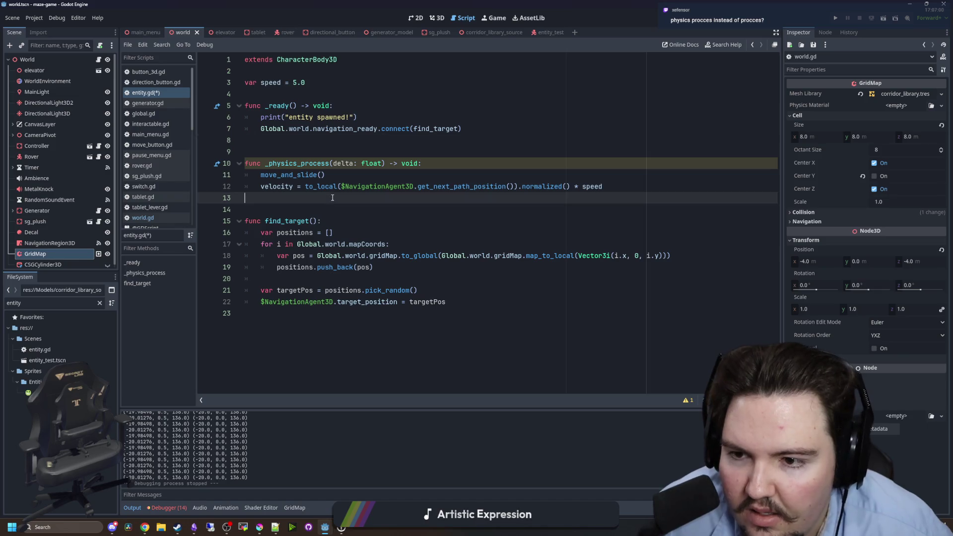
key(ctrl+s)
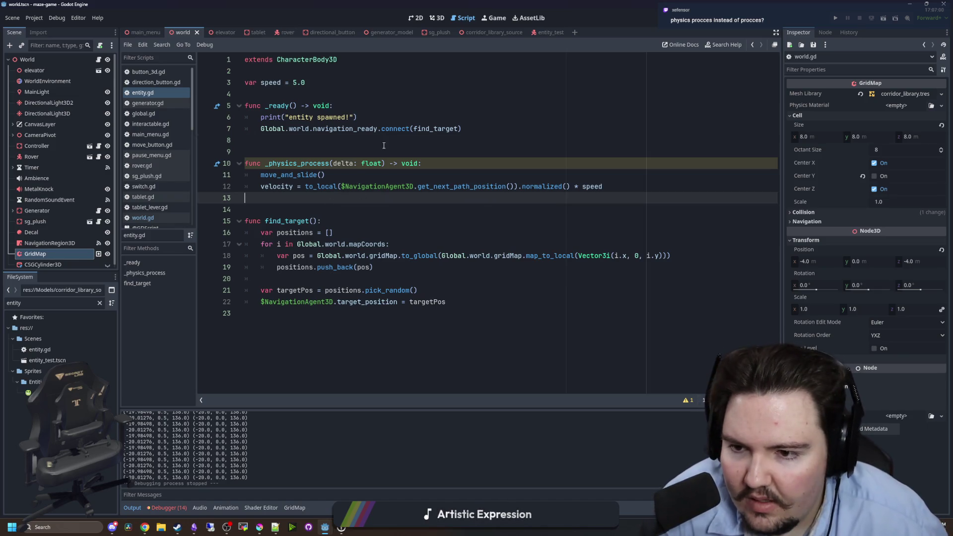
Write find_target() to pick a random gridMap position as the NavigationAgent3D target_position.
click(339, 137)
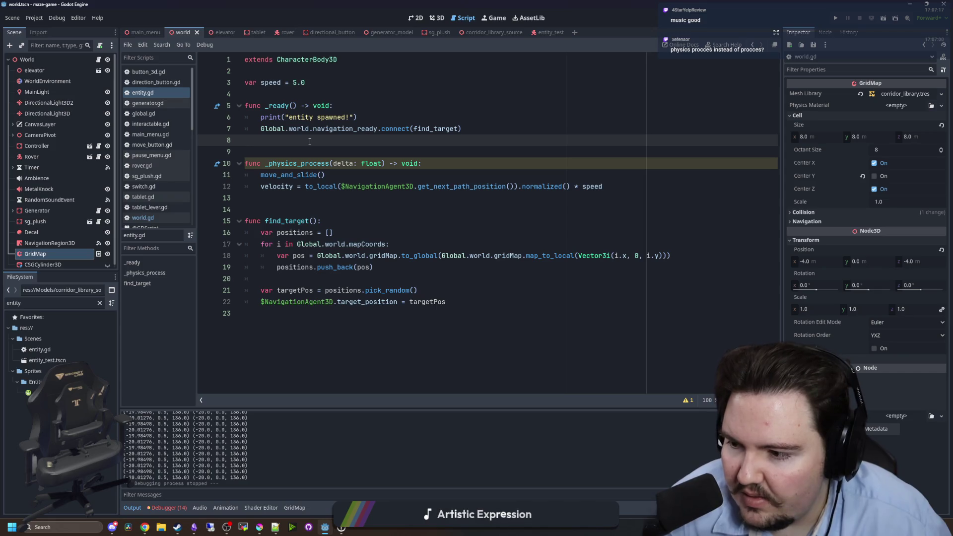
click(281, 149)
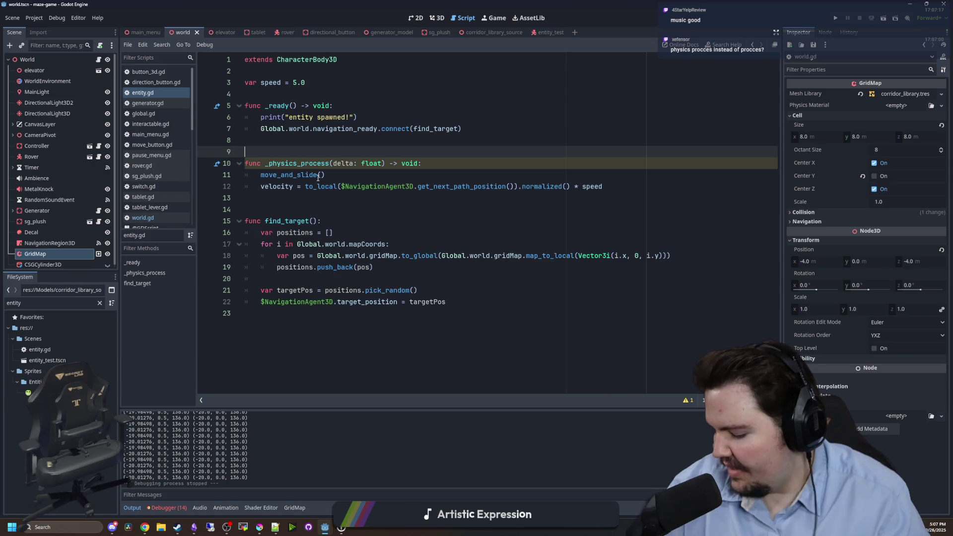
mouse_move(319, 177)
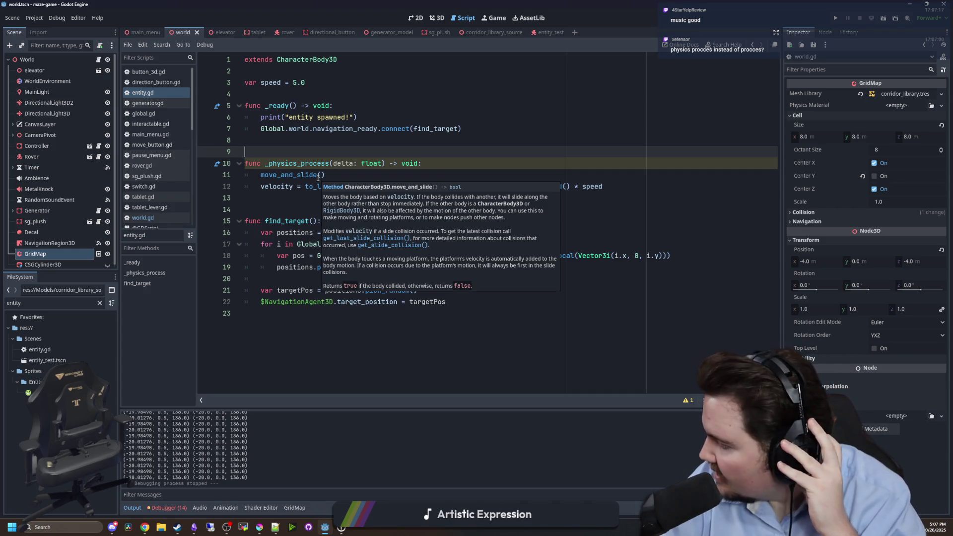
click(284, 205)
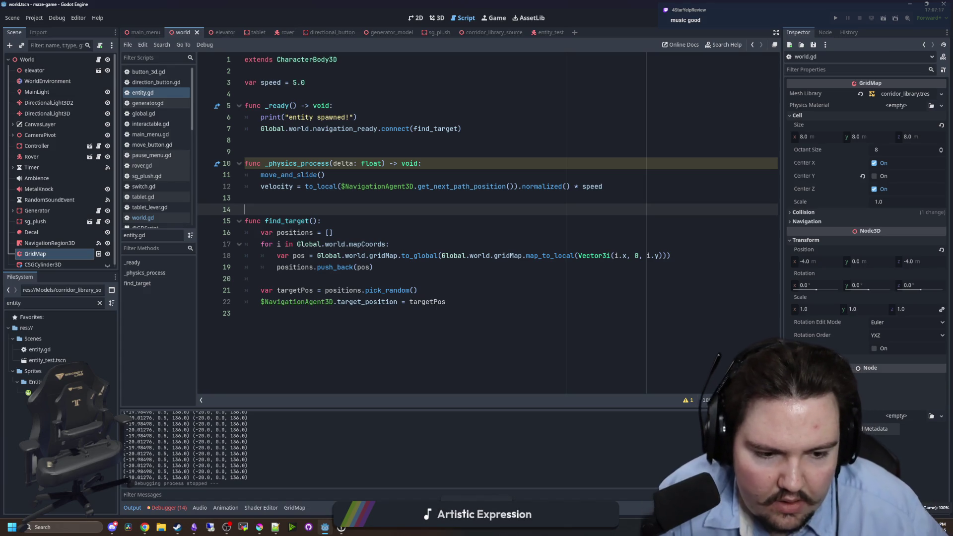
click(441, 321)
click(400, 237)
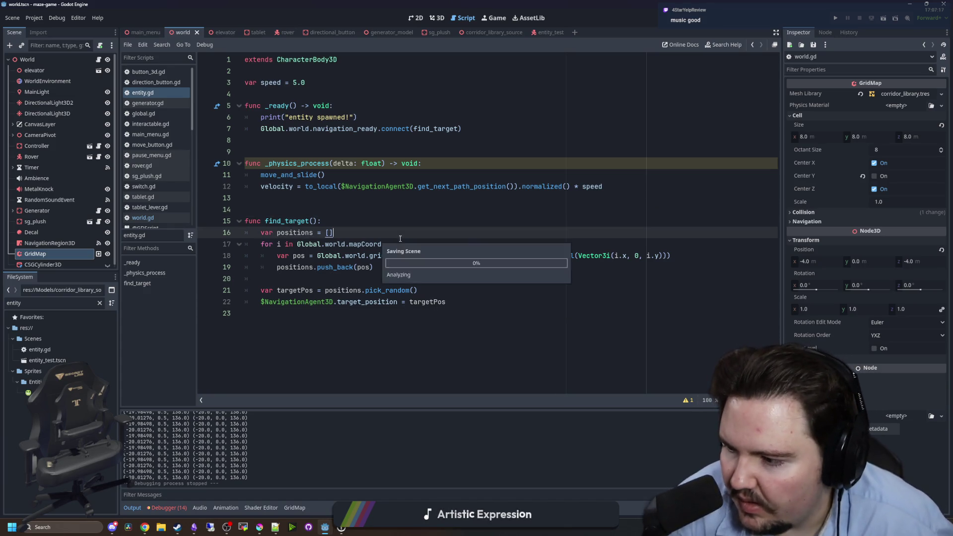
key(Up)
key(Up)
key(Up)
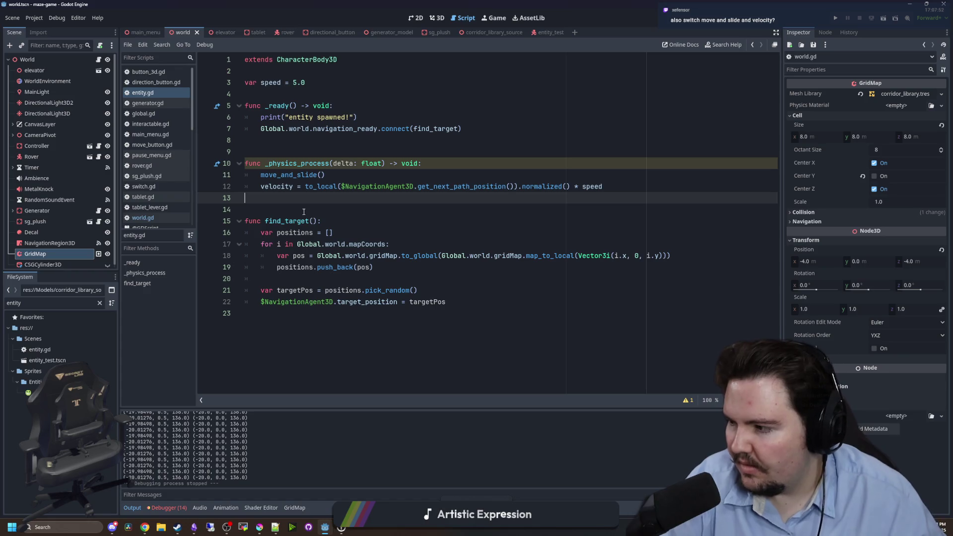
click(442, 255)
click(446, 236)
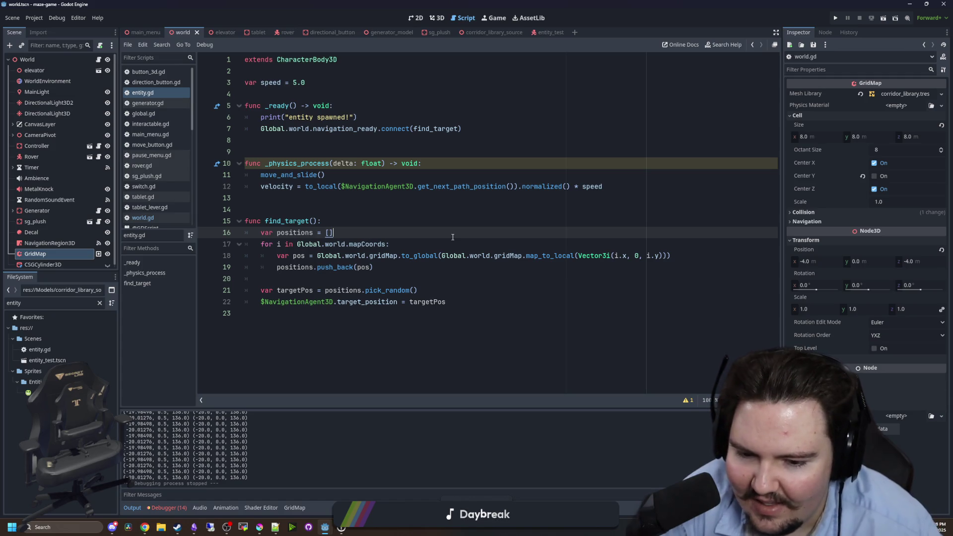
click(327, 301)
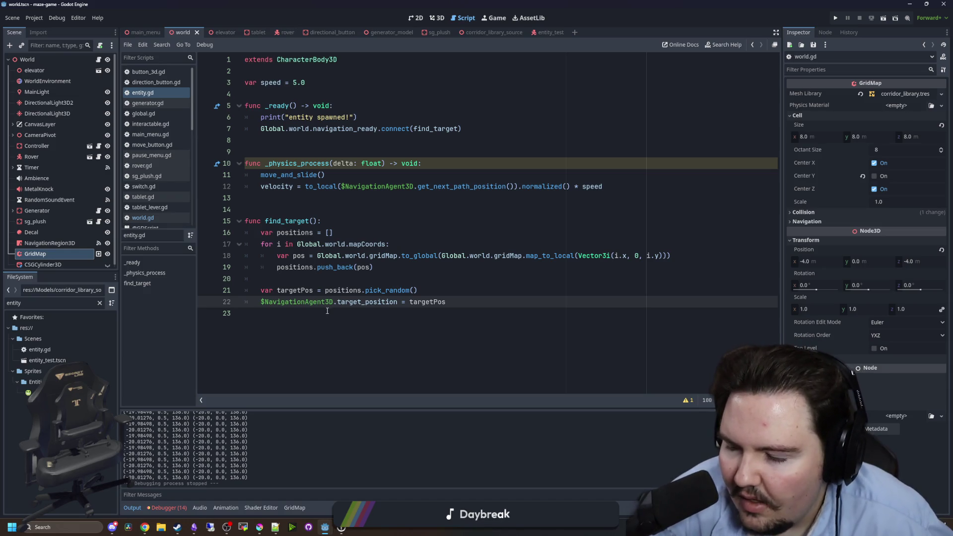
Move the velocity = to_local(...) line above move_and_slide() in _physics_process.
click(327, 312)
mouse_move(606, 187)
mouse_down()
mouse_move(298, 164)
mouse_move(260, 187)
mouse_up()
key(BackSpace)
click(421, 163)
key(Return)
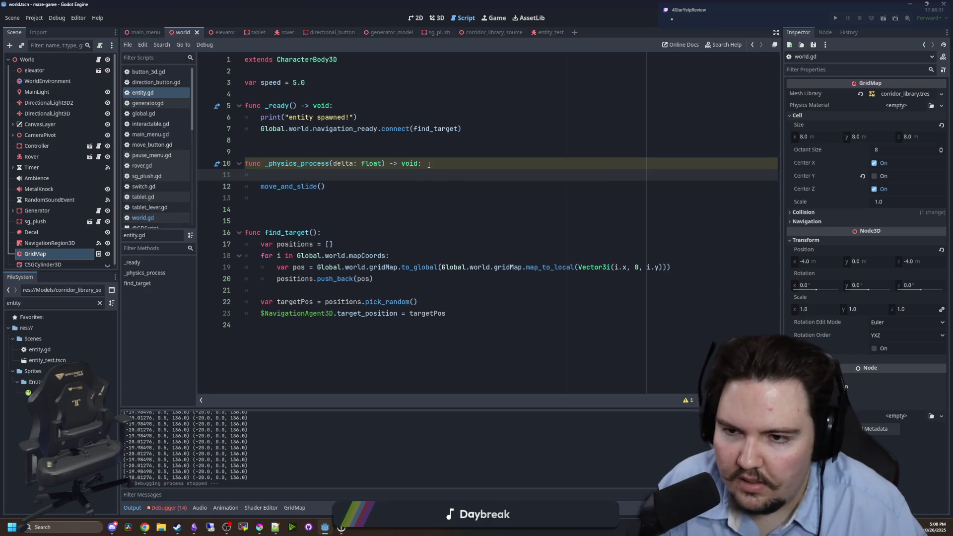
key(ctrl+v)
Remove the leftover blank lines around the physics function.
click(286, 196)
key(BackSpace)
click(311, 149)
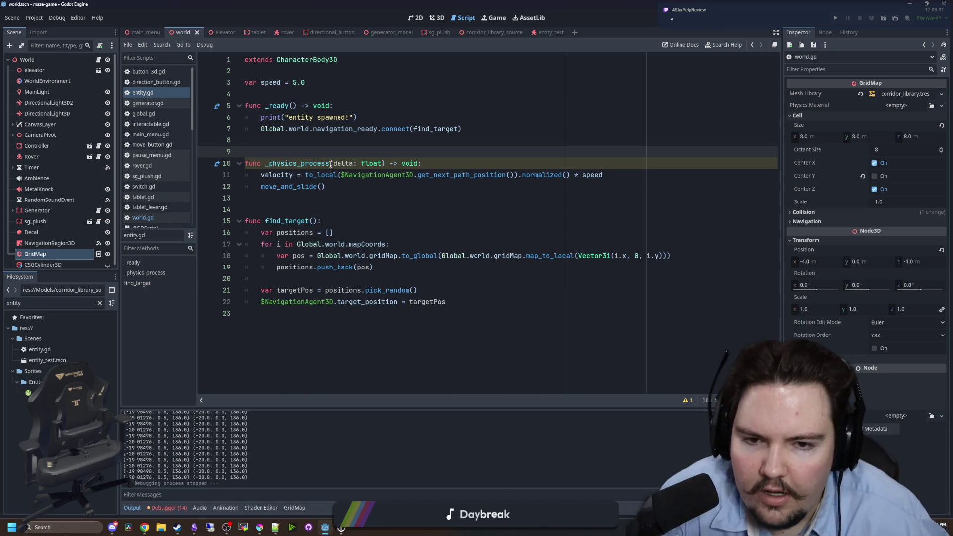
click(303, 214)
click(298, 175)
key(Up)
key(Up)
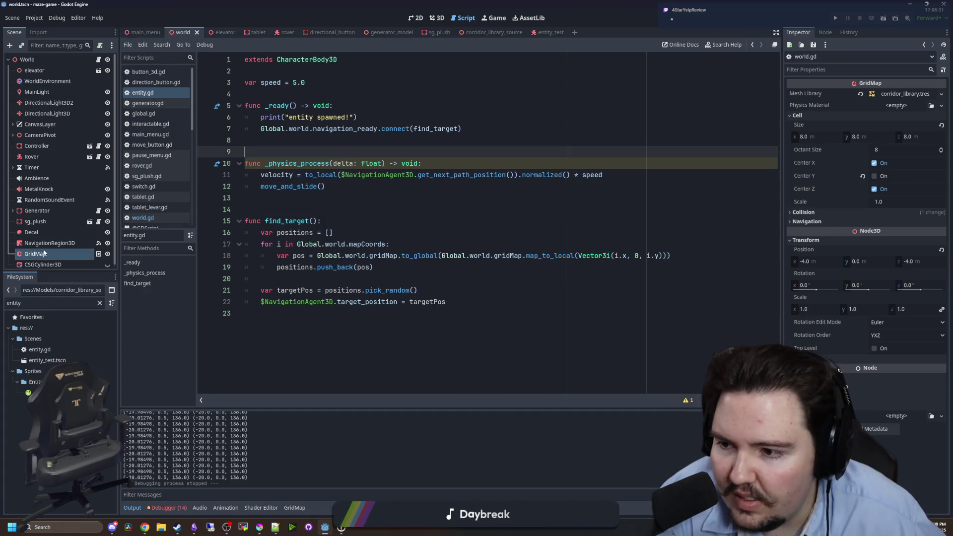
click(395, 190)
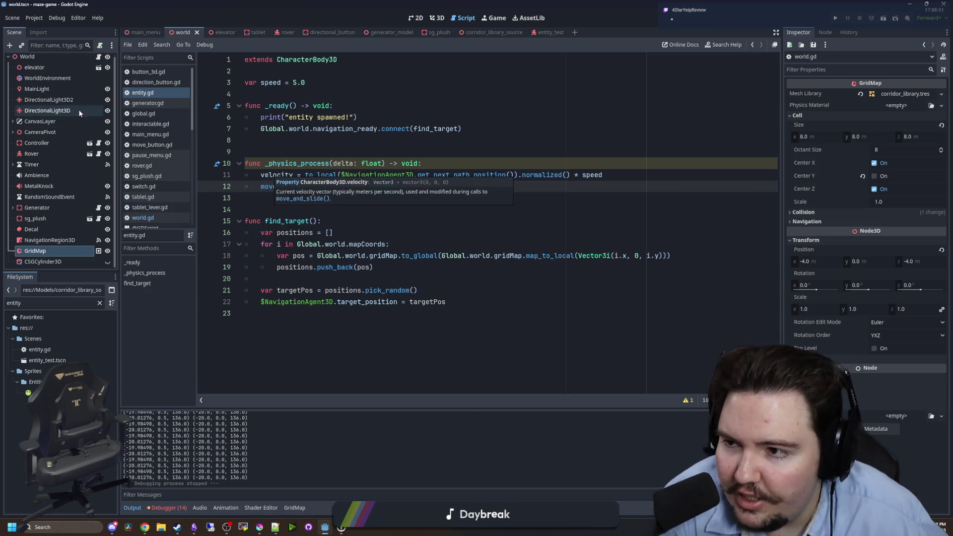
In entity_test.tscn, connect NavigationAgent3D's navigation_finished signal to a new entity.gd handler.
double_click(47, 360)
click(48, 92)
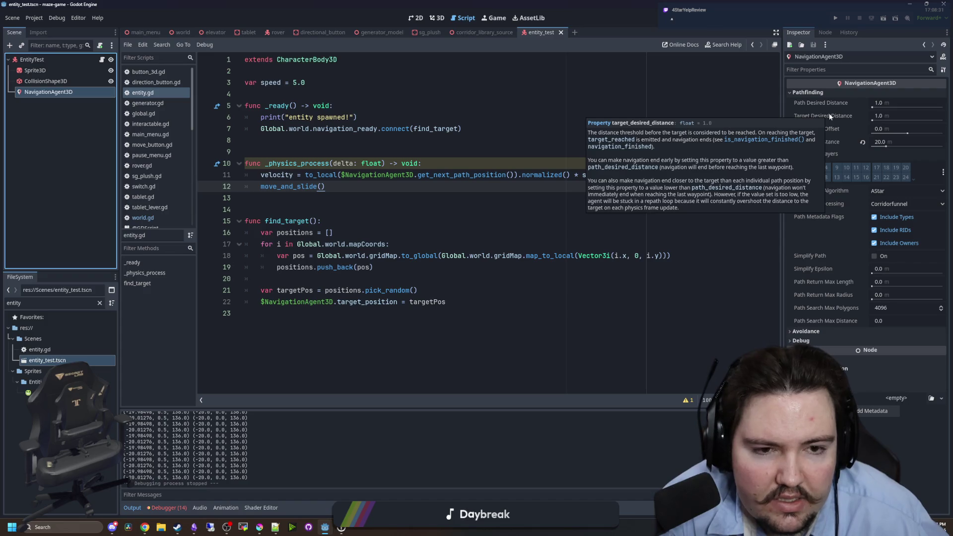
click(824, 33)
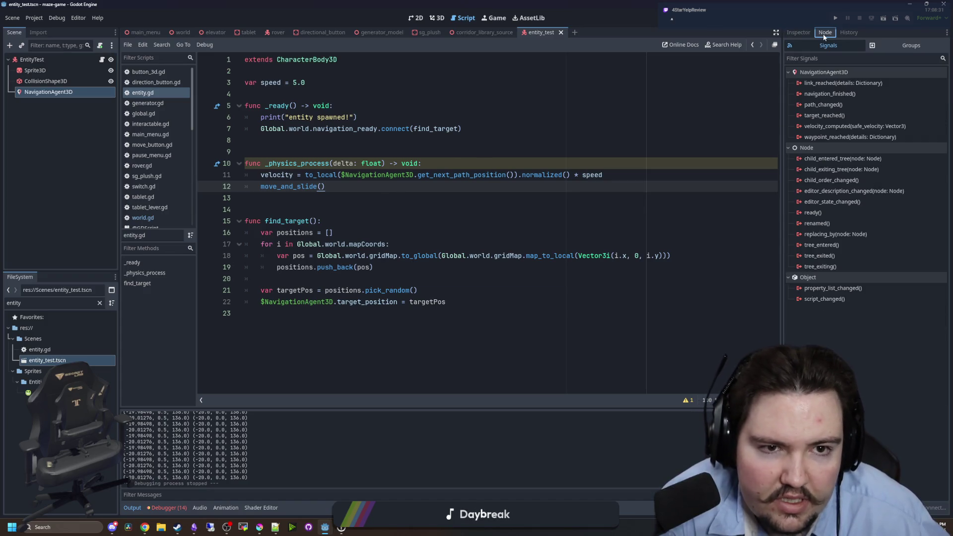
right_click(837, 95)
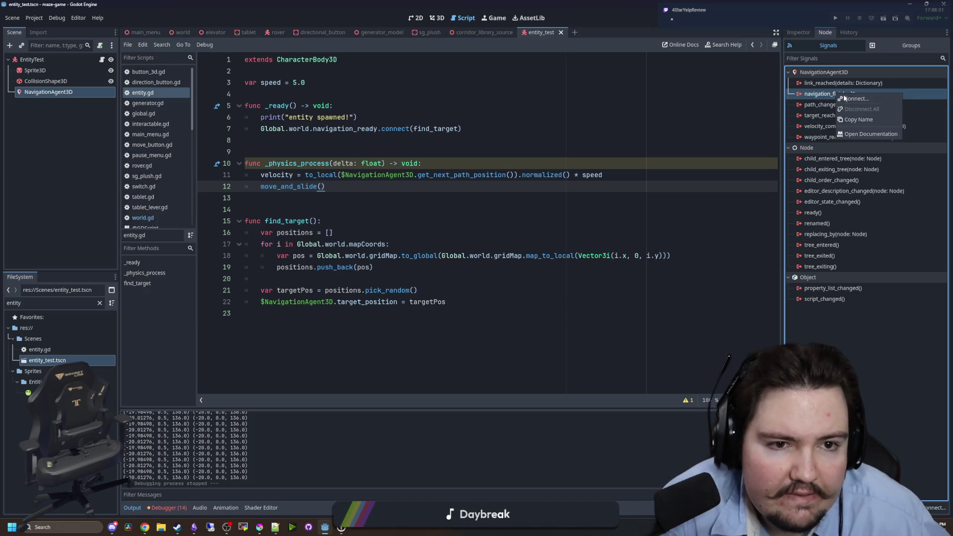
click(854, 98)
click(428, 349)
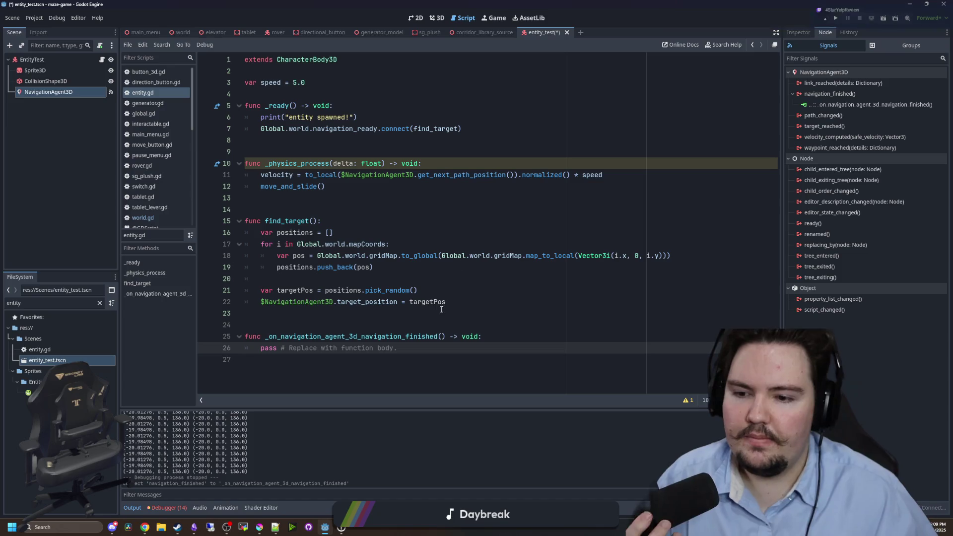
Replace the navigation-finished handler's pass with 'moving = true'.
drag(426, 347, 261, 348)
key(BackSpace)
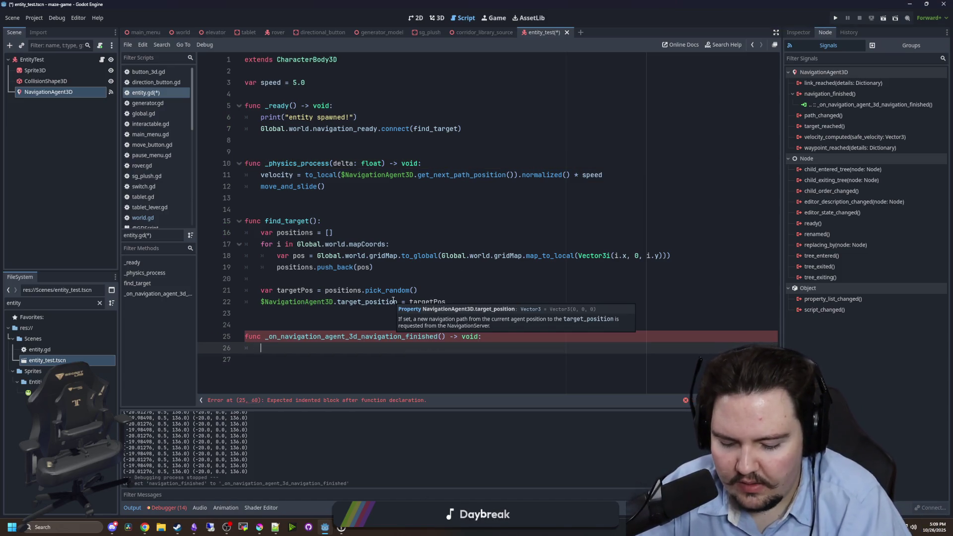
text(NAV)
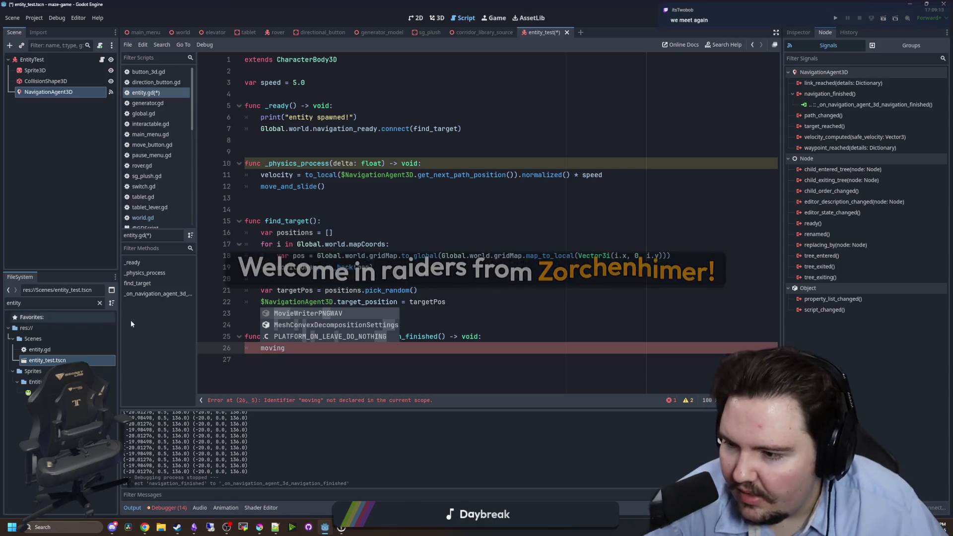
click(299, 344)
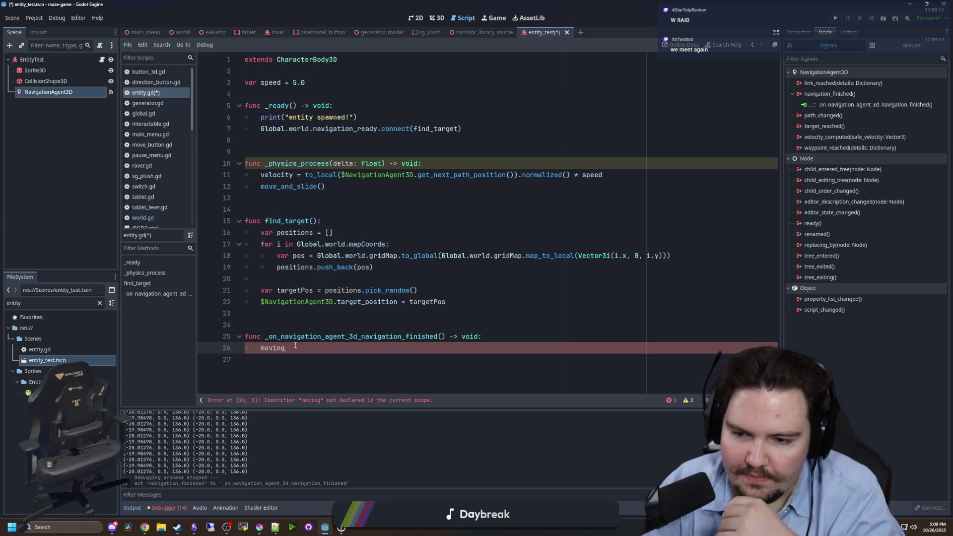
text(=true)
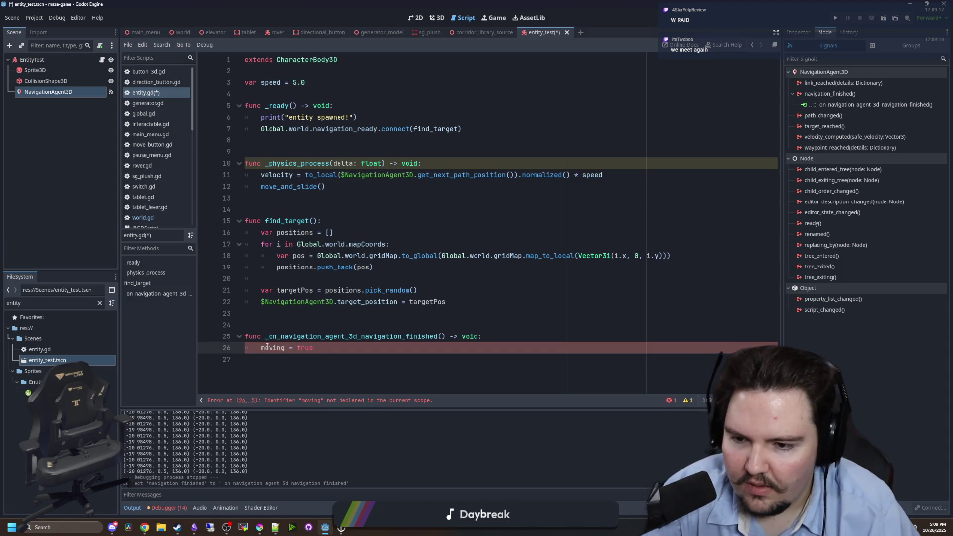
double_click(274, 349)
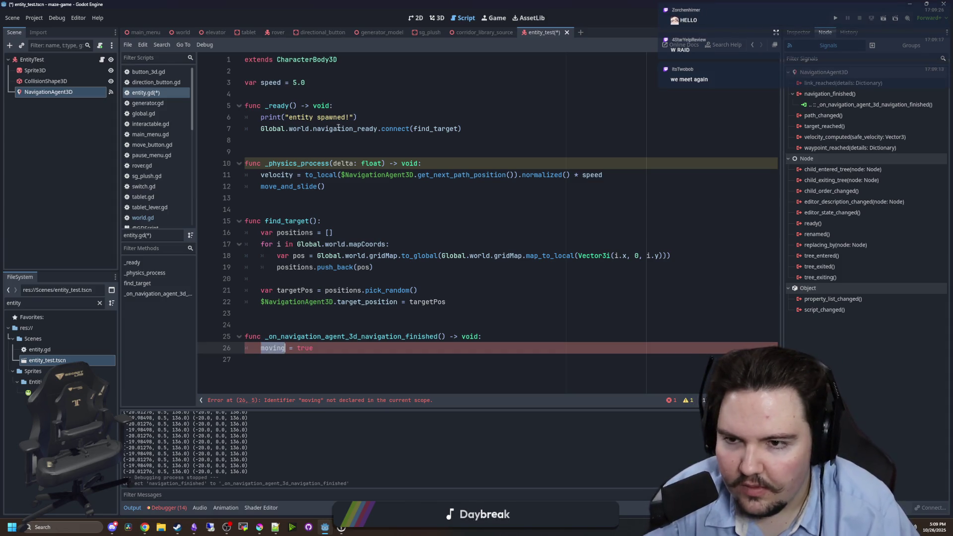
Declare 'var moving = false' below var speed at the top of entity.gd.
click(339, 90)
key(Return)
text(var )
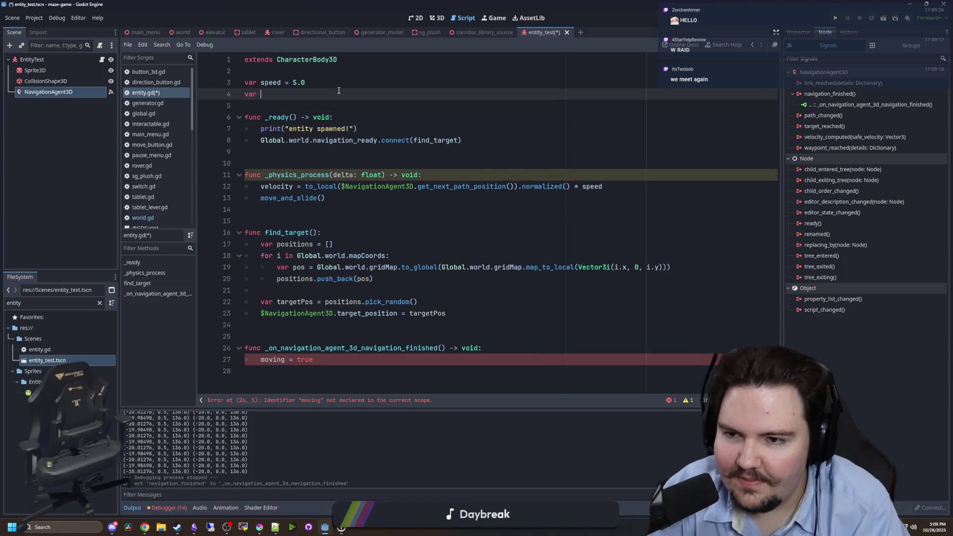
text(moving = false)
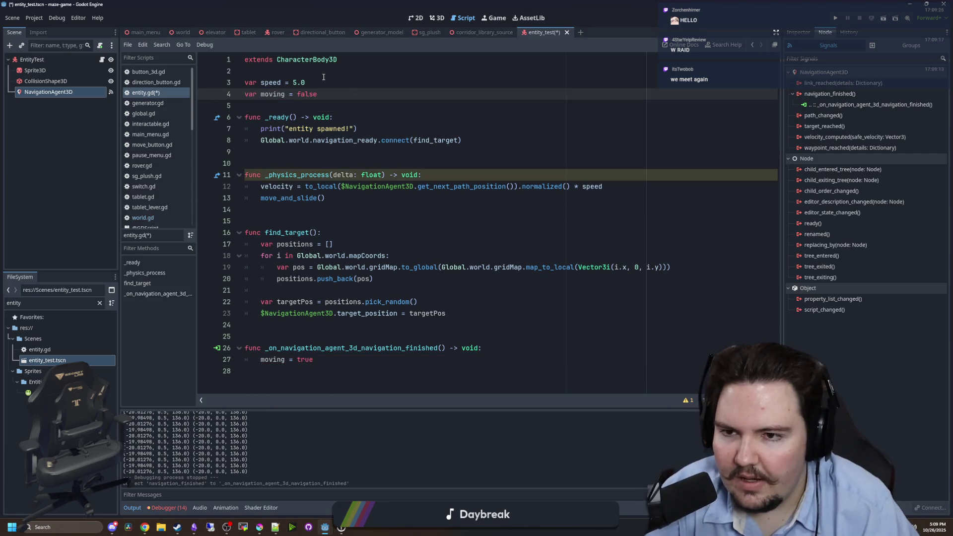
click(318, 370)
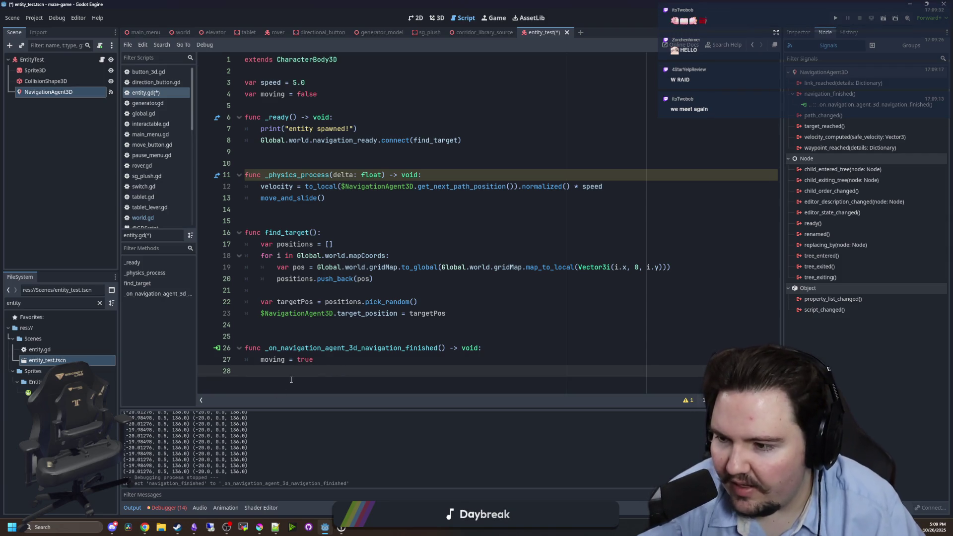
click(314, 358)
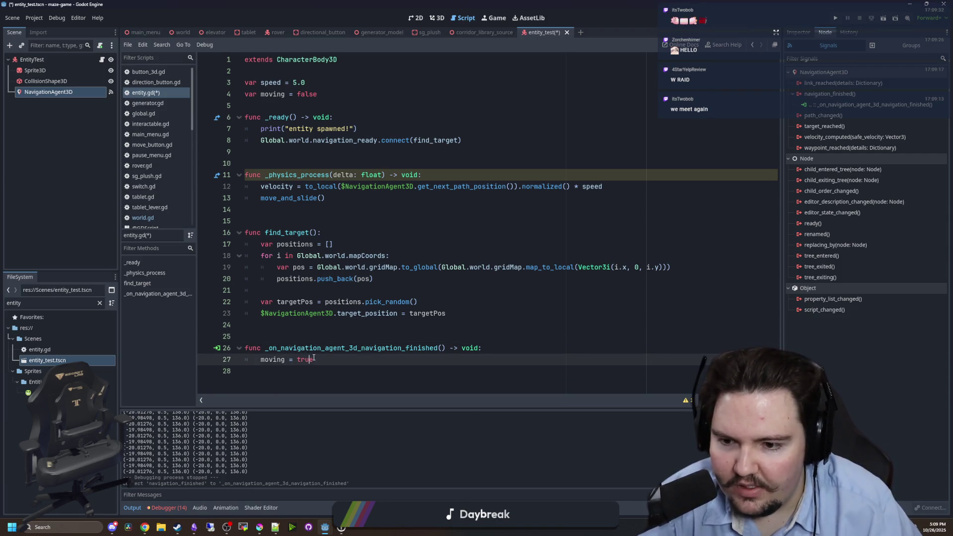
double_click(280, 360)
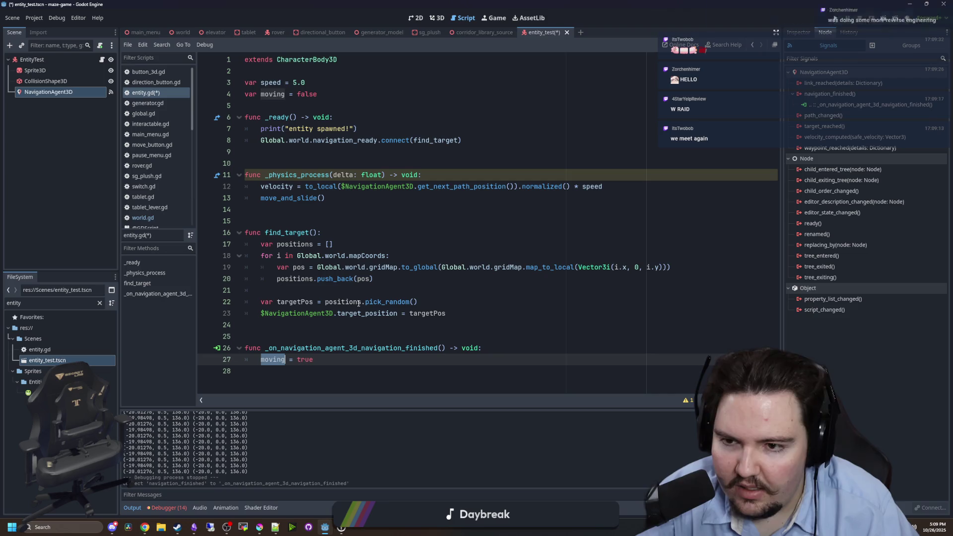
Add an 'if moving:' condition in _physics_process and indent the movement lines under it.
click(401, 230)
click(450, 174)
key(Return)
text(if mov)
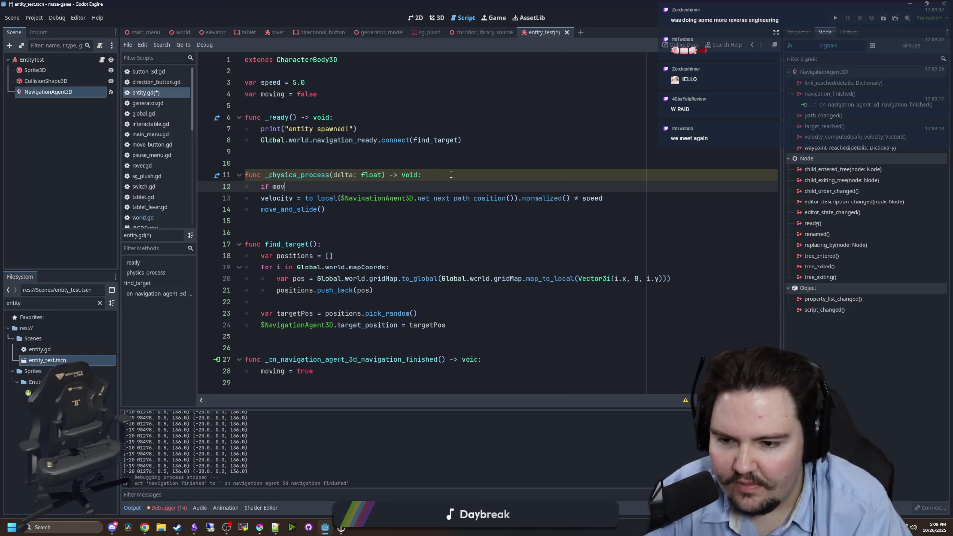
text(ing:)
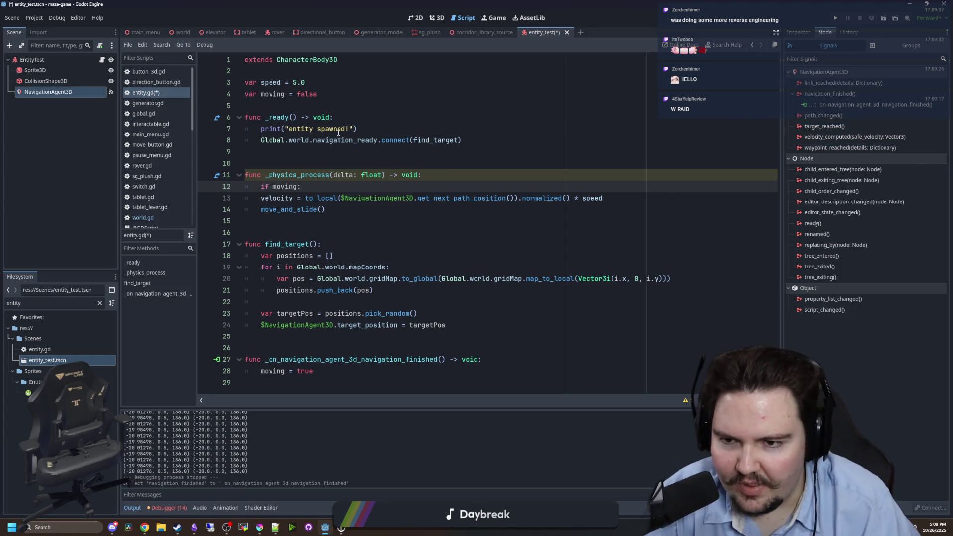
drag(352, 209, 246, 197)
key(Tab)
Drop the trial negation and move move_and_slide back outside the if block.
click(274, 186)
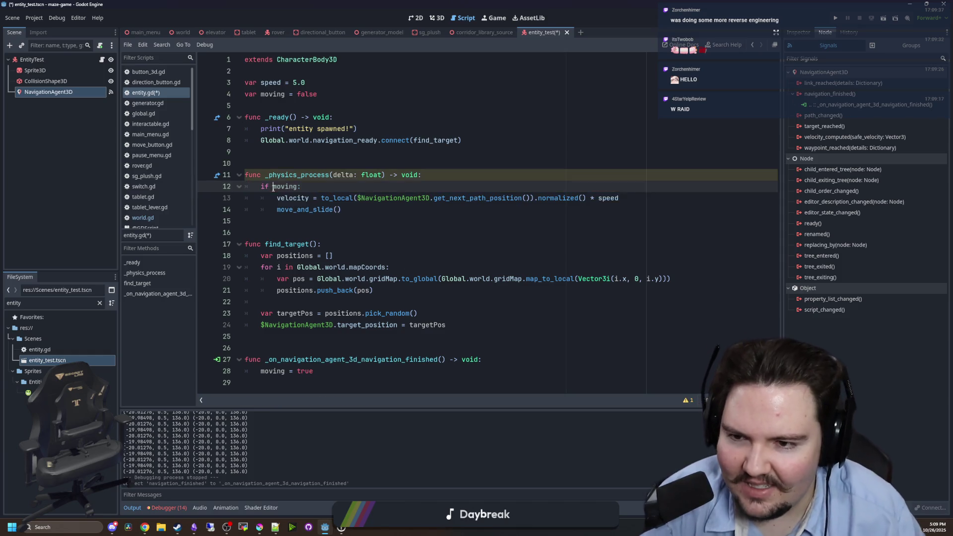
text(!)
click(292, 163)
click(319, 152)
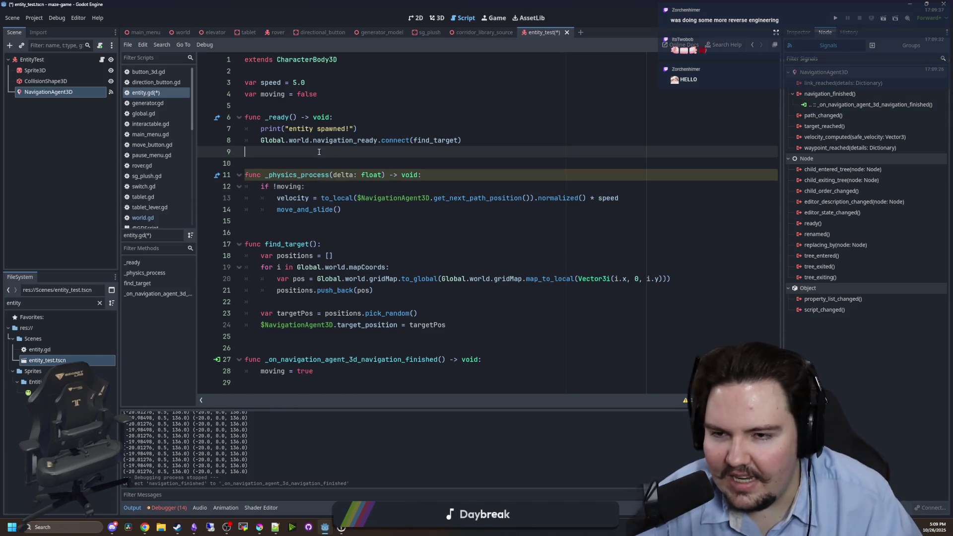
click(277, 187)
key(BackSpace)
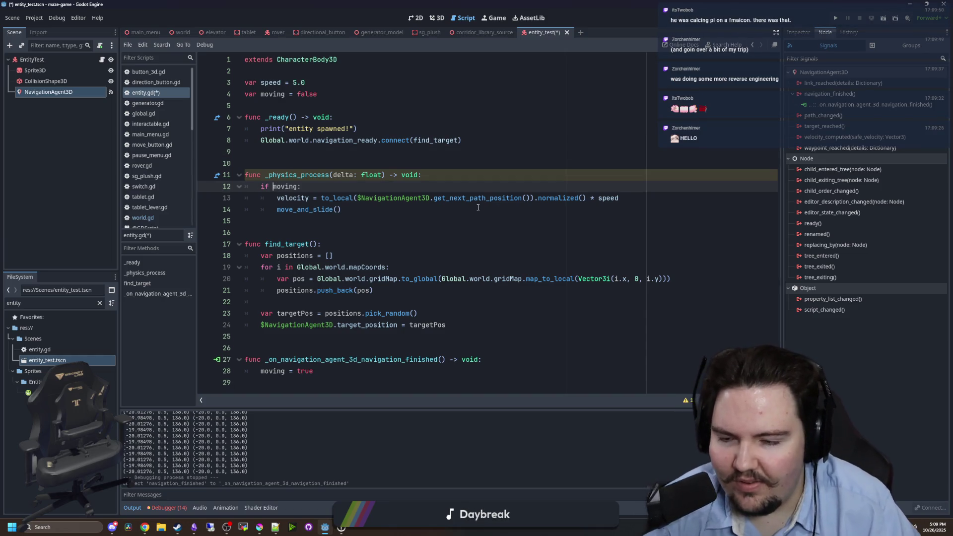
click(354, 210)
key(Up)
key(Up)
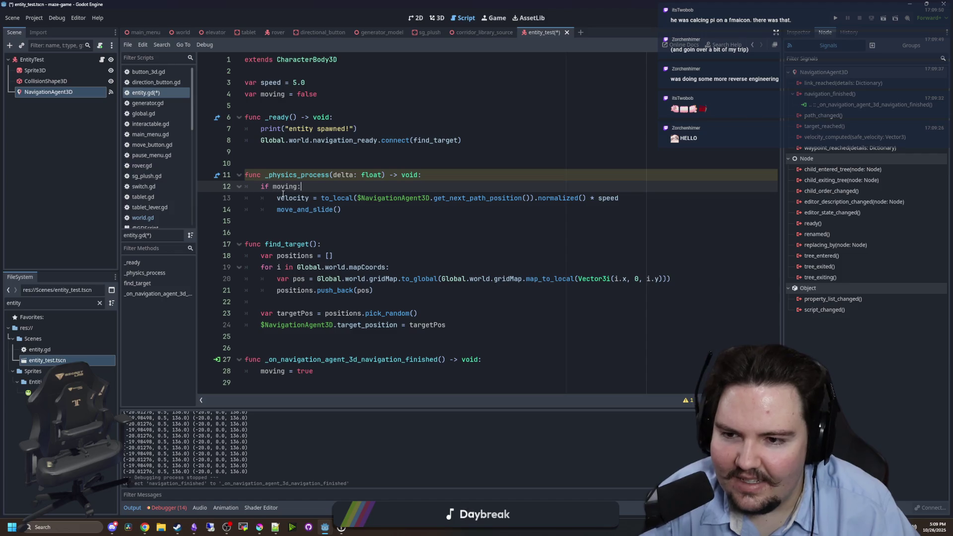
click(277, 209)
key(BackSpace)
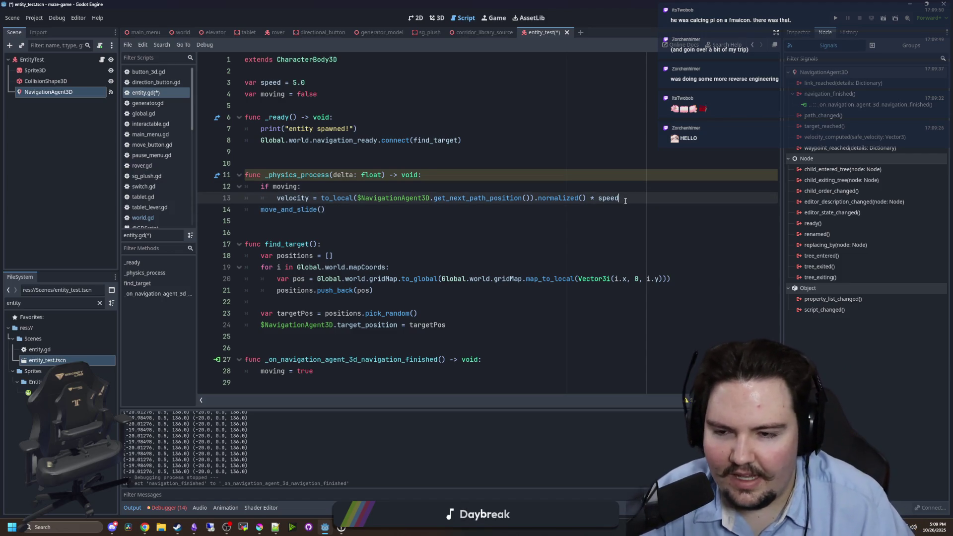
Add an else branch after the if moving block.
key(Return)
key(Up)
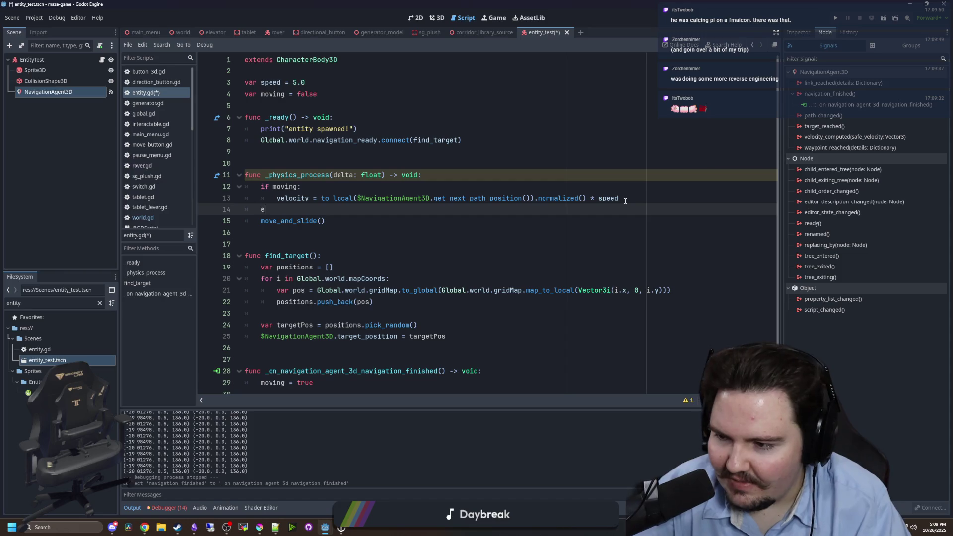
text(lse:)
key(Return)
Set velocity to Vector3.ZERO in the else branch and save entity.gd.
text(velocity)
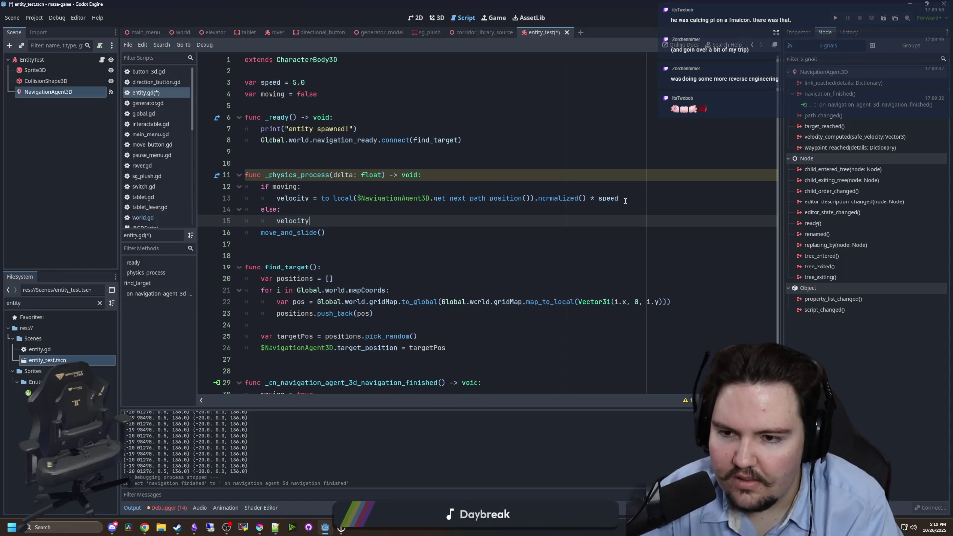
text( = VECTOR3.z)
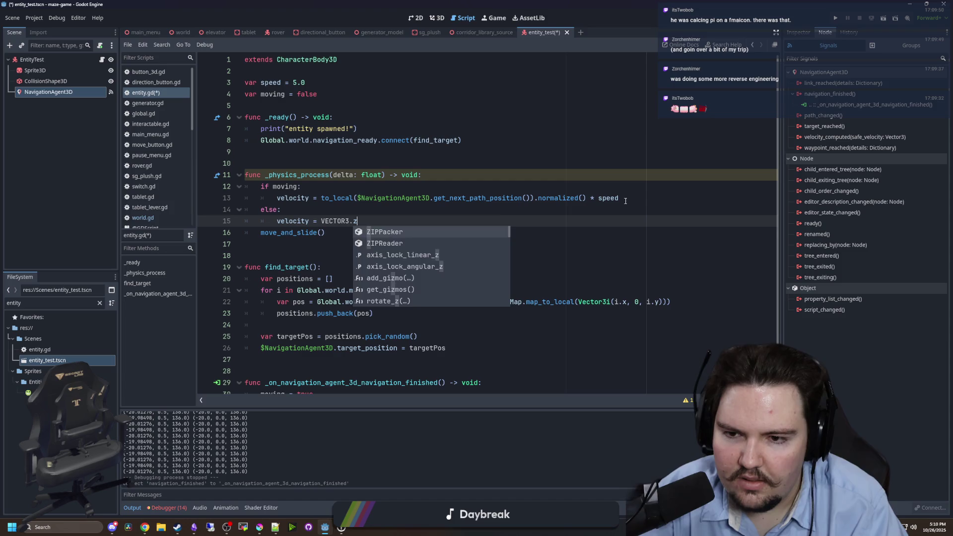
key(BackSpace)
key(BackSpace)
key(BackSpace)
text(Vector)
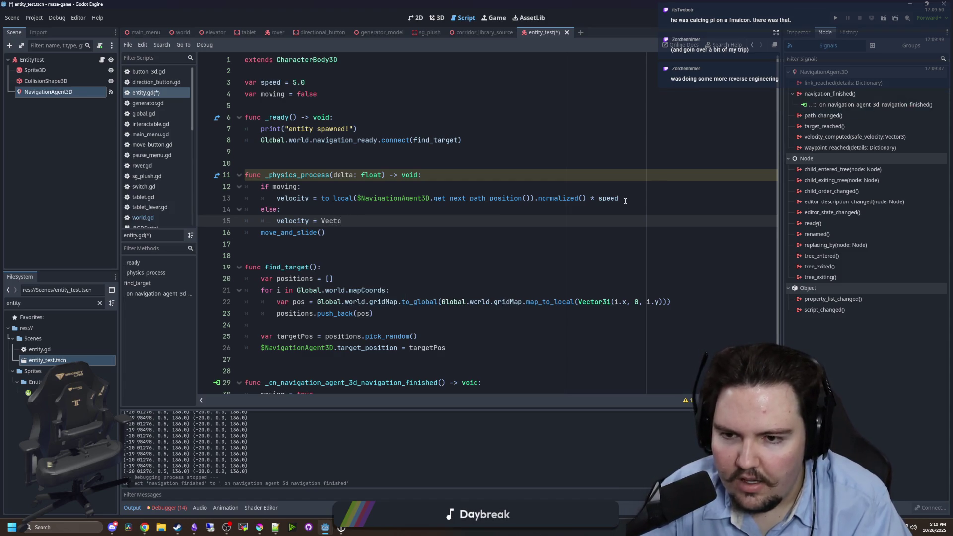
key(Down)
key(Down)
key(Return)
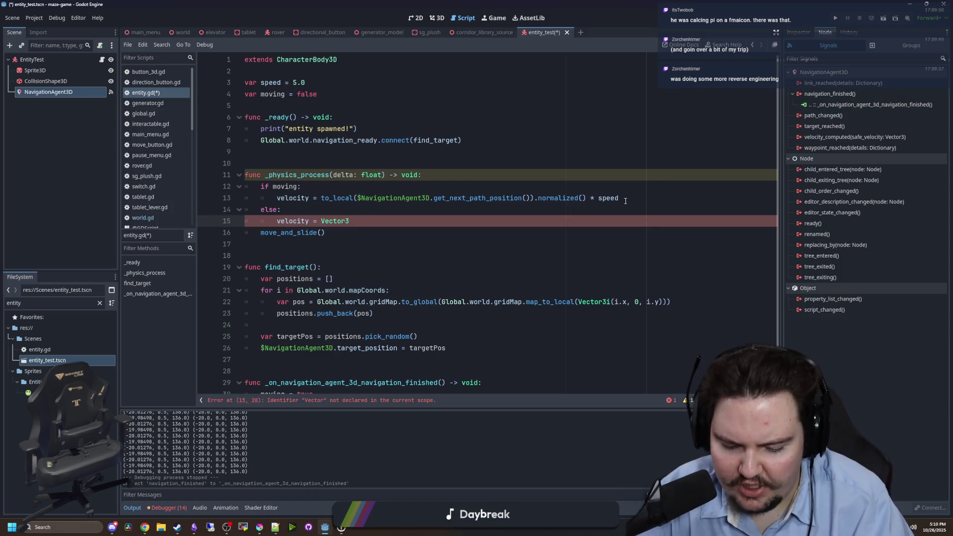
text(.zero)
key(Return)
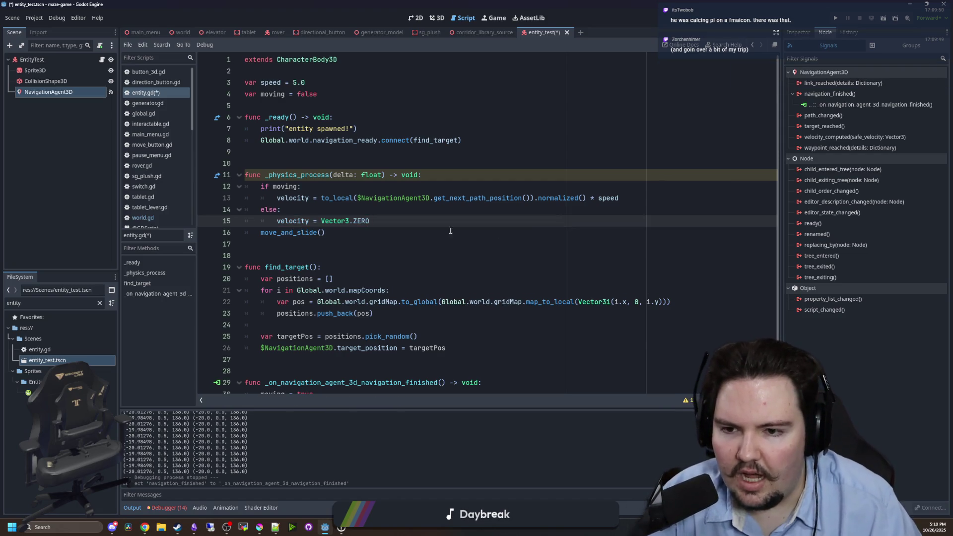
key(Return)
click(291, 162)
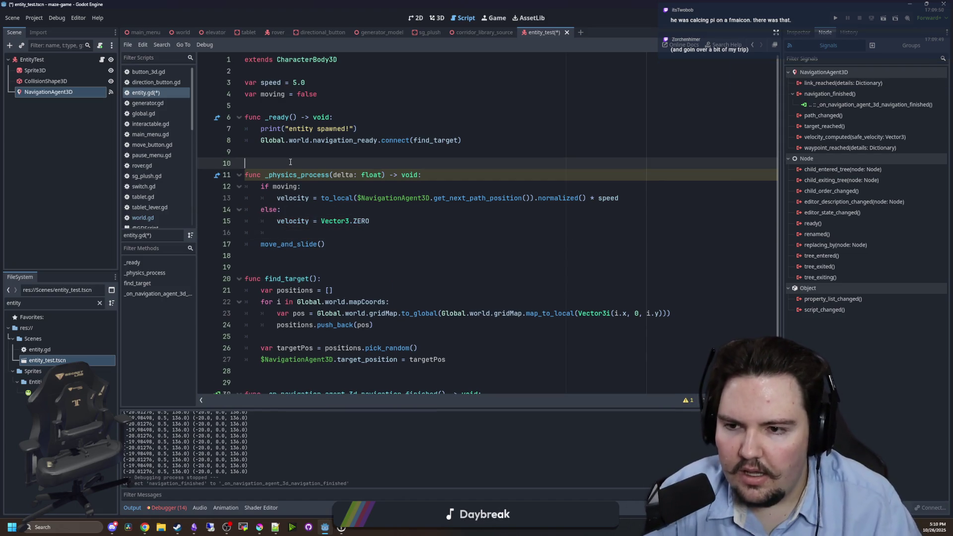
key(ctrl+s)
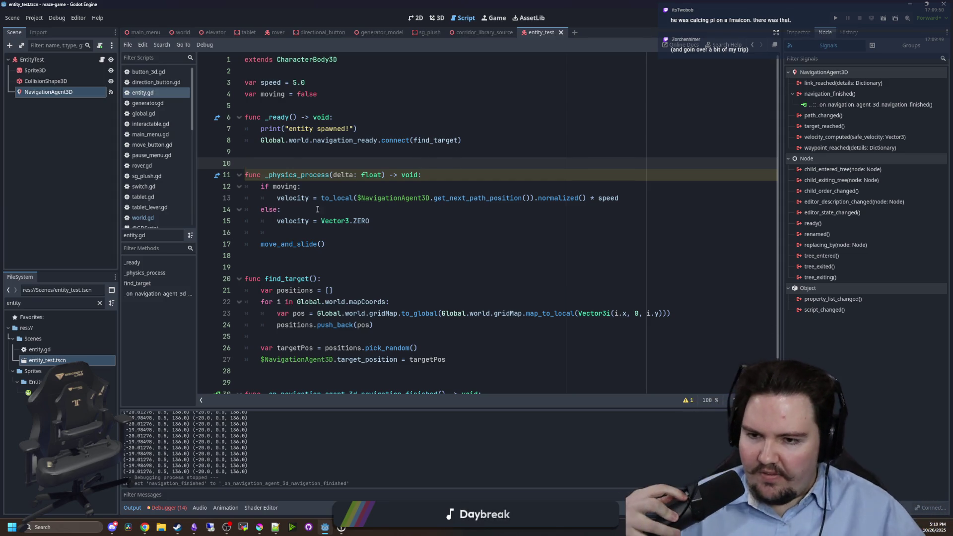
click(291, 234)
click(271, 149)
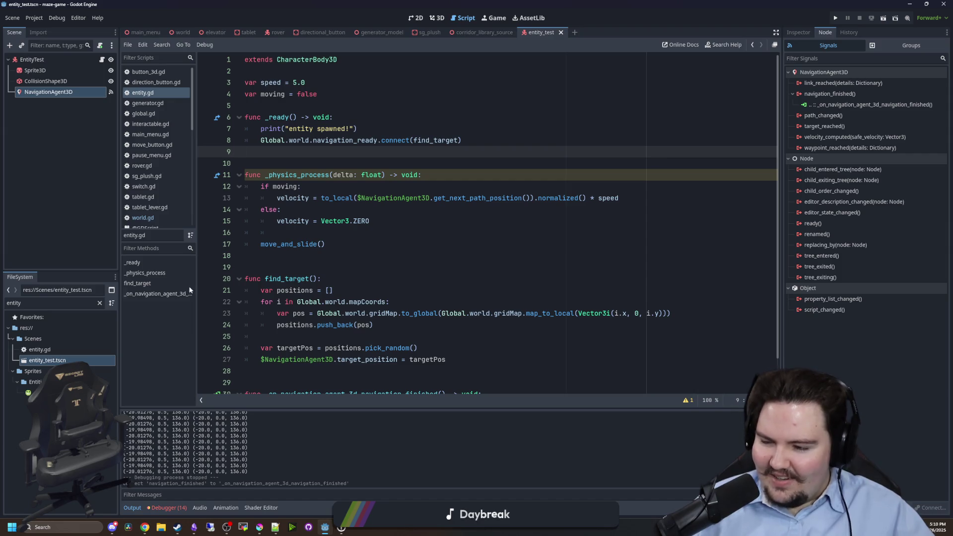
click(280, 164)
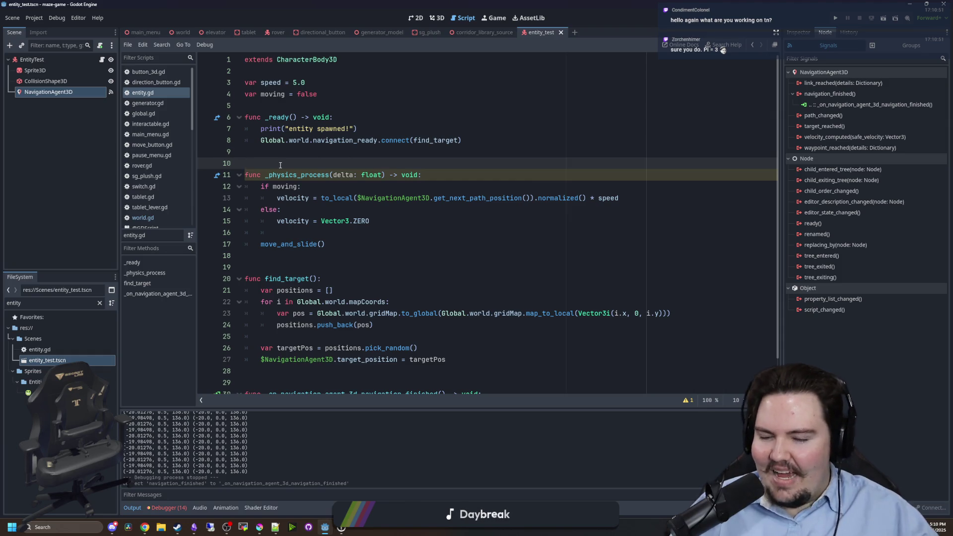
scroll(281, 165, down, 1)
click(281, 221)
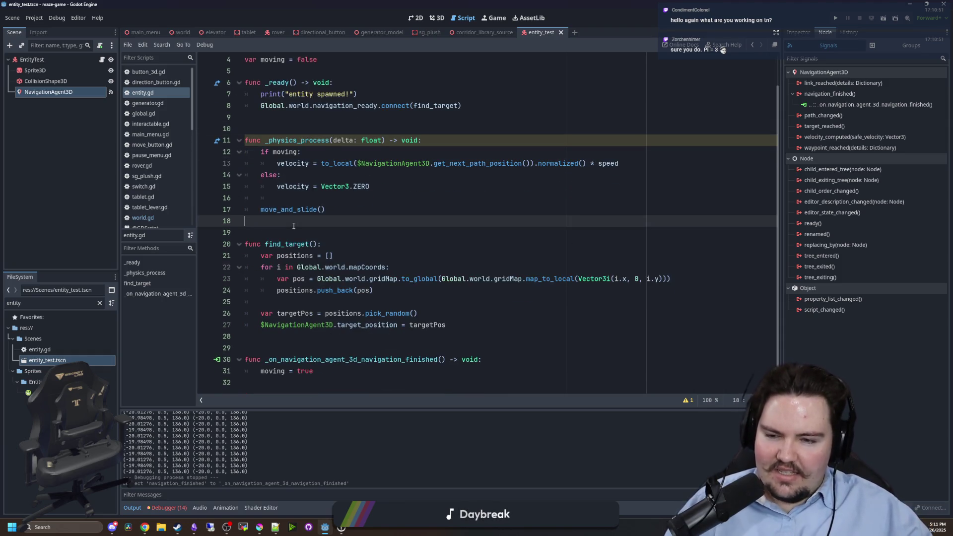
click(316, 128)
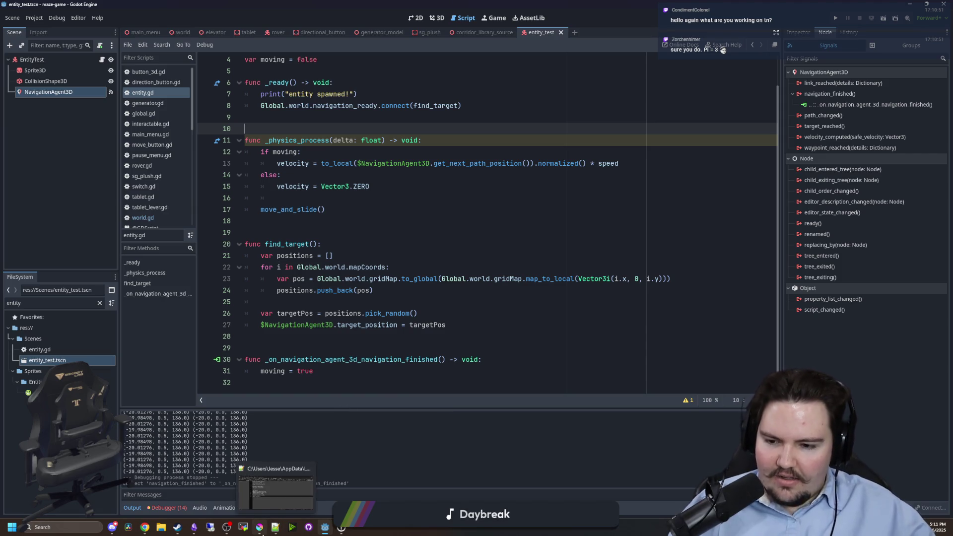
mouse_move(260, 527)
click(268, 508)
drag(348, 311, 383, 2)
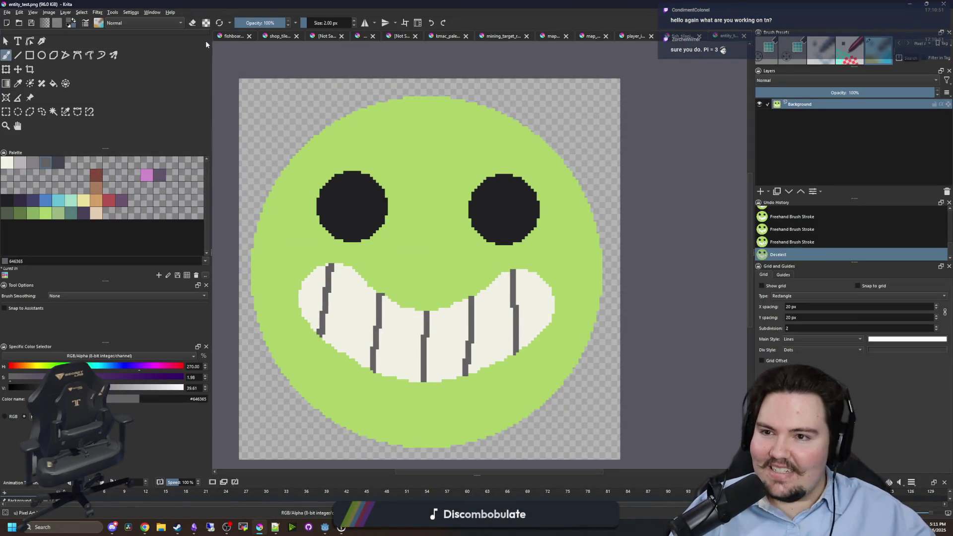
click(236, 37)
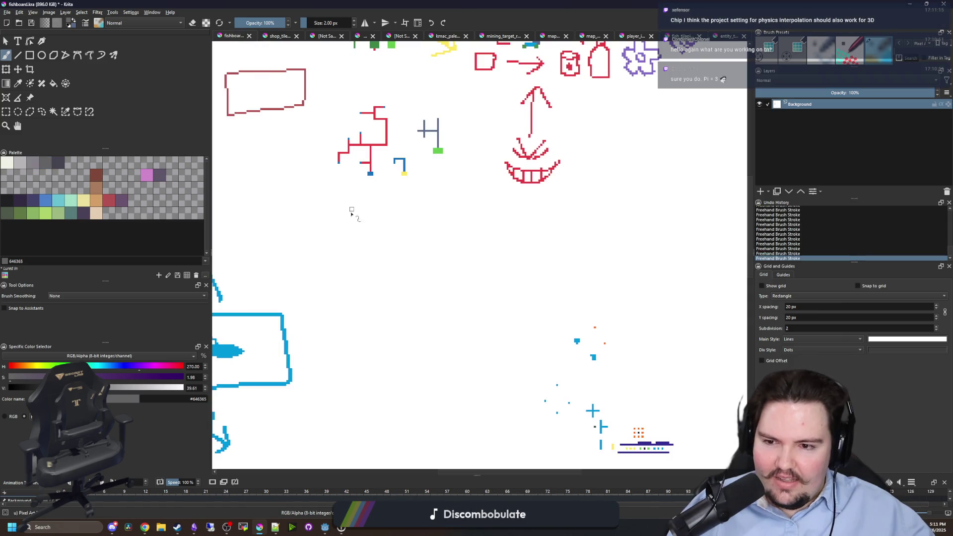
scroll(367, 256, down, 3)
scroll(428, 221, up, 8)
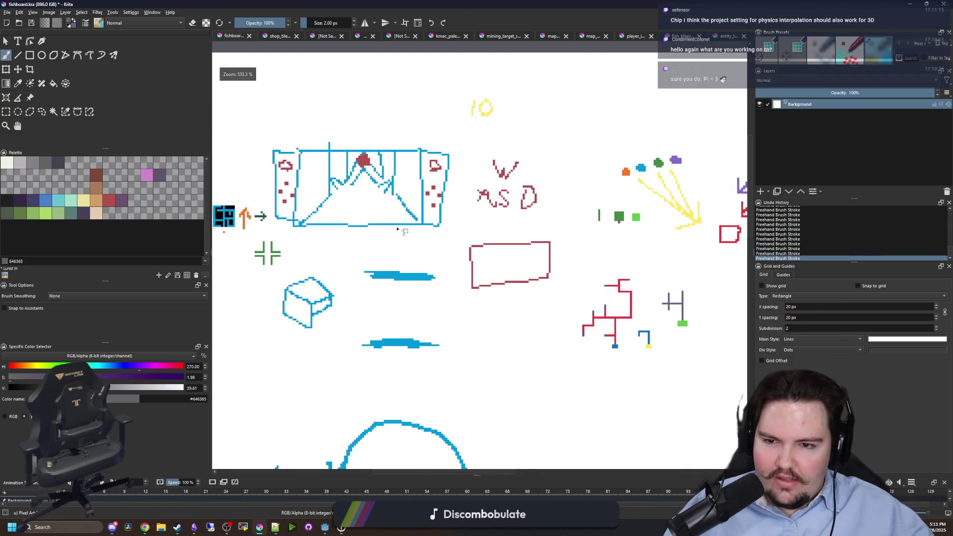
scroll(429, 221, up, 1)
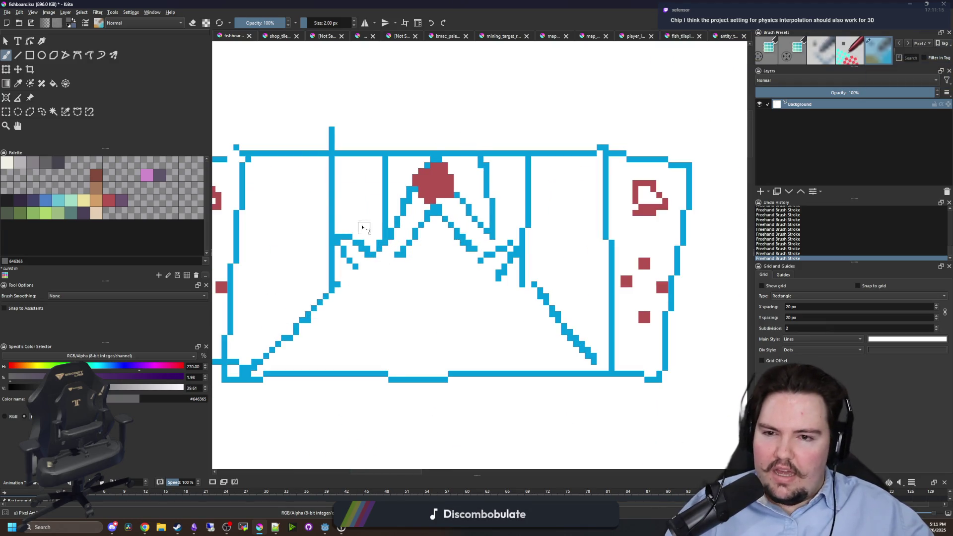
scroll(347, 258, down, 1)
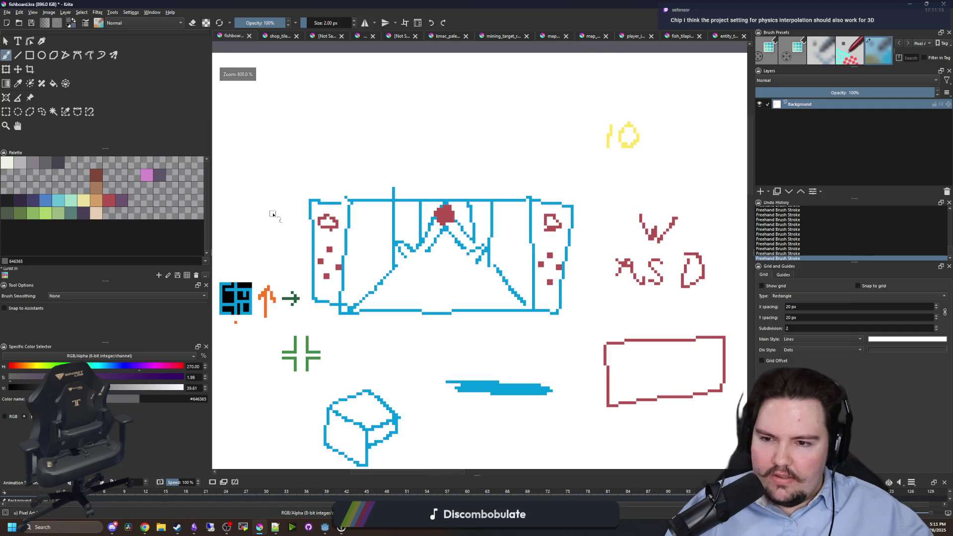
scroll(478, 303, down, 1)
scroll(304, 323, down, 1)
scroll(347, 357, up, 4)
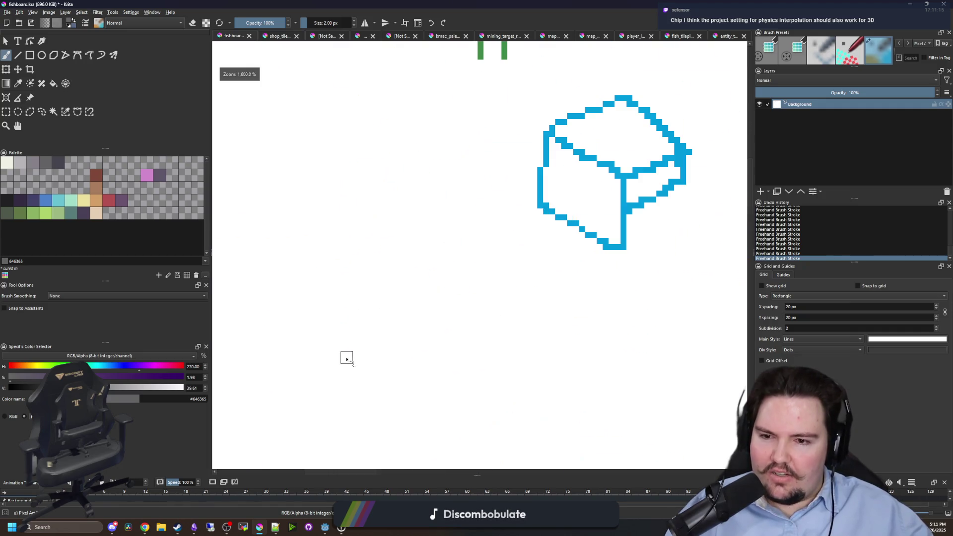
mouse_move(281, 336)
mouse_down()
mouse_move(432, 437)
mouse_move(360, 304)
mouse_move(279, 330)
mouse_up()
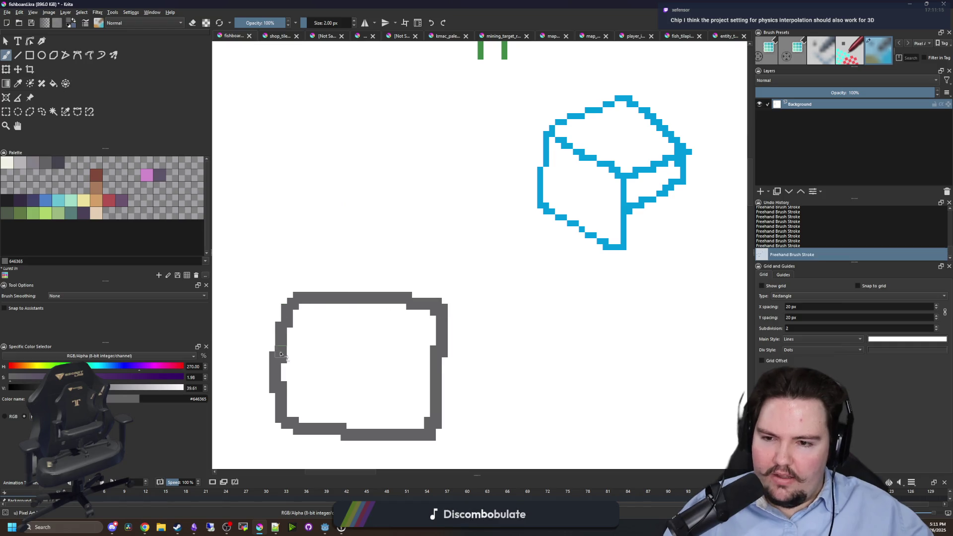
scroll(298, 327, down, 4)
key(ctrl+z)
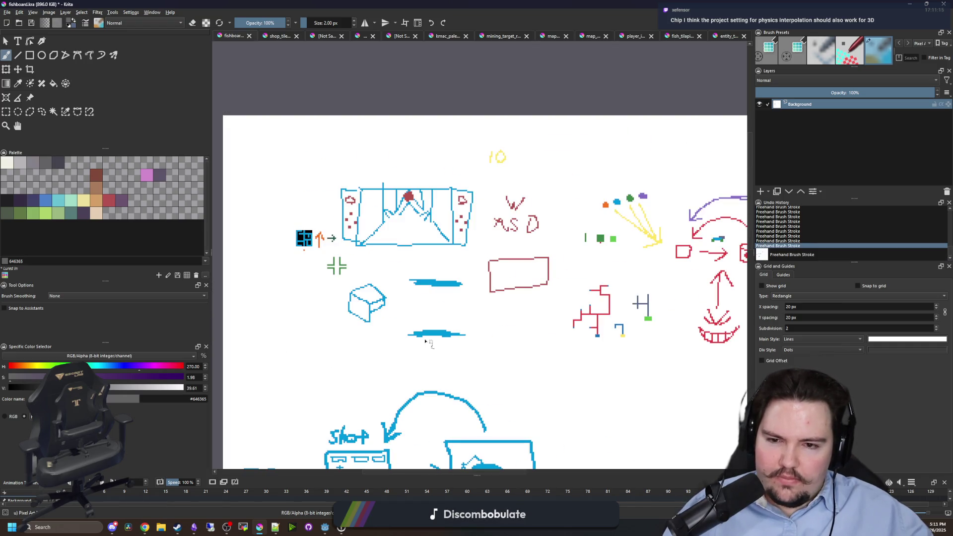
drag(617, 300, 406, 308)
scroll(472, 260, up, 6)
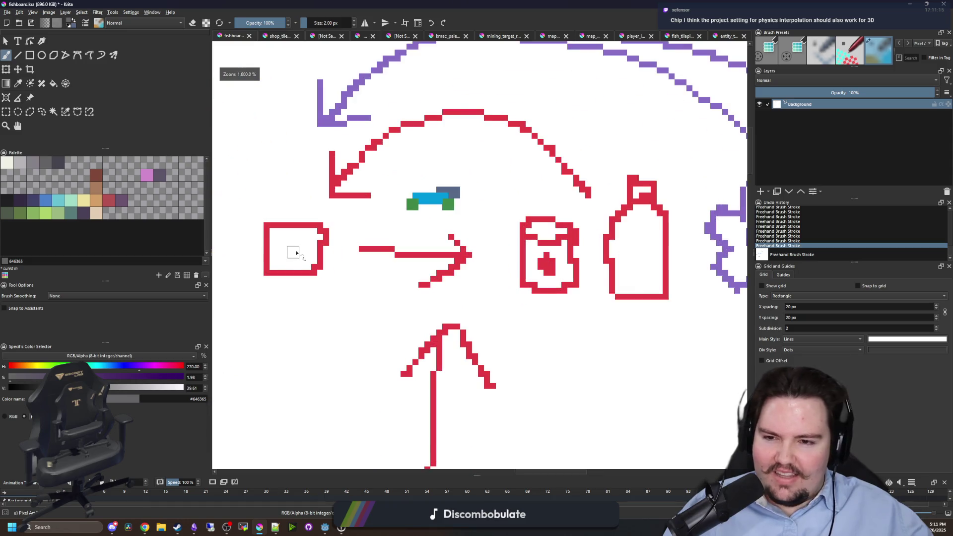
scroll(324, 302, down, 3)
scroll(543, 298, up, 2)
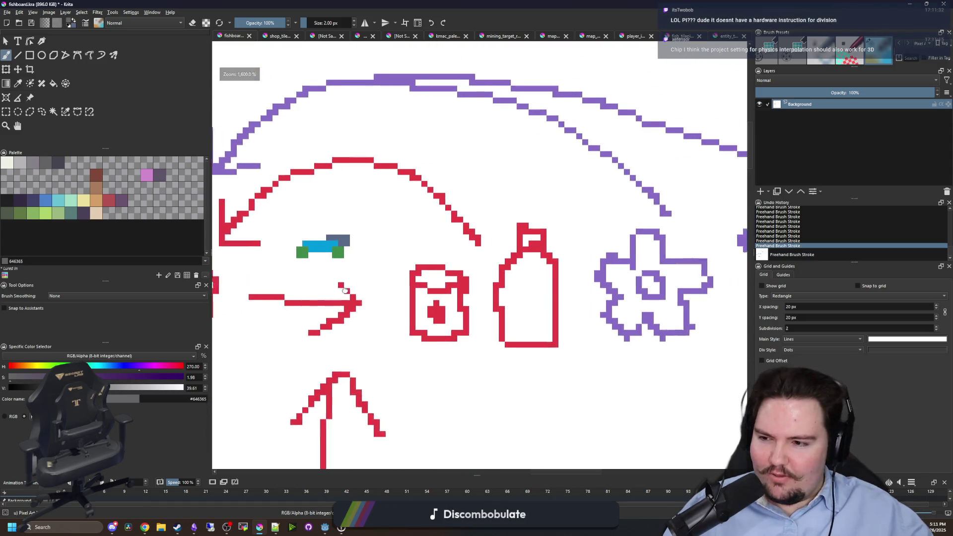
scroll(545, 302, down, 3)
scroll(668, 229, up, 3)
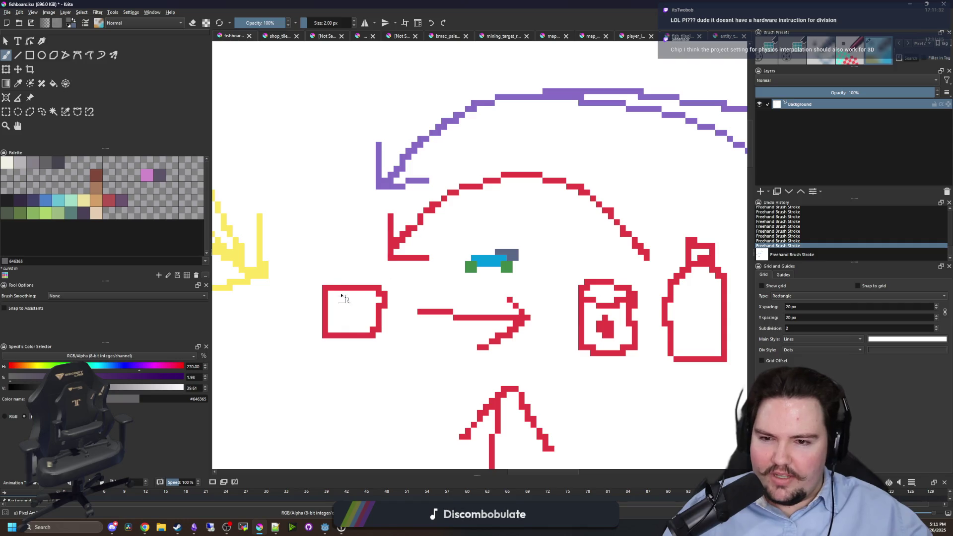
scroll(390, 372, down, 3)
scroll(445, 376, down, 3)
scroll(450, 370, up, 4)
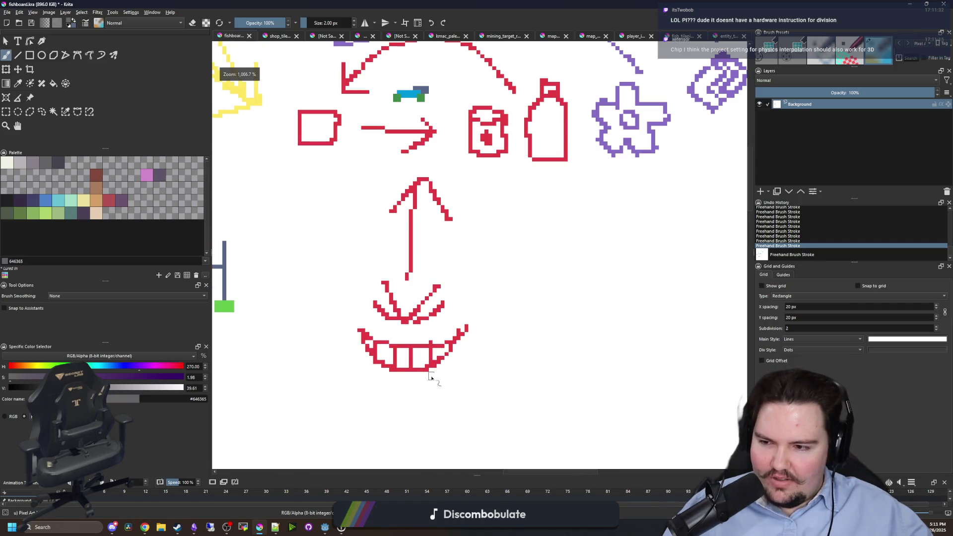
scroll(453, 366, down, 5)
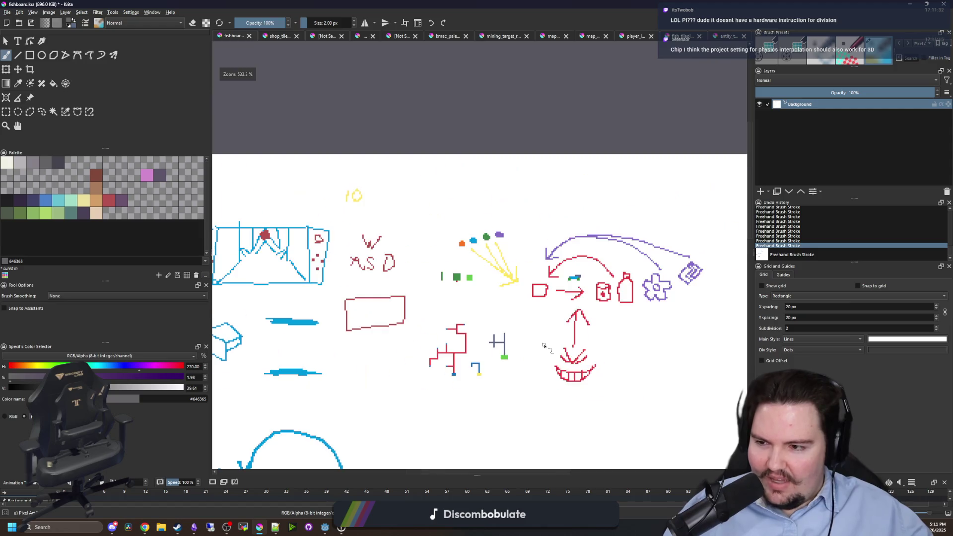
key(alt+Tab)
click(585, 212)
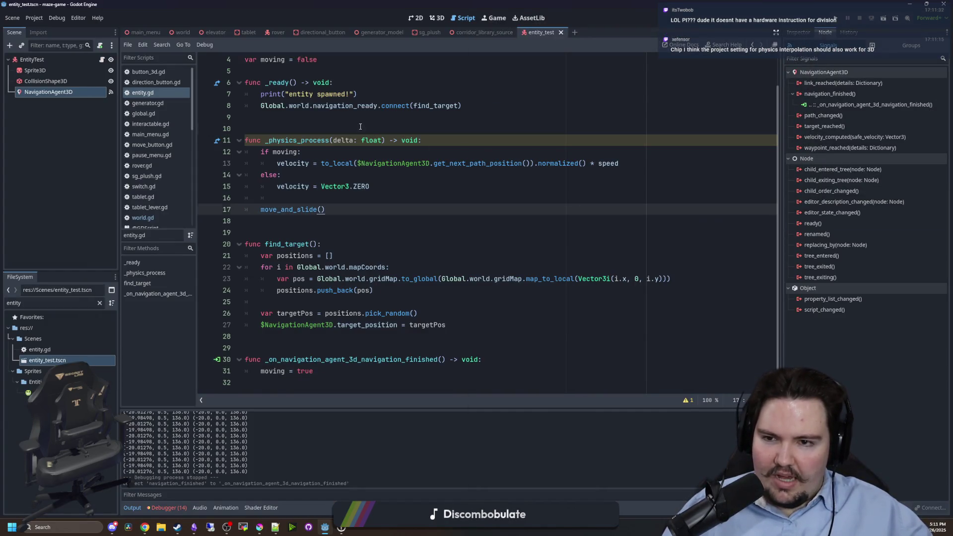
Glance at the game and 3D views, then return to entity.gd.
scroll(360, 127, up, 1)
click(494, 17)
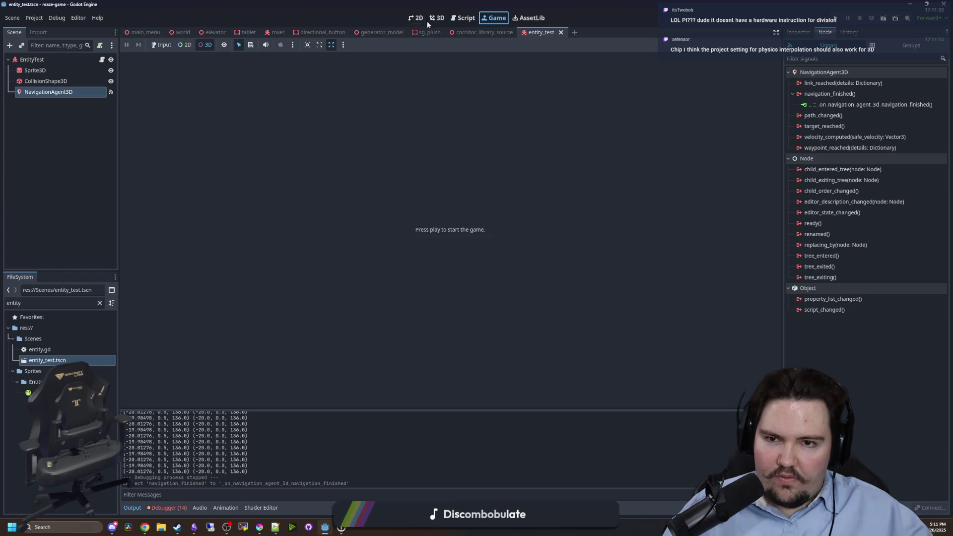
click(433, 18)
scroll(308, 195, up, 4)
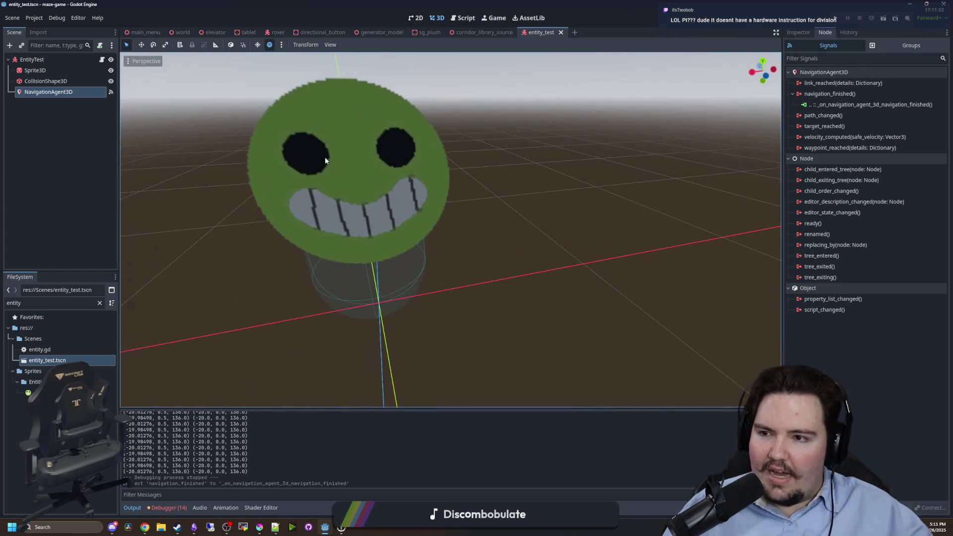
click(102, 59)
scroll(360, 360, down, 1)
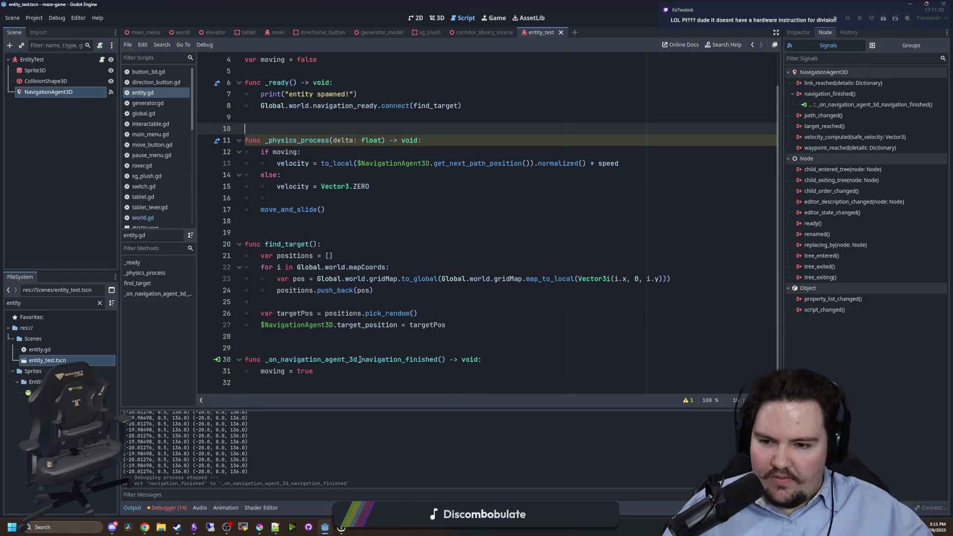
Call find_target() after moving = true in the navigation-finished handler and run the game.
click(328, 371)
key(Return)
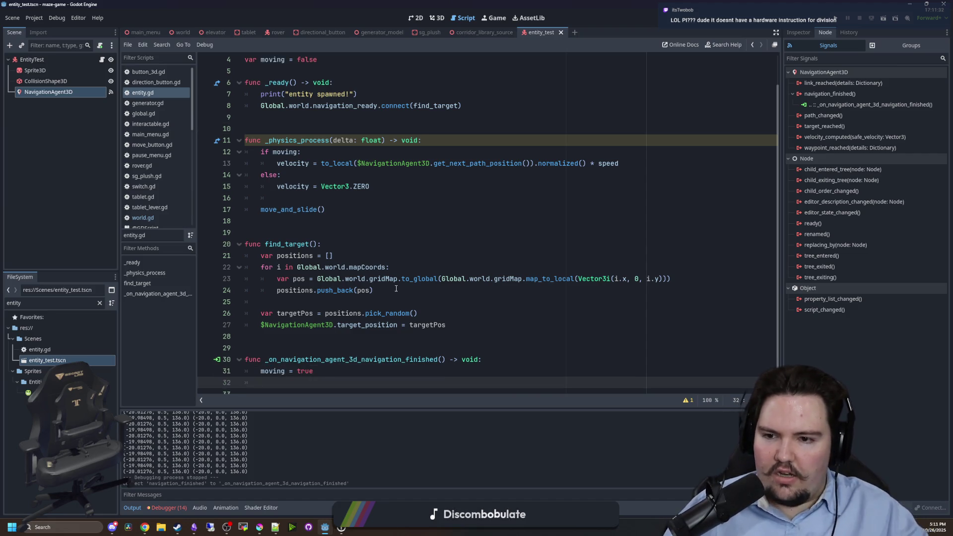
text(fin)
key(Return)
click(322, 244)
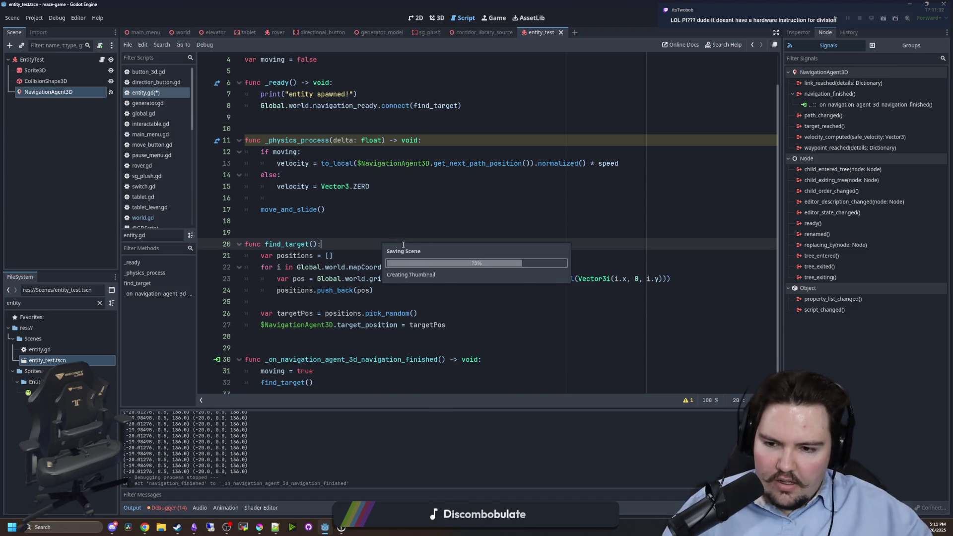
click(836, 17)
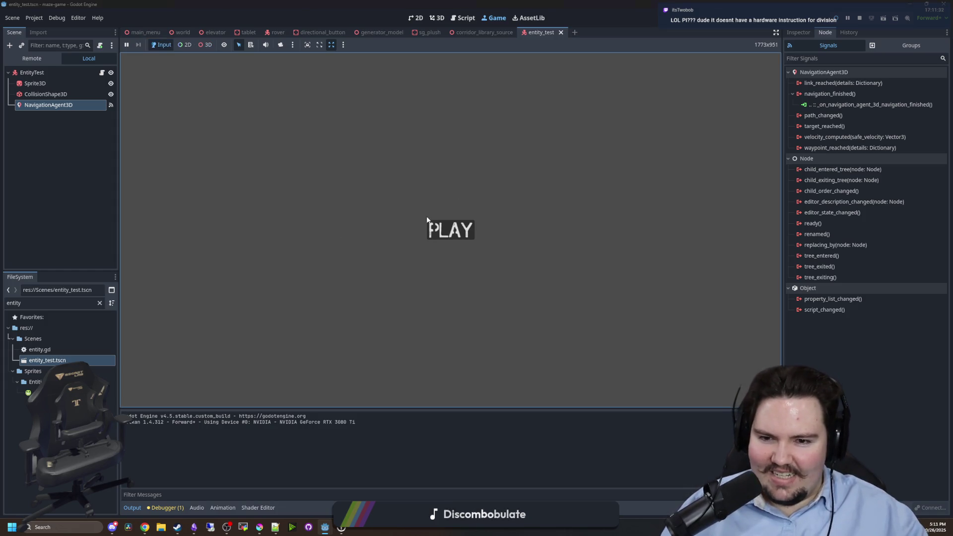
Start the game, fly the free camera over the maze with the green entity, then reopen entity.gd.
key(Return)
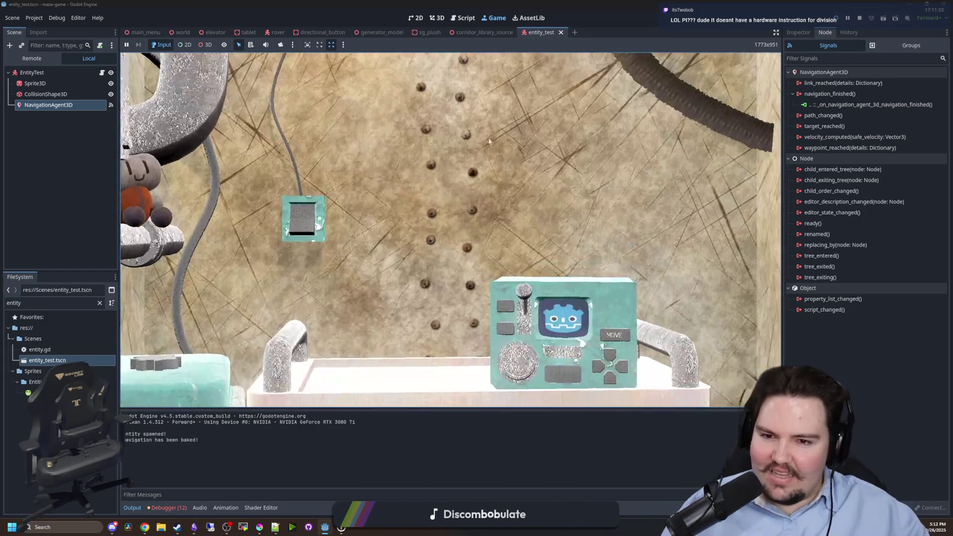
key(super)
key(super)
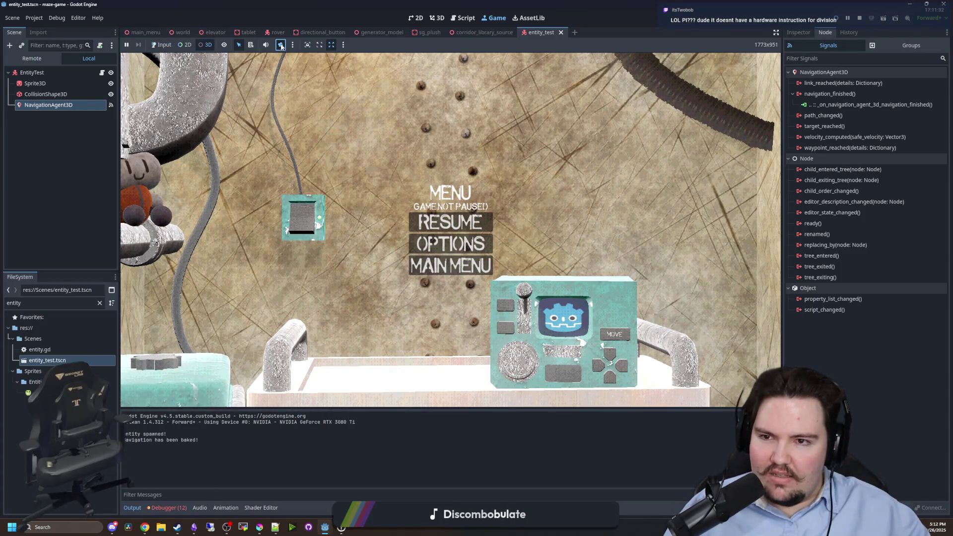
click(281, 45)
scroll(450, 230, down, 10)
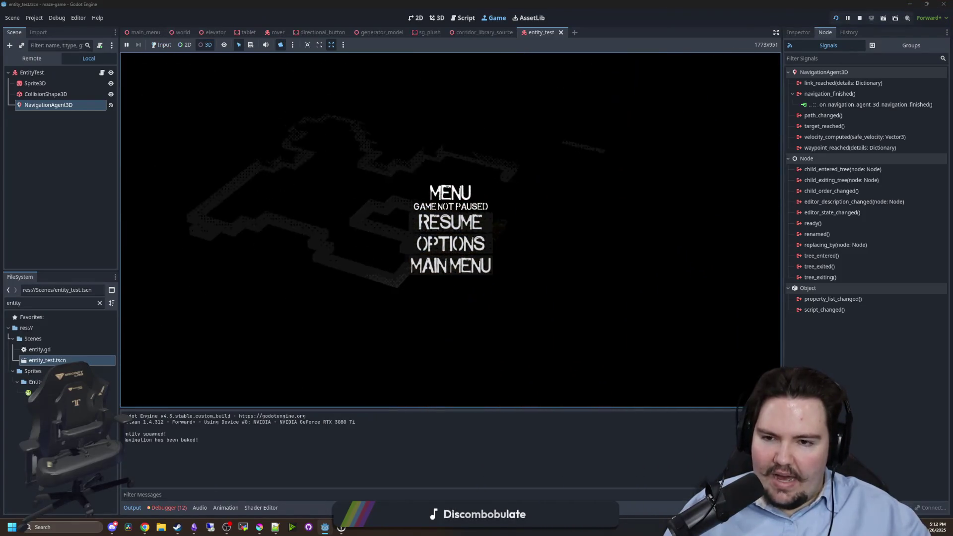
scroll(451, 230, up, 8)
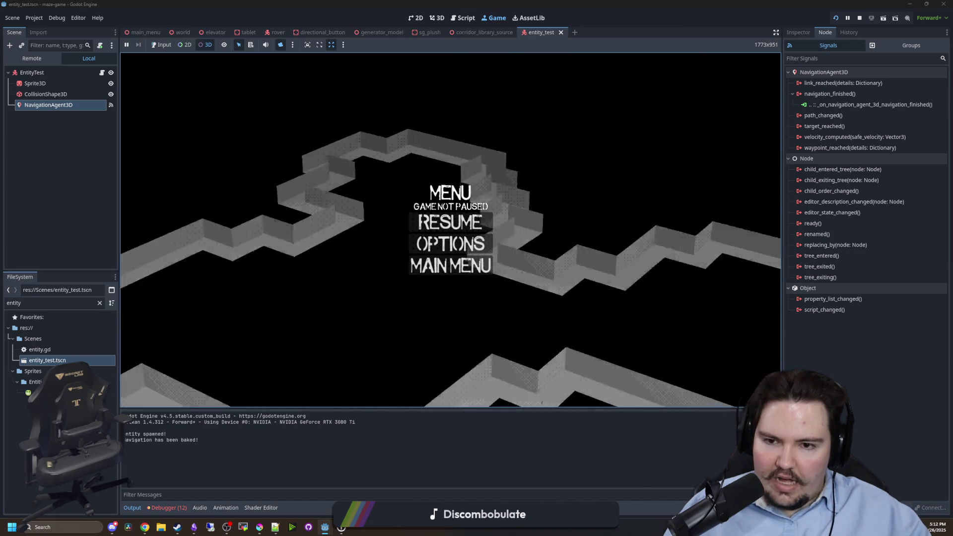
scroll(450, 230, down, 5)
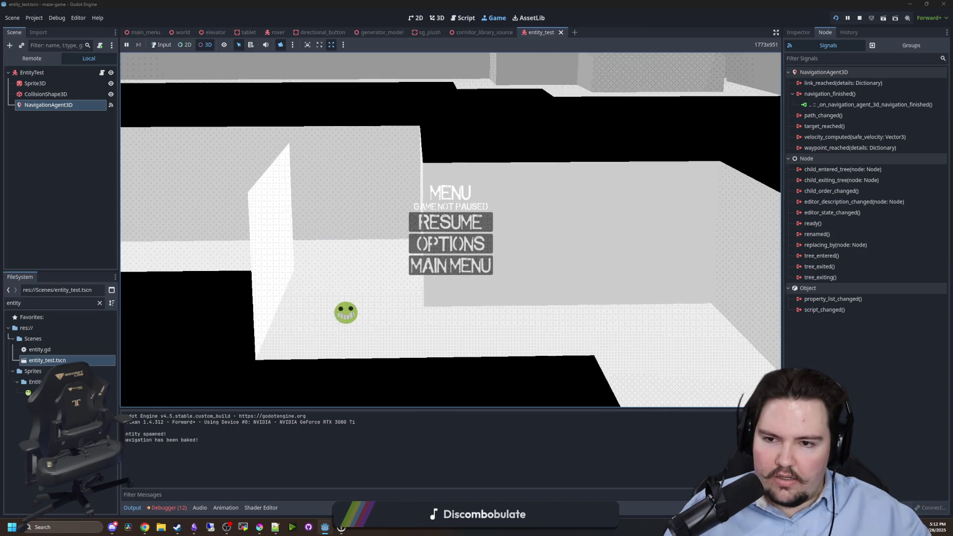
scroll(451, 230, up, 3)
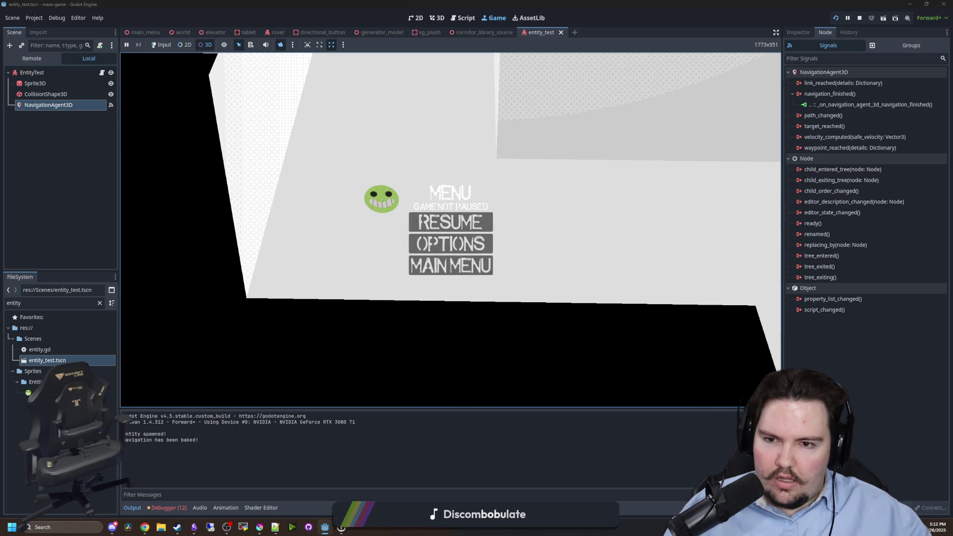
click(102, 73)
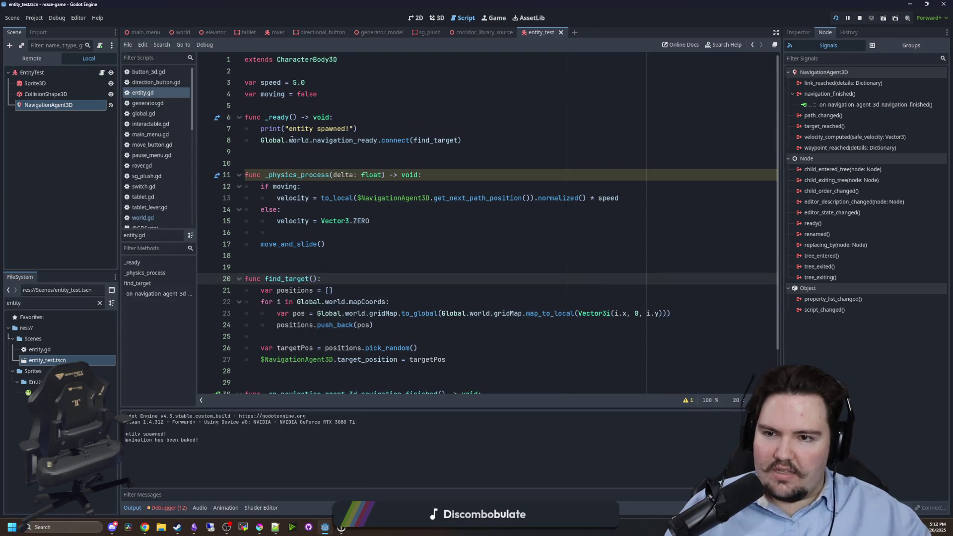
Add 'moving = true' as find_target()'s first line and run the current scene with F6.
scroll(357, 249, down, 1)
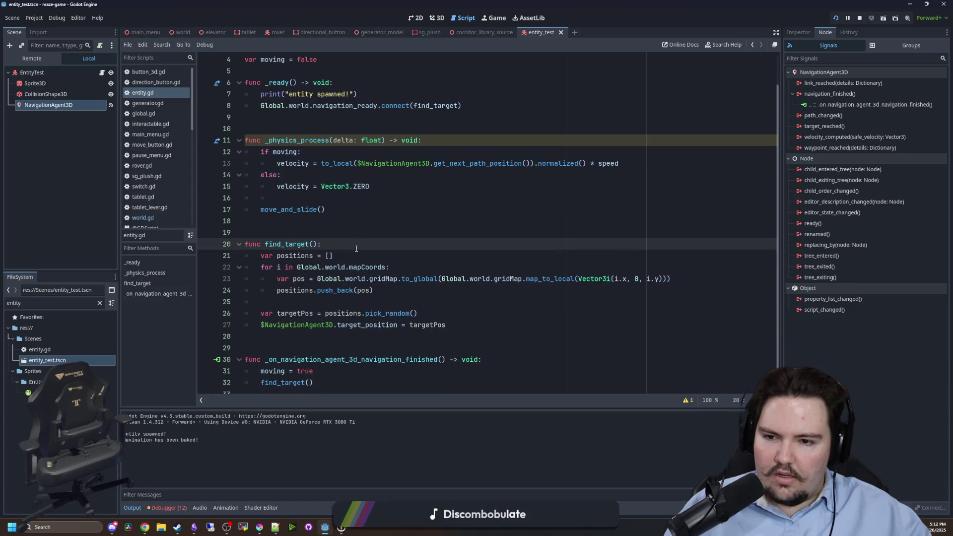
key(Return)
text(moving = true)
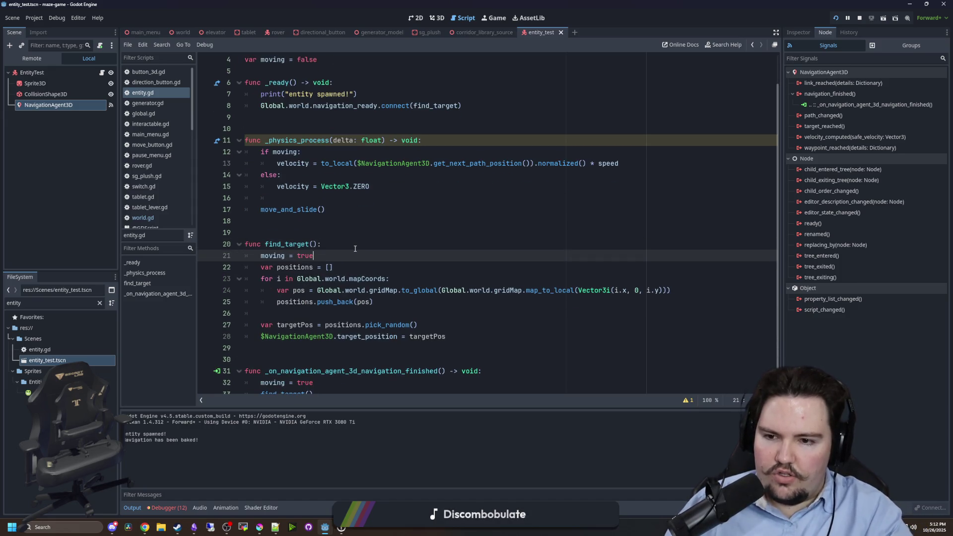
key(F6)
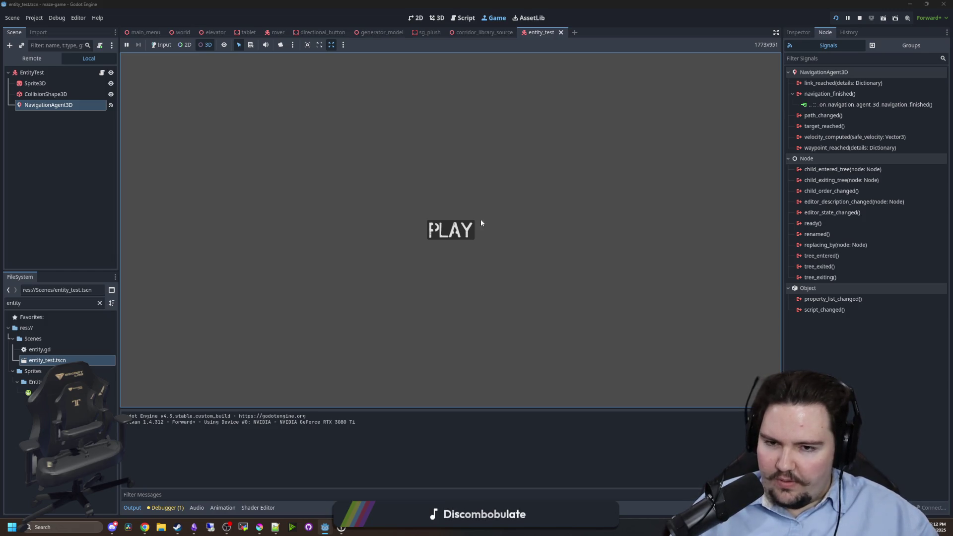
Press PLAY, fly the override camera over the maze, then switch to the map_2.png drawing.
click(439, 228)
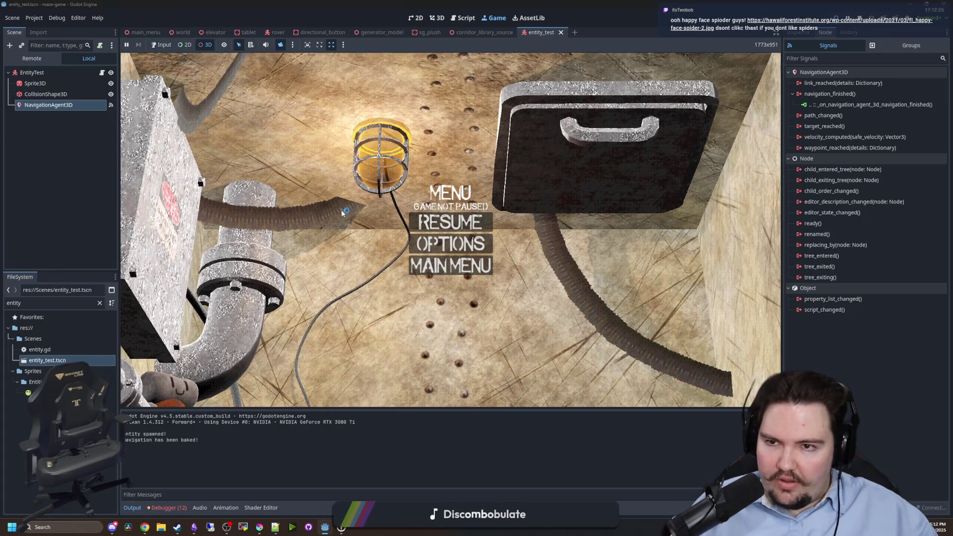
click(280, 45)
scroll(451, 230, down, 10)
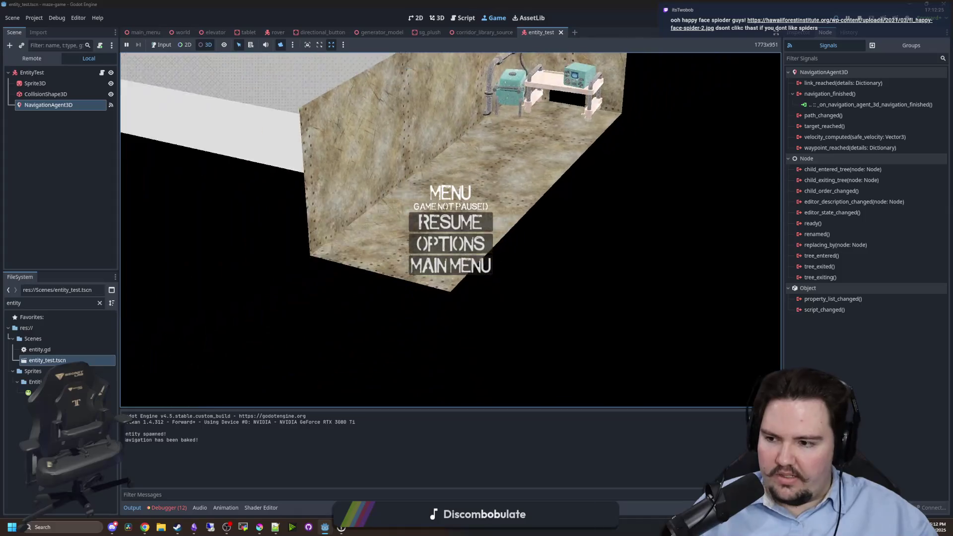
scroll(451, 244, up, 5)
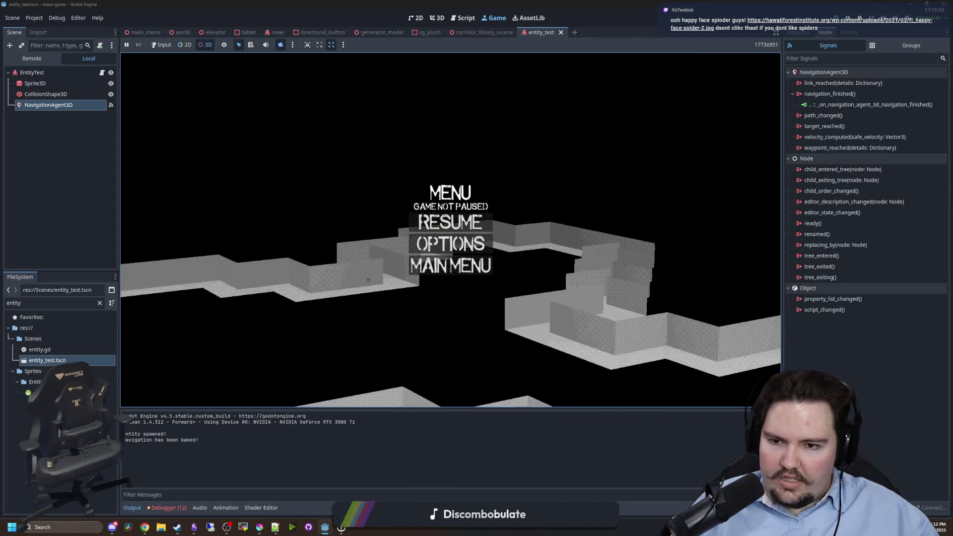
scroll(288, 231, down, 8)
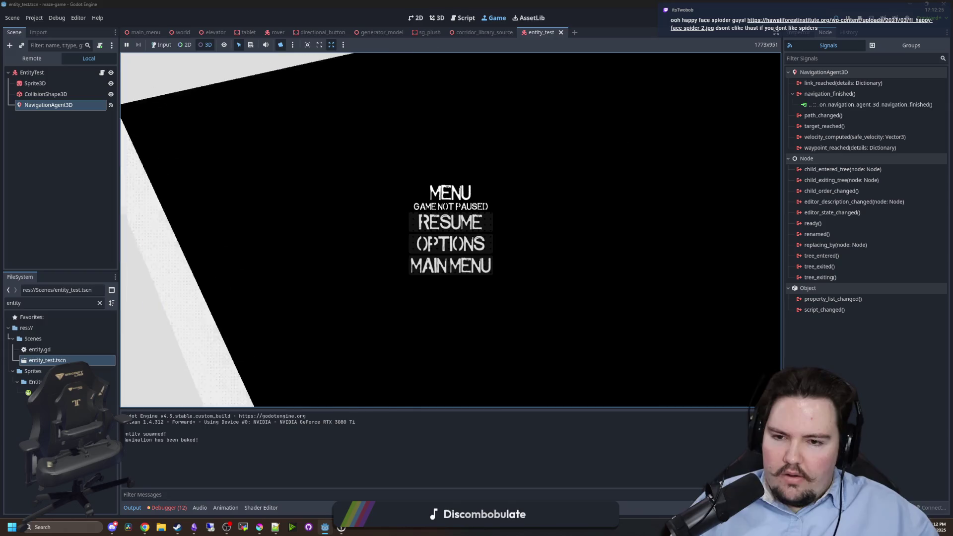
scroll(257, 187, down, 2)
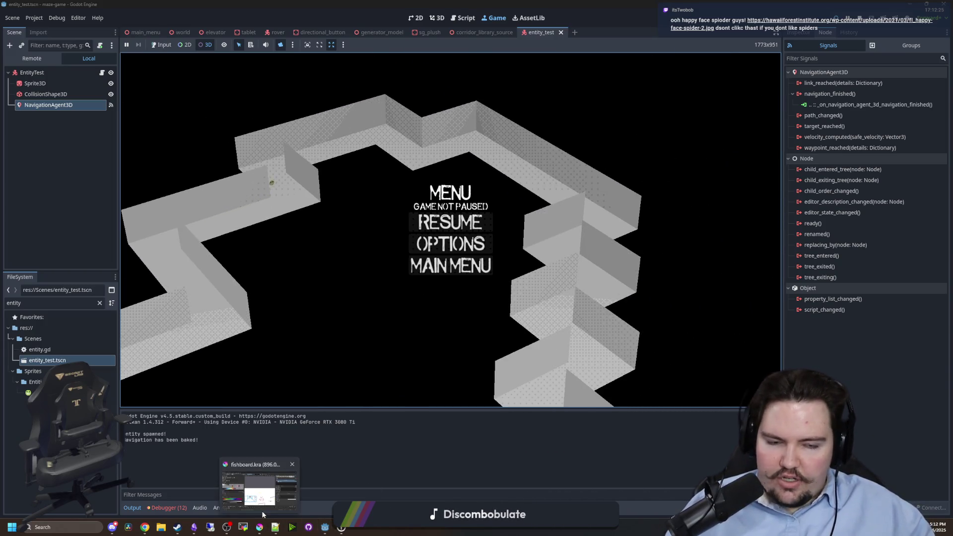
click(260, 528)
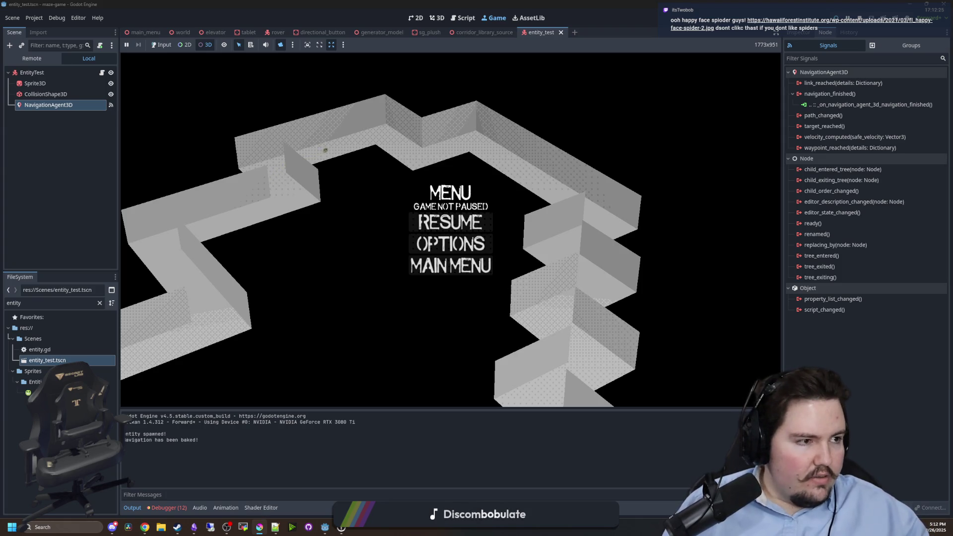
key(alt+Tab)
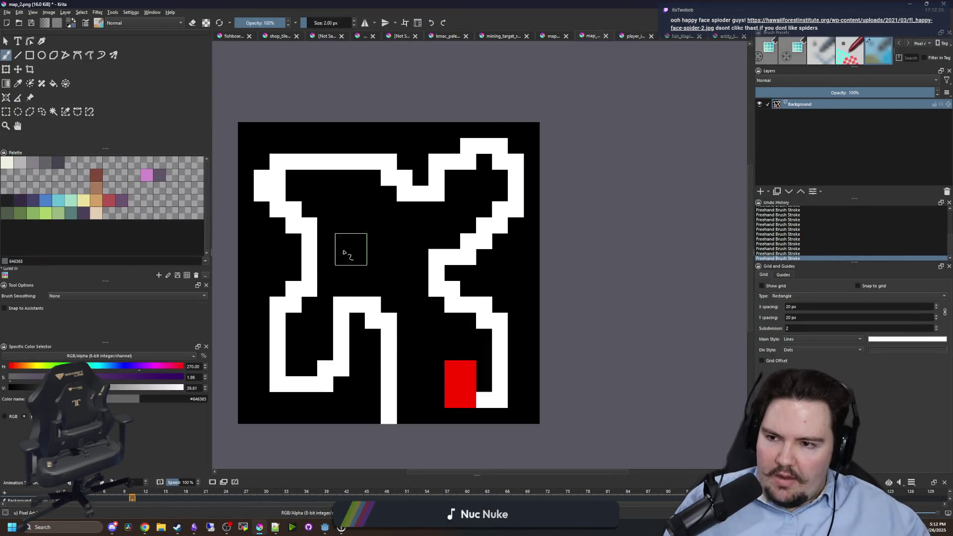
key(alt+Tab)
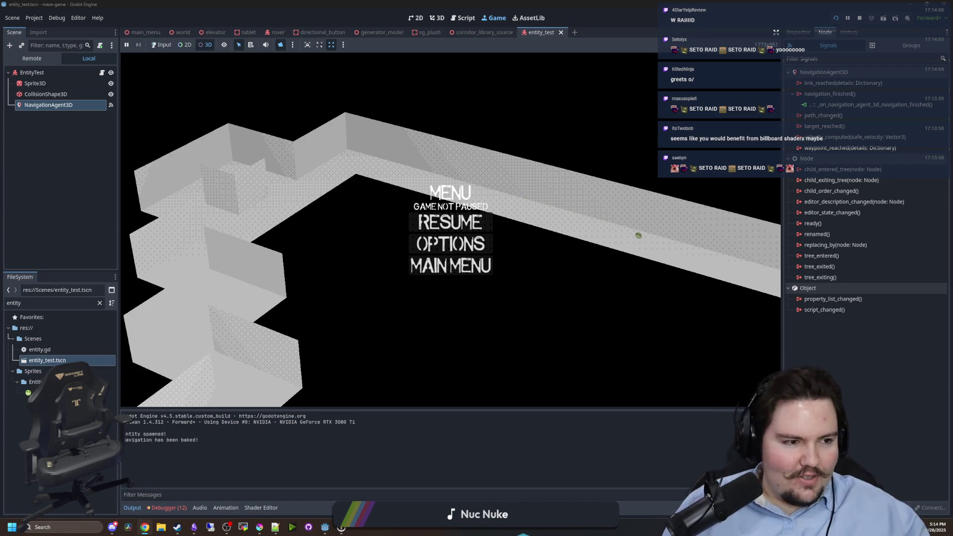
Open and dismiss the editor_description_changed signal's menu, then bring the map_2.png Krita window forward.
right_click(814, 203)
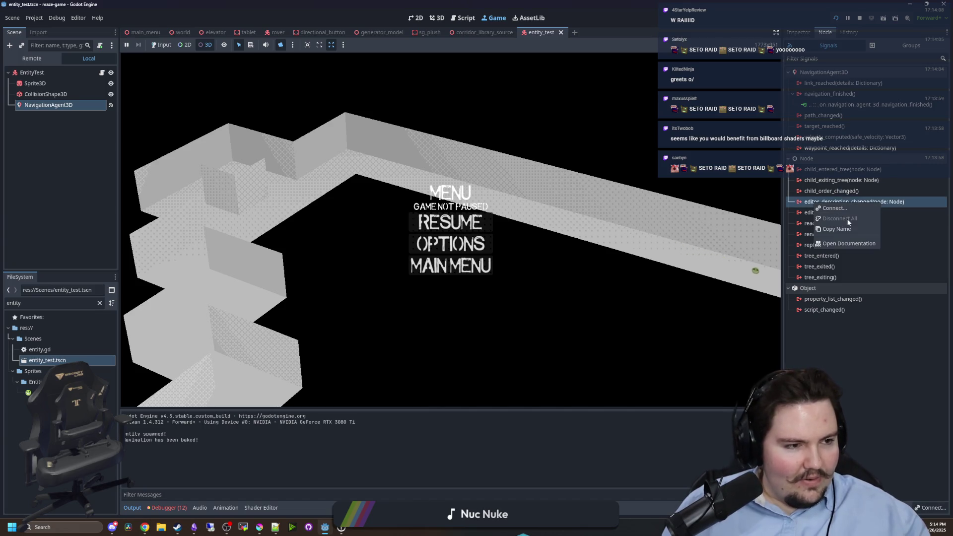
click(644, 214)
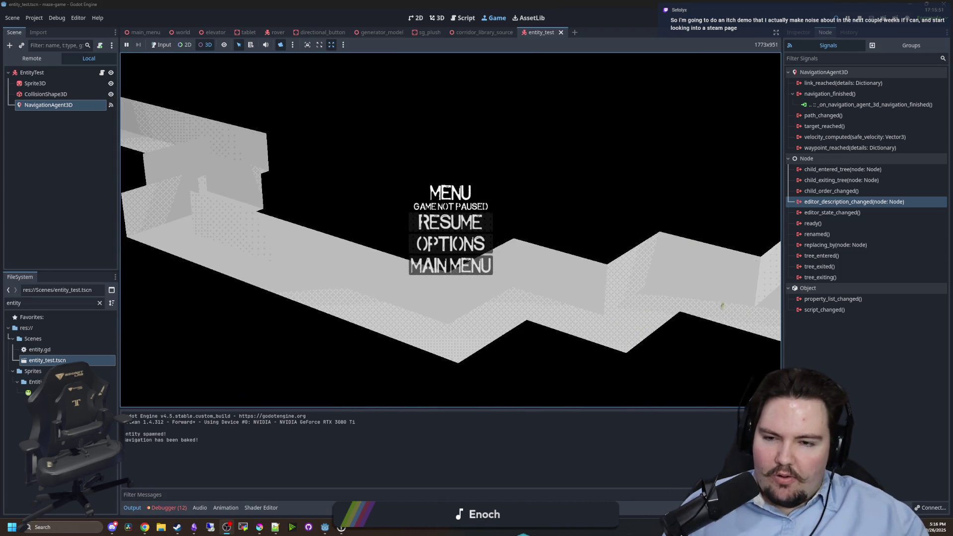
click(259, 527)
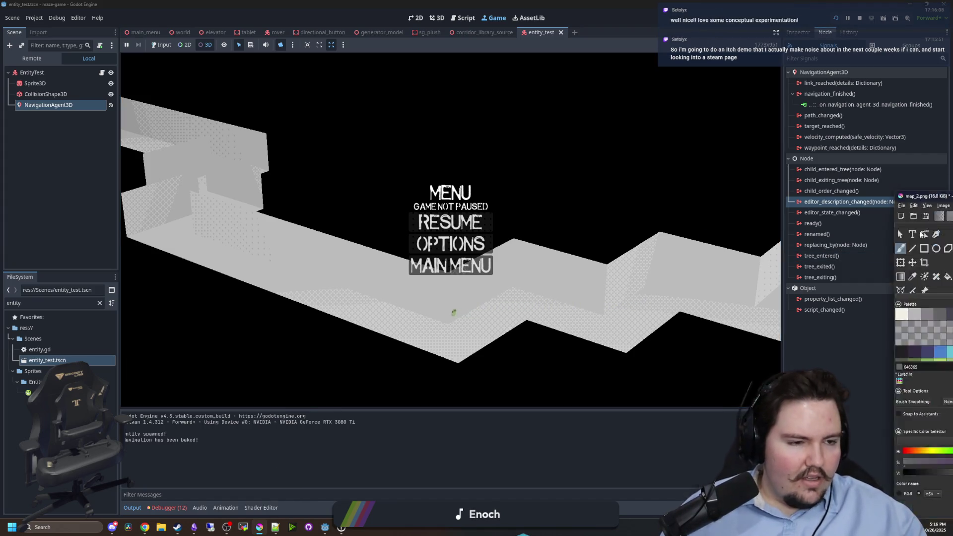
Maximize Krita, switch to the fishboard sketch and zoom in and out on it.
key(super+Up)
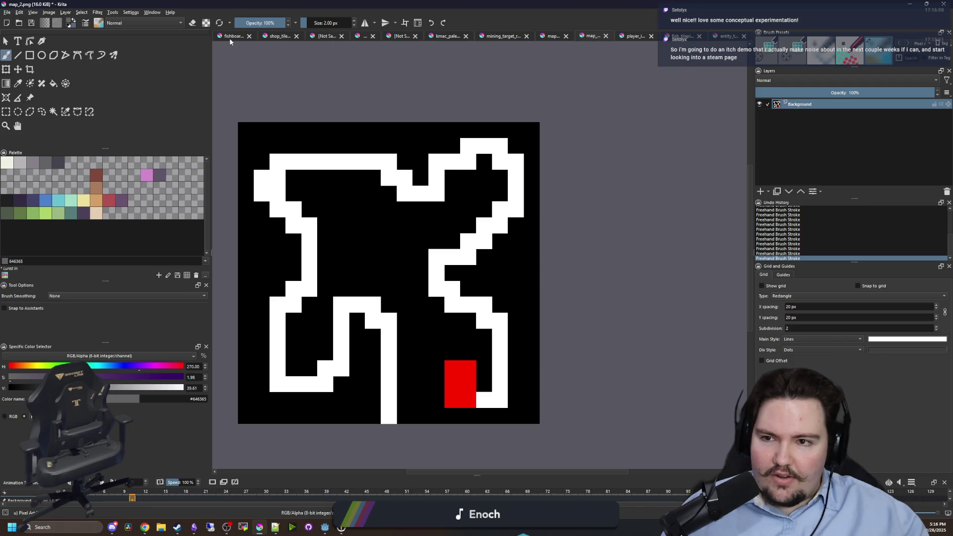
click(225, 37)
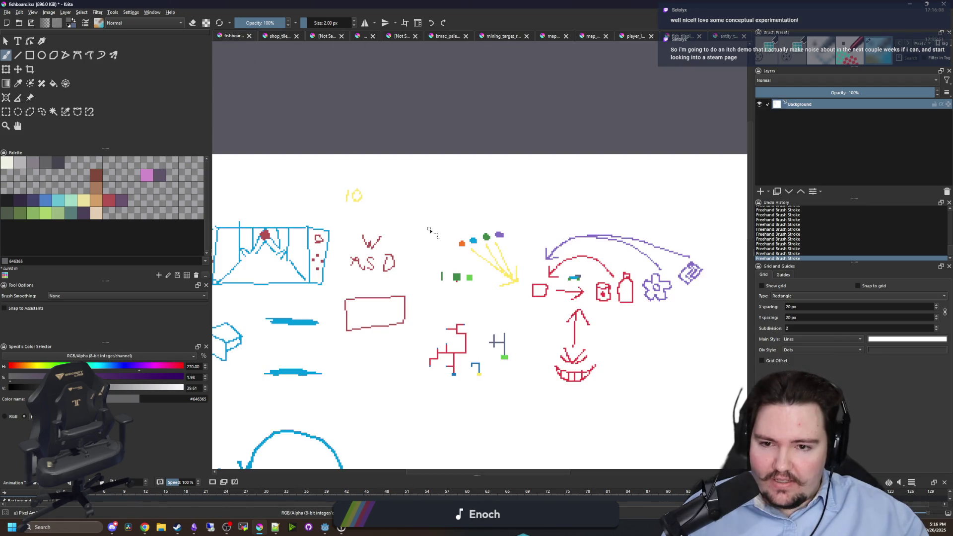
scroll(346, 289, up, 5)
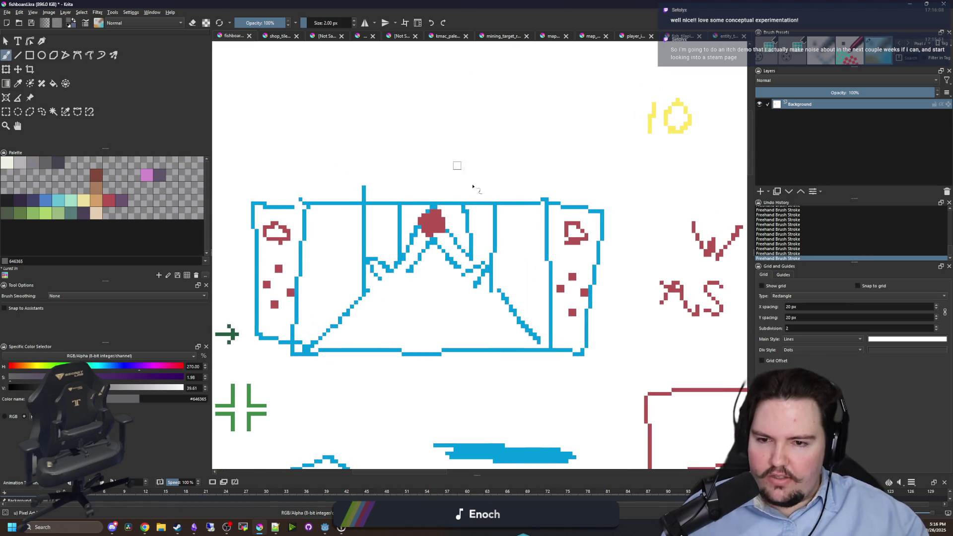
scroll(446, 223, up, 2)
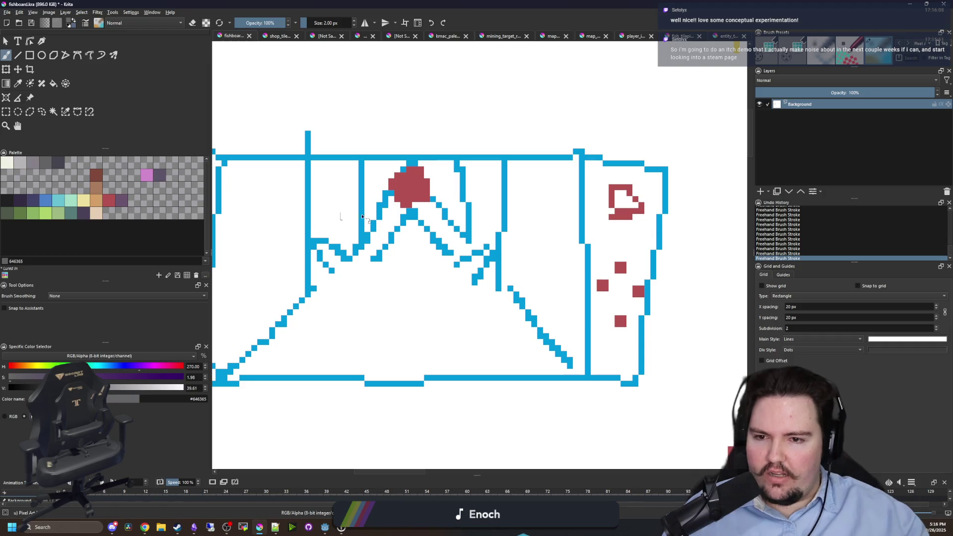
scroll(427, 198, down, 7)
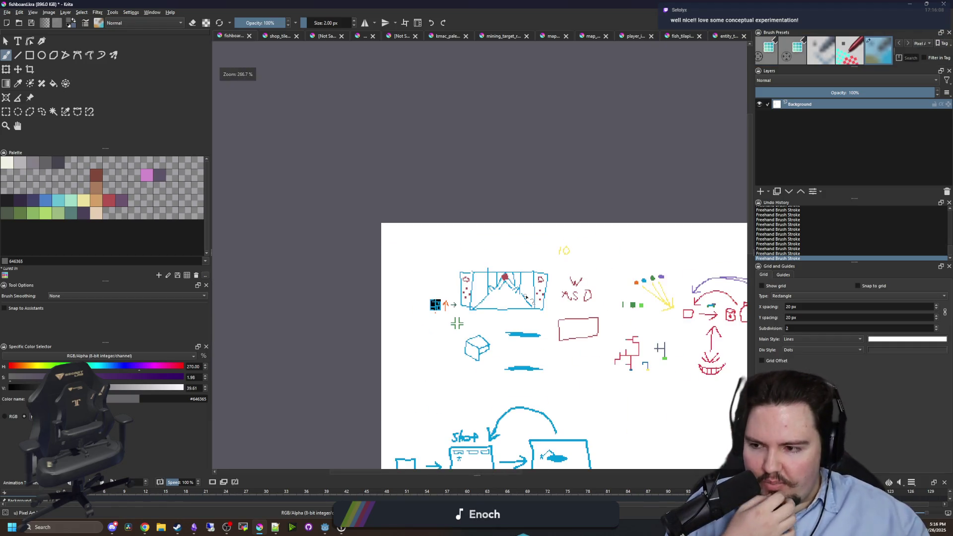
scroll(517, 291, up, 4)
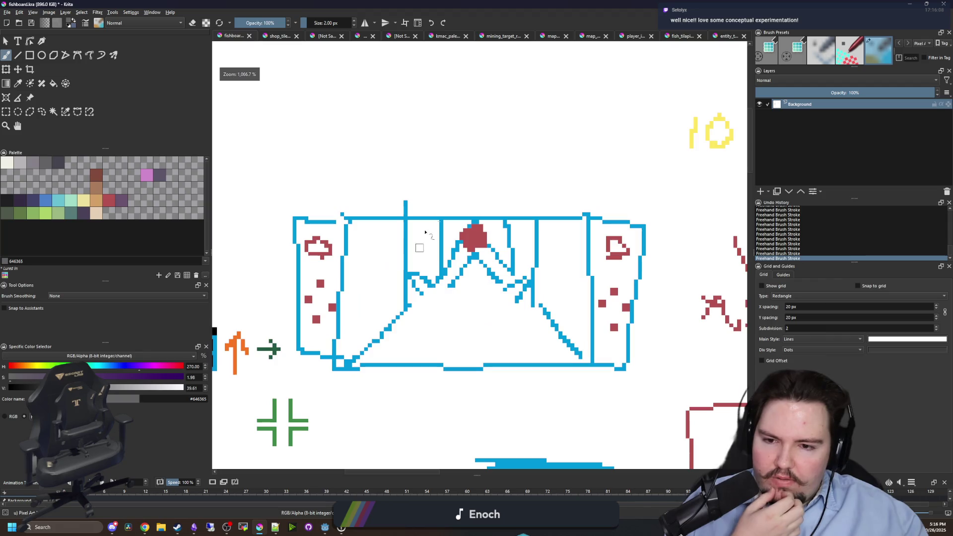
scroll(422, 260, down, 3)
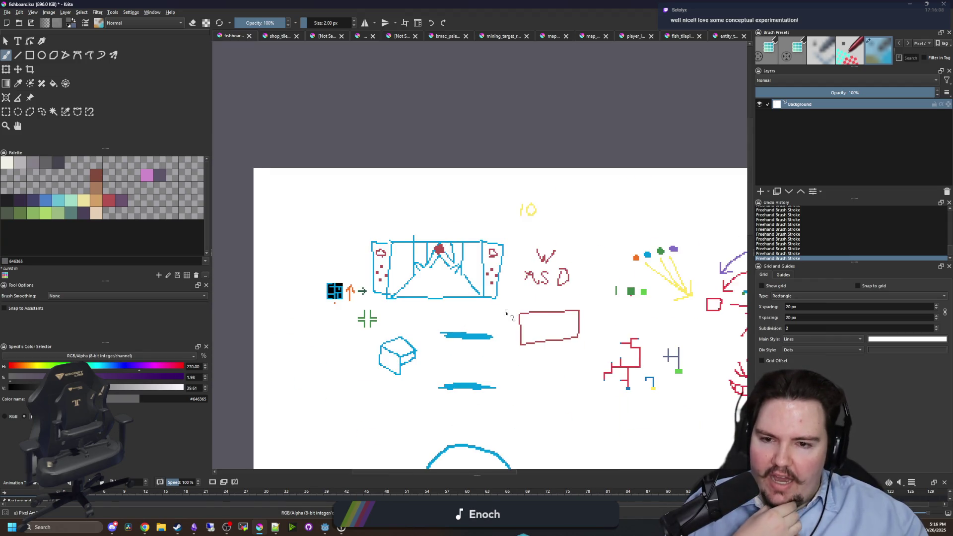
scroll(627, 298, up, 5)
scroll(440, 303, down, 2)
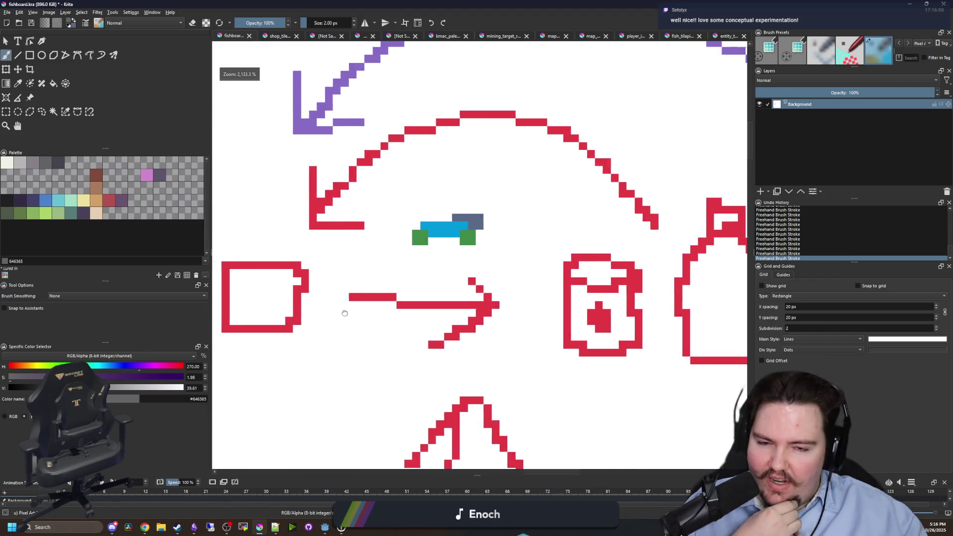
Pan to the bottle, flower and purple arc, recentre on the red sketches, then return to Godot.
drag(609, 312, 463, 314)
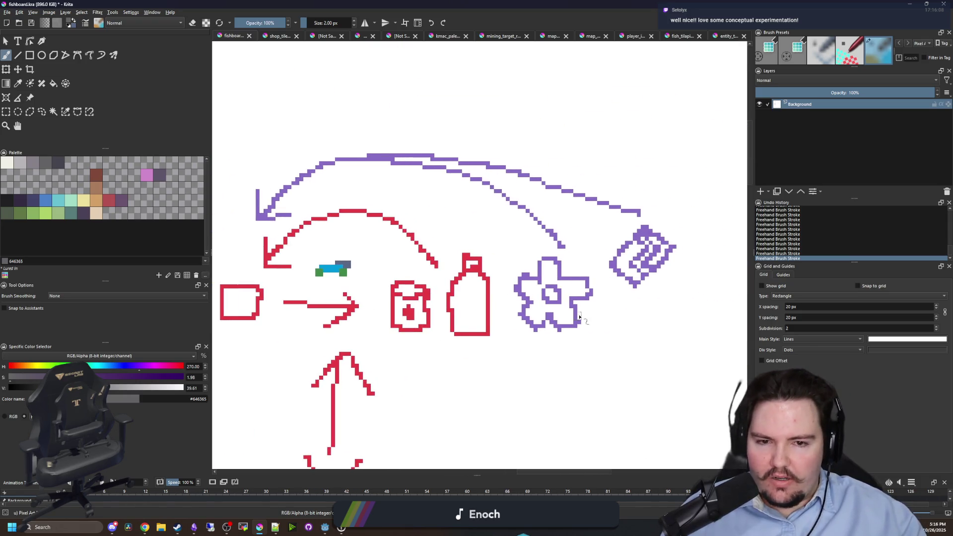
mouse_move(515, 303)
mouse_down()
mouse_move(563, 277)
mouse_move(587, 284)
mouse_up()
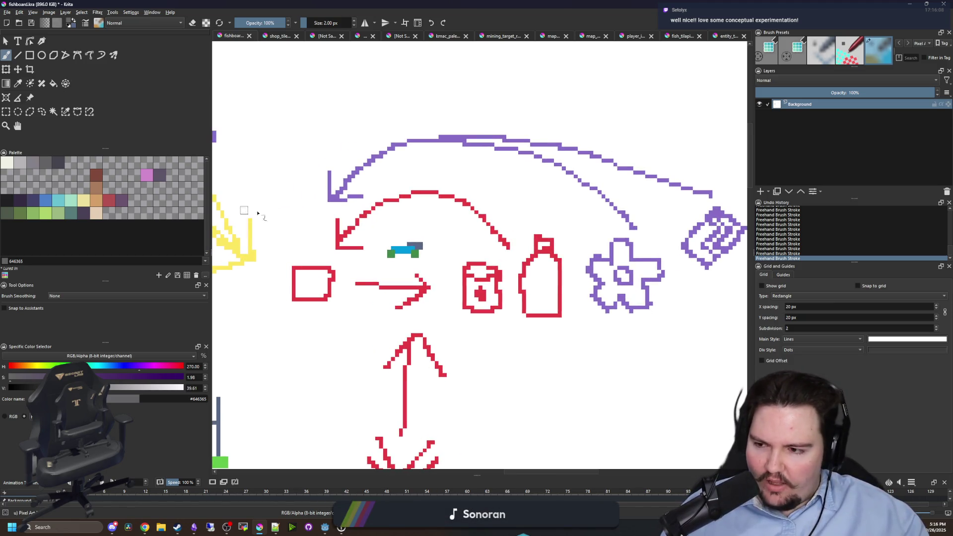
scroll(272, 284, up, 3)
scroll(384, 211, down, 4)
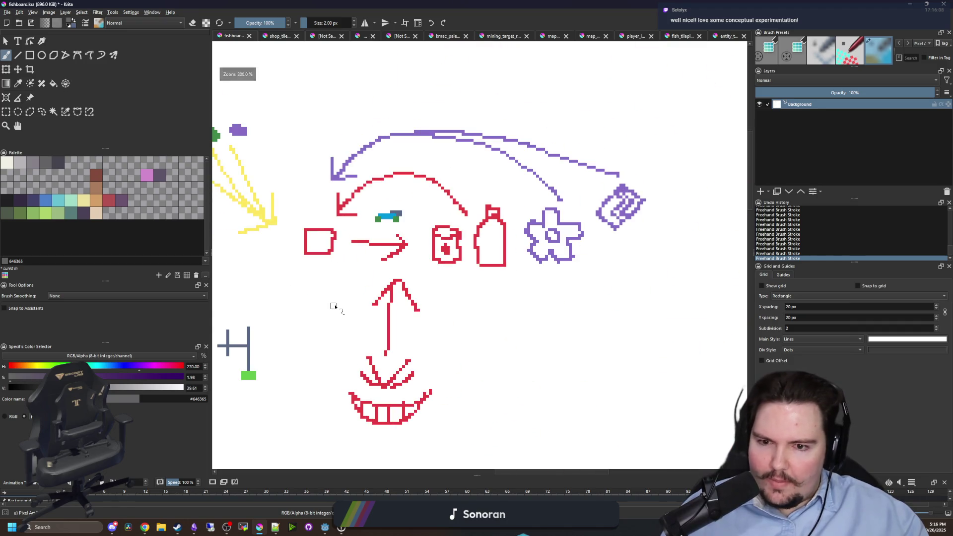
scroll(351, 323, up, 5)
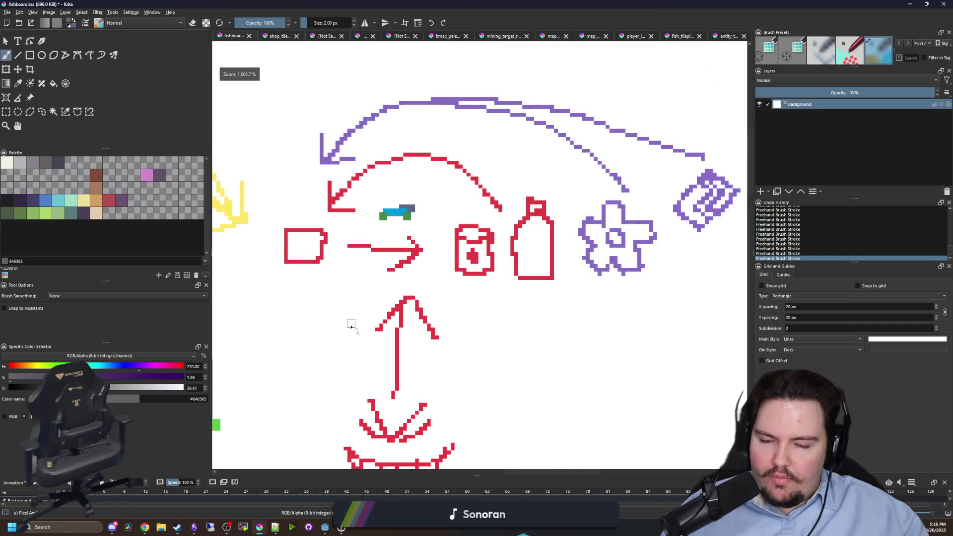
scroll(378, 311, down, 2)
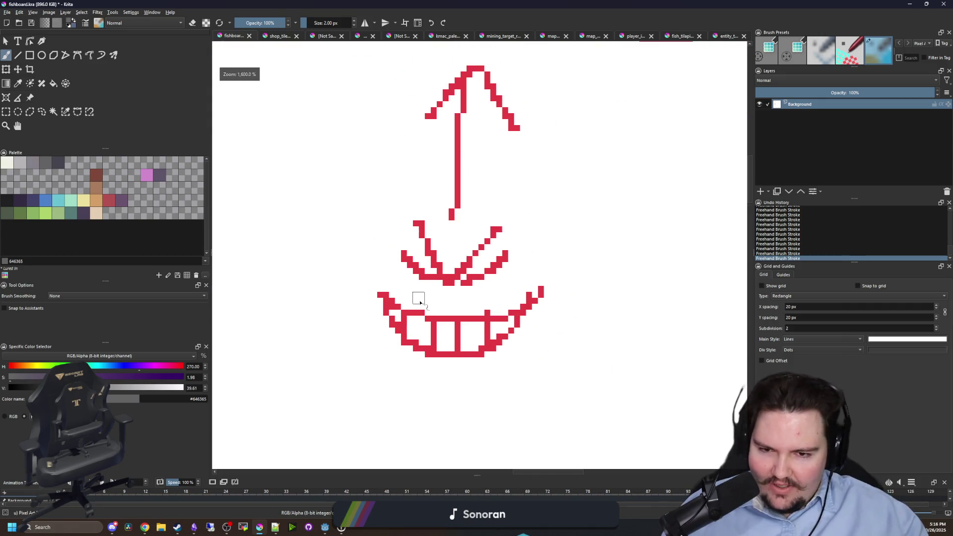
key(alt+Tab)
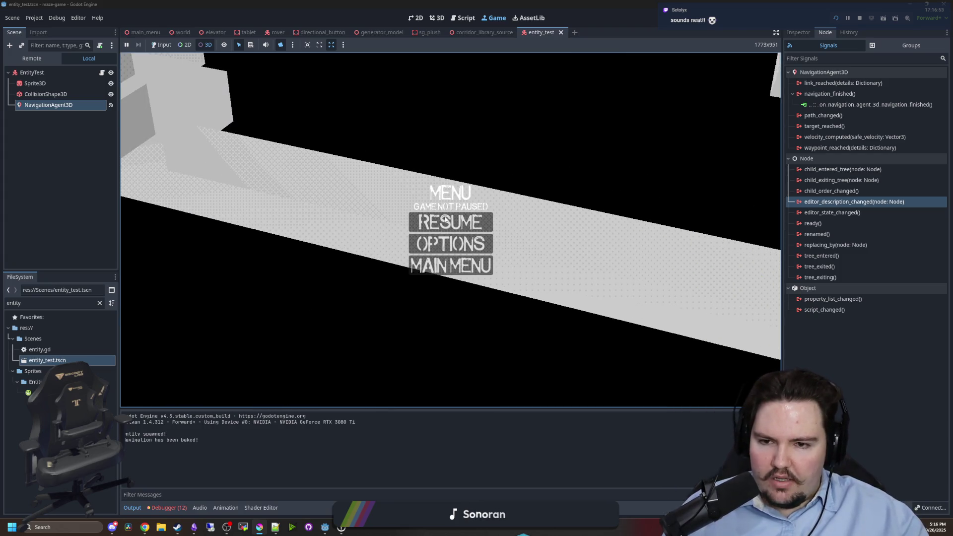
Move the running game's camera across to a different stretch of the maze corridors.
click(368, 229)
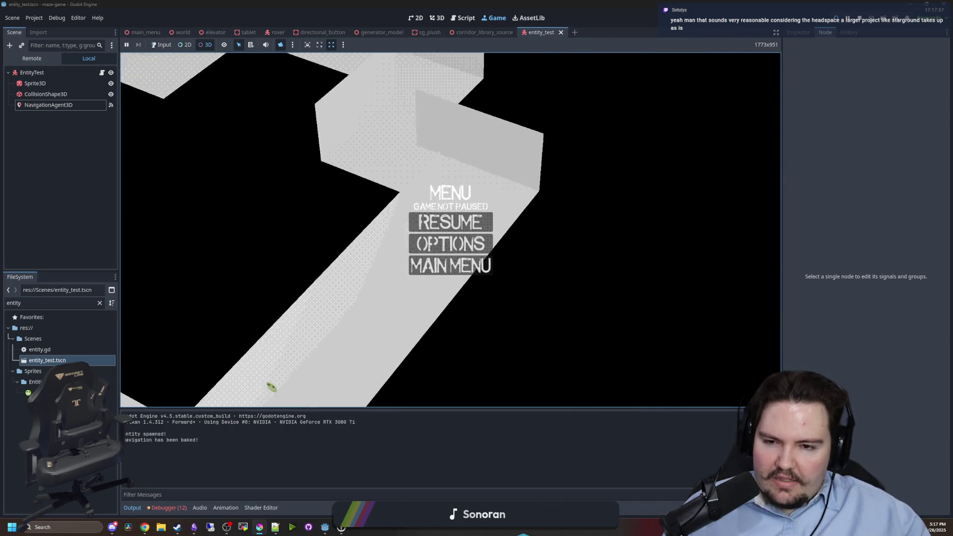
Send the green entity to a corridor spot, then select its Sprite3D node to view its properties.
click(353, 254)
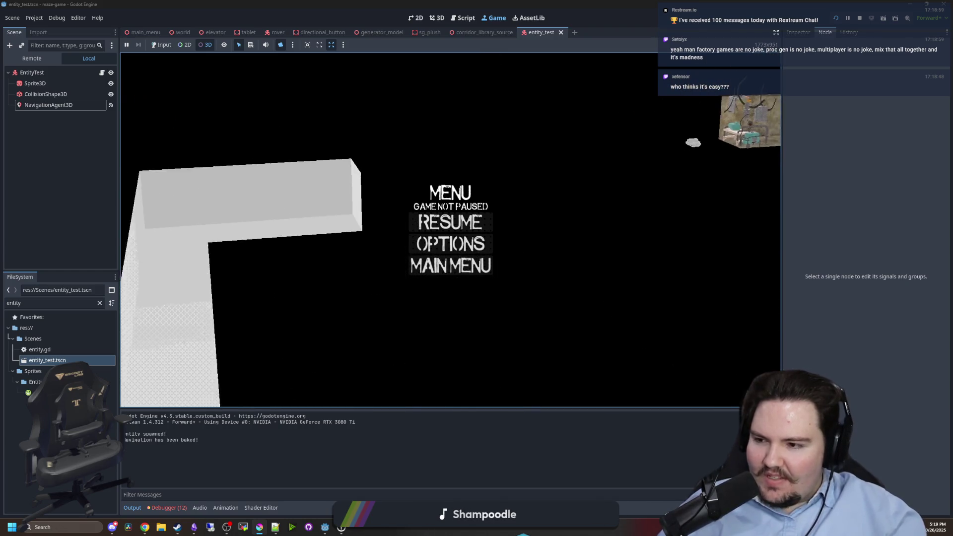
click(49, 84)
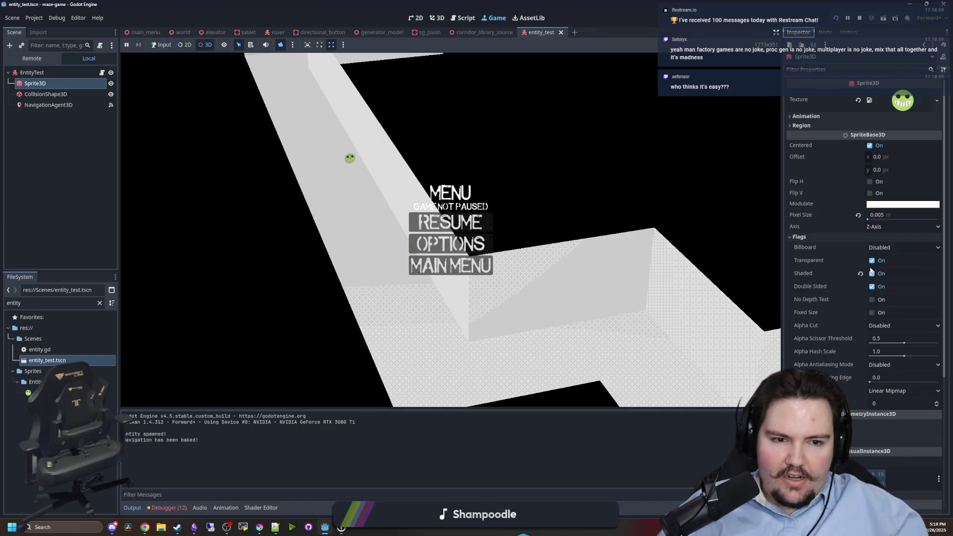
Change the Sprite3D billboard mode from Disabled to Y-Billboard.
click(894, 247)
click(889, 275)
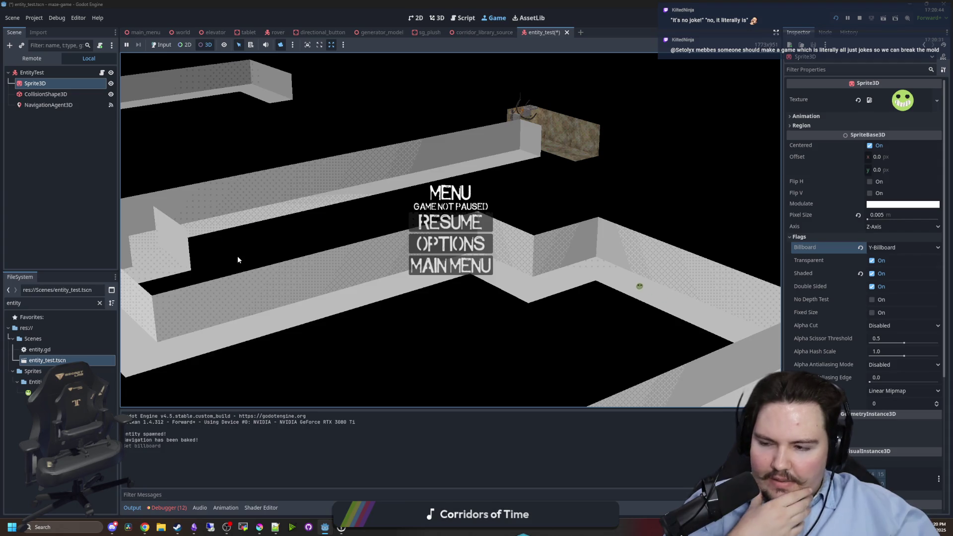
mouse_move(326, 526)
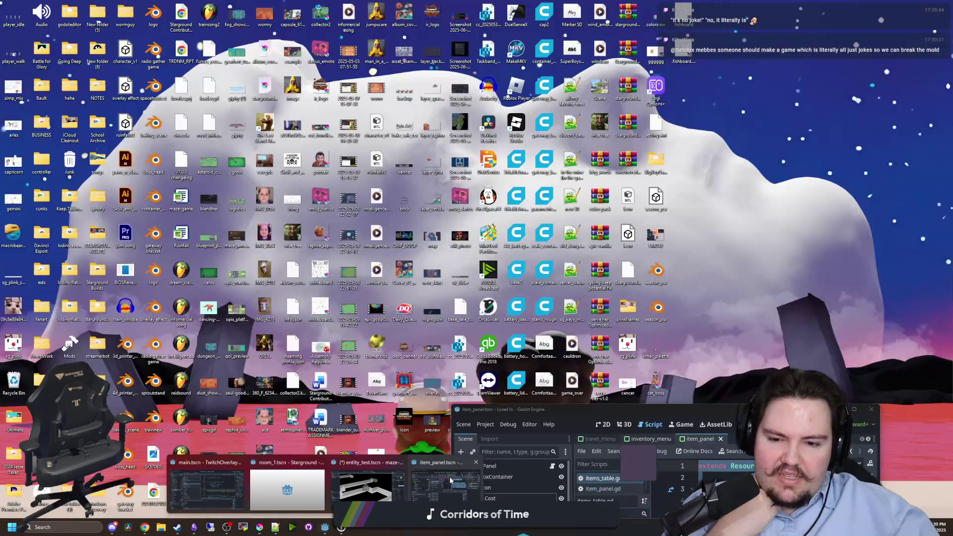
Maximize the Lured In editor and run the game, enlarging the game view above the output log.
click(445, 489)
mouse_move(553, 412)
mouse_down()
mouse_move(517, 418)
mouse_move(420, 221)
mouse_move(420, 7)
mouse_up()
drag(542, 10, 549, 3)
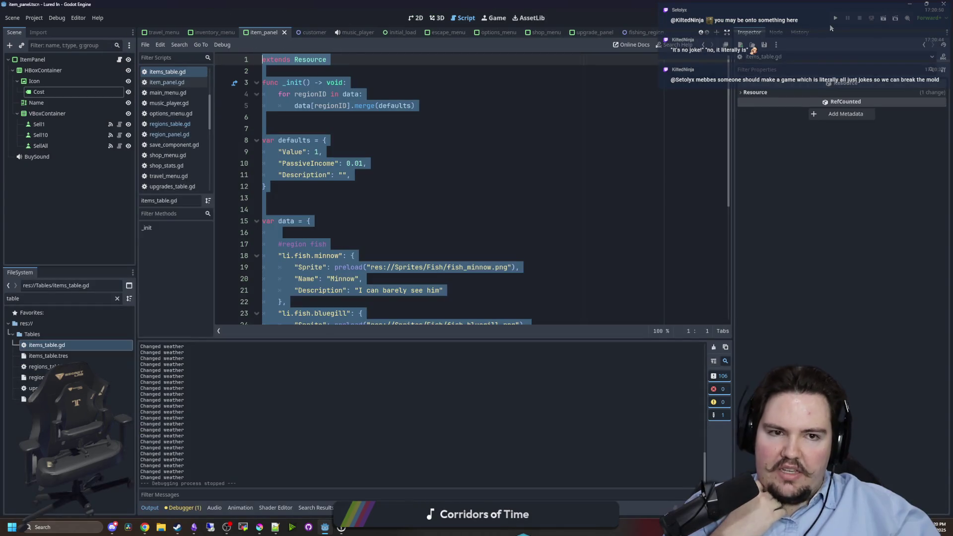
click(835, 19)
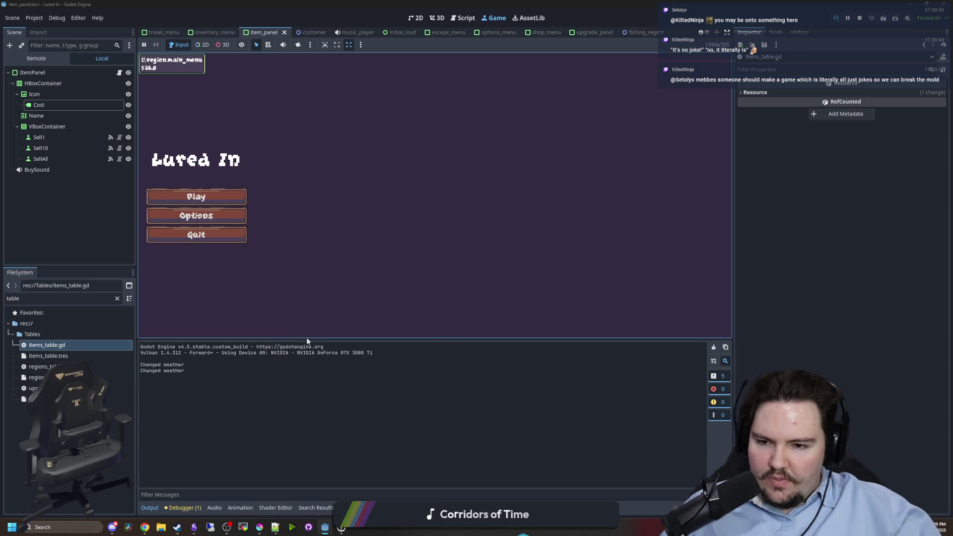
drag(306, 339, 306, 400)
Open and close Options, start the game, and buy four Advertising levels in the Shop.
click(231, 250)
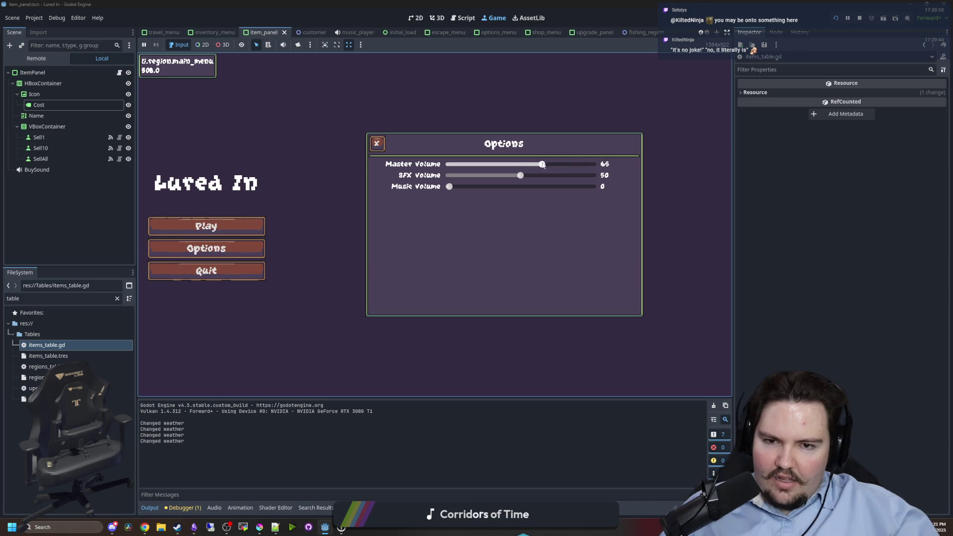
click(376, 143)
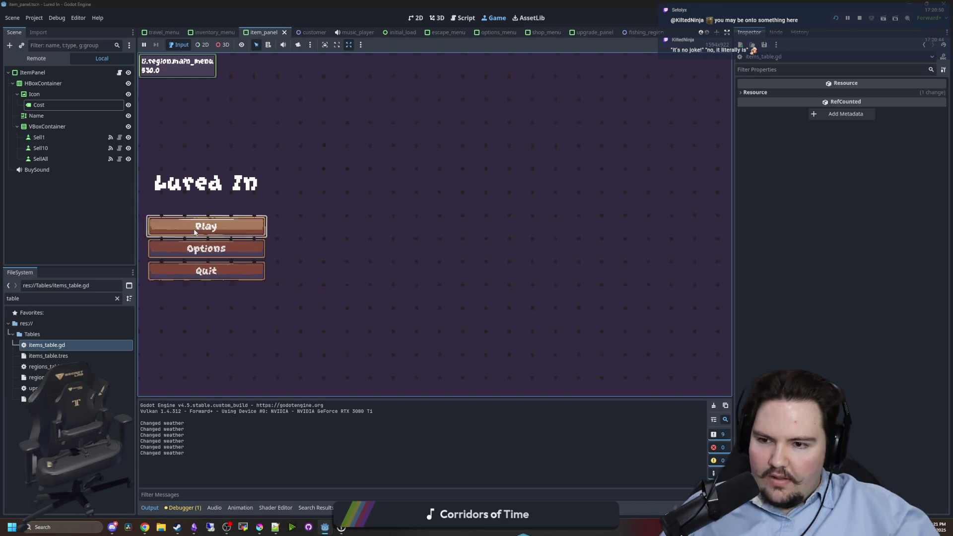
click(206, 226)
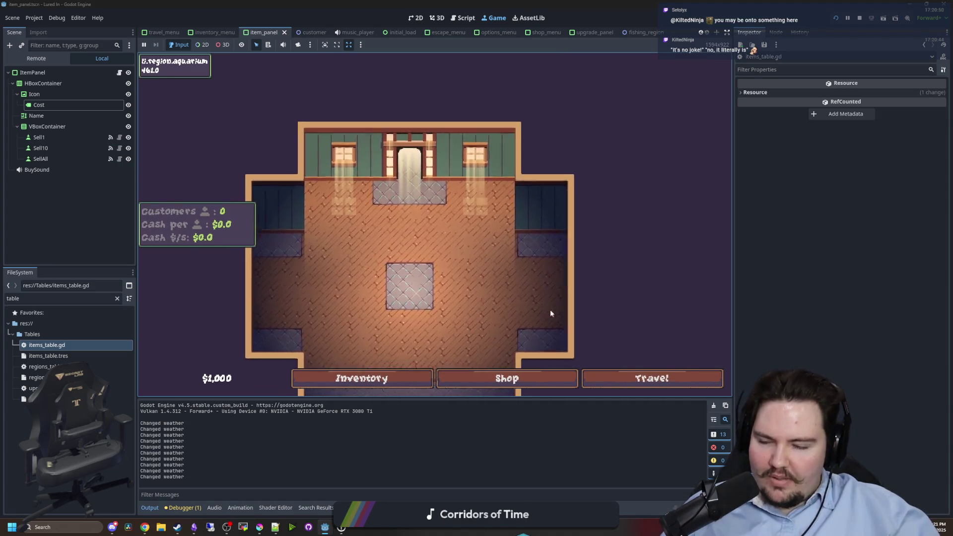
click(521, 387)
click(569, 170)
click(561, 171)
click(554, 172)
click(546, 173)
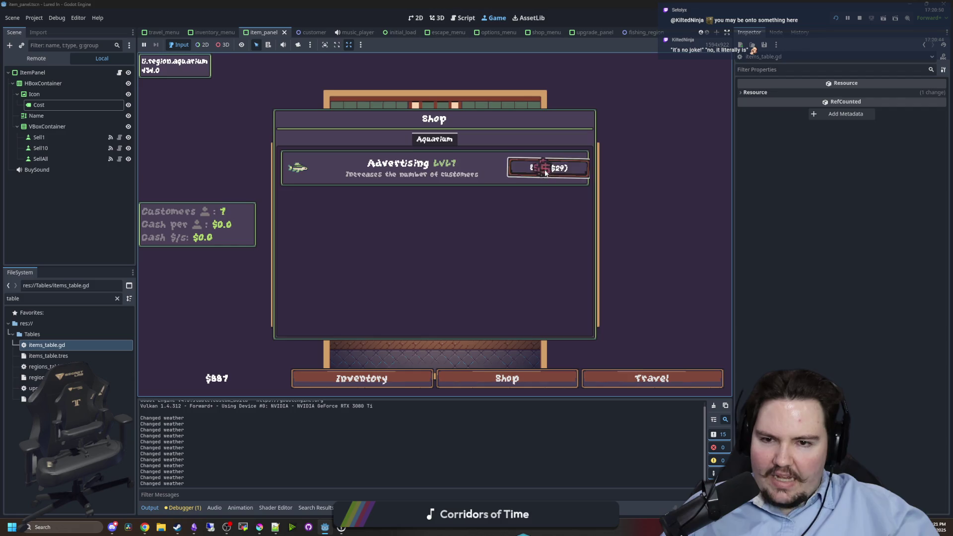
Buy one more Advertising level, close the Shop, and watch the customers roam the aquarium.
click(545, 173)
click(546, 172)
key(Escape)
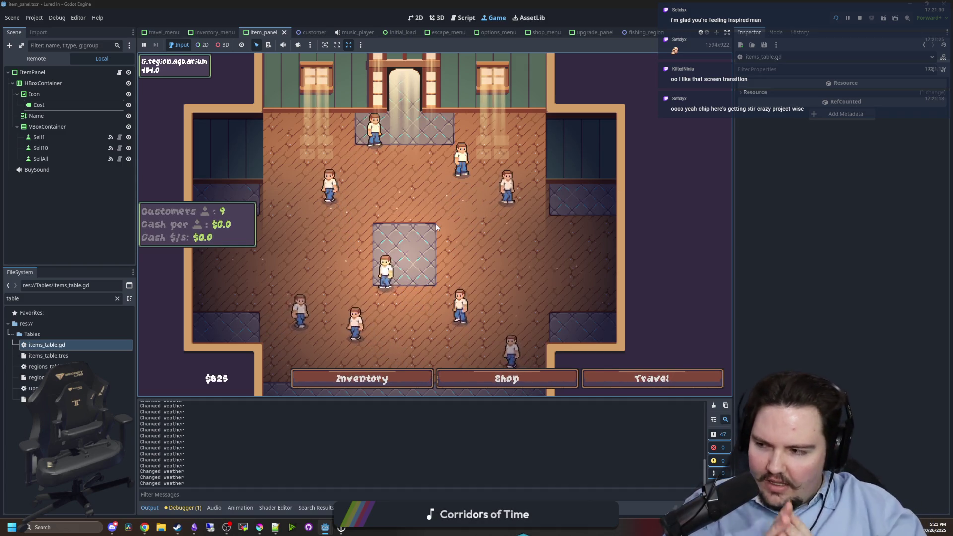
scroll(504, 237, down, 3)
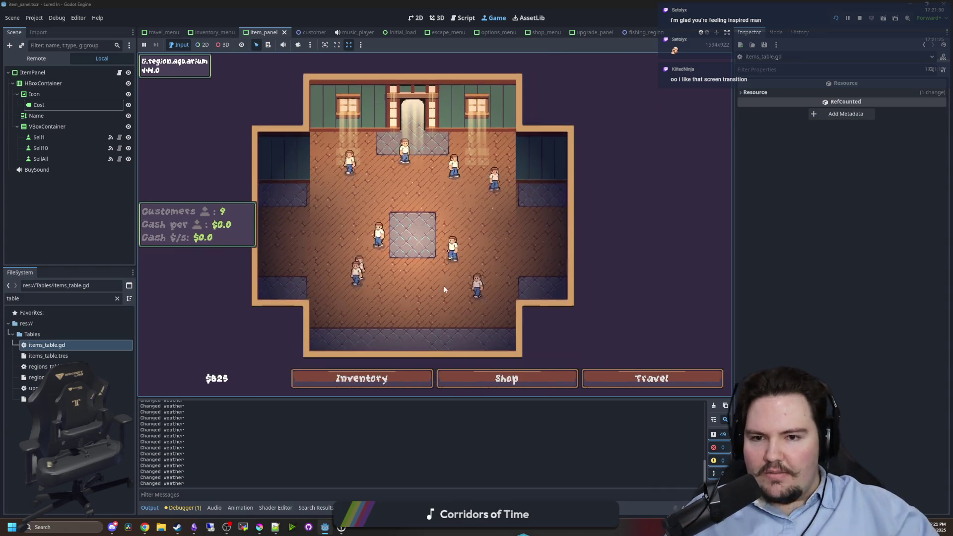
scroll(499, 258, up, 2)
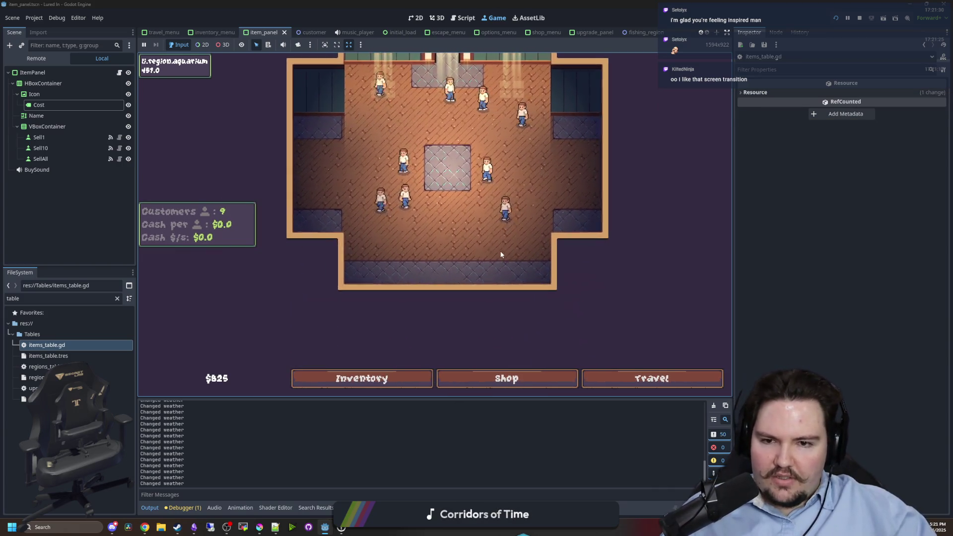
scroll(501, 255, up, 2)
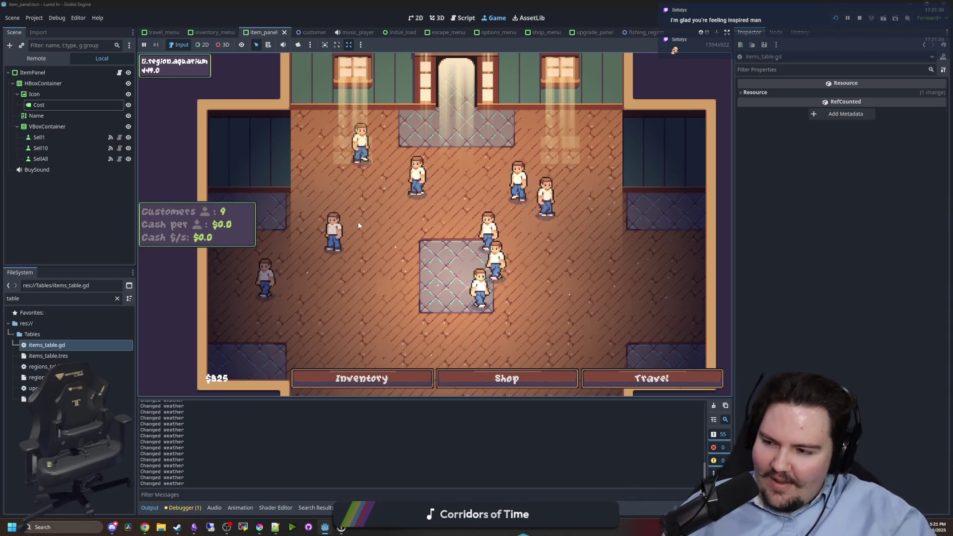
scroll(403, 217, down, 2)
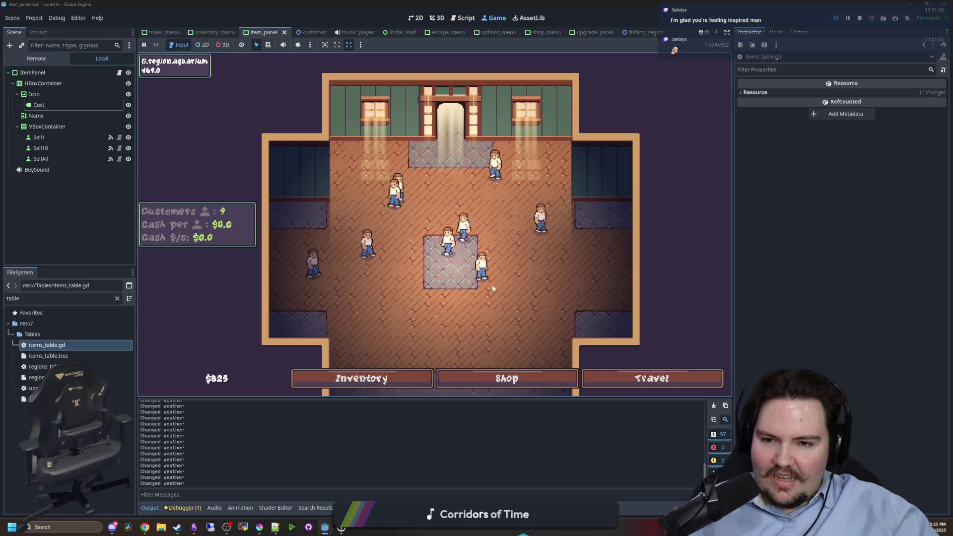
scroll(489, 292, up, 3)
scroll(506, 200, down, 1)
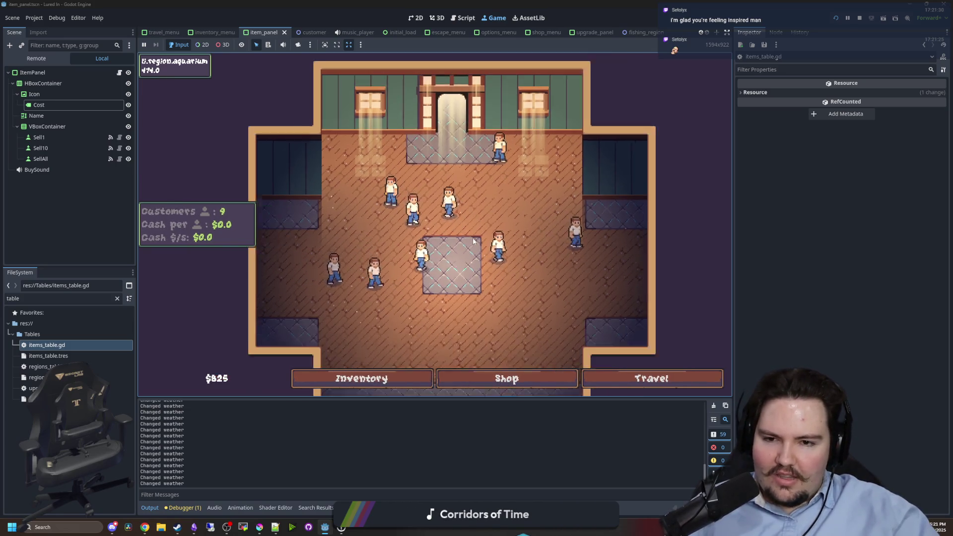
Briefly shrink the Lured In editor to view the maze editor, then maximize it again.
key(super+Down)
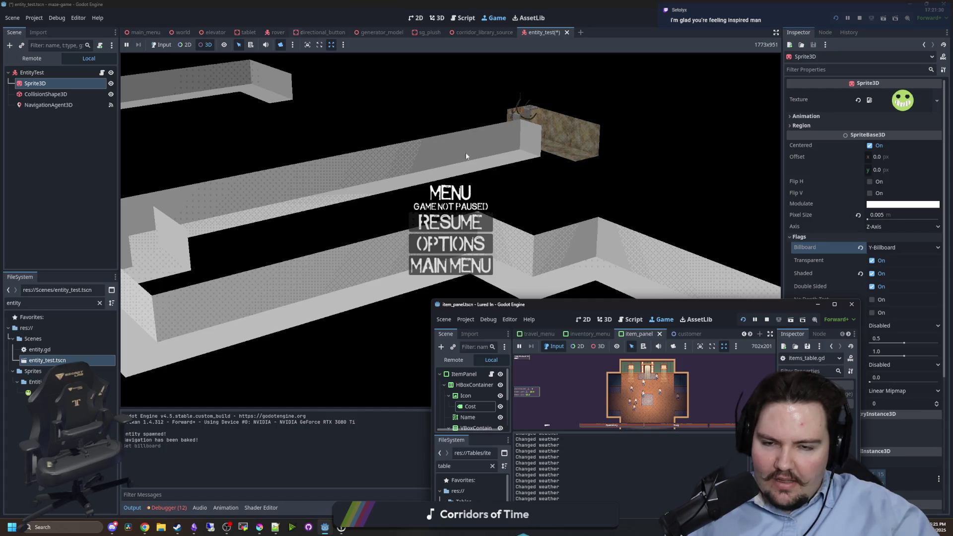
drag(725, 304, 585, 1)
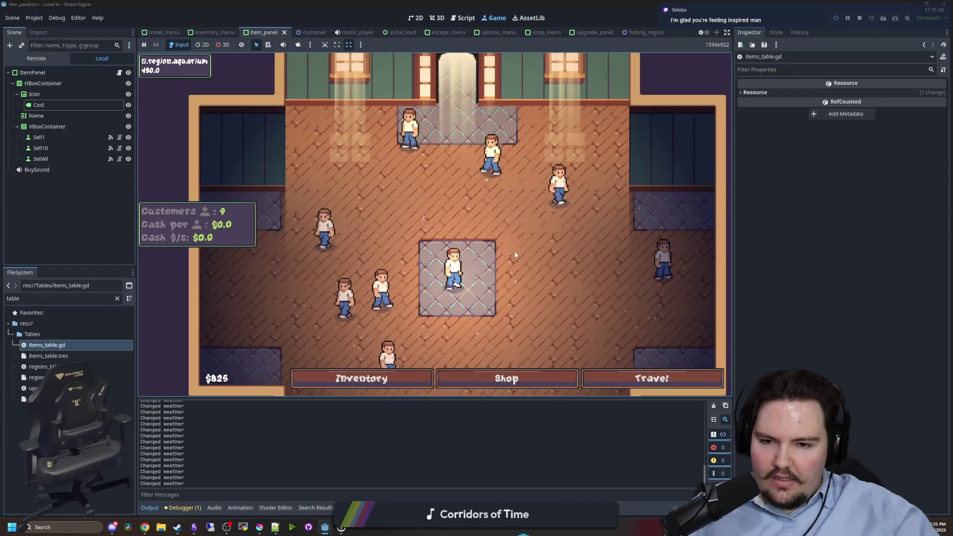
scroll(501, 256, down, 5)
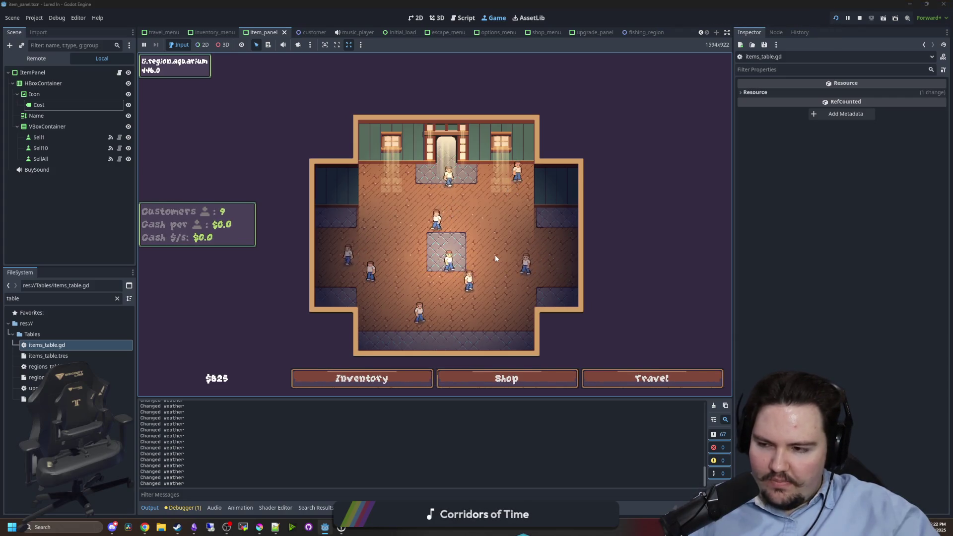
scroll(496, 255, up, 3)
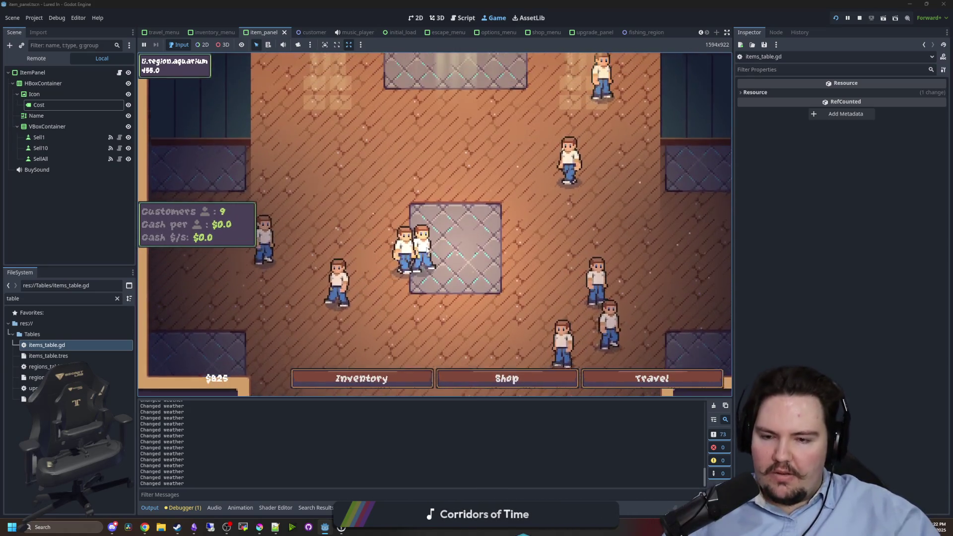
scroll(468, 258, down, 4)
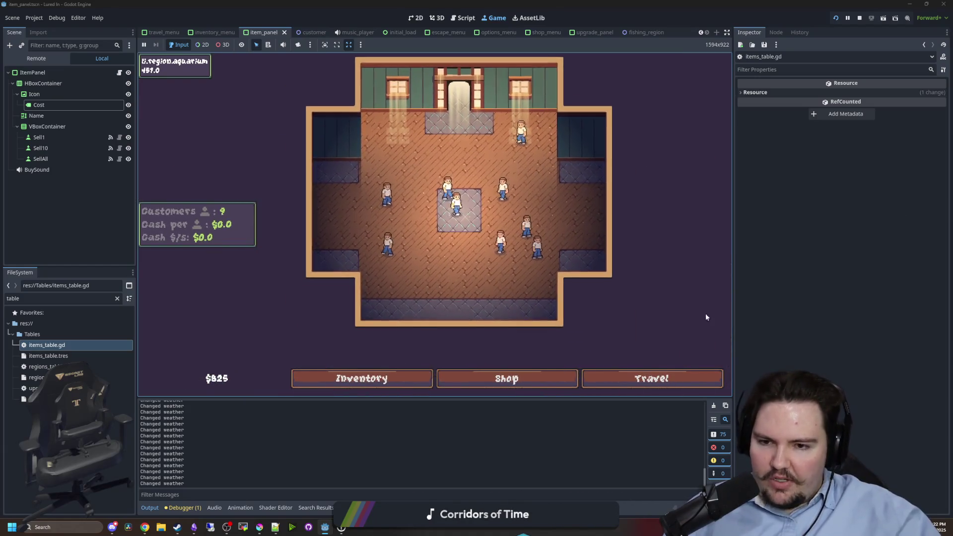
scroll(462, 245, up, 4)
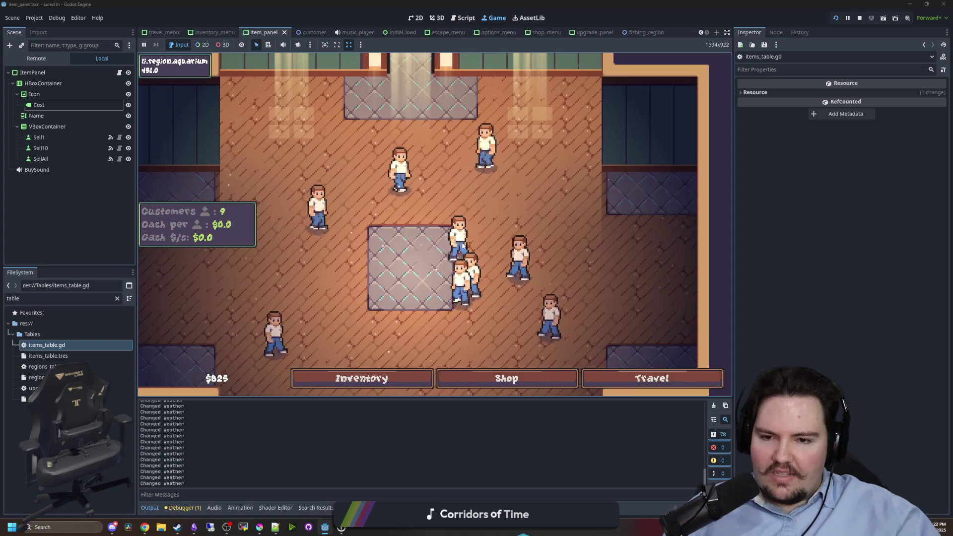
scroll(463, 245, down, 4)
scroll(447, 259, up, 4)
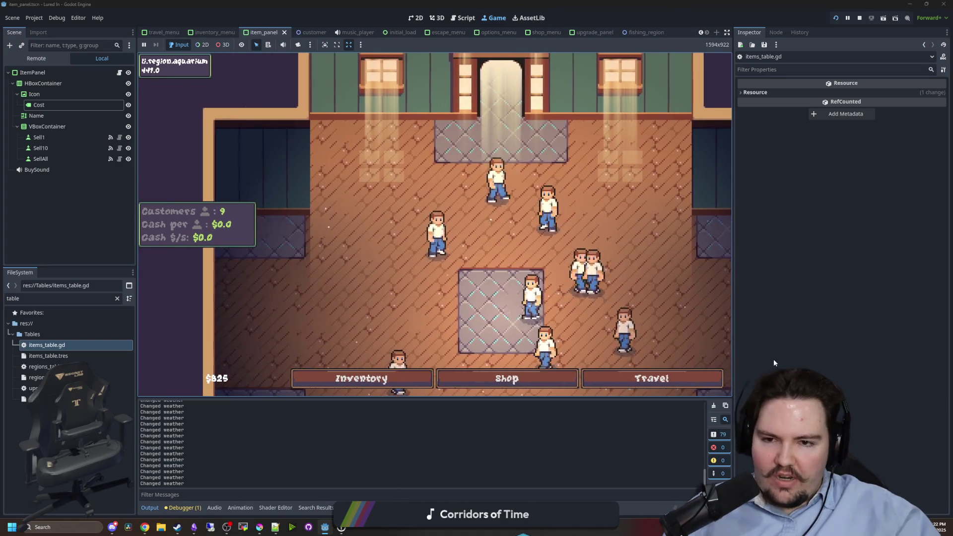
scroll(438, 272, down, 4)
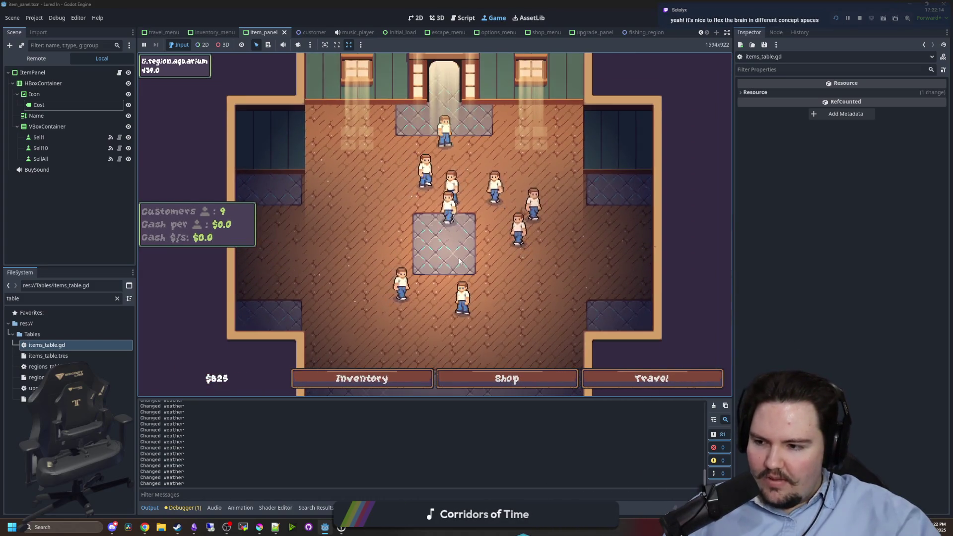
scroll(460, 260, up, 4)
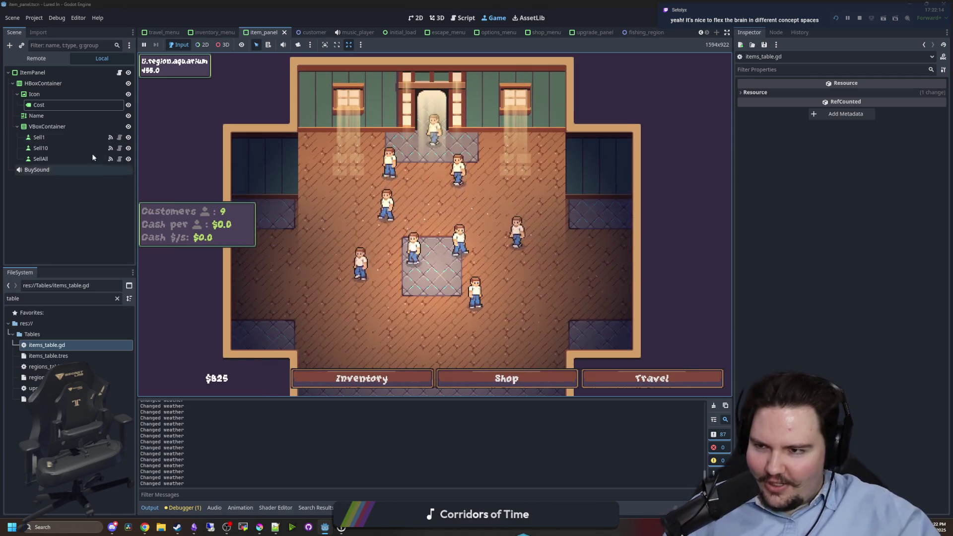
Filter the FileSystem for 'menu' and return to the 2D scene view.
click(118, 300)
text(menu)
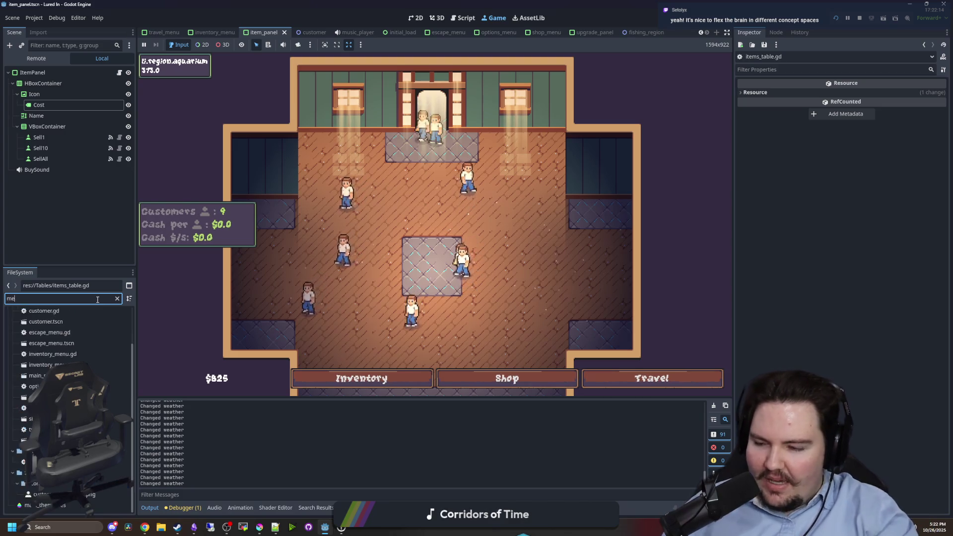
click(421, 17)
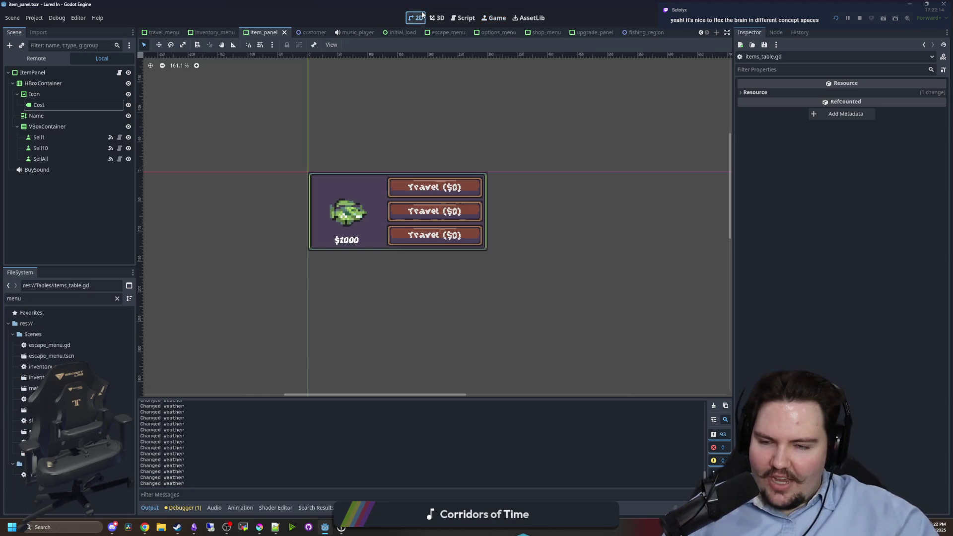
Filter FileSystem for 'glob', open global_ui.tscn, and select its Transition node.
scroll(388, 165, up, 3)
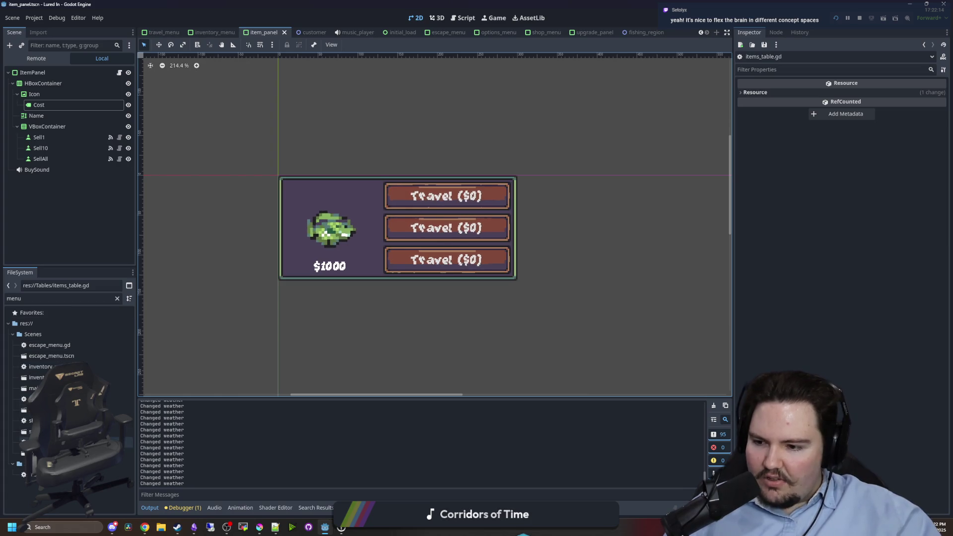
click(118, 299)
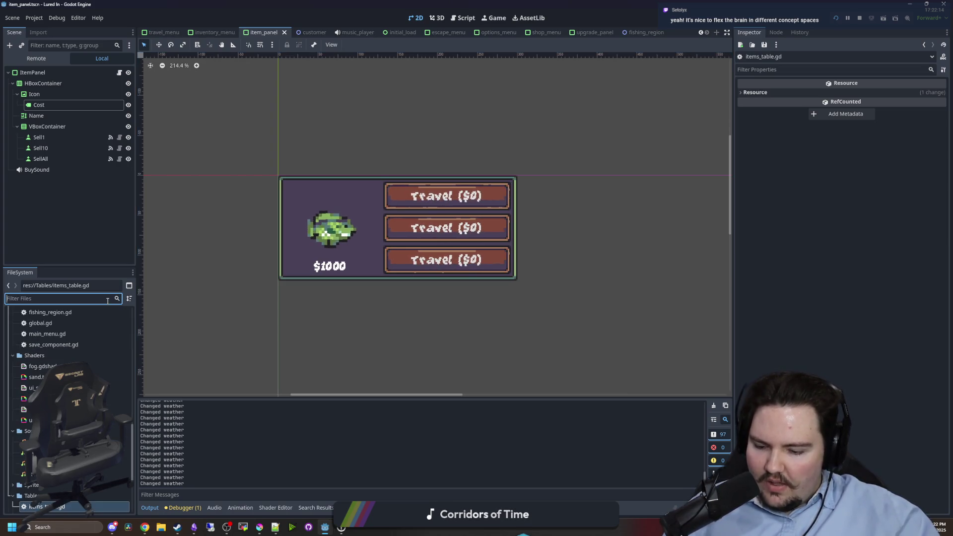
text(glob)
double_click(81, 356)
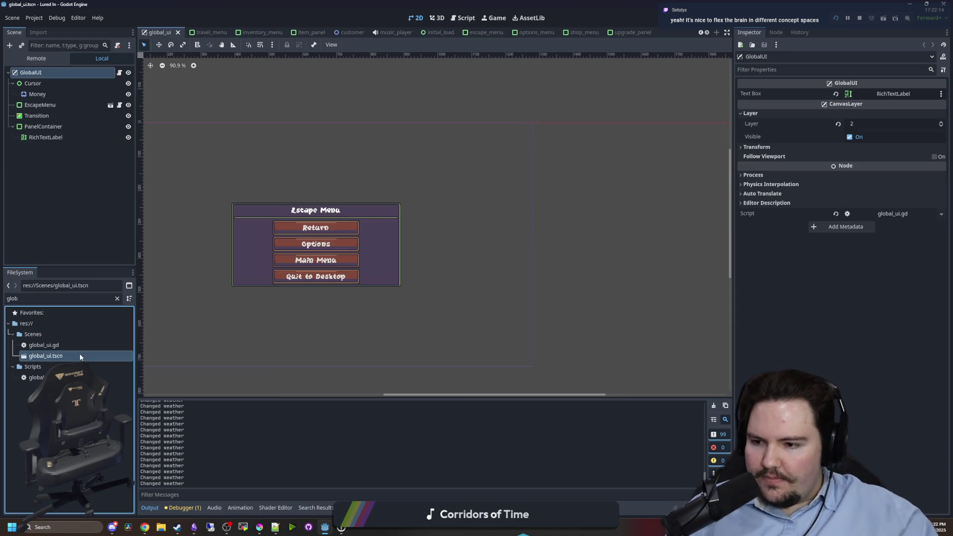
click(40, 118)
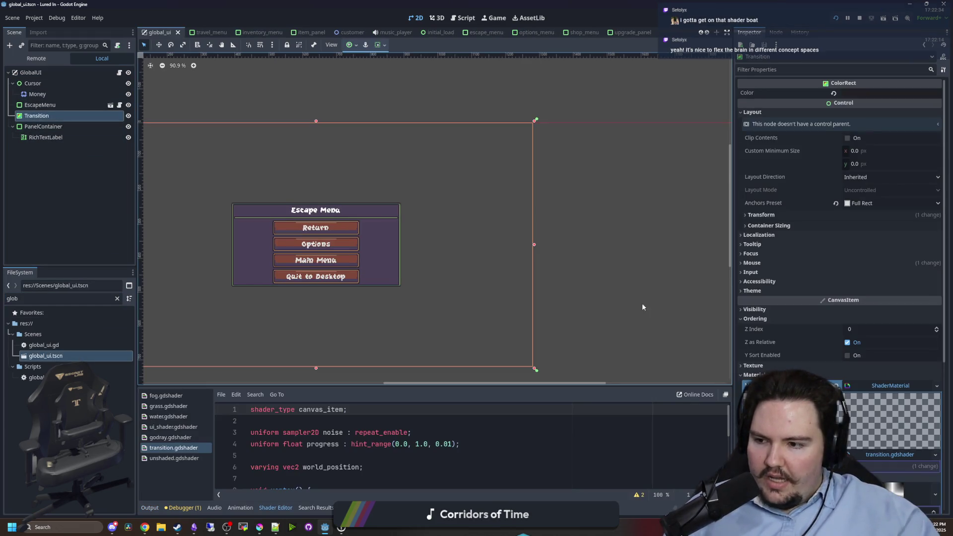
Expand the Noise shader parameter and its cellular FastNoiseLite settings, then enlarge the shader code panel.
scroll(742, 275, down, 5)
click(827, 268)
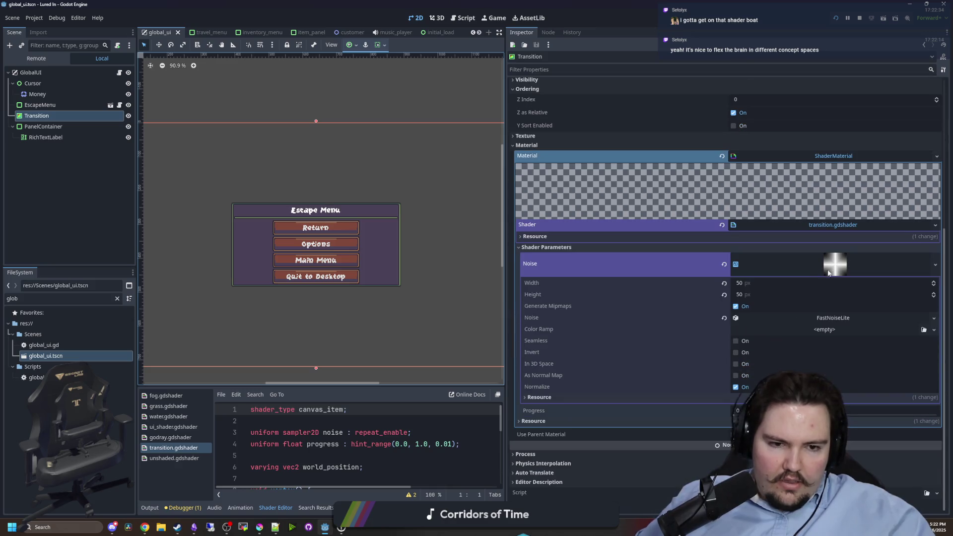
scroll(839, 271, up, 3)
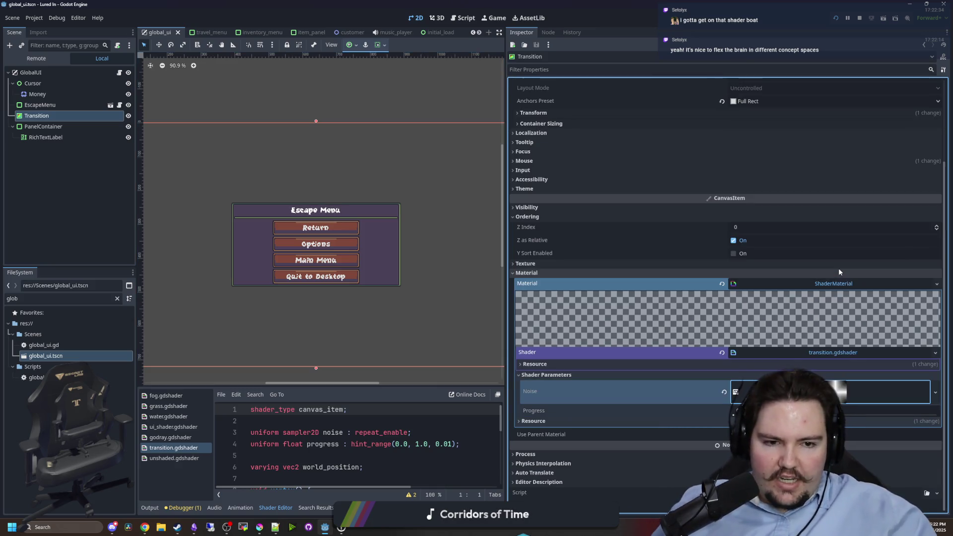
click(835, 446)
scroll(717, 249, down, 5)
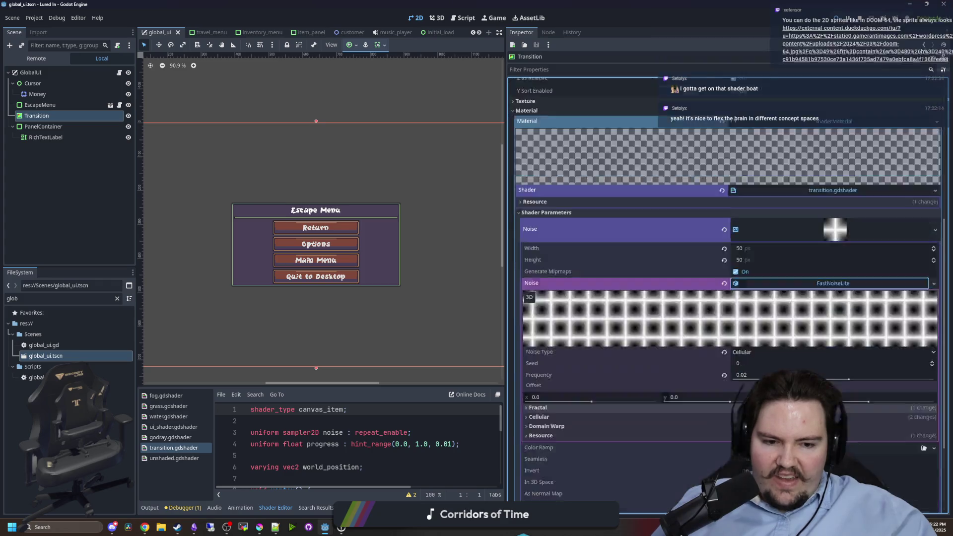
scroll(674, 252, up, 1)
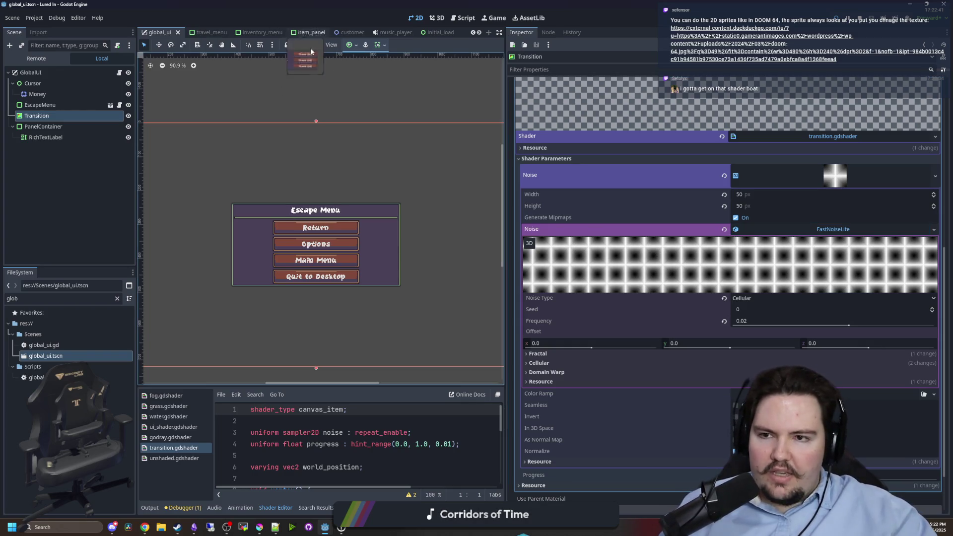
scroll(413, 261, down, 3)
scroll(489, 406, down, 1)
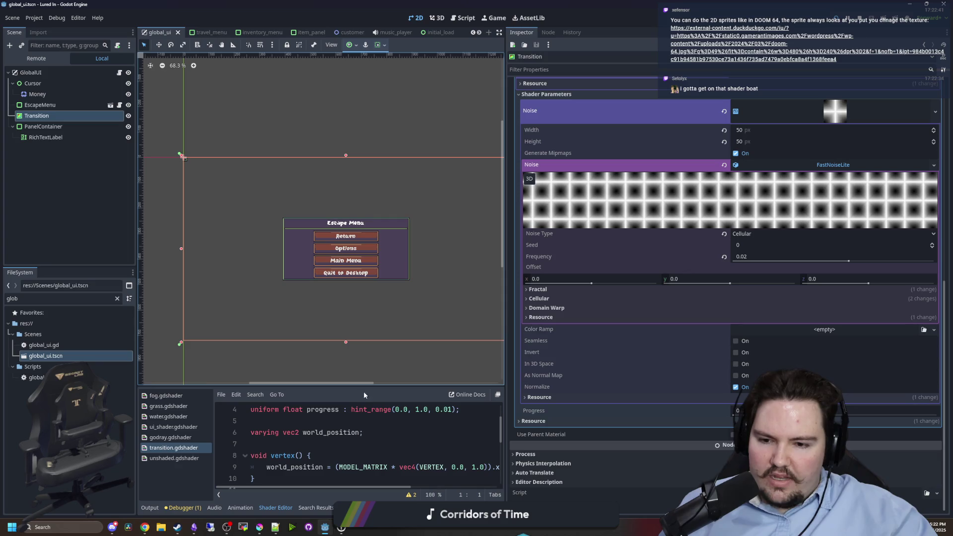
drag(369, 386, 365, 244)
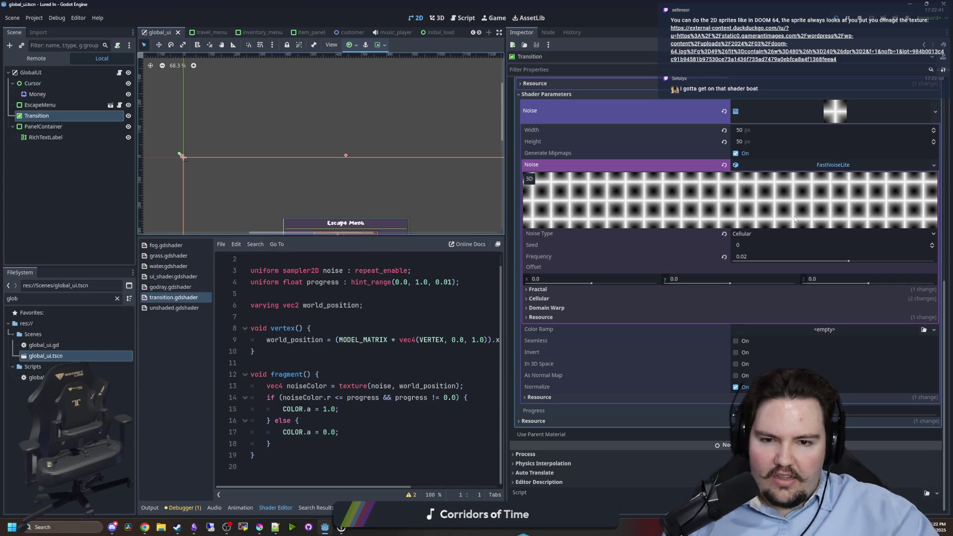
Review shader lines 15–17, briefly selecting the alpha assignment in the else branch.
click(393, 412)
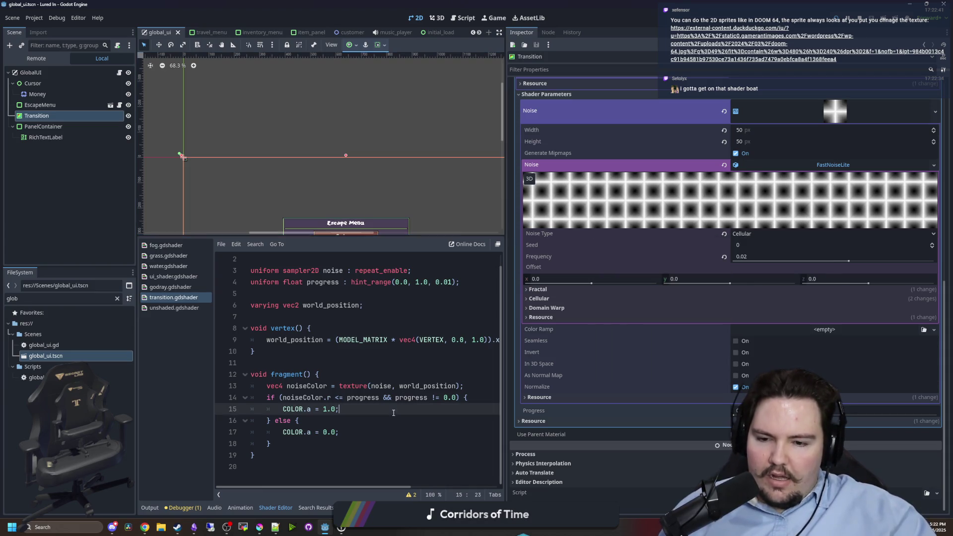
scroll(397, 403, up, 1)
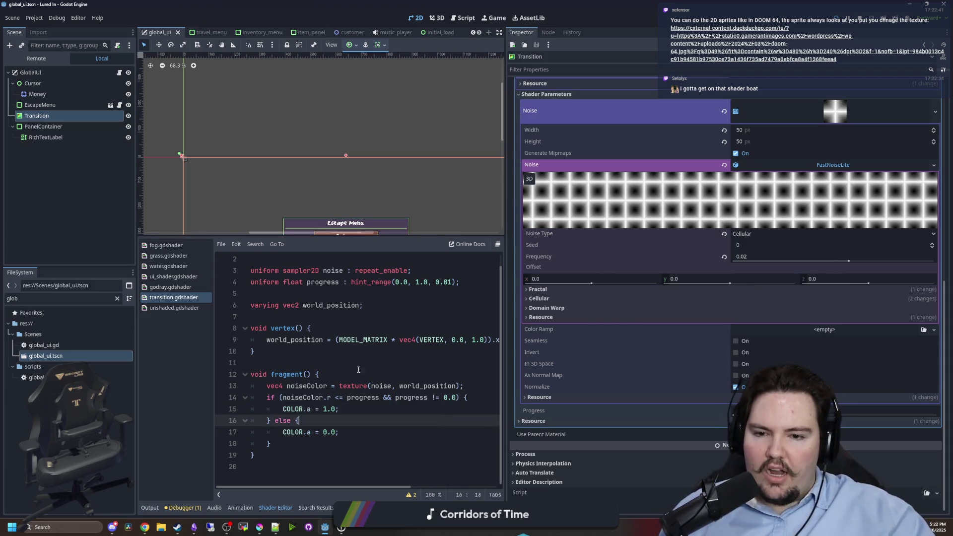
click(397, 432)
scroll(333, 323, down, 1)
scroll(401, 145, down, 1)
scroll(331, 201, down, 3)
scroll(331, 201, up, 1)
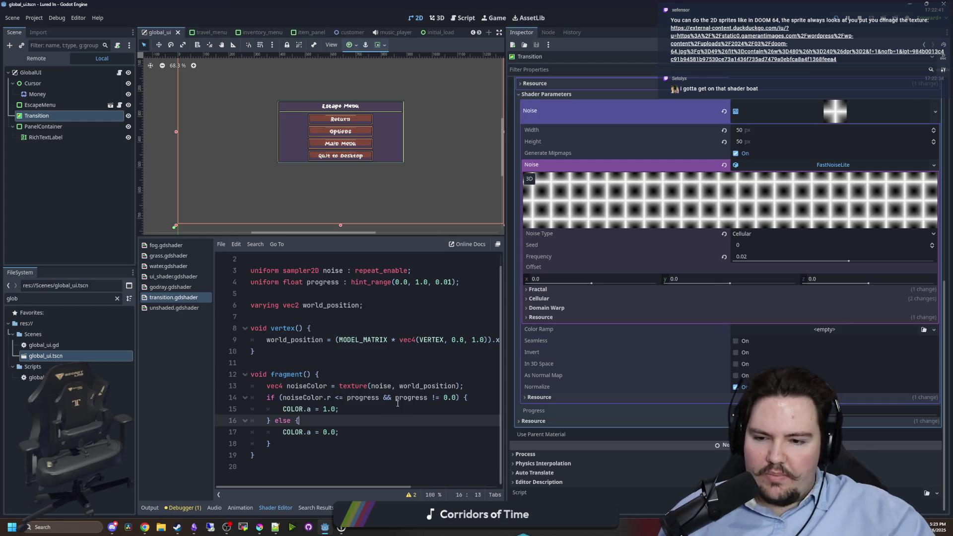
mouse_move(316, 418)
mouse_down()
mouse_move(266, 421)
mouse_move(283, 409)
mouse_move(266, 420)
mouse_move(339, 432)
mouse_up()
click(307, 421)
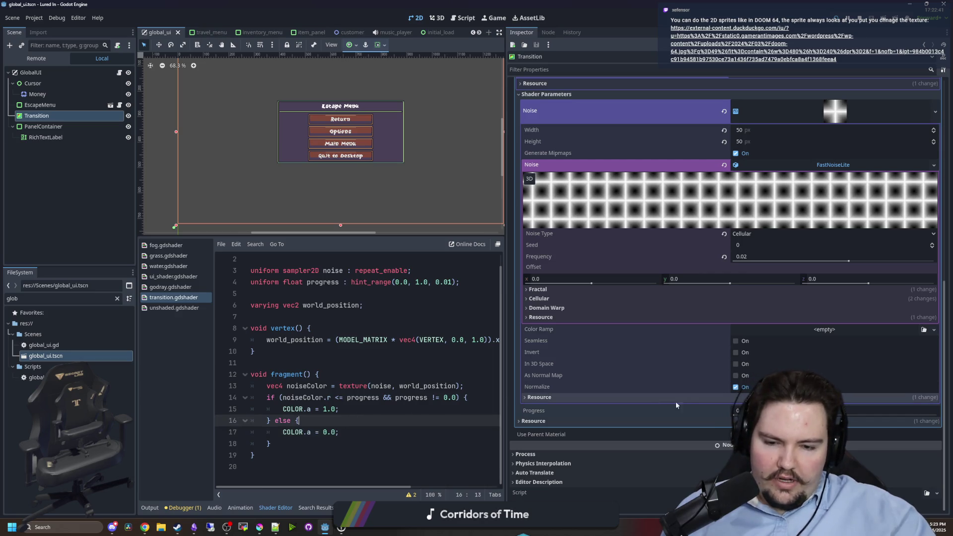
Set Progress to 0.2, slide it higher to grow the dots, then widen the editor area.
click(735, 411)
text(0.2)
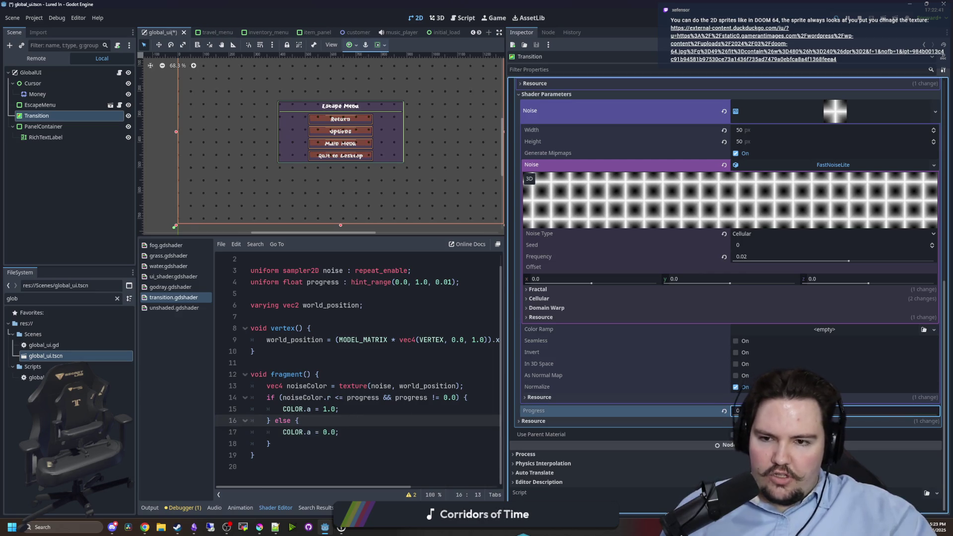
mouse_move(773, 413)
mouse_down()
mouse_move(945, 415)
mouse_move(879, 415)
mouse_move(893, 415)
mouse_up()
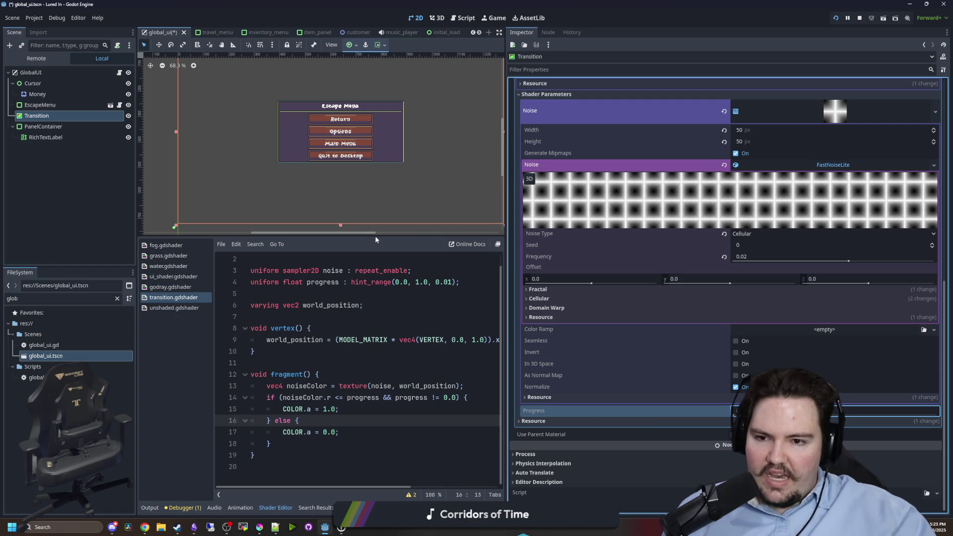
drag(505, 197, 629, 200)
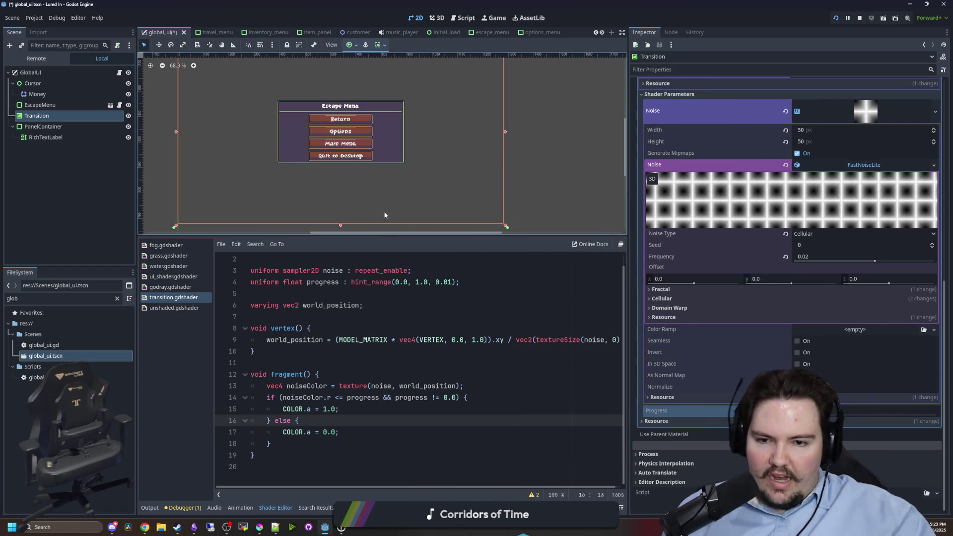
click(382, 366)
Read through the transition shader code, stepping between lines 2 and 11.
key(ctrl+a)
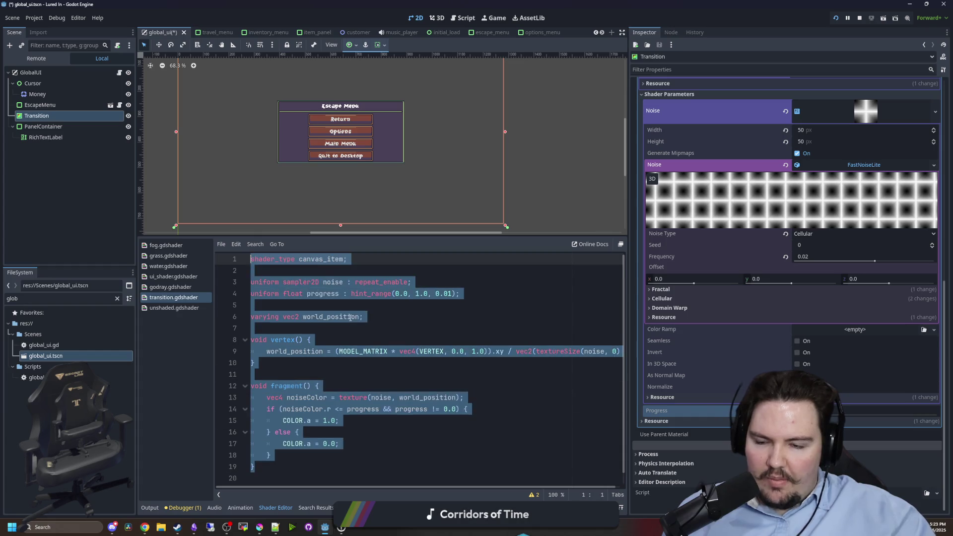
click(352, 317)
key(ctrl+End)
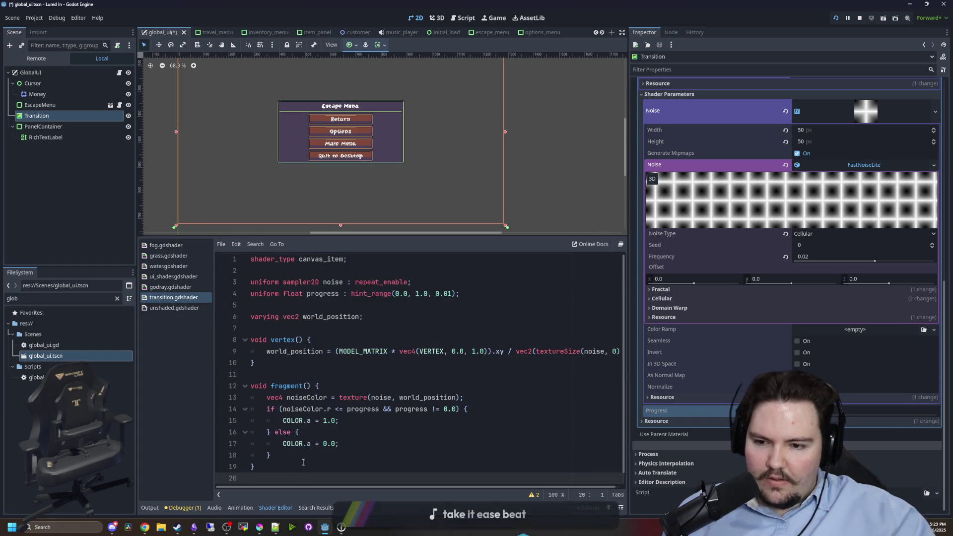
click(307, 376)
click(268, 328)
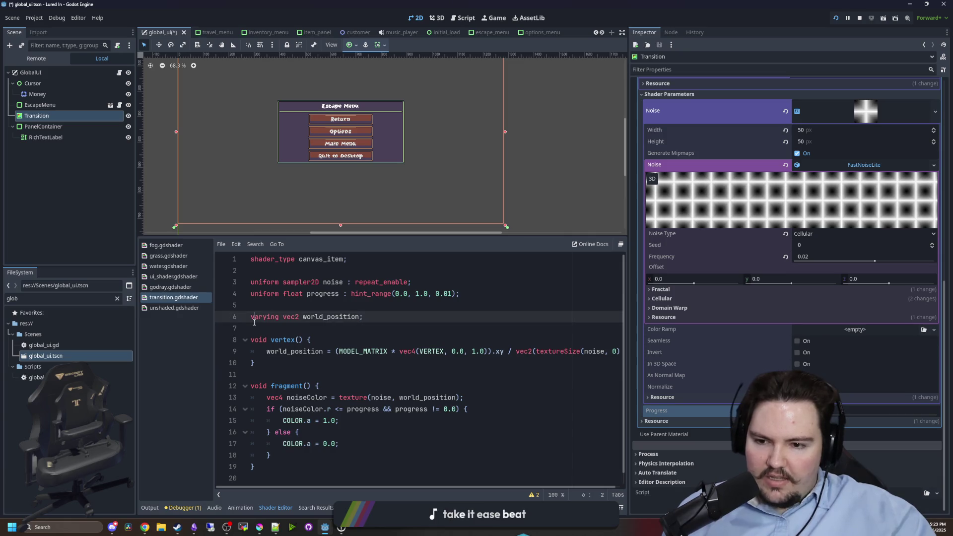
click(276, 303)
click(290, 268)
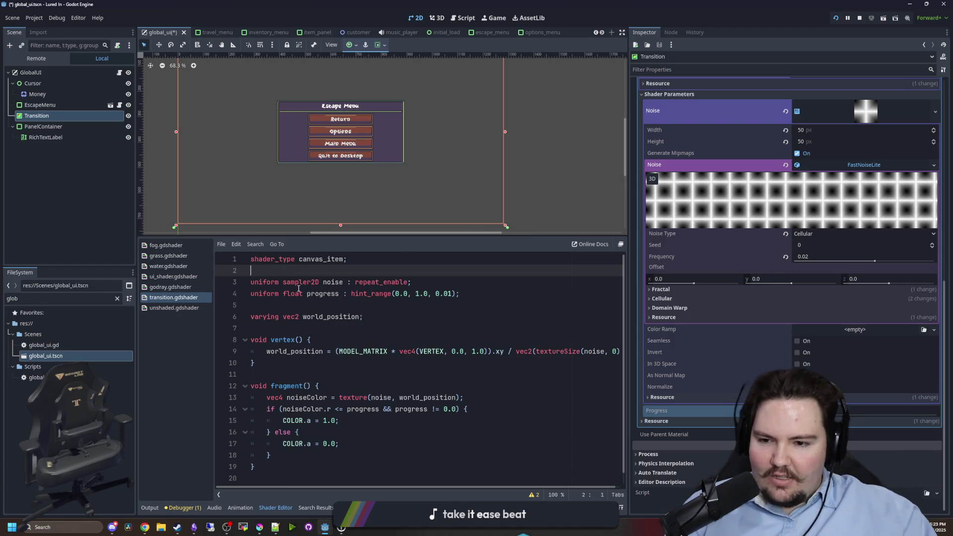
click(294, 305)
scroll(368, 298, down, 1)
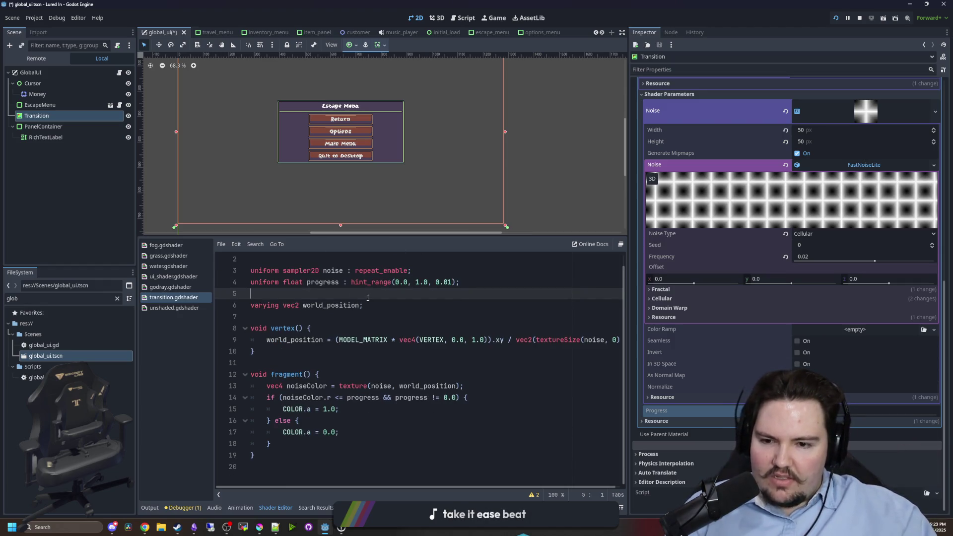
scroll(424, 332, up, 1)
click(288, 328)
scroll(397, 358, down, 1)
scroll(496, 377, up, 1)
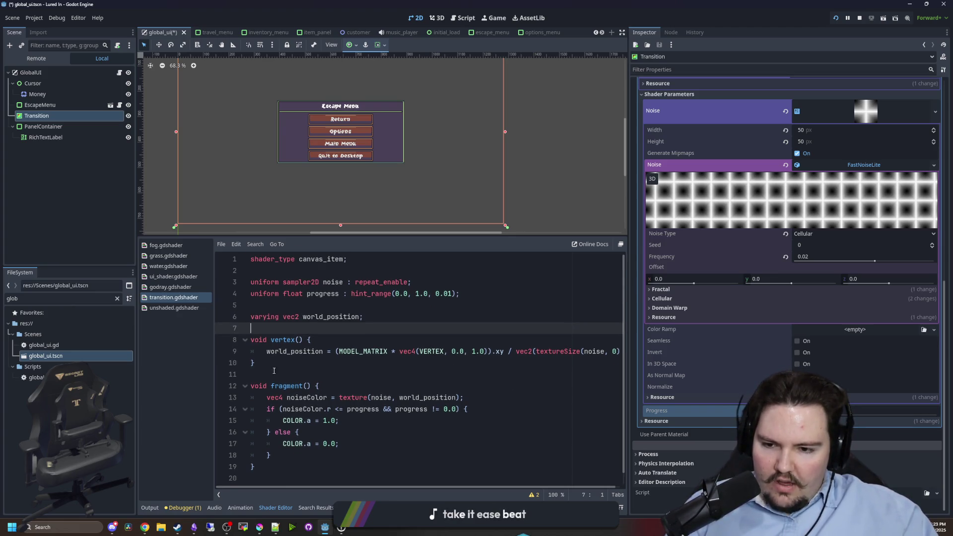
Inspect lines 8–10 of the shader, selecting then clearing code.
click(262, 352)
key(End)
key(Down)
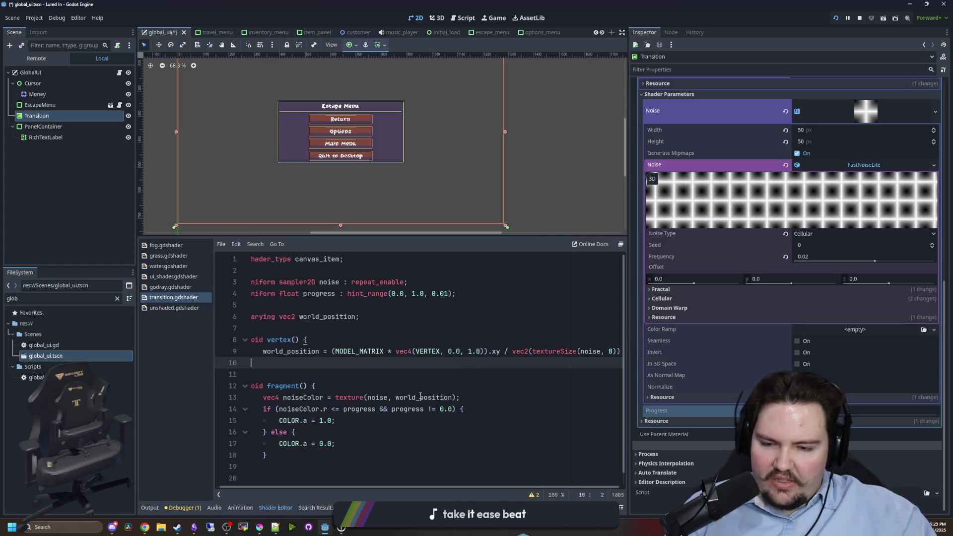
drag(384, 492, 347, 491)
drag(266, 350, 253, 340)
click(358, 317)
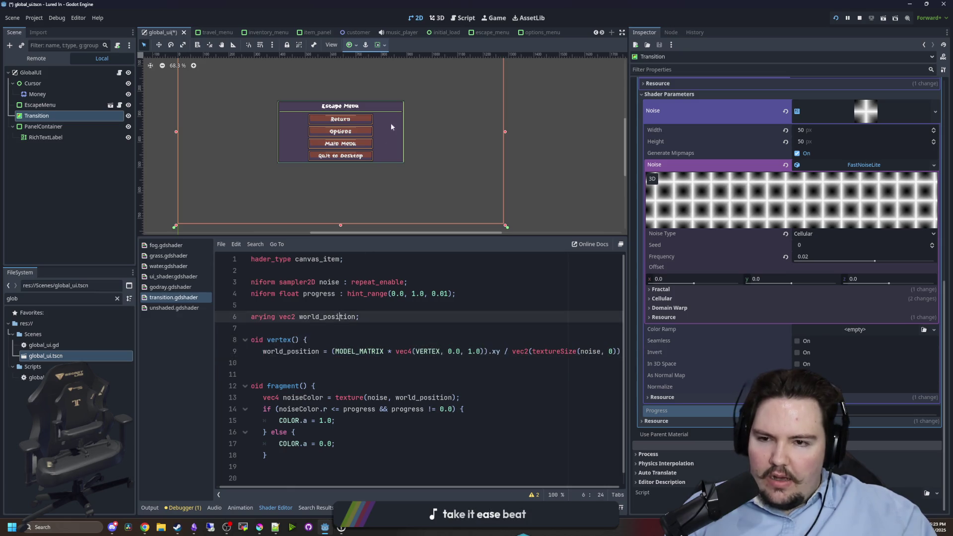
scroll(497, 176, down, 2)
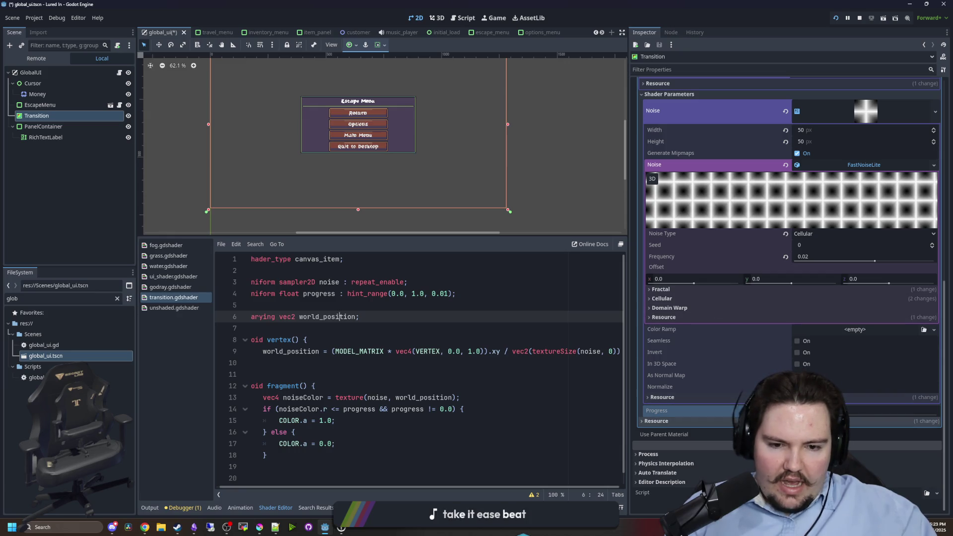
Raise Progress so the dot pattern covers the overlay, resize it, and select world_position on line 13.
click(863, 413)
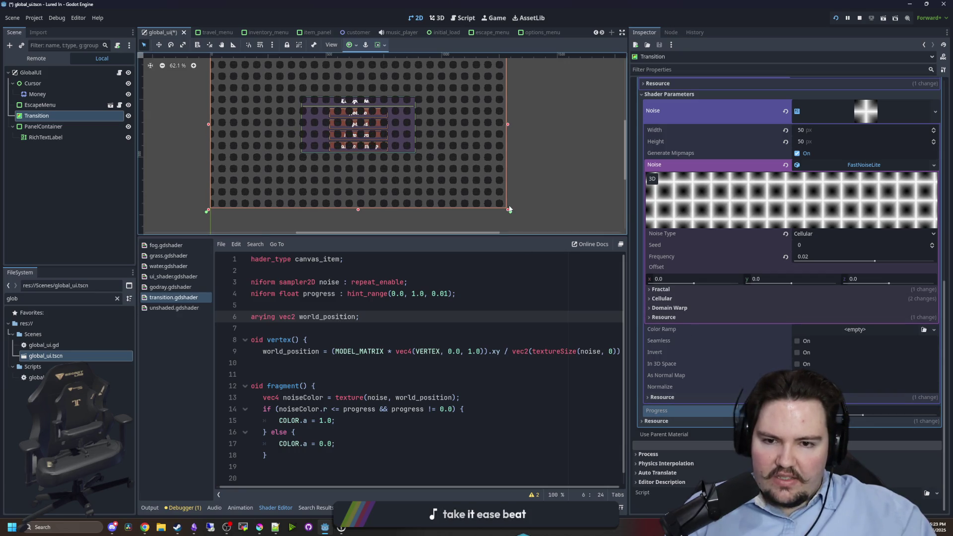
mouse_move(507, 209)
mouse_down()
mouse_move(377, 144)
mouse_move(362, 149)
mouse_move(501, 211)
mouse_move(538, 120)
mouse_move(504, 94)
mouse_move(492, 198)
mouse_move(342, 204)
mouse_move(535, 198)
mouse_up()
double_click(413, 397)
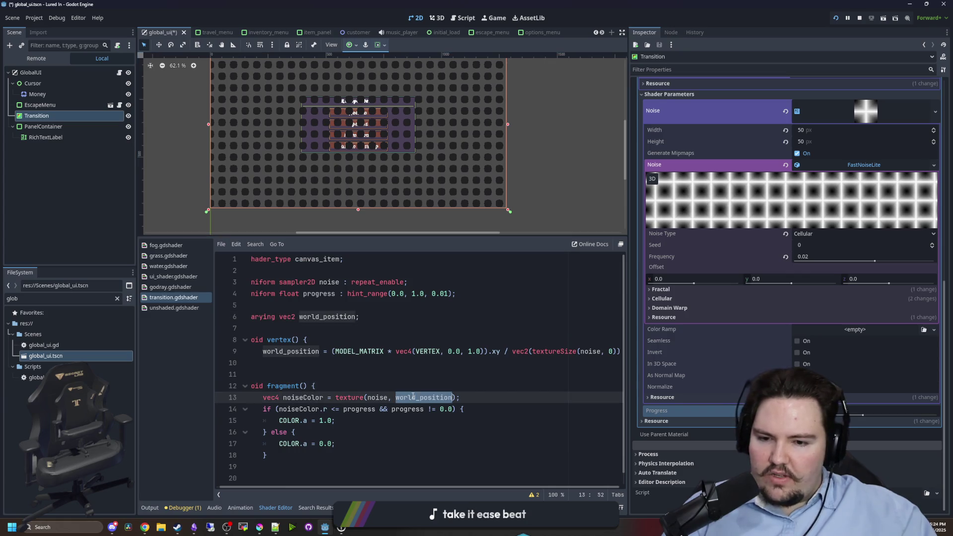
Type UV into the shader's texture call and shrink the Transition rectangle on the canvas.
text(UV)
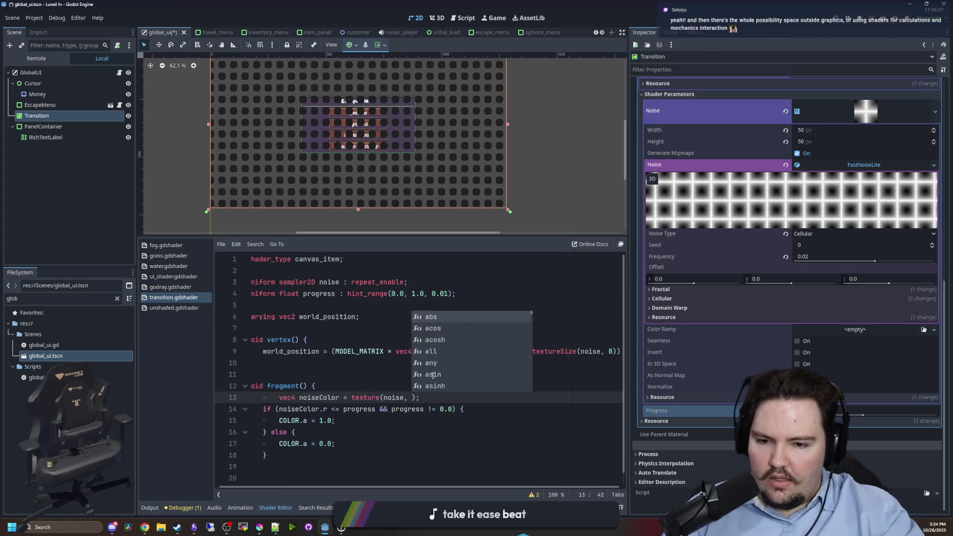
click(390, 386)
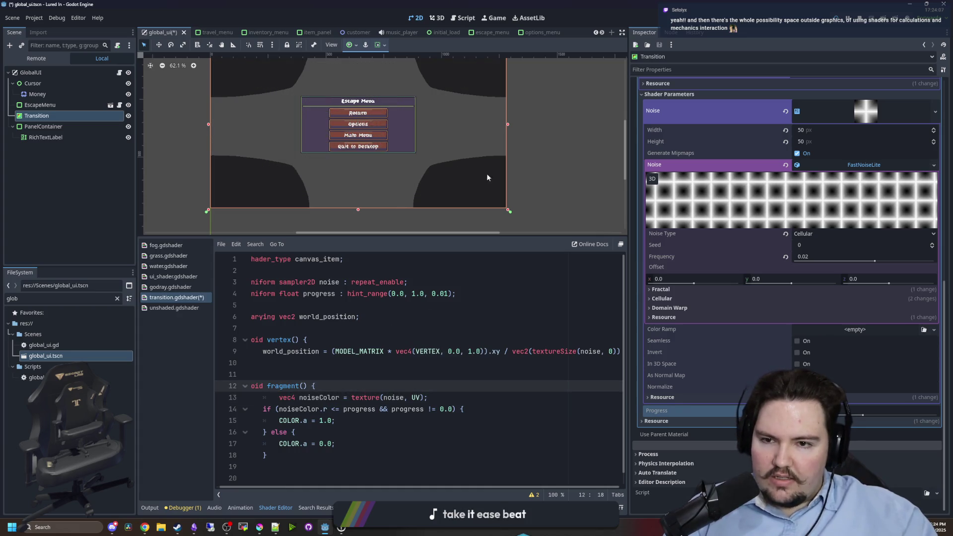
mouse_move(509, 209)
mouse_down()
mouse_move(290, 137)
mouse_move(538, 163)
mouse_move(561, 79)
mouse_move(276, 213)
mouse_move(223, 212)
mouse_move(509, 211)
mouse_up()
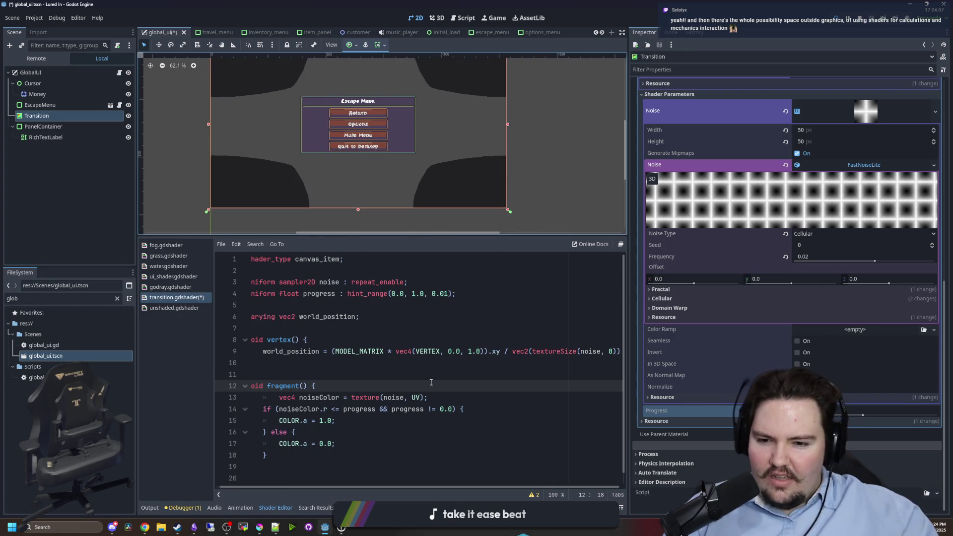
Replace UV with world_position in the line-13 texture call and save the scene.
key(Up)
double_click(293, 351)
key(ctrl+c)
click(420, 397)
key(ctrl+v)
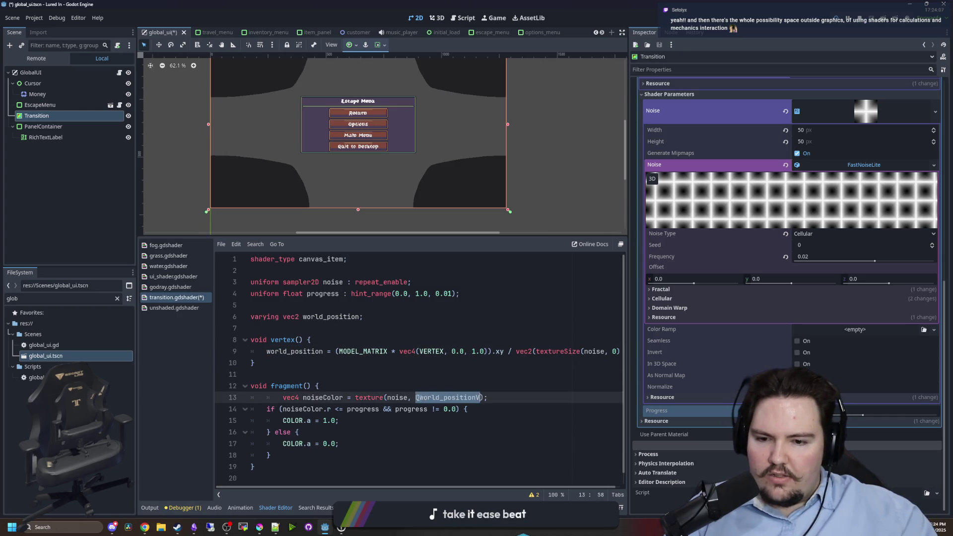
click(419, 397)
key(BackSpace)
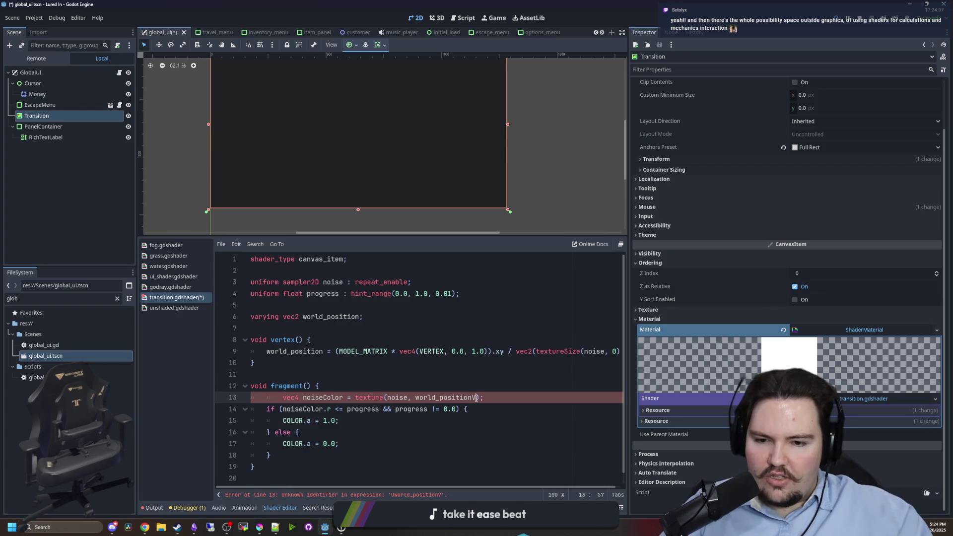
key(BackSpace)
key(Up)
key(Up)
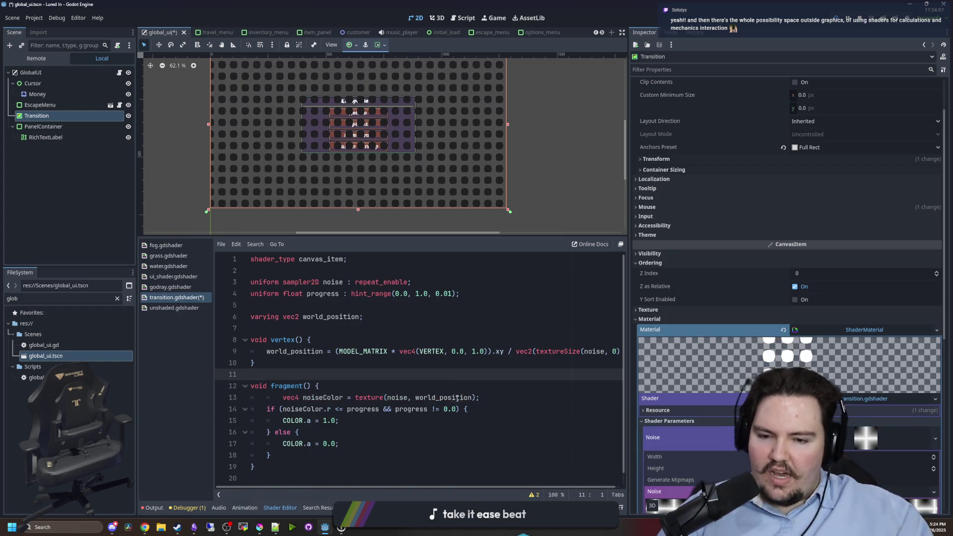
key(Down)
key(ctrl+s)
Reset the Progress slider to 0, save again, and switch to the running game view.
scroll(754, 367, down, 5)
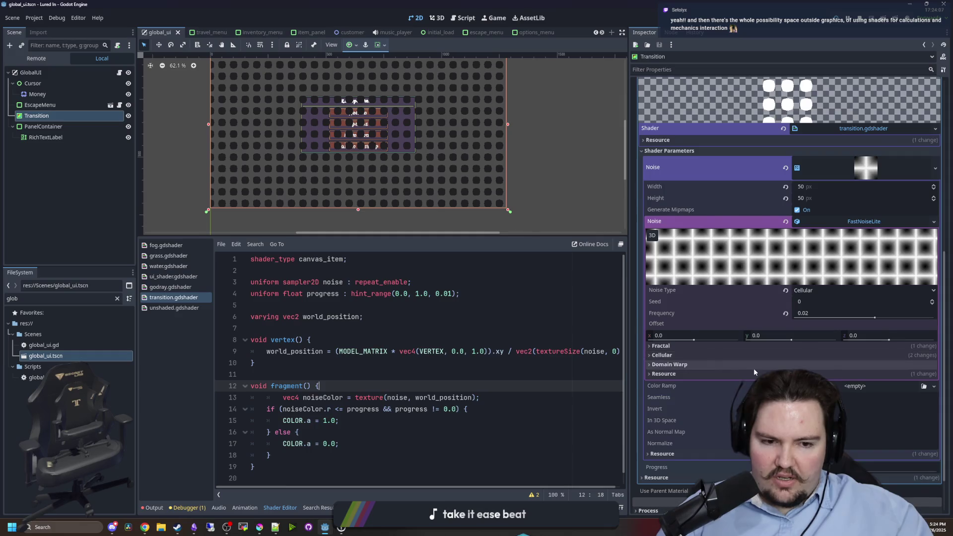
scroll(754, 368, down, 2)
drag(872, 416, 727, 411)
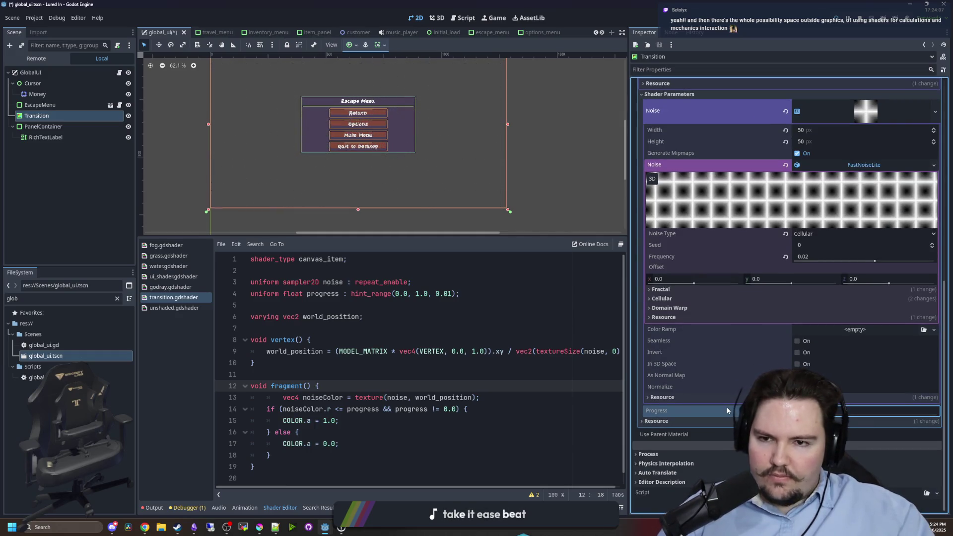
click(304, 270)
key(ctrl+s)
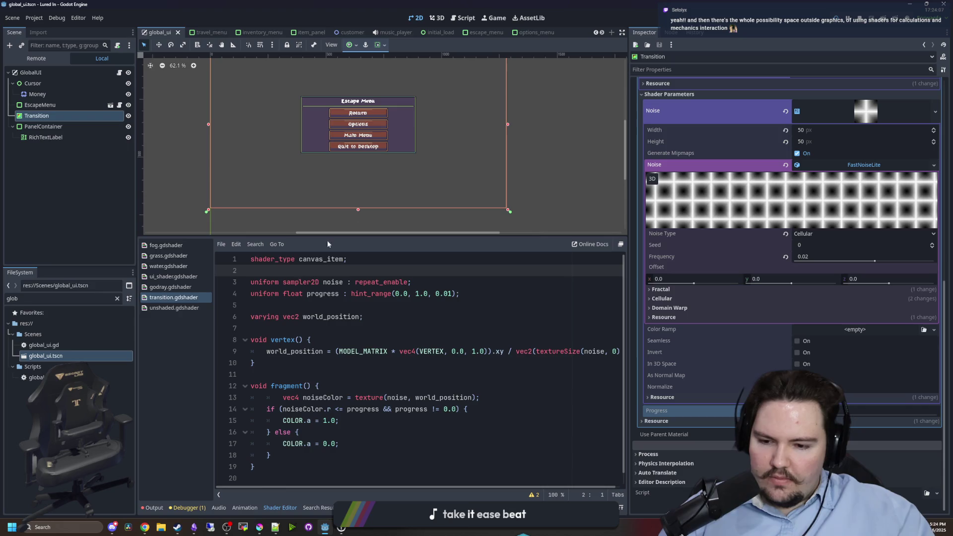
click(482, 18)
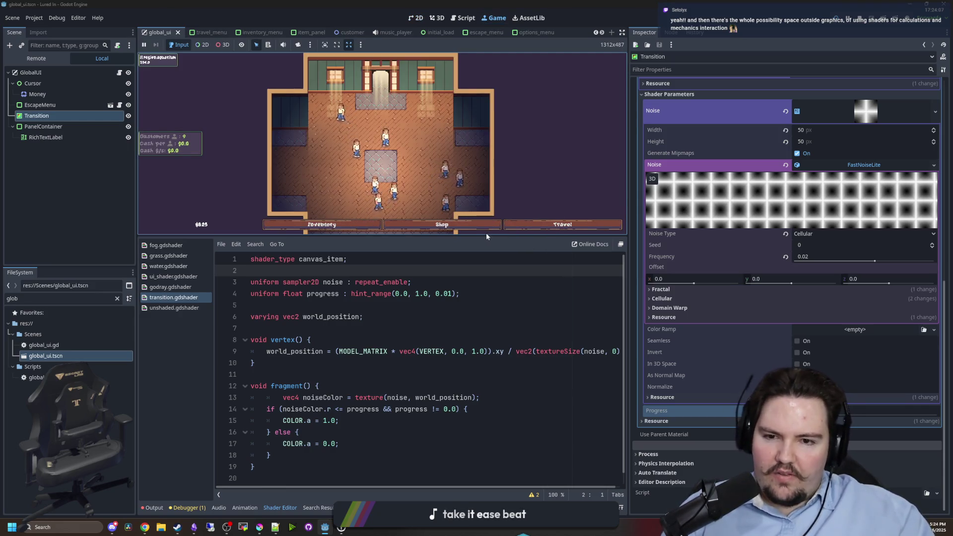
Drag the splitter to enlarge the game view over the shader code, then switch to the browser.
drag(472, 237, 474, 388)
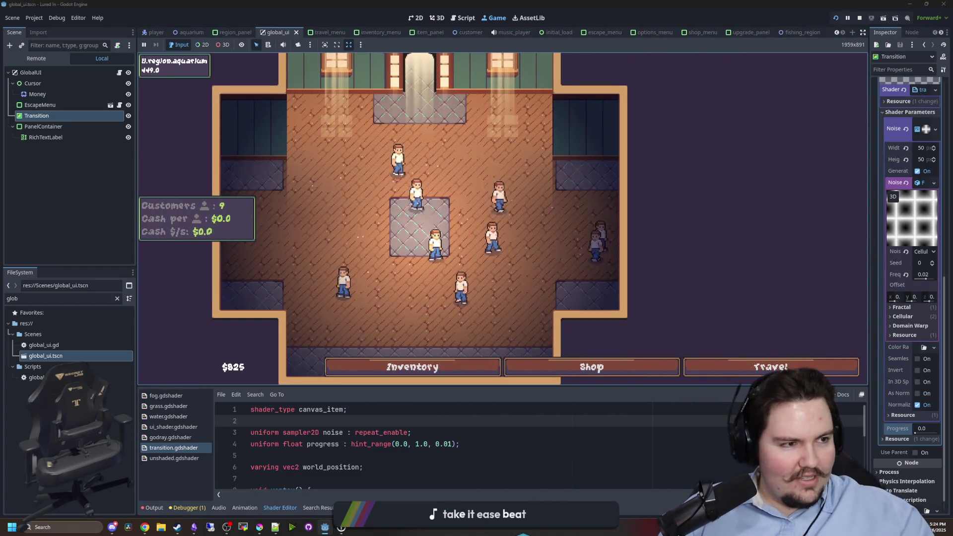
key(alt+Tab)
Search 'digseum' and open Digseum's Steam store page in a maximized browser window.
text(digseum)
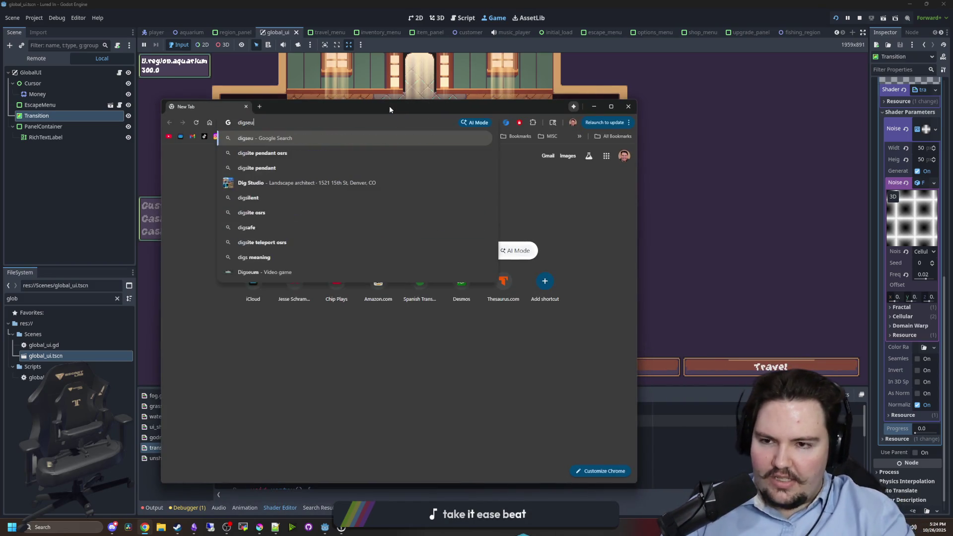
key(Return)
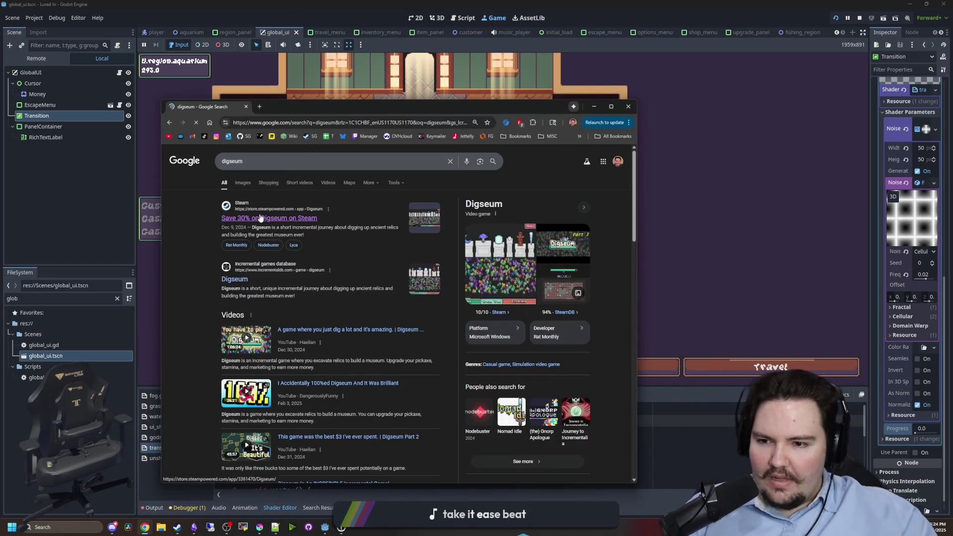
click(278, 215)
double_click(416, 105)
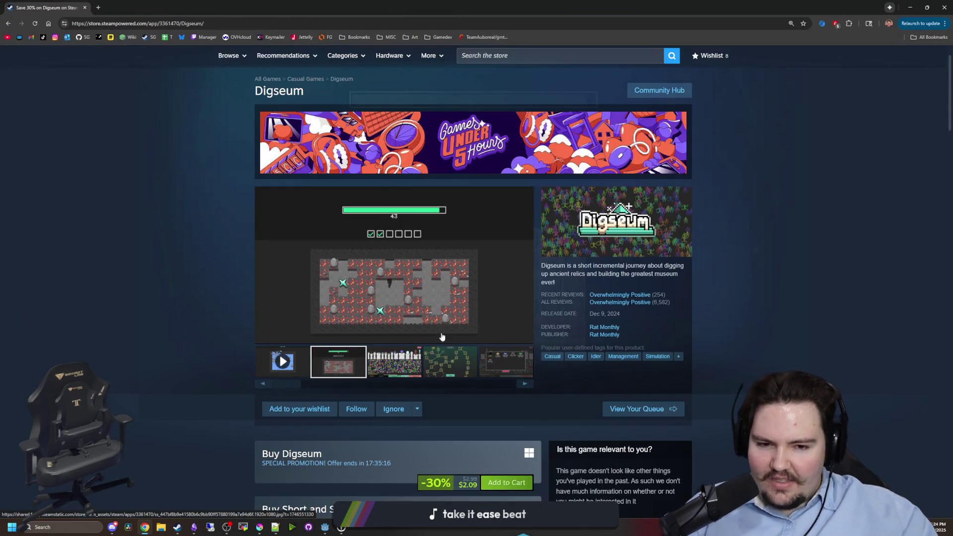
Browse Digseum's screenshots full size, from the museum through the dig grid and back.
scroll(433, 353, down, 1)
click(403, 315)
click(398, 224)
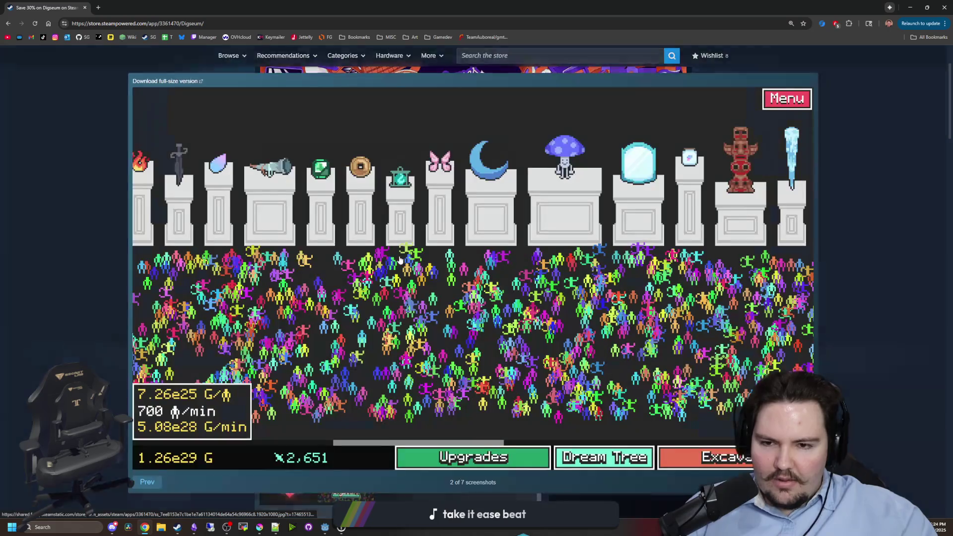
key(Right)
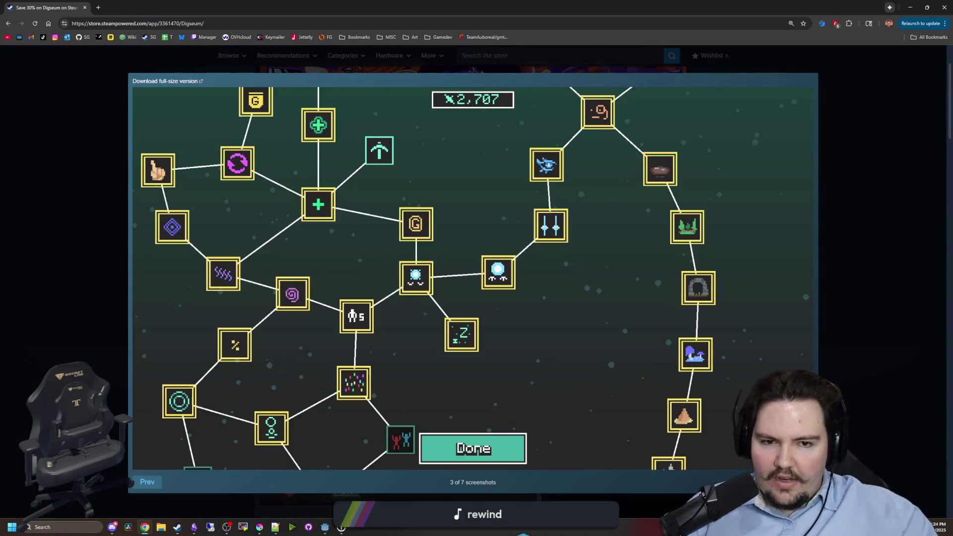
key(Right)
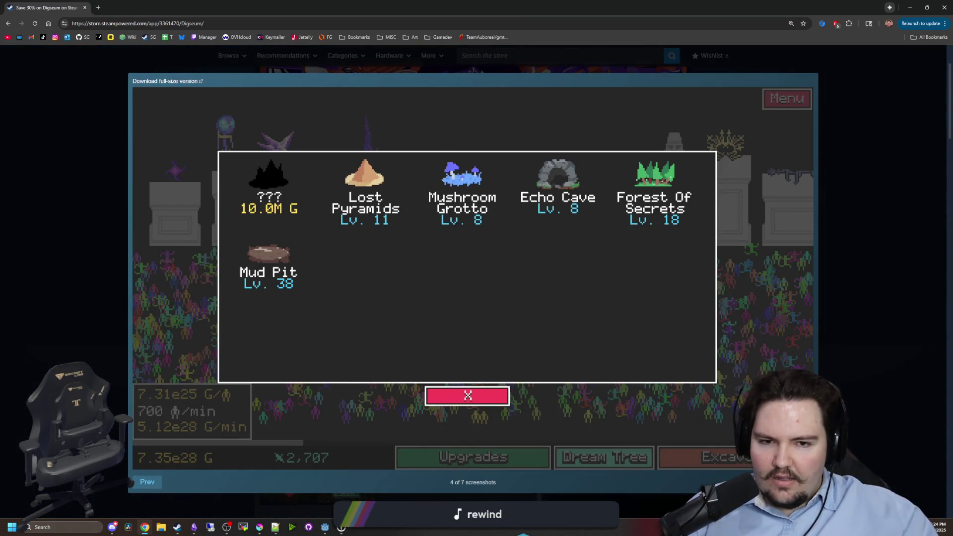
key(Right)
key(Right)
key(Right)
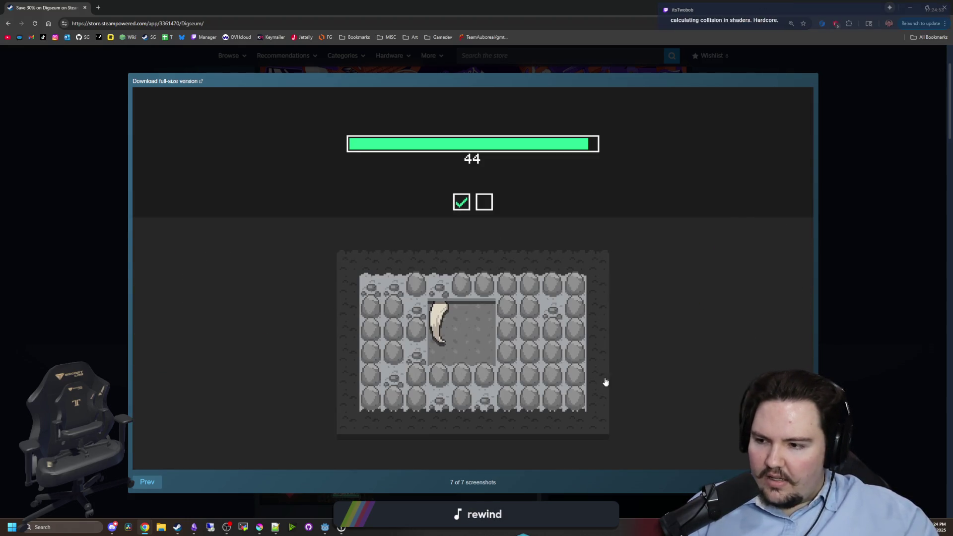
click(147, 482)
click(147, 483)
click(147, 482)
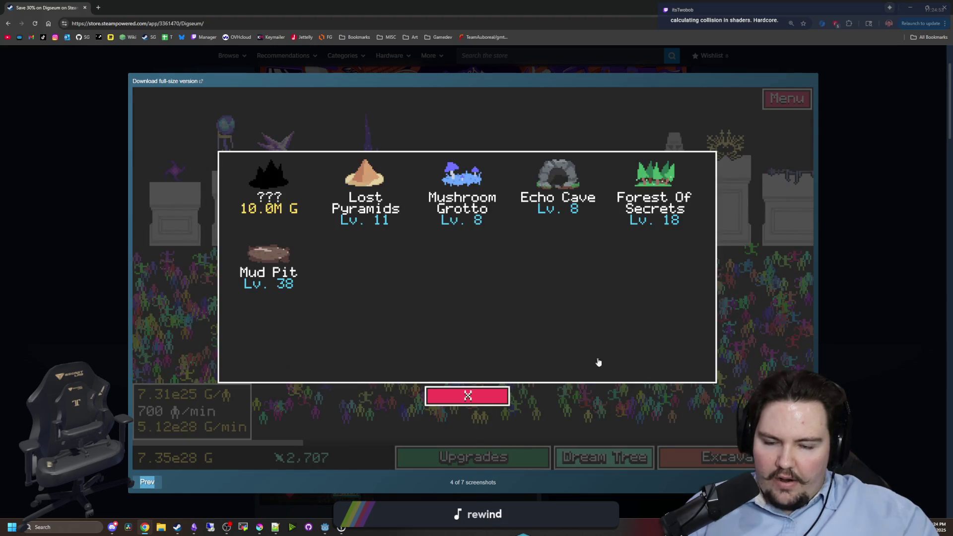
key(Right)
key(Right)
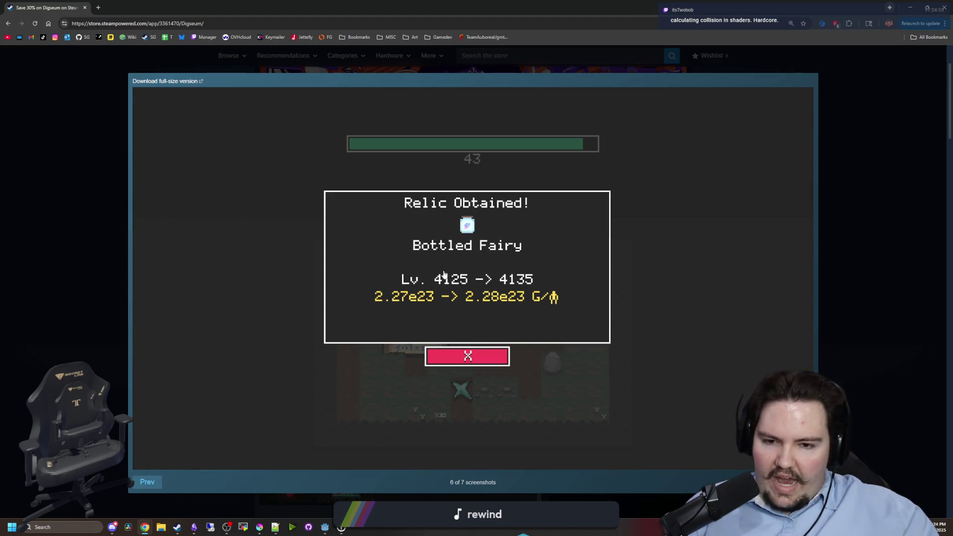
key(Right)
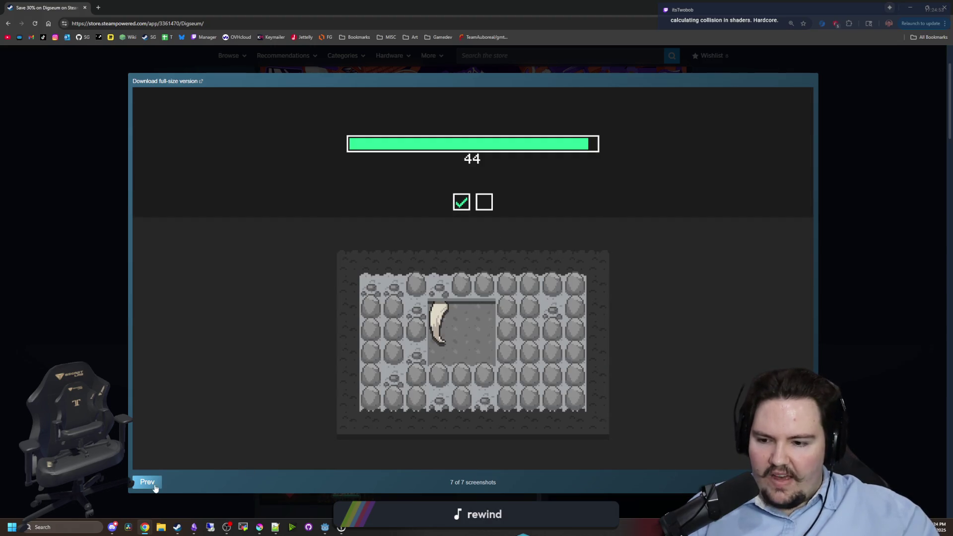
click(152, 485)
click(151, 486)
click(152, 486)
click(153, 488)
click(154, 488)
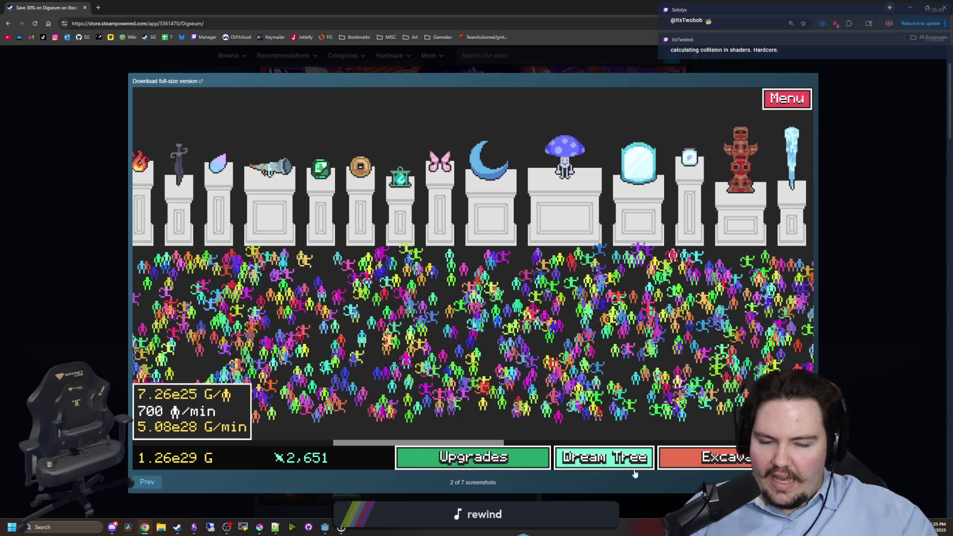
Close the full-size screenshot viewer and scroll through the Digseum store page.
scroll(370, 242, down, 5)
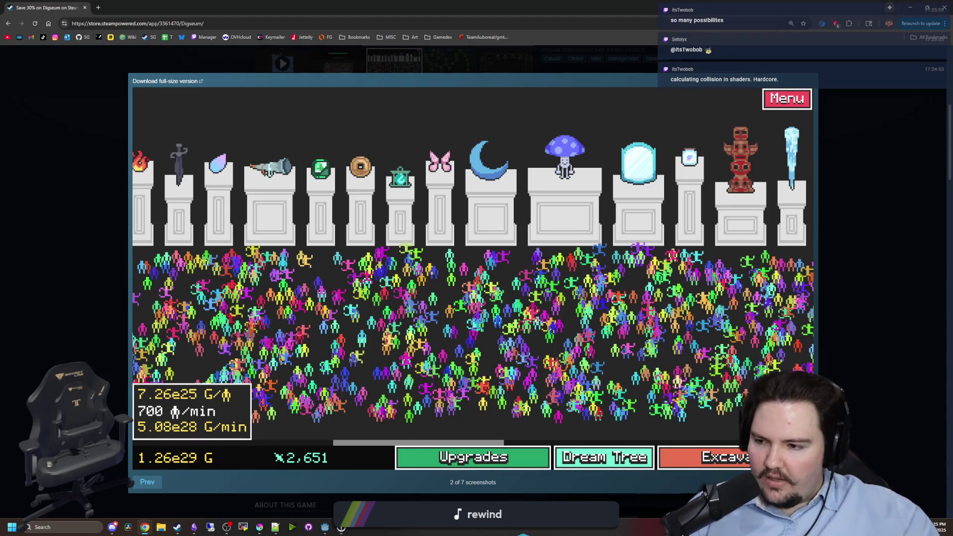
click(841, 347)
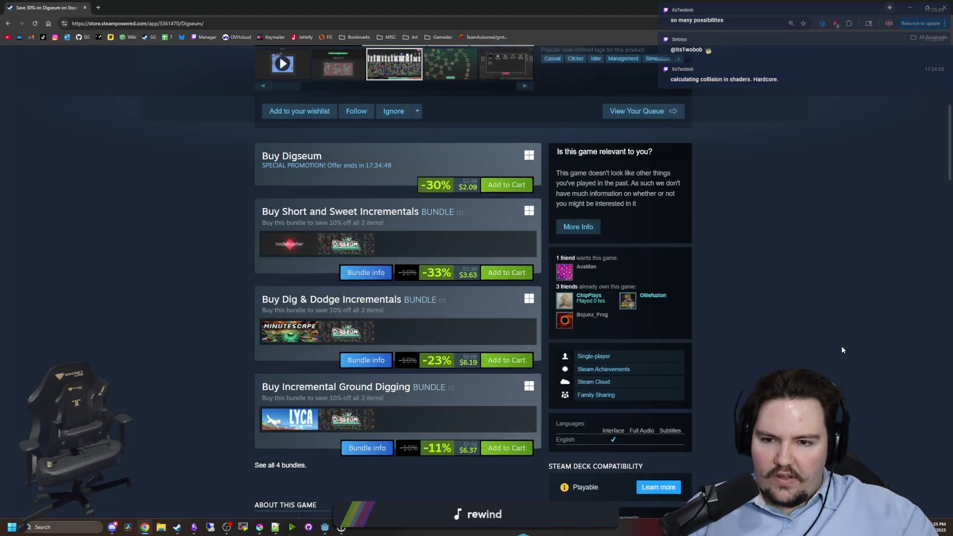
scroll(440, 348, down, 20)
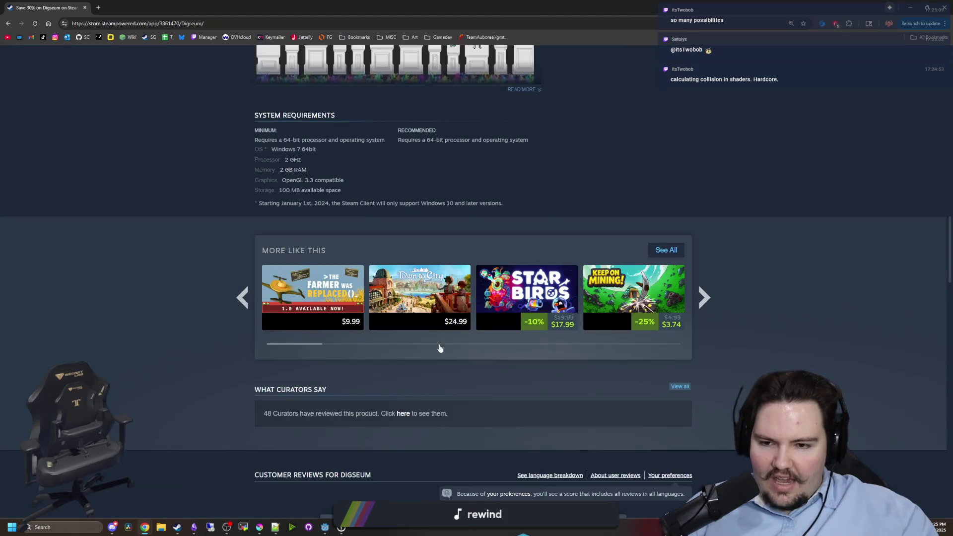
scroll(440, 348, down, 5)
scroll(419, 344, up, 20)
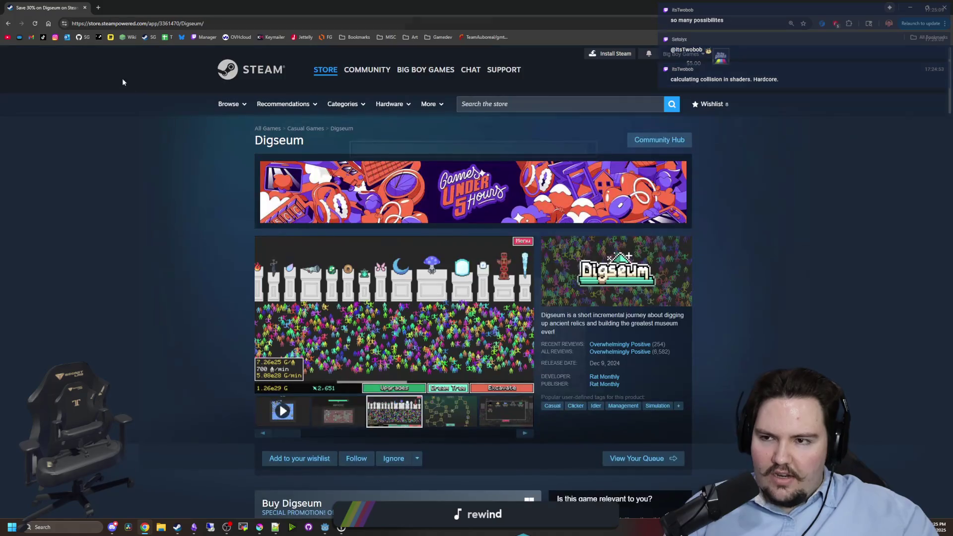
drag(810, 7, 812, 243)
In the Steam client, search 'chil' and open Chillquarium's store page with a screenshot enlarged.
click(144, 528)
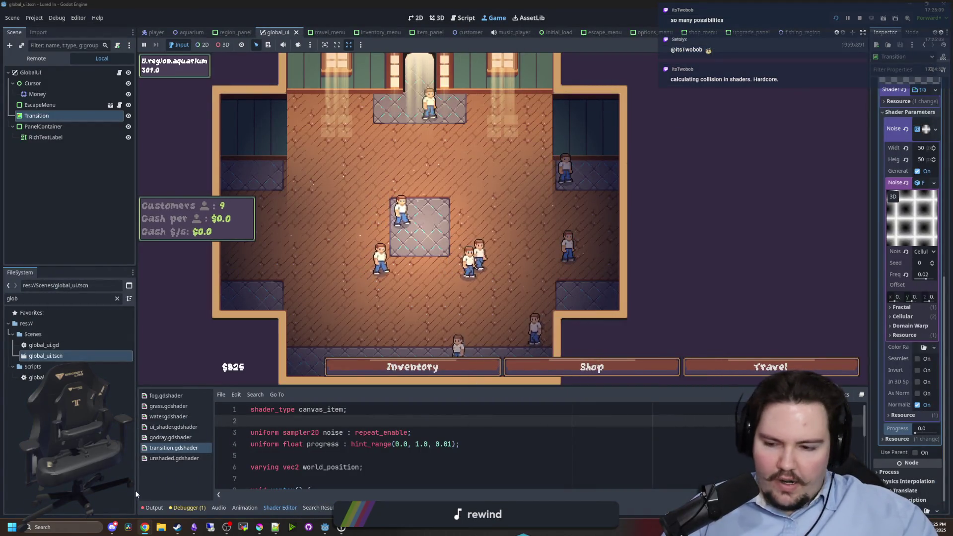
click(180, 527)
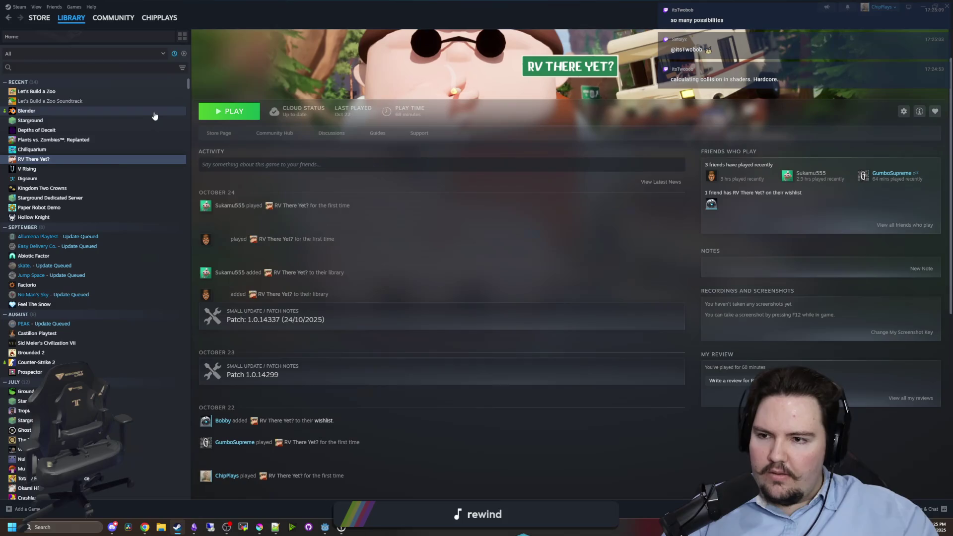
click(167, 66)
text(chil)
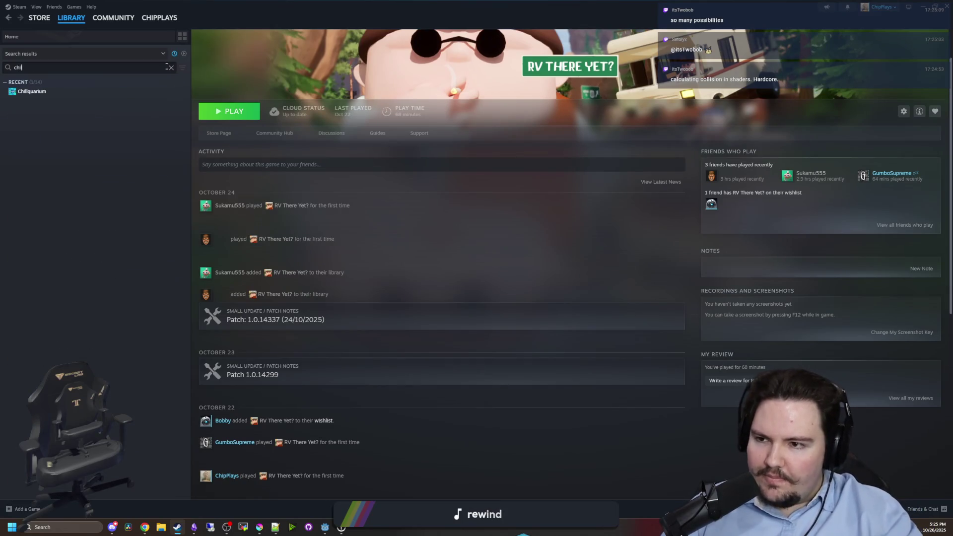
click(32, 92)
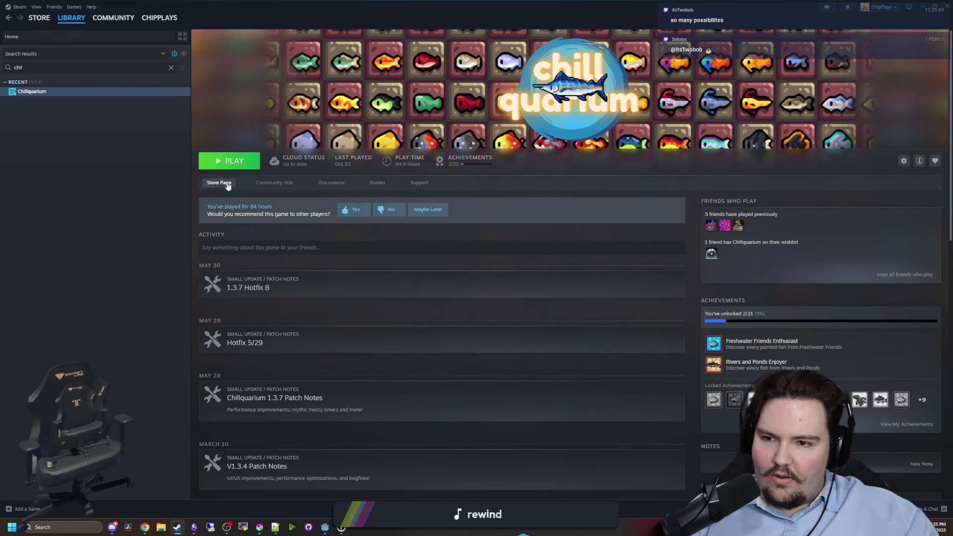
click(228, 184)
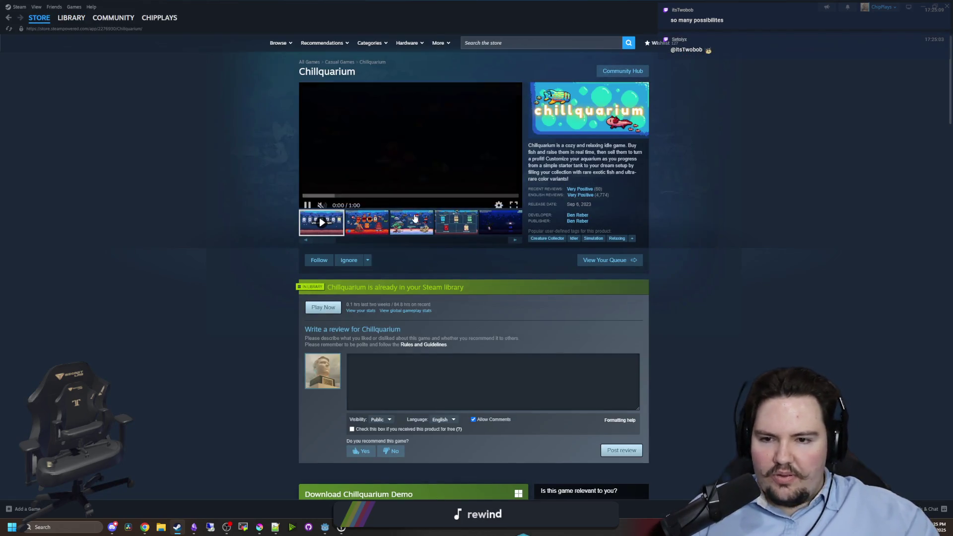
click(463, 208)
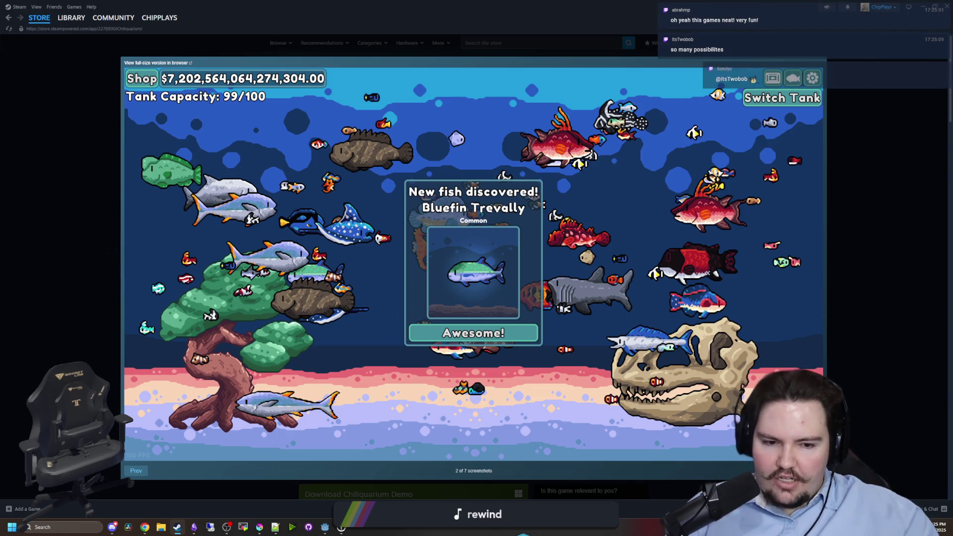
Page from the Shop screenshot to Chillquarium's seventh screenshot, then return to the Godot window.
key(Right)
key(Right)
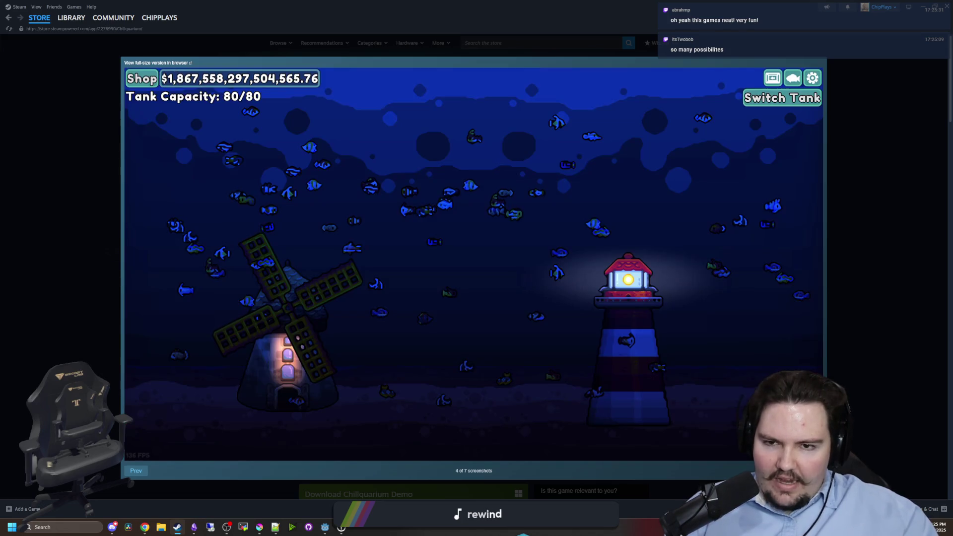
click(142, 470)
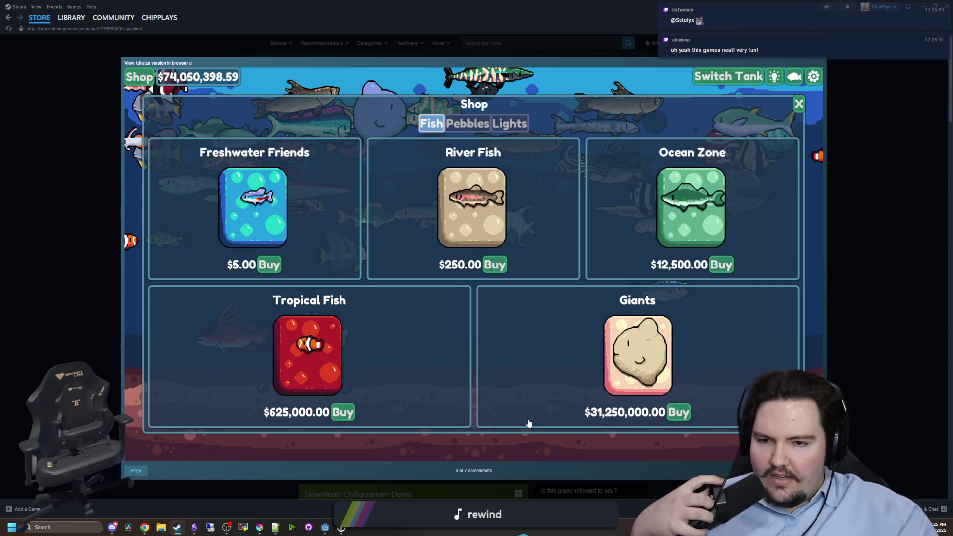
key(Right)
key(Right)
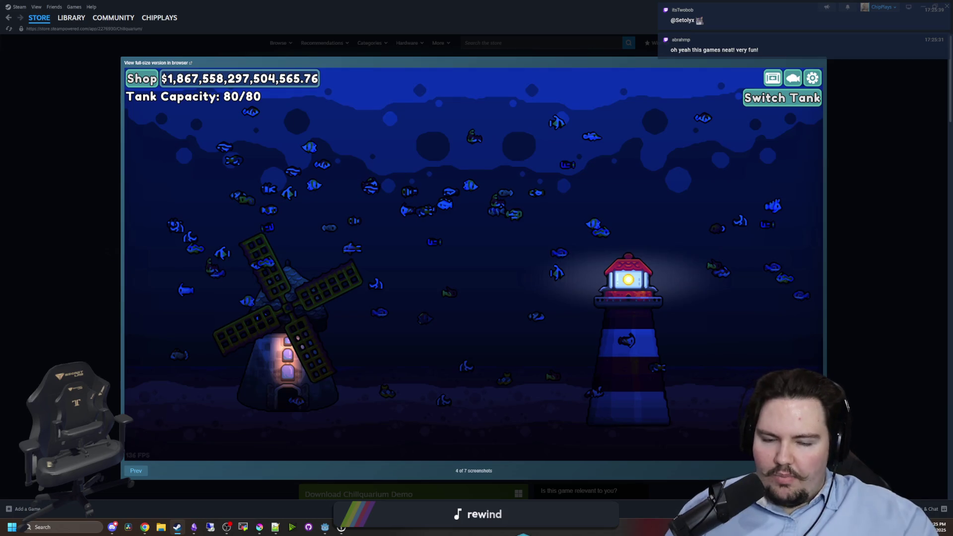
key(Right)
key(Right)
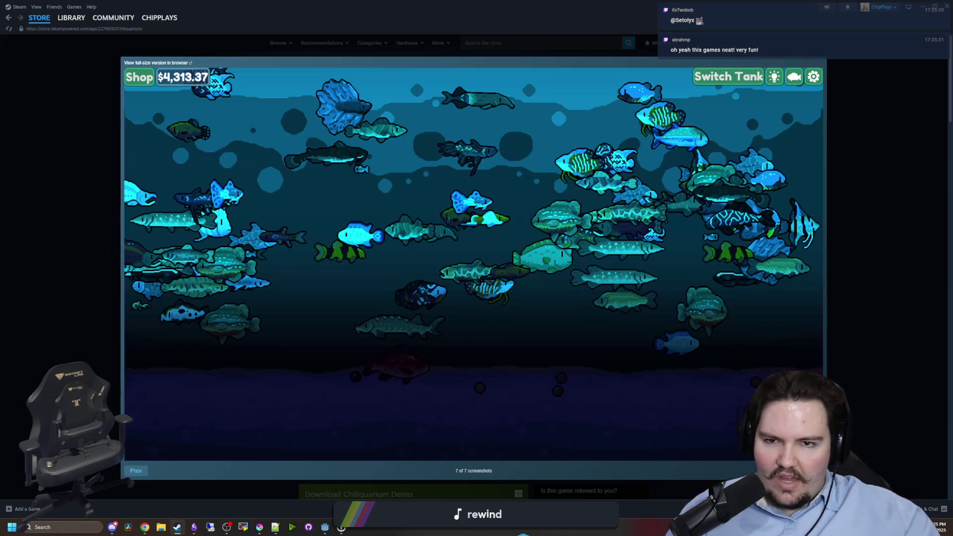
mouse_move(341, 531)
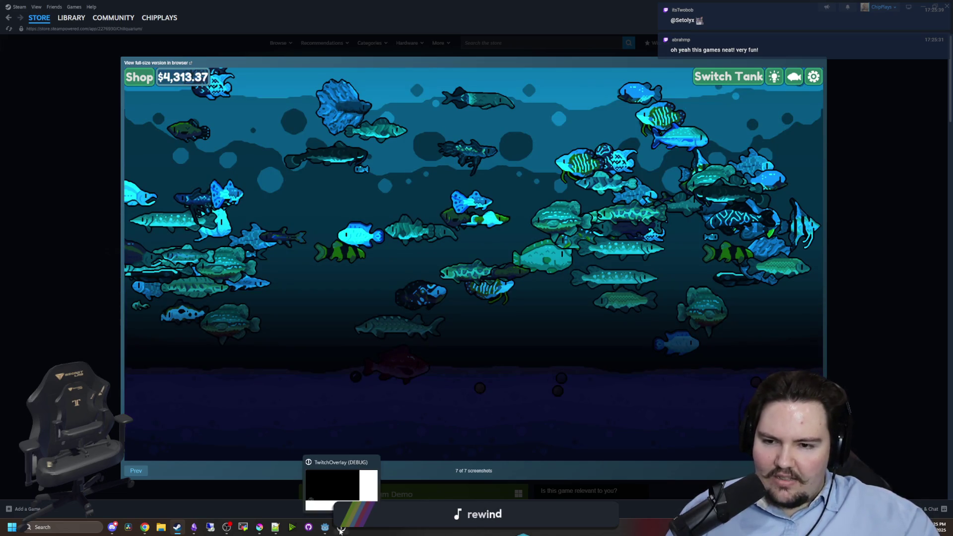
click(419, 498)
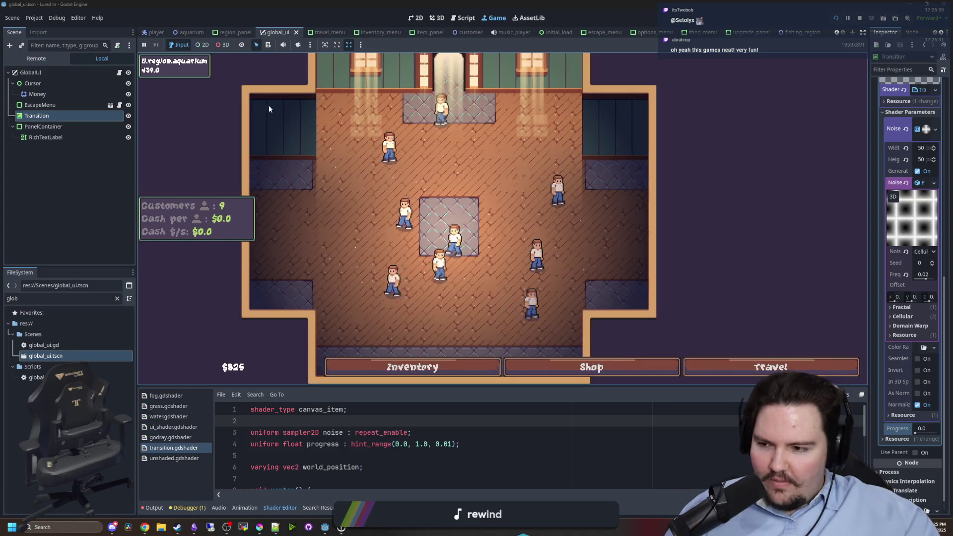
Buy two Advertising upgrades in the in-game shop, then return to the Steam store window.
scroll(479, 171, up, 3)
scroll(384, 231, down, 3)
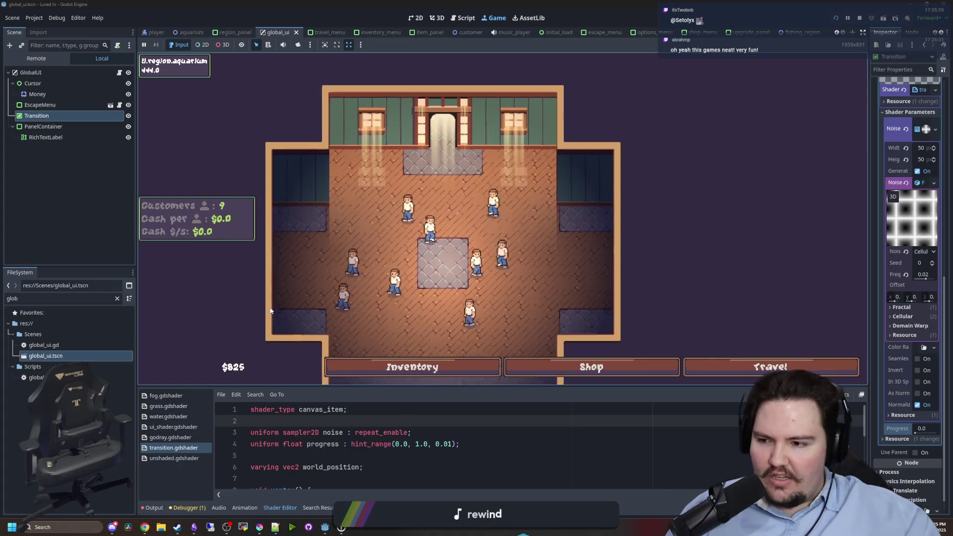
click(591, 367)
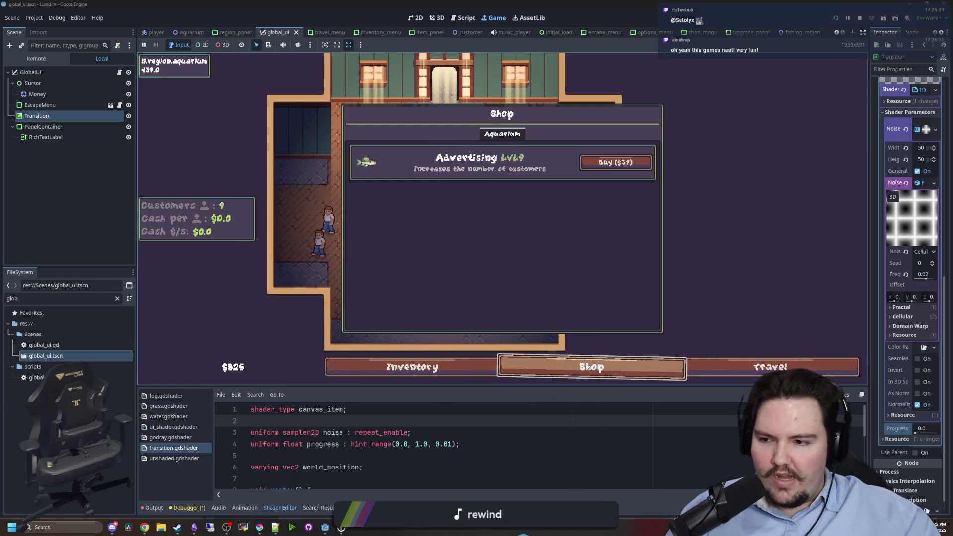
click(618, 165)
click(617, 165)
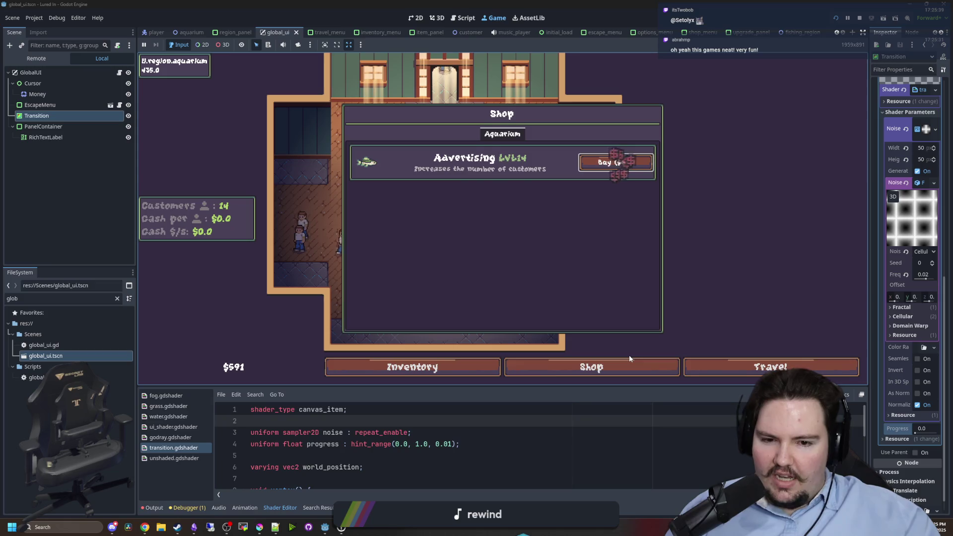
click(629, 362)
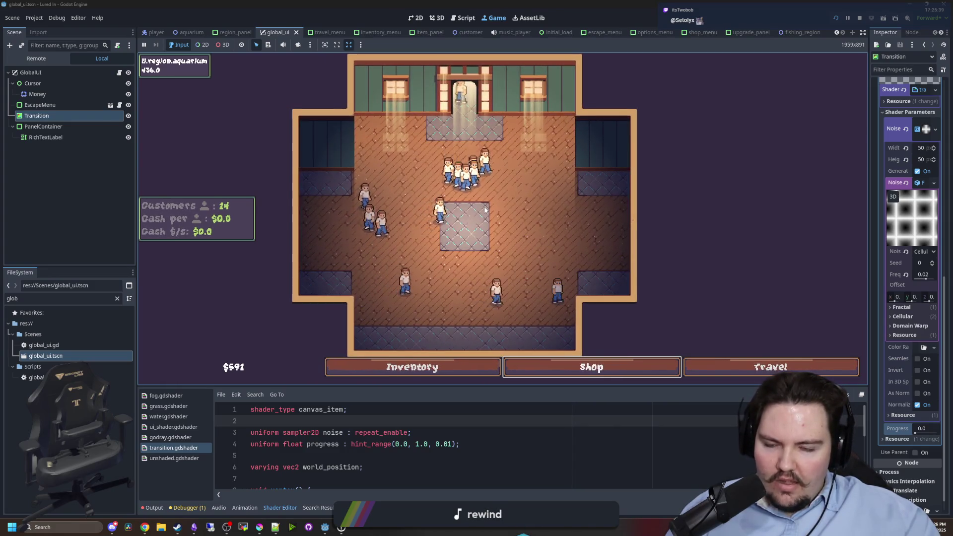
mouse_move(182, 519)
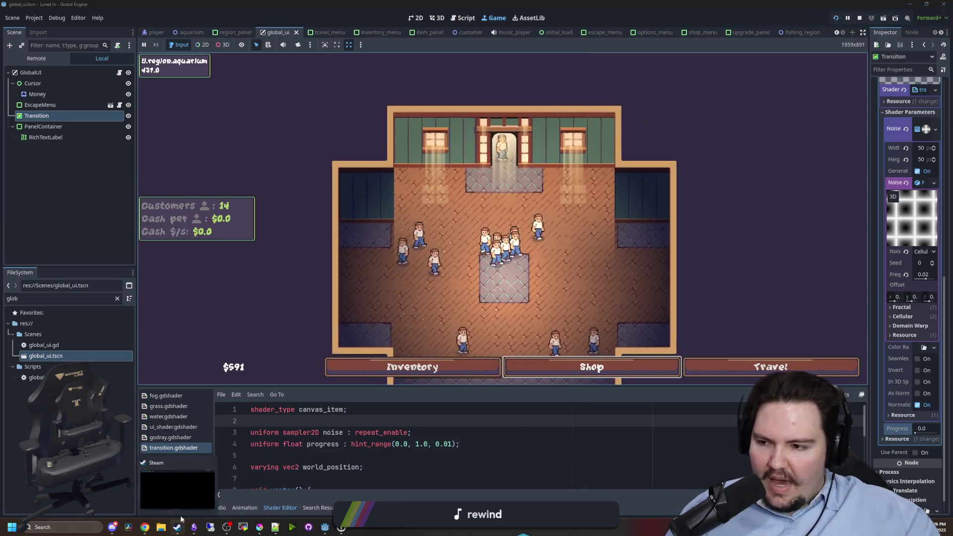
click(190, 492)
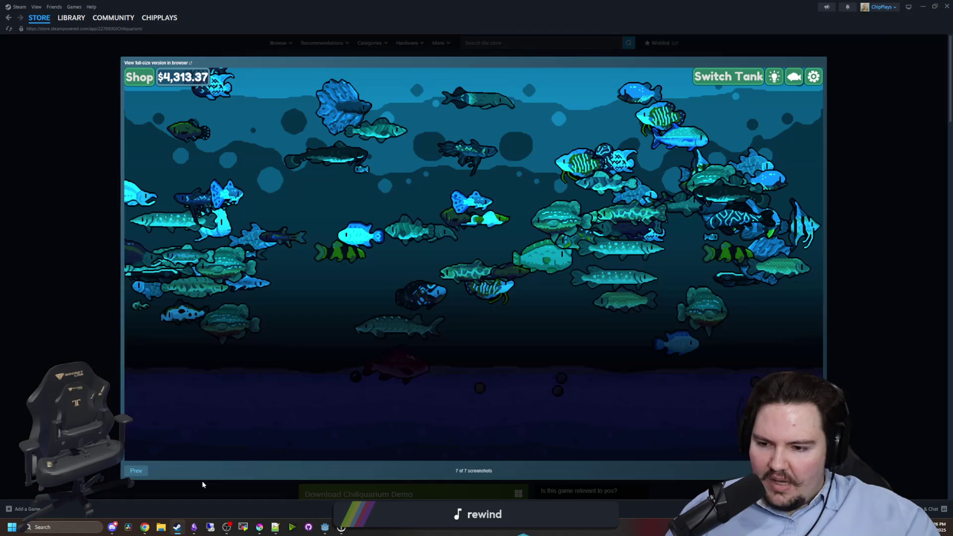
Page back to the lava-tank screenshot (1 of 7), forward to 7 of 7, then close the viewer and scroll down.
click(143, 472)
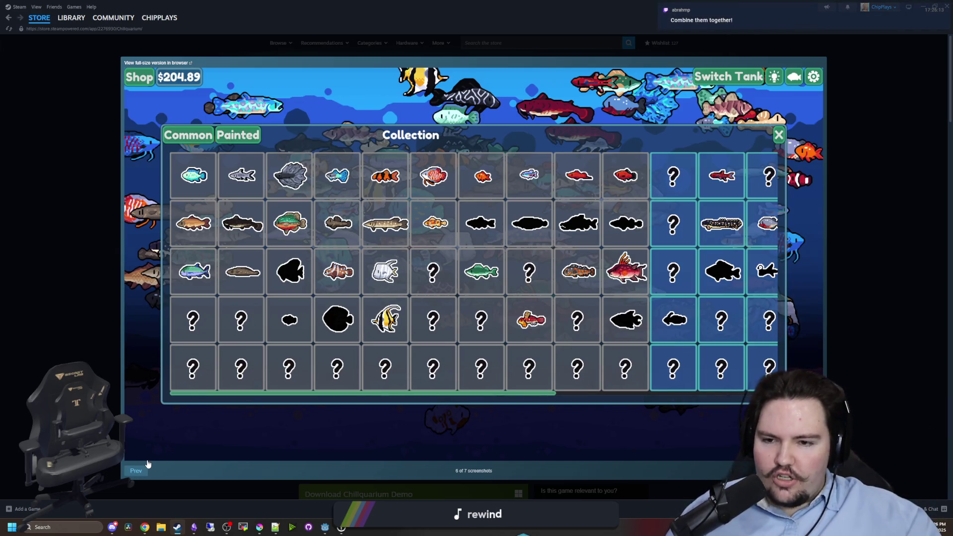
click(135, 471)
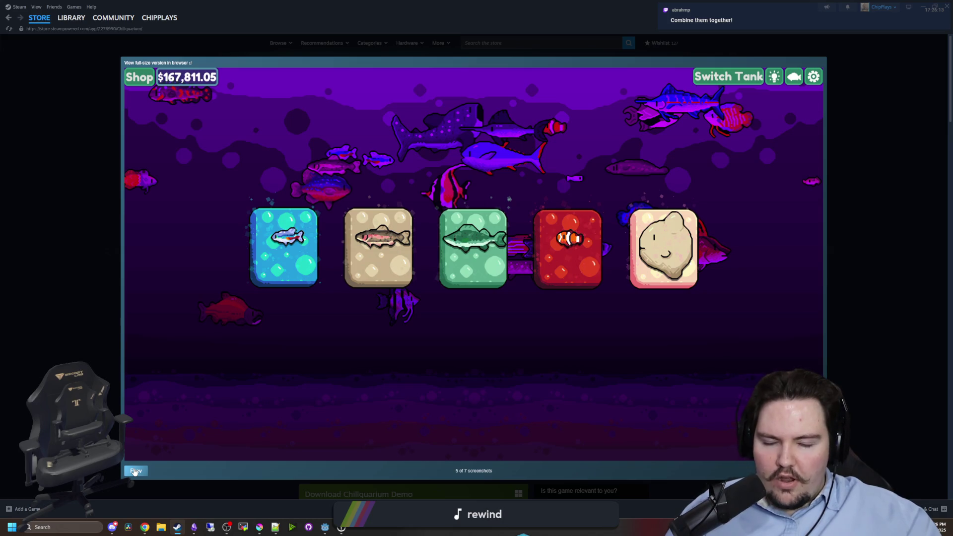
click(134, 472)
click(134, 471)
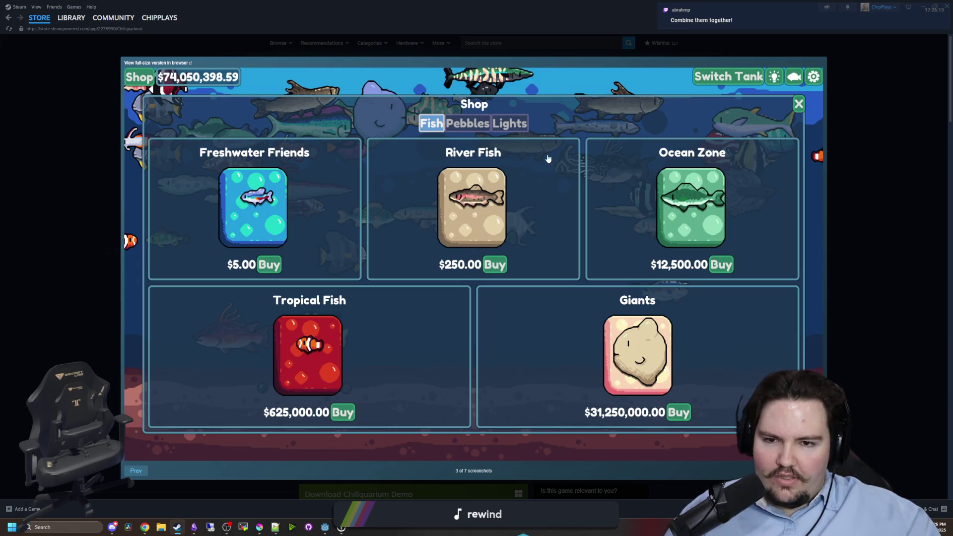
click(130, 474)
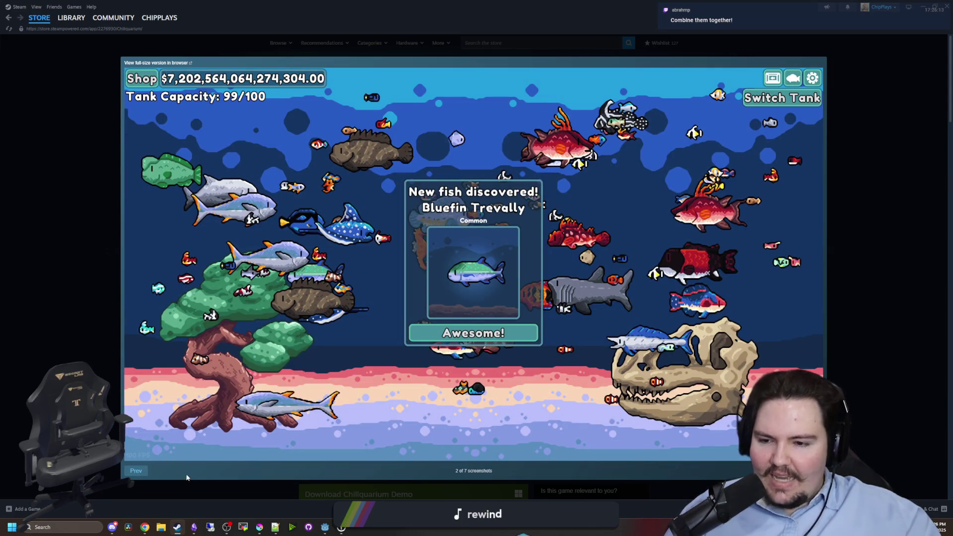
click(137, 474)
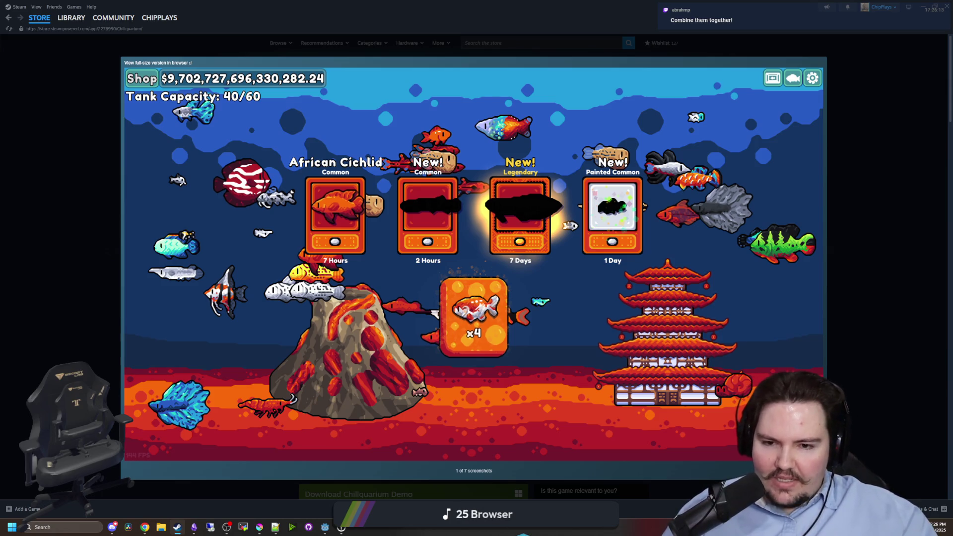
key(Right)
key(Right)
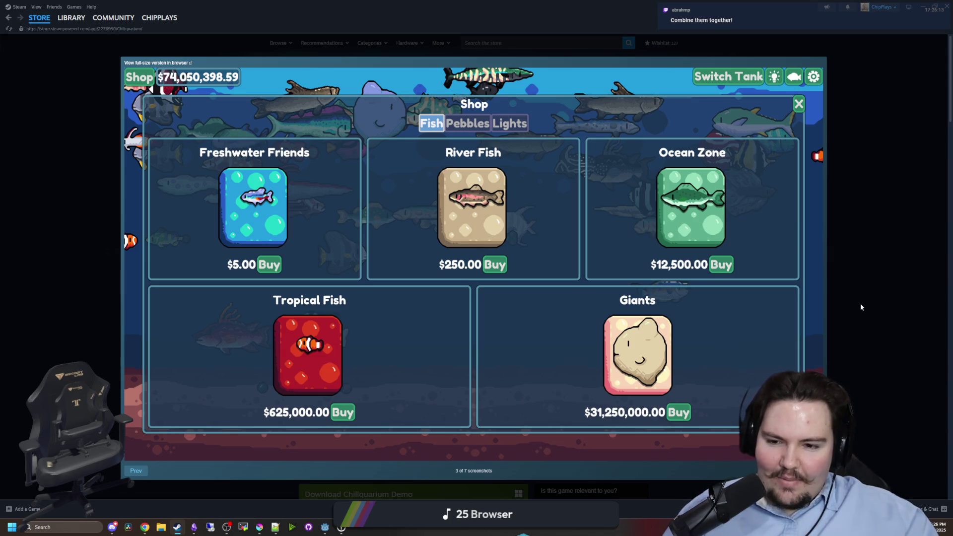
key(Right)
key(Right)
key(Right)
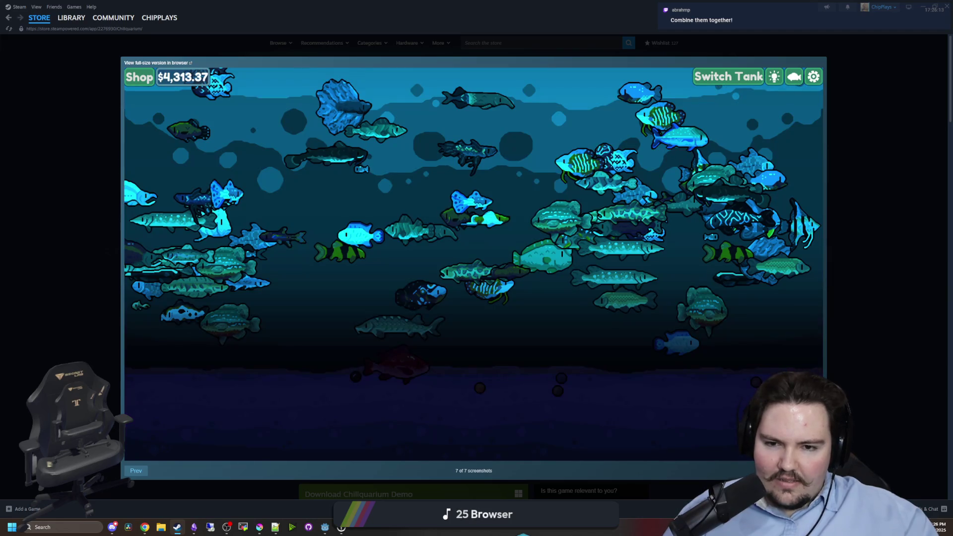
click(883, 320)
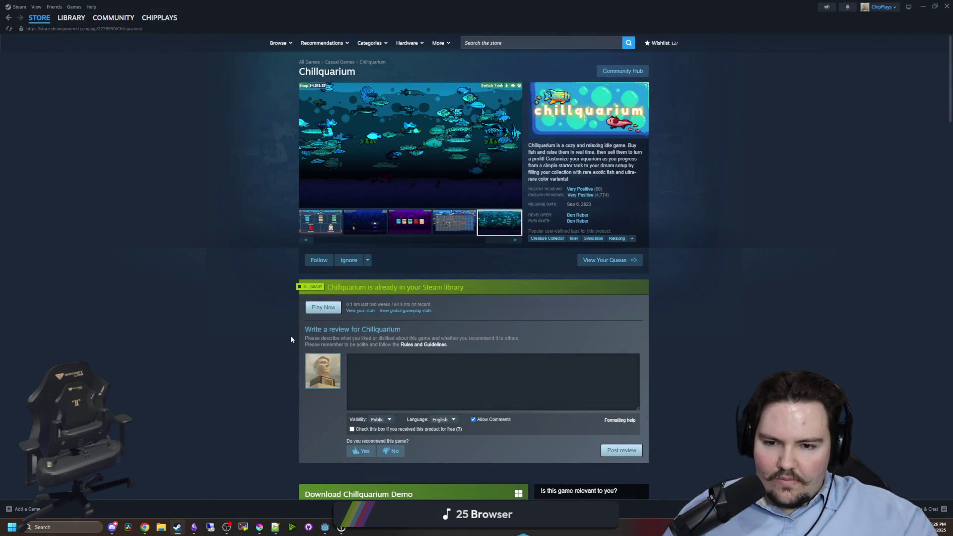
scroll(266, 318, down, 15)
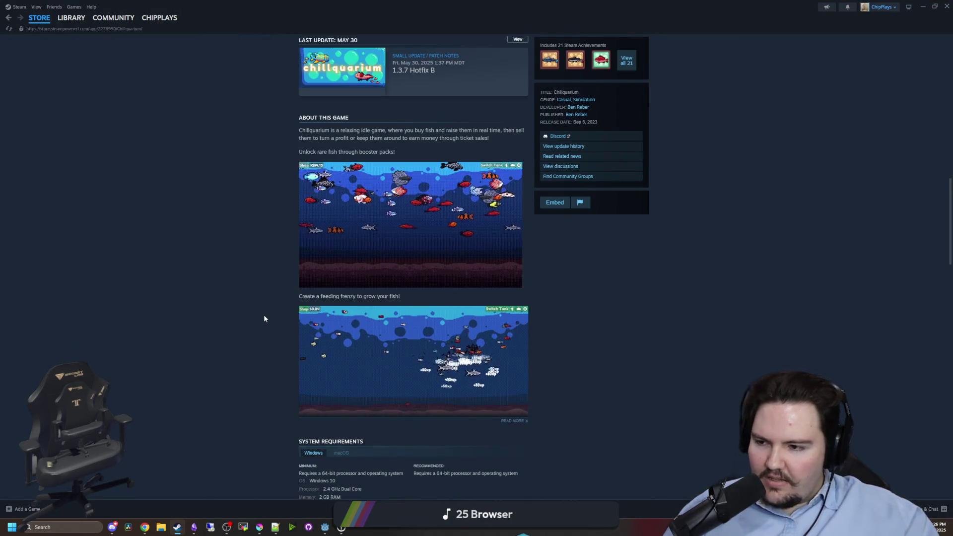
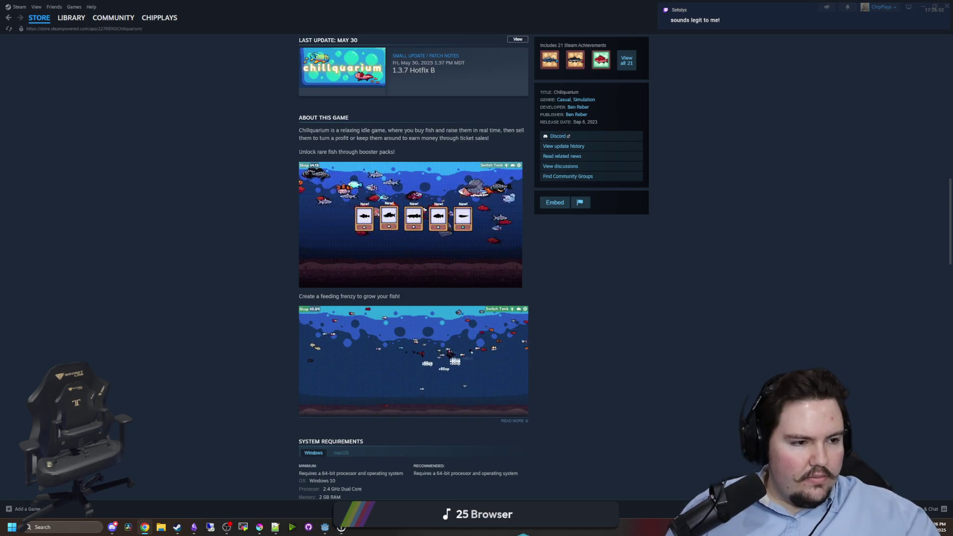
Close the Chrome window with the shooter-game screenshot and drag the Steam store page aside to reveal Godot.
key(alt+Tab)
drag(426, 189, 447, 191)
click(480, 205)
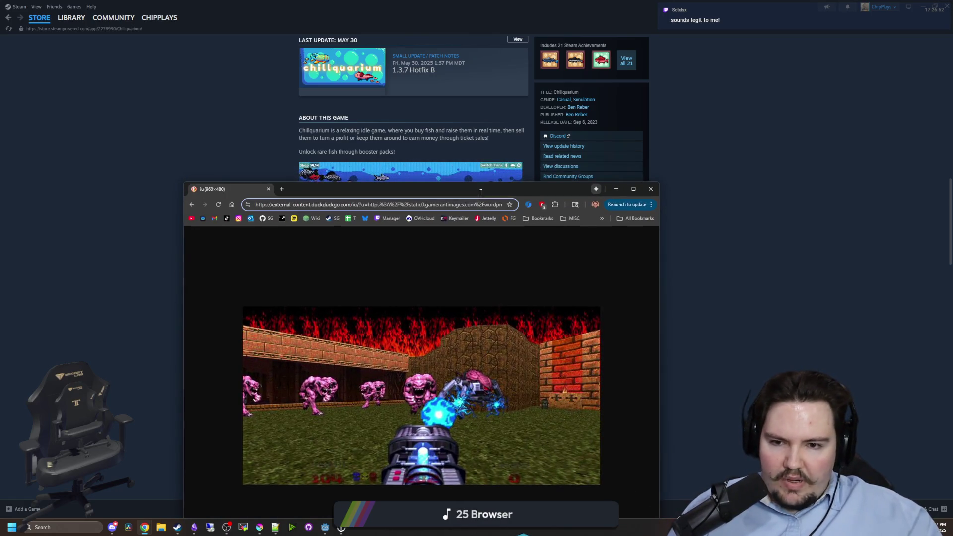
double_click(512, 191)
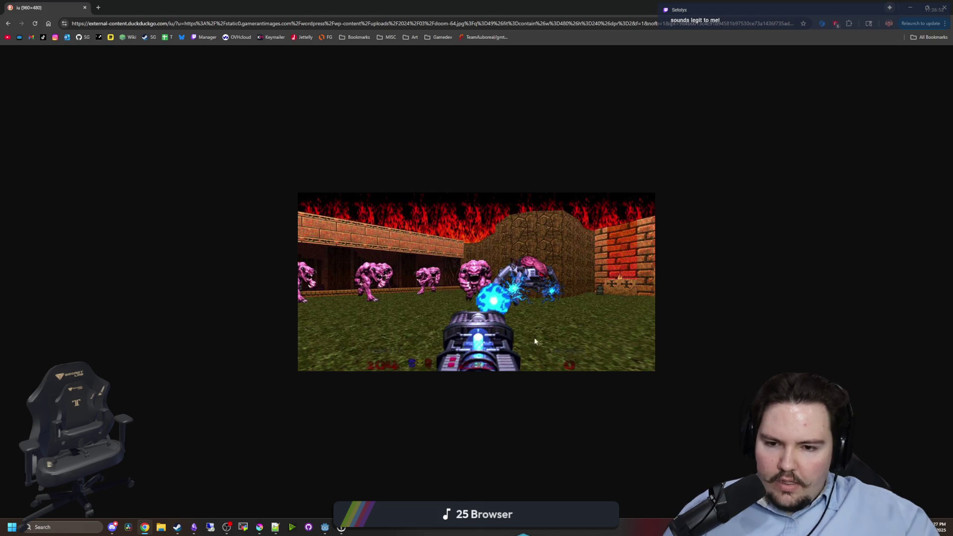
mouse_move(81, 8)
mouse_down()
mouse_move(392, 122)
mouse_move(655, 290)
mouse_up()
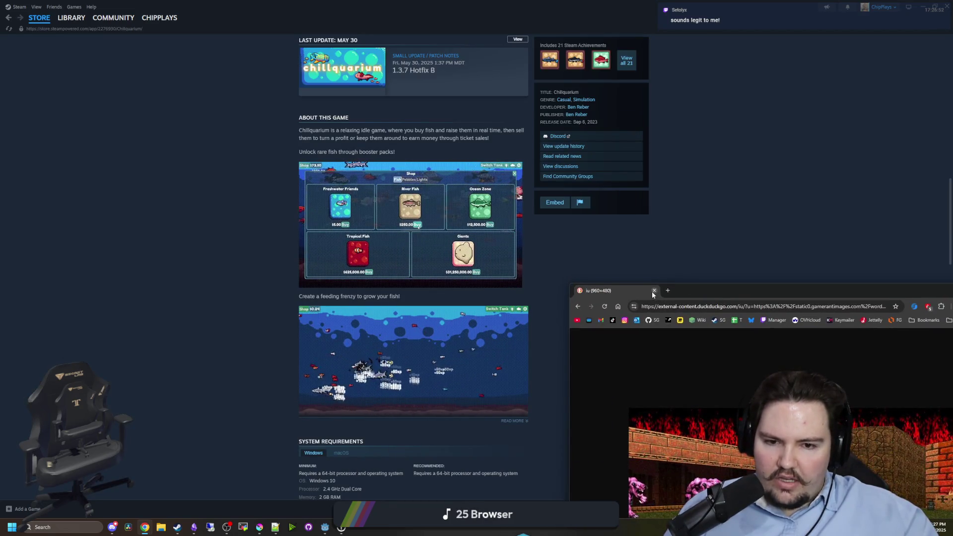
click(655, 291)
drag(790, 7, 551, 323)
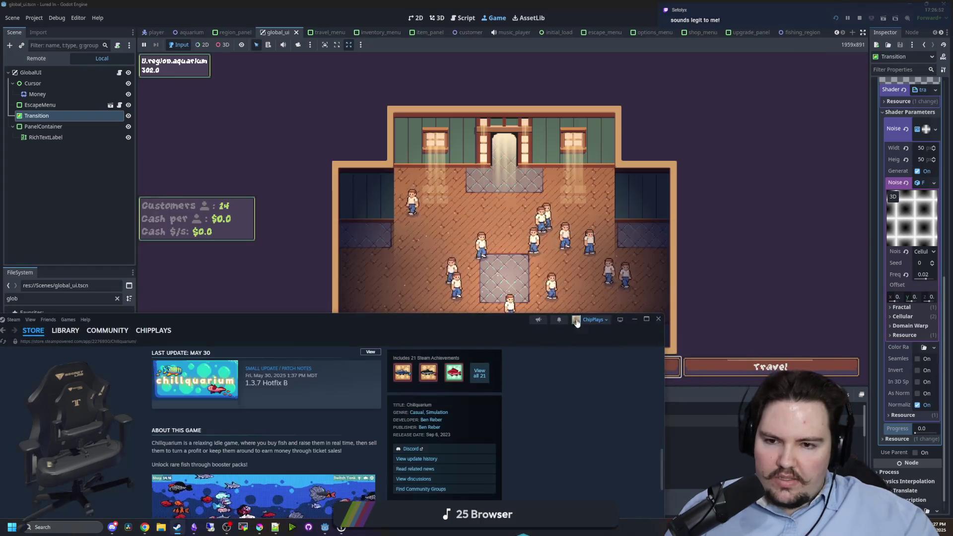
Hide Steam, then travel to the Pond ($0) in the running game and return to the aquarium.
click(636, 320)
scroll(542, 263, up, 2)
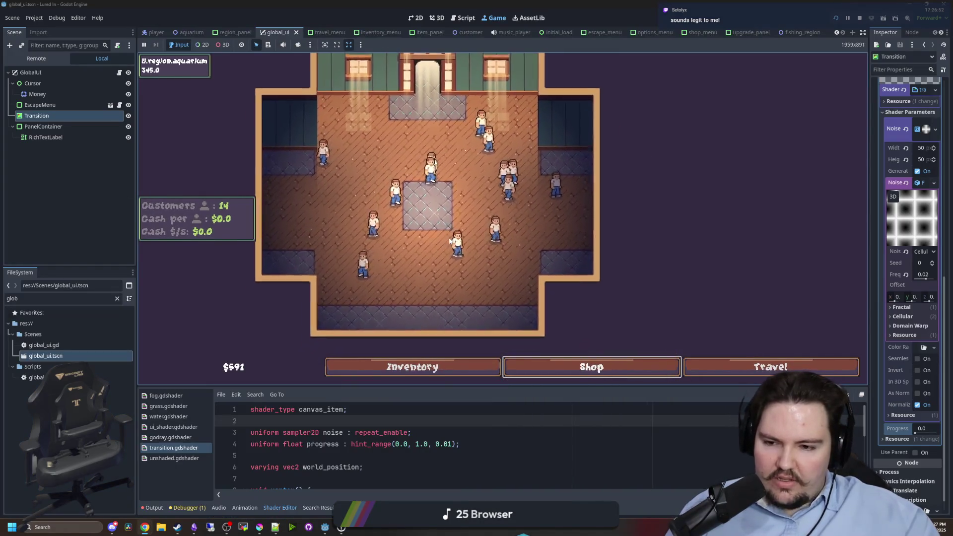
click(427, 368)
click(433, 370)
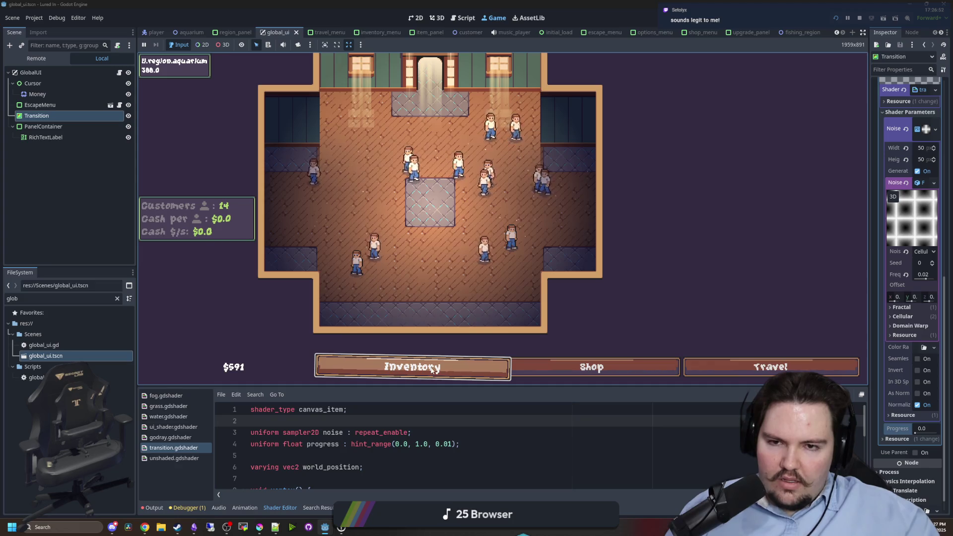
click(771, 368)
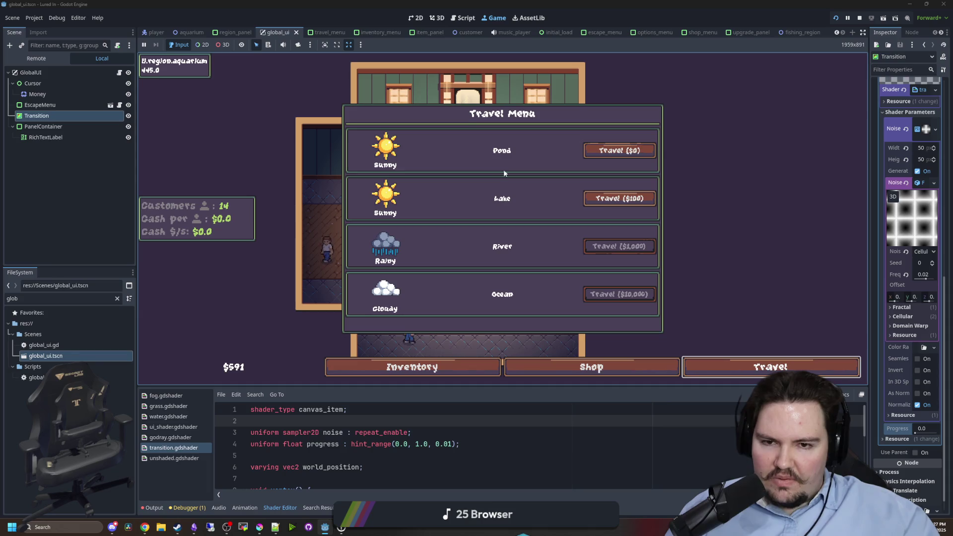
click(621, 152)
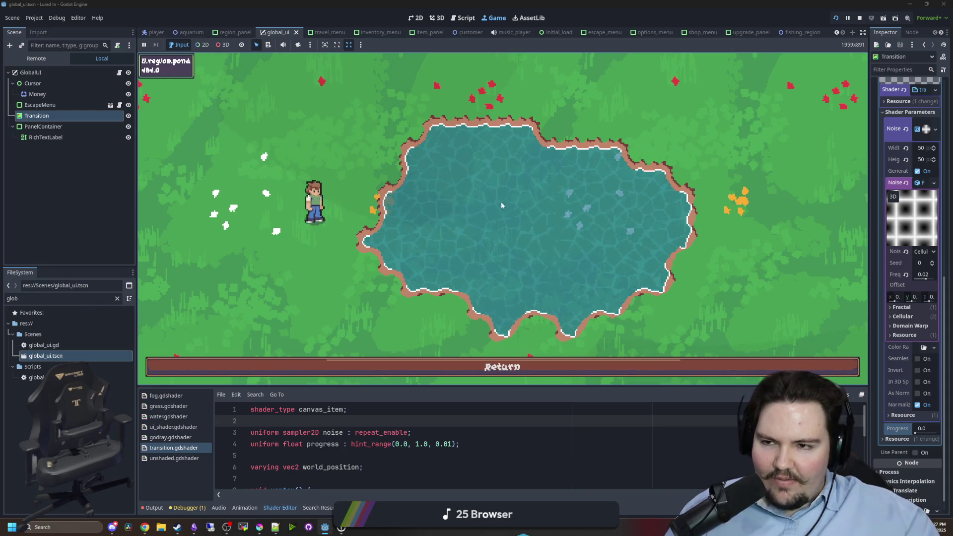
click(509, 367)
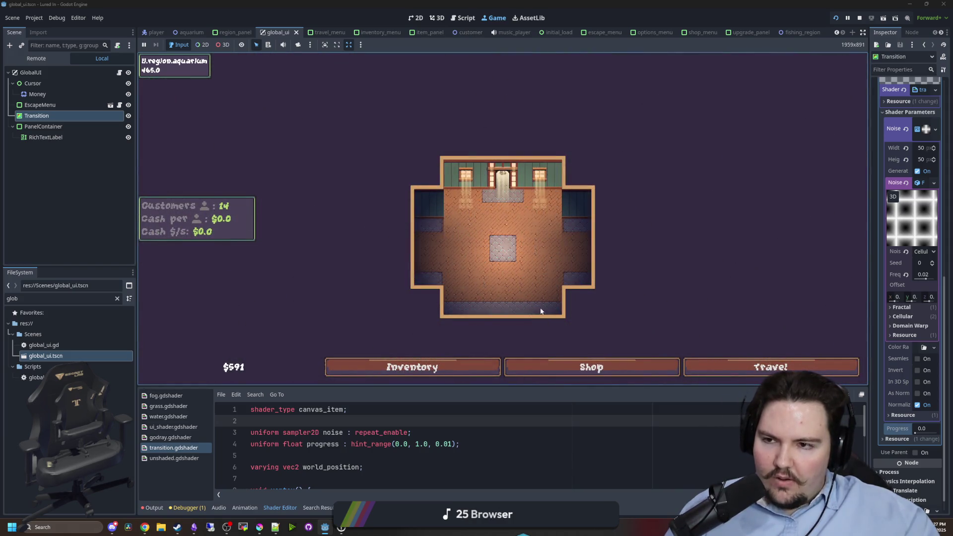
Sell all the Minnows, Bluegill, Carp and Tilapia from the fish inventory.
click(467, 367)
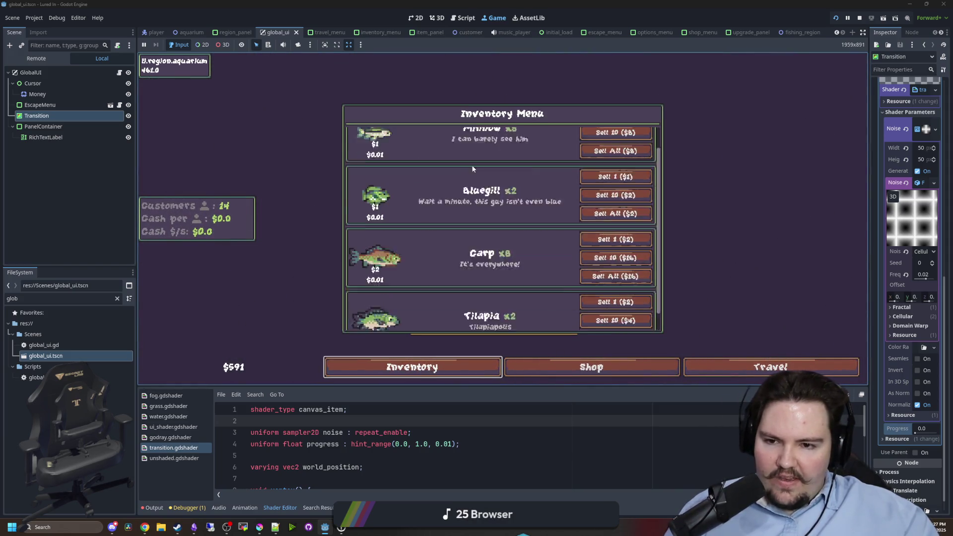
scroll(502, 201, down, 1)
scroll(530, 247, up, 2)
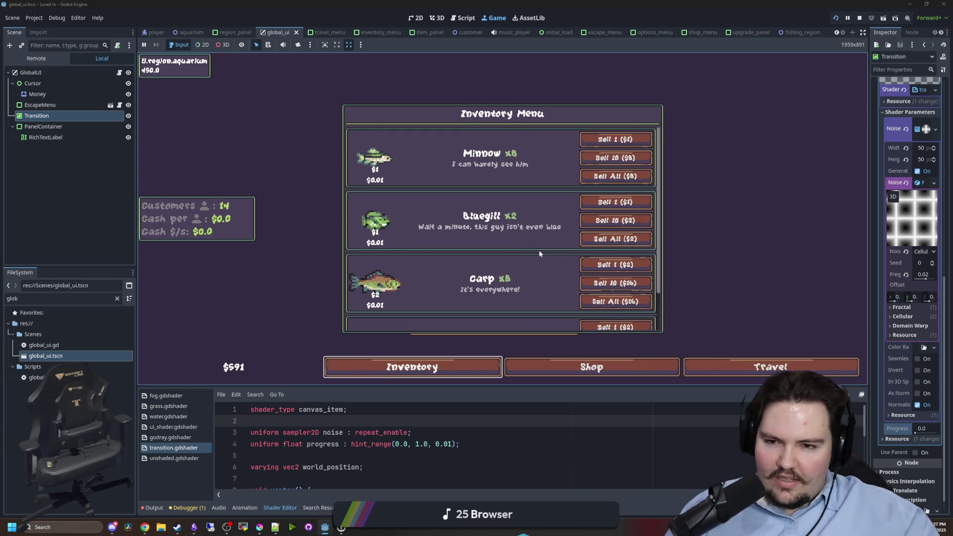
scroll(479, 240, down, 2)
scroll(479, 241, up, 2)
click(623, 140)
click(625, 140)
click(624, 140)
click(624, 140)
click(624, 138)
click(624, 138)
click(621, 139)
click(637, 178)
click(412, 368)
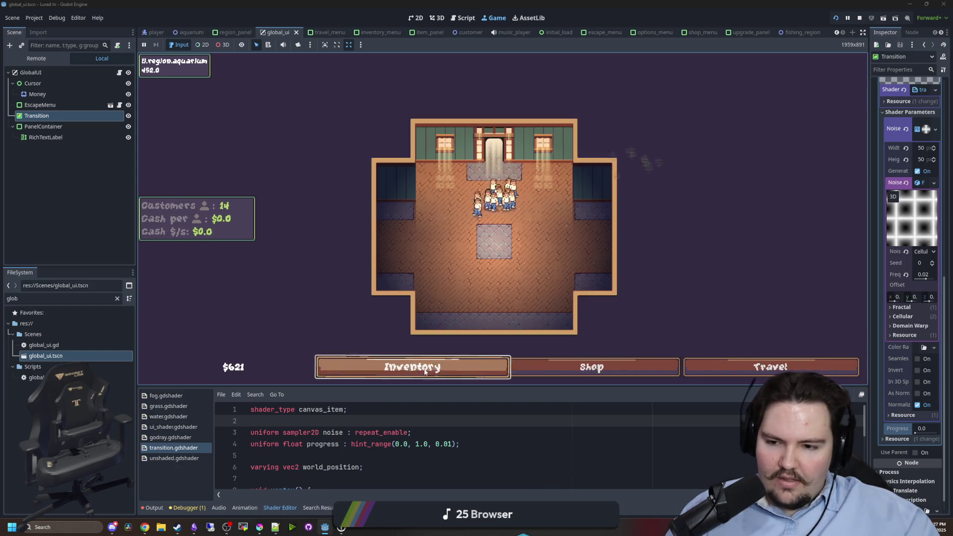
Buy Advertising four times in the Shop to raise customers to 21.
click(591, 367)
click(608, 168)
click(608, 168)
click(608, 168)
click(609, 167)
click(608, 168)
click(608, 168)
click(608, 168)
click(591, 367)
Confirm the inventory is empty and shrink the fishing-game editor into a window.
scroll(528, 228, up, 3)
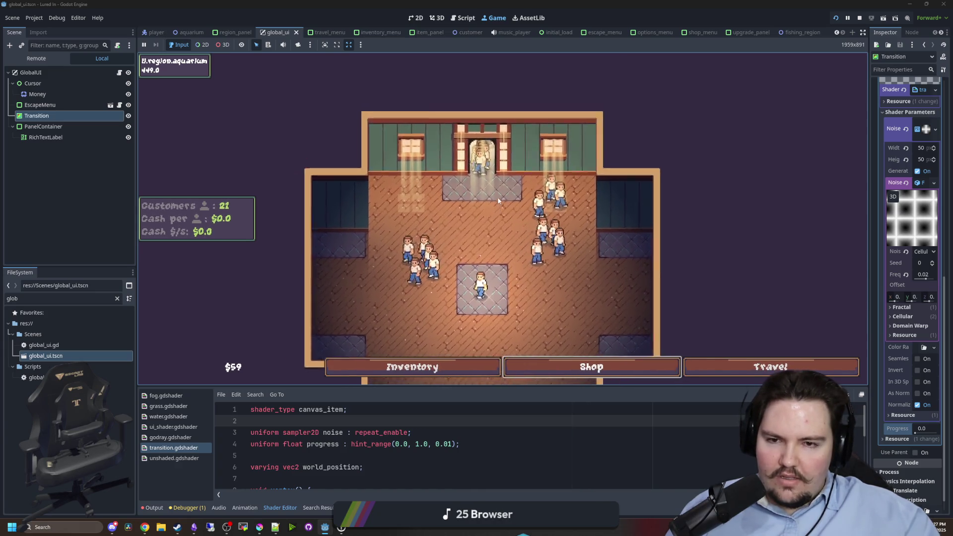
scroll(480, 273, down, 3)
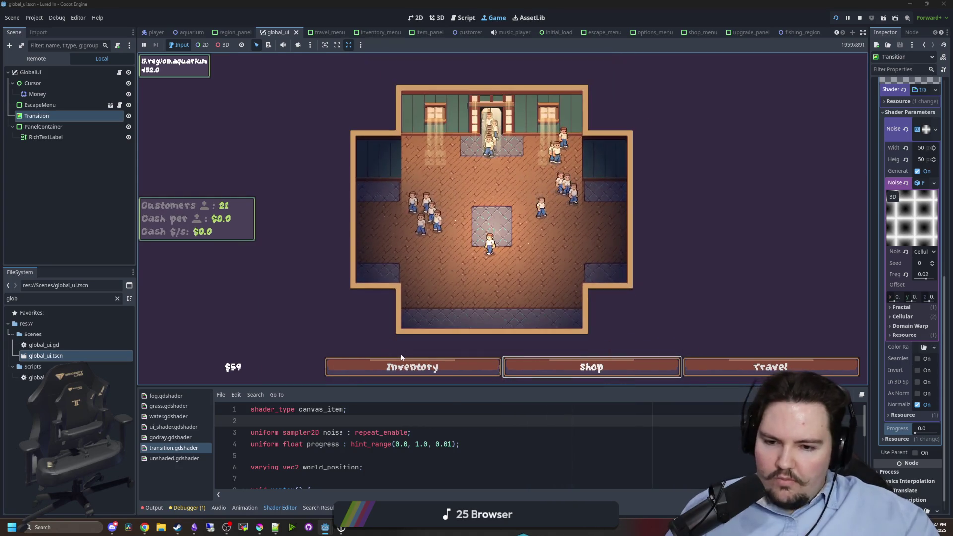
click(412, 367)
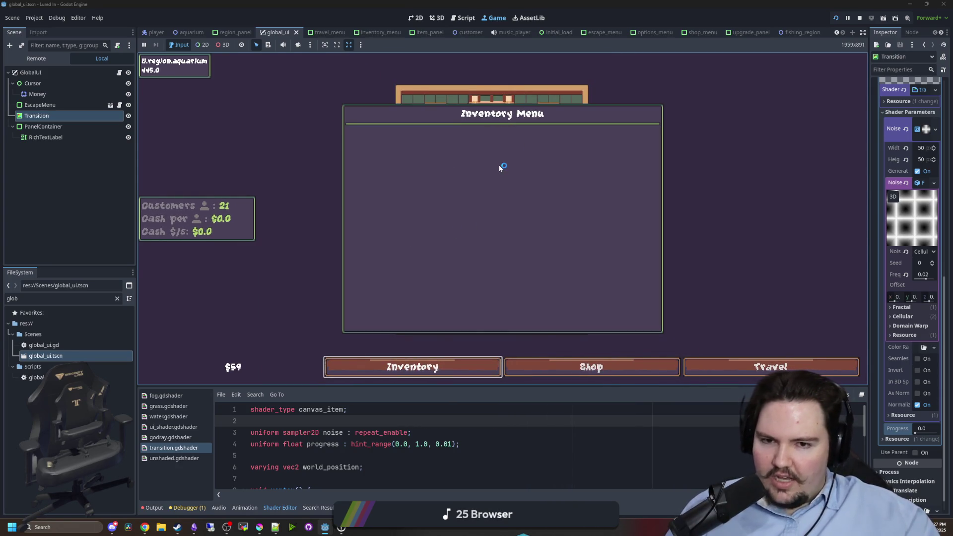
click(412, 368)
scroll(380, 136, up, 2)
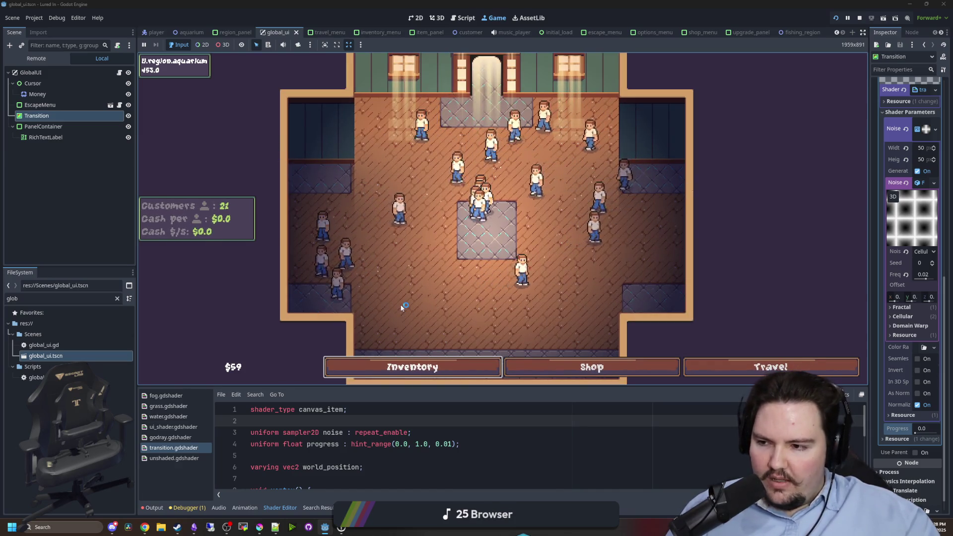
scroll(412, 322, down, 2)
key(super+Down)
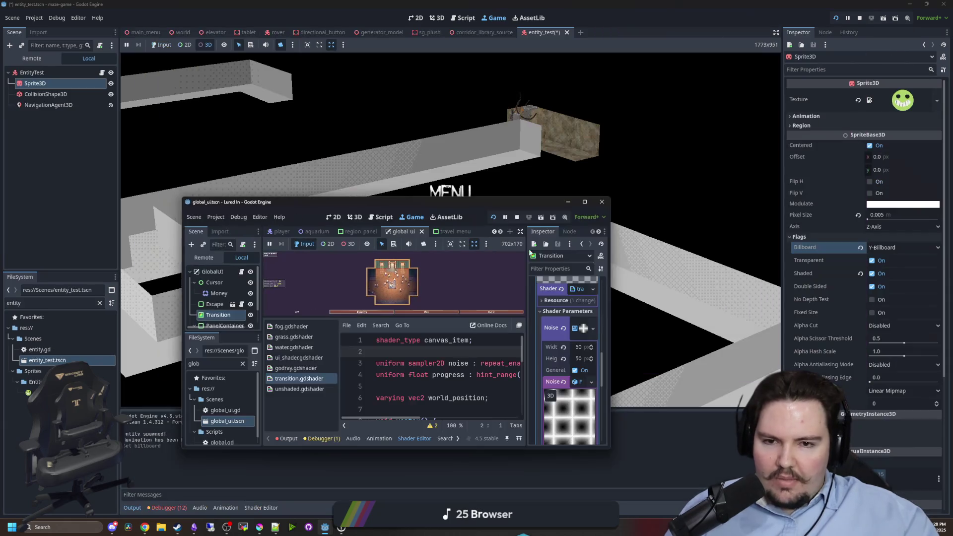
Leave the Game view in the small Lured In editor and minimize it.
click(518, 217)
click(568, 202)
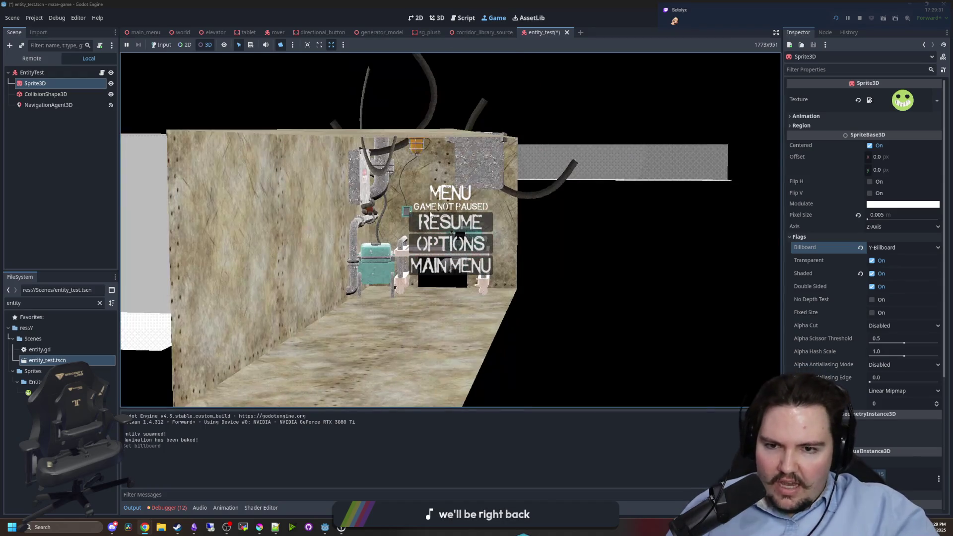
Stop the maze game and open world.tscn by filtering the FileSystem for 'world'.
click(859, 18)
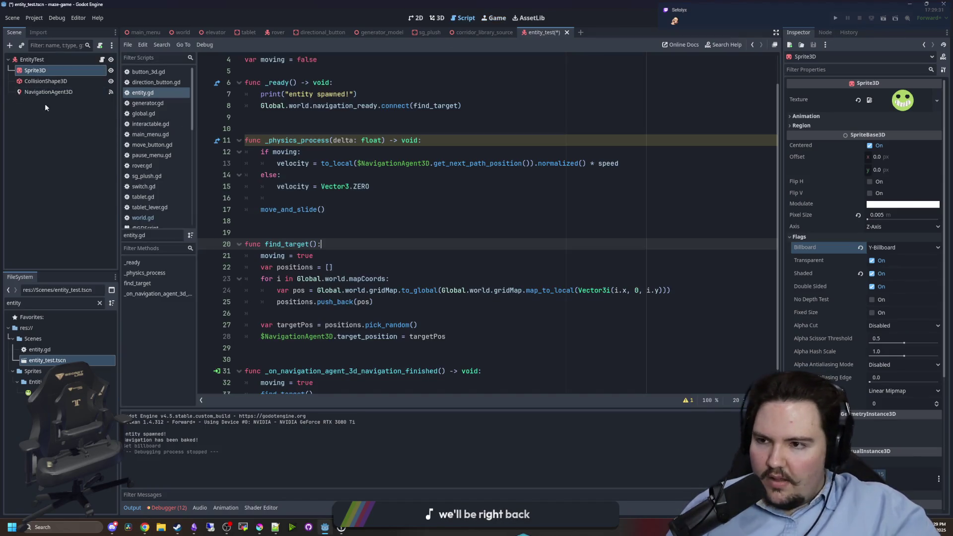
click(99, 303)
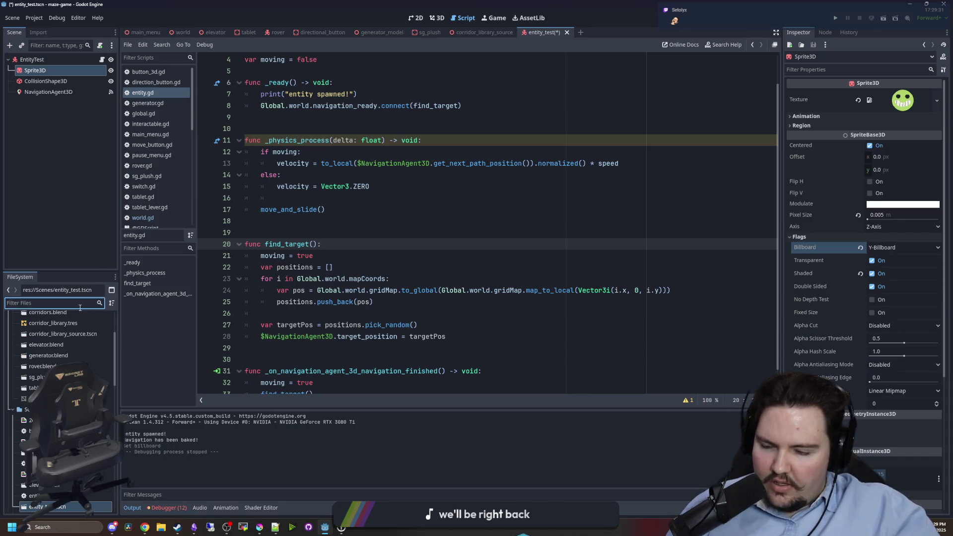
text(world)
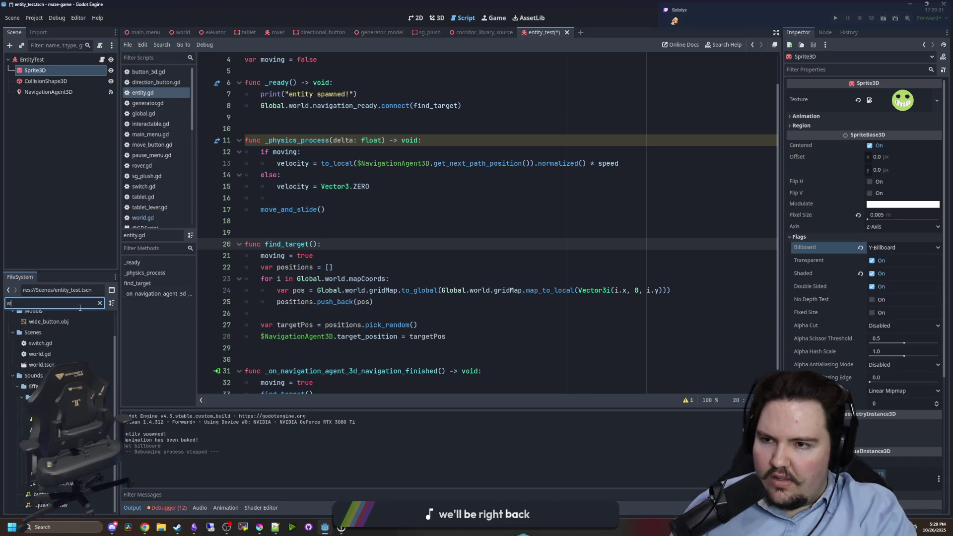
double_click(37, 361)
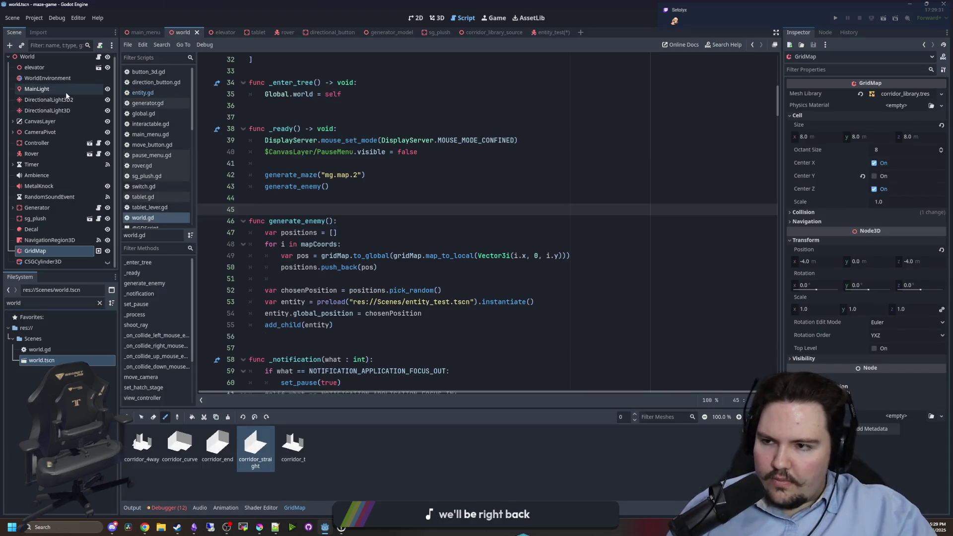
In the 3D view, hide DirectionalLight3D2 and run the project again.
click(419, 18)
click(437, 18)
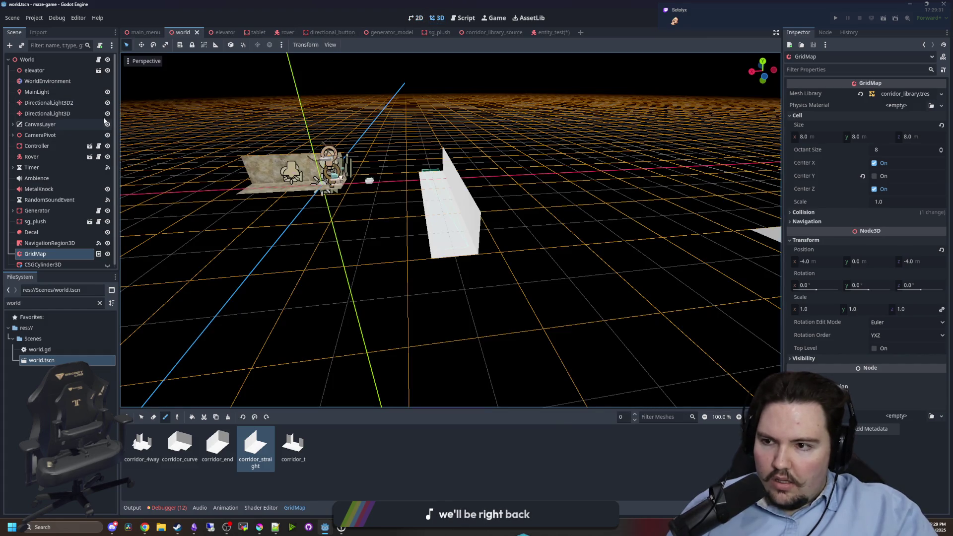
click(108, 103)
click(835, 19)
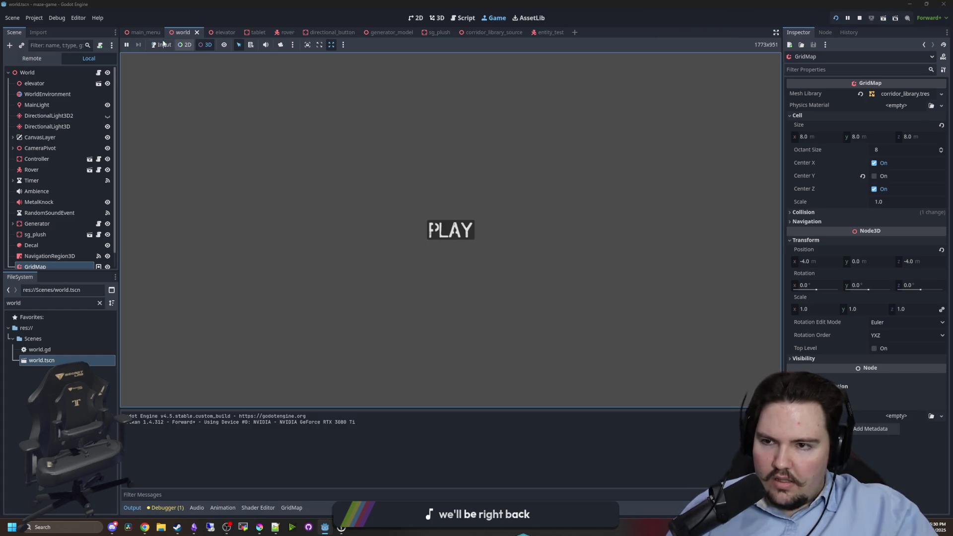
Start the maze game from its main menu and push the tablet's joystick.
click(163, 44)
click(460, 230)
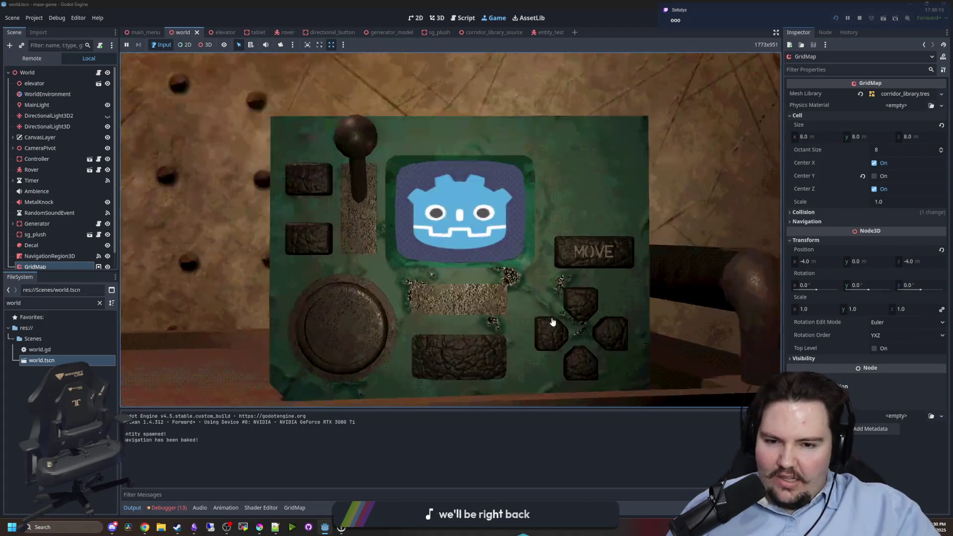
mouse_move(319, 134)
mouse_down()
mouse_move(320, 162)
mouse_move(318, 149)
mouse_up()
Press the tablet's bottom, top, left and right D-pad buttons to move through the corridor.
click(601, 350)
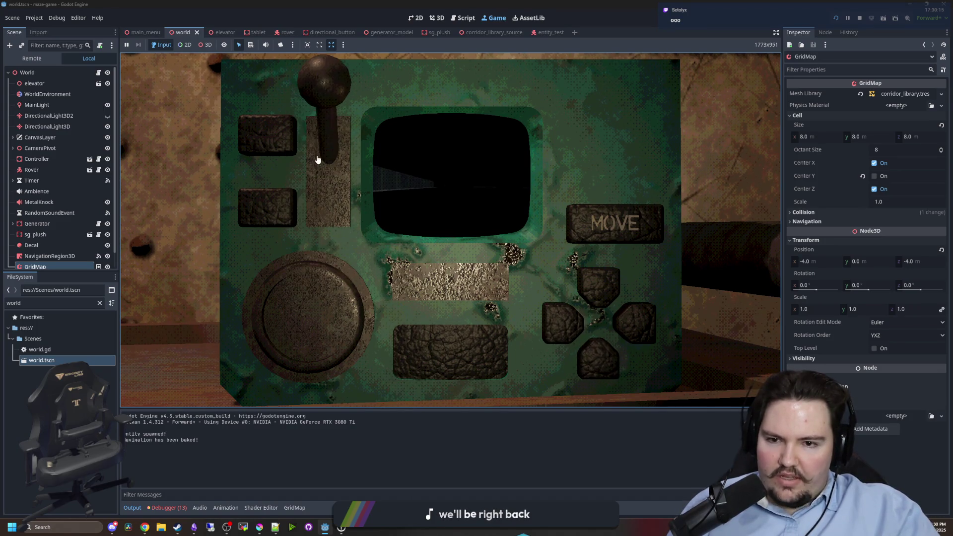
click(589, 281)
click(598, 355)
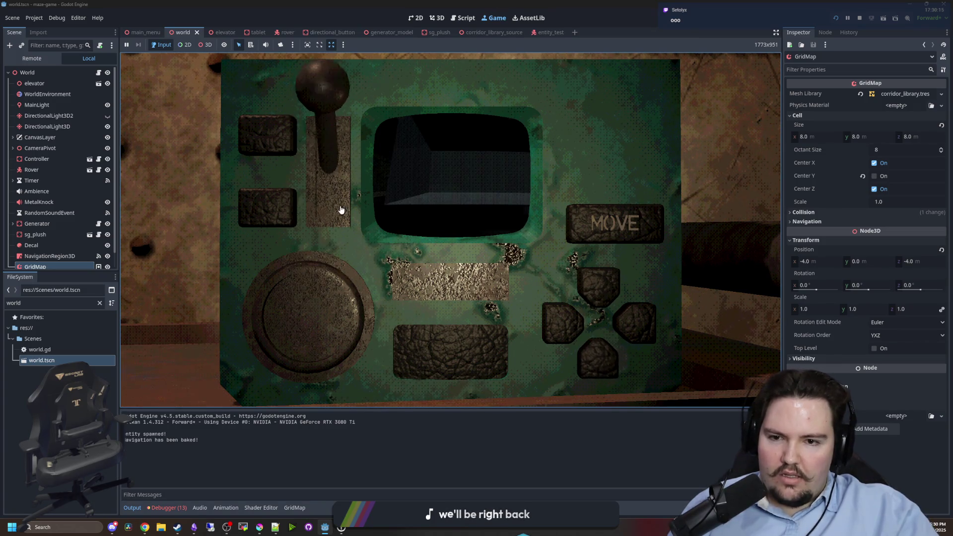
click(558, 322)
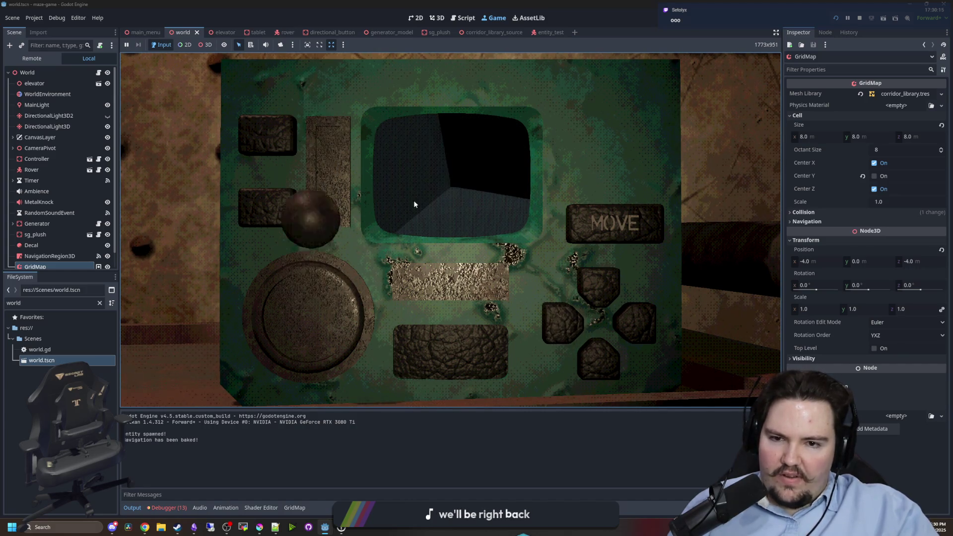
click(640, 323)
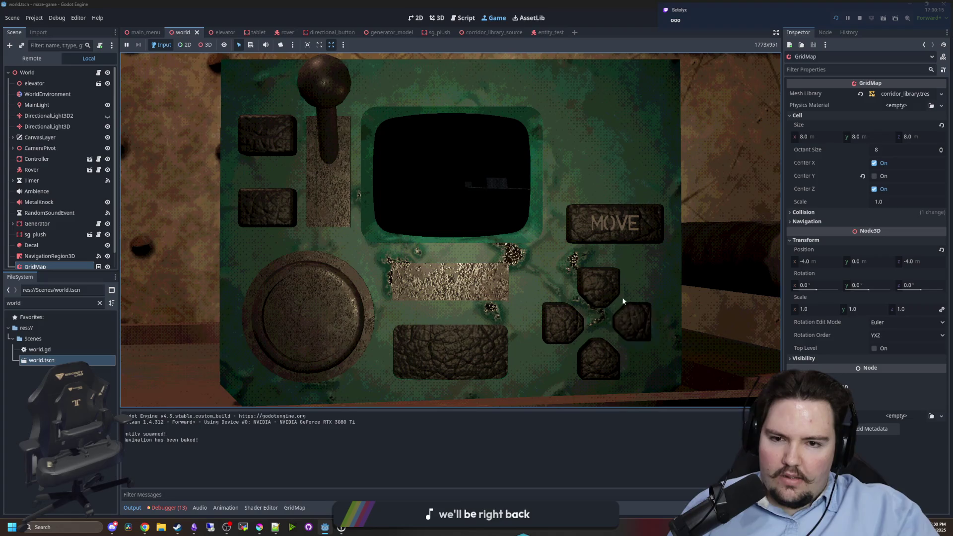
click(609, 289)
click(603, 284)
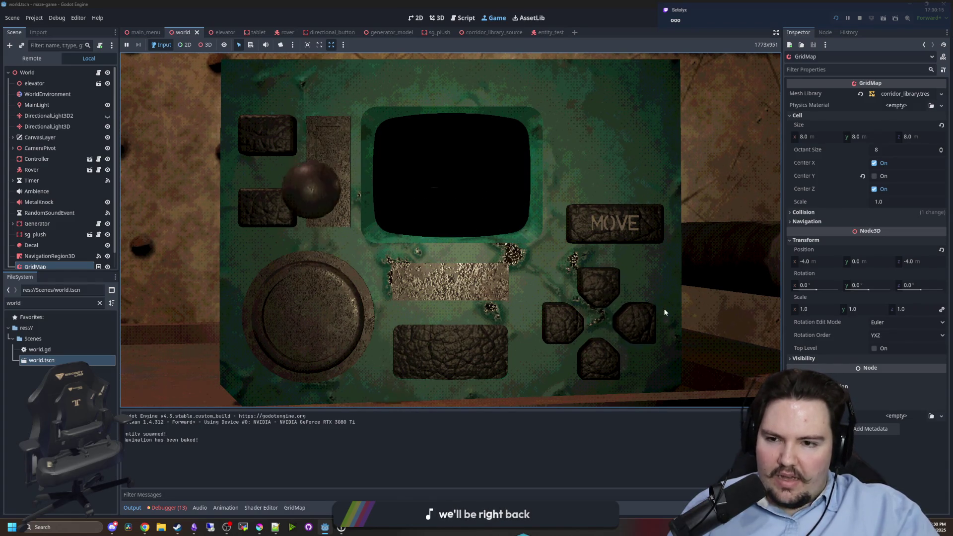
click(552, 323)
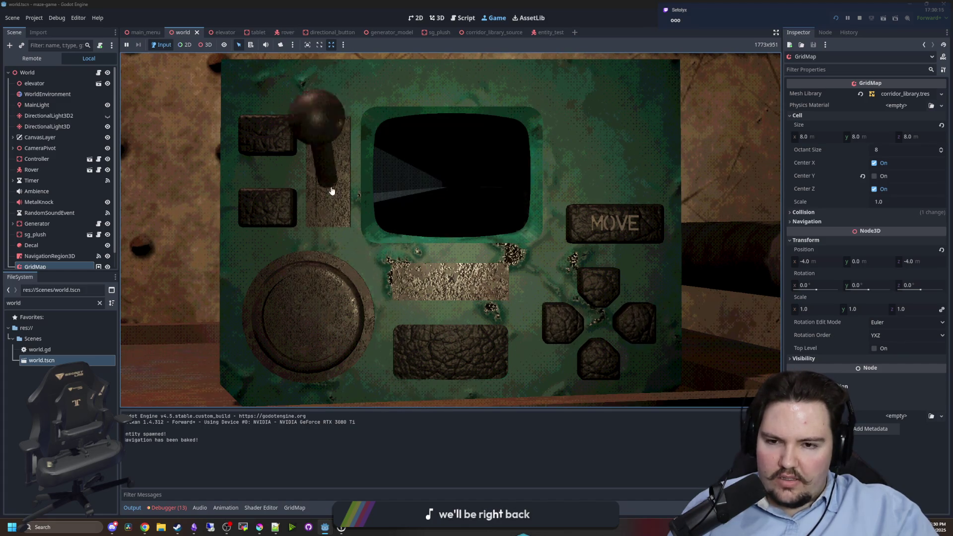
click(607, 283)
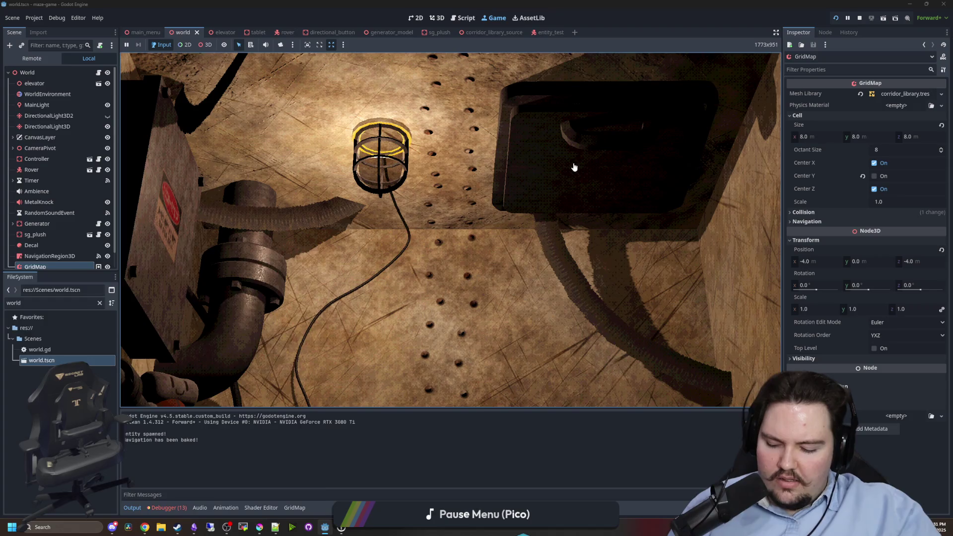
Stop the running game and clear the editor selection around the corridor strip.
key(Escape)
key(super)
click(860, 18)
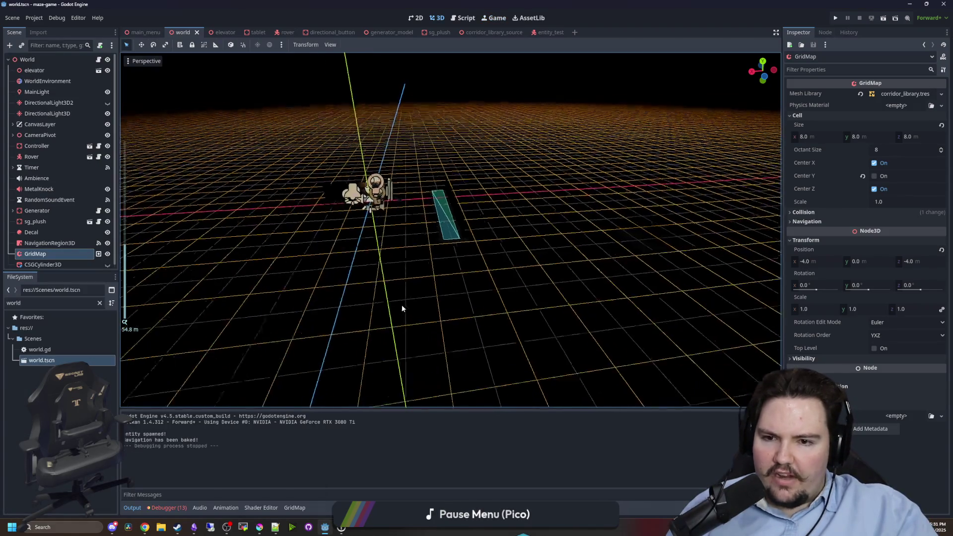
click(401, 305)
scroll(553, 303, up, 3)
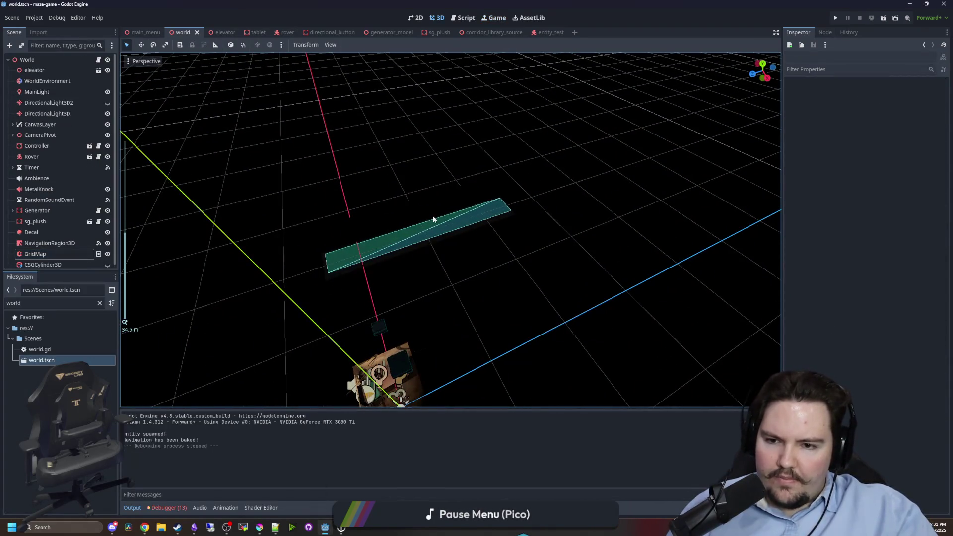
scroll(434, 219, up, 3)
drag(347, 240, 136, 209)
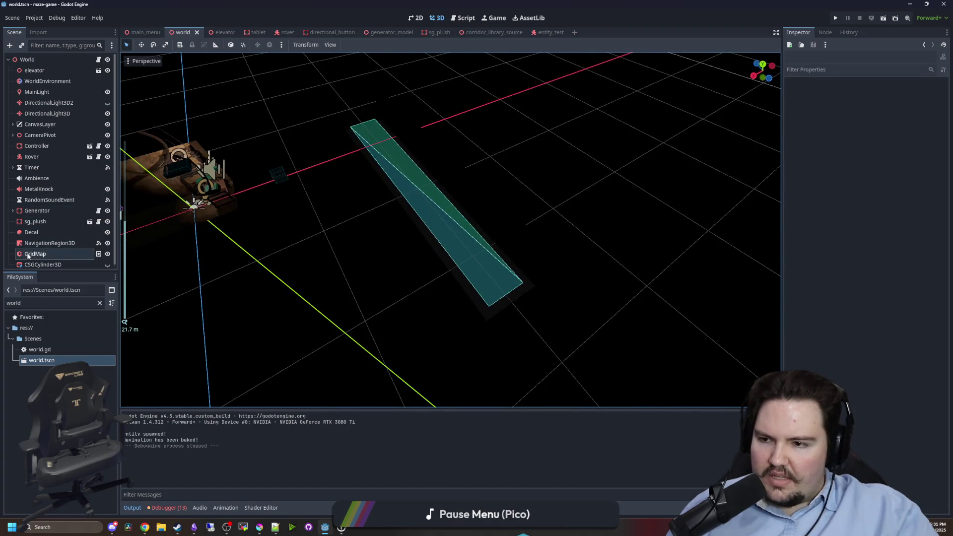
Select the GridMap and erase the straight corridor strip's tiles.
click(29, 254)
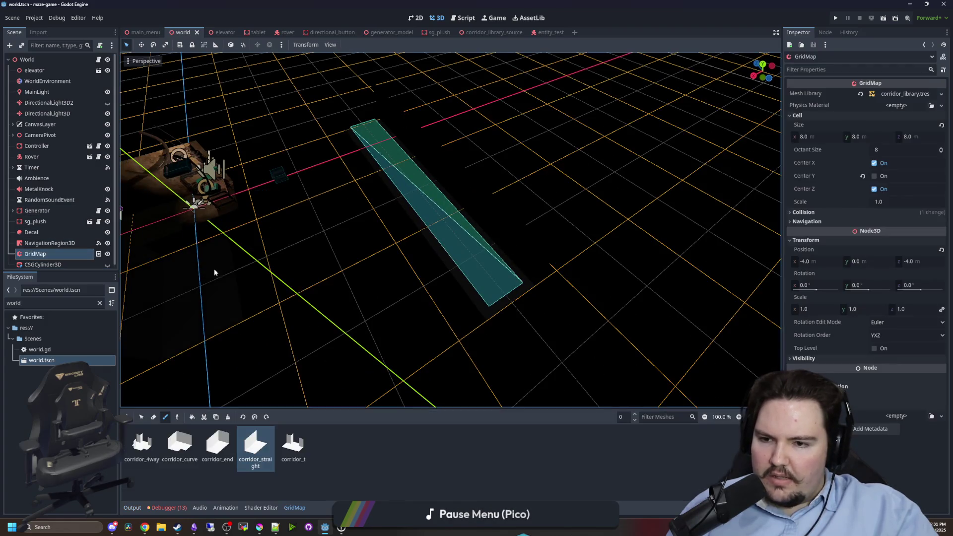
drag(213, 269, 347, 295)
drag(291, 275, 195, 407)
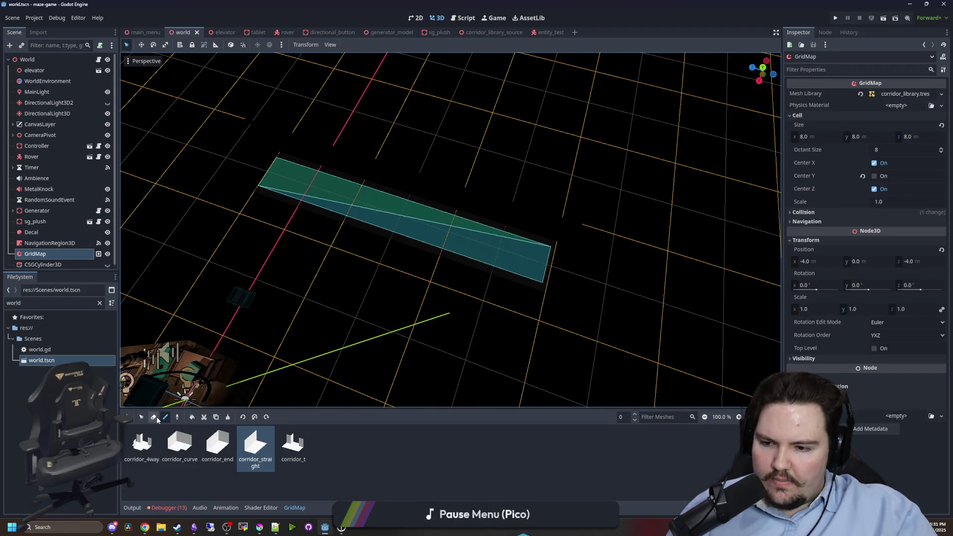
click(154, 418)
mouse_move(308, 201)
mouse_down()
mouse_move(472, 145)
mouse_move(109, 271)
mouse_up()
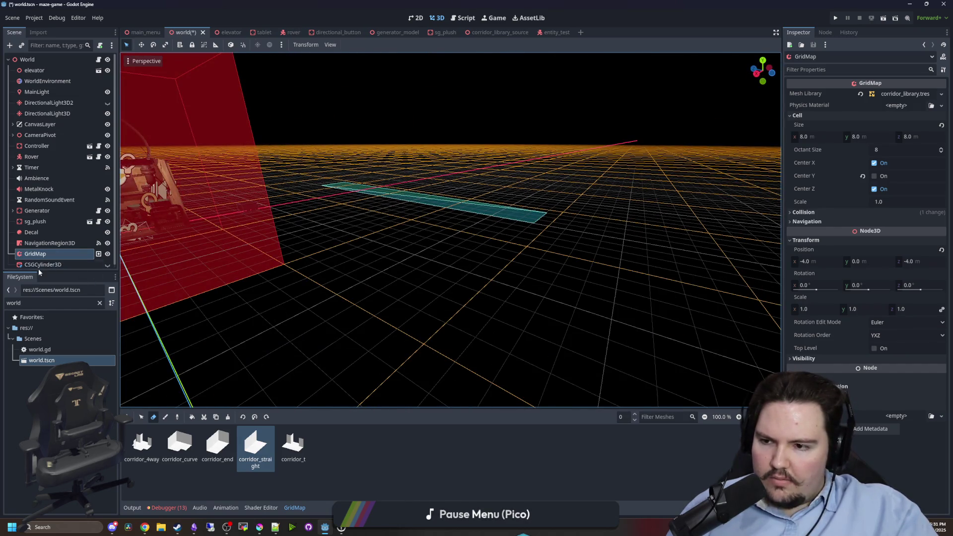
Select NavigationRegion3D and save the world scene with Ctrl+S.
click(47, 242)
key(ctrl+s)
key(f)
scroll(443, 252, up, 3)
scroll(504, 186, down, 4)
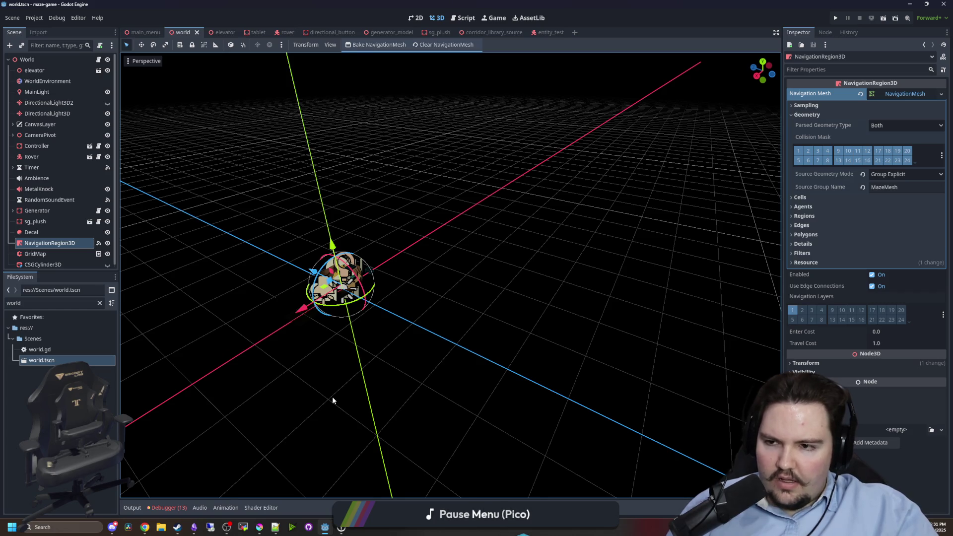
Select and frame the elevator, rotate it 90° about Y, and save.
scroll(332, 397, up, 2)
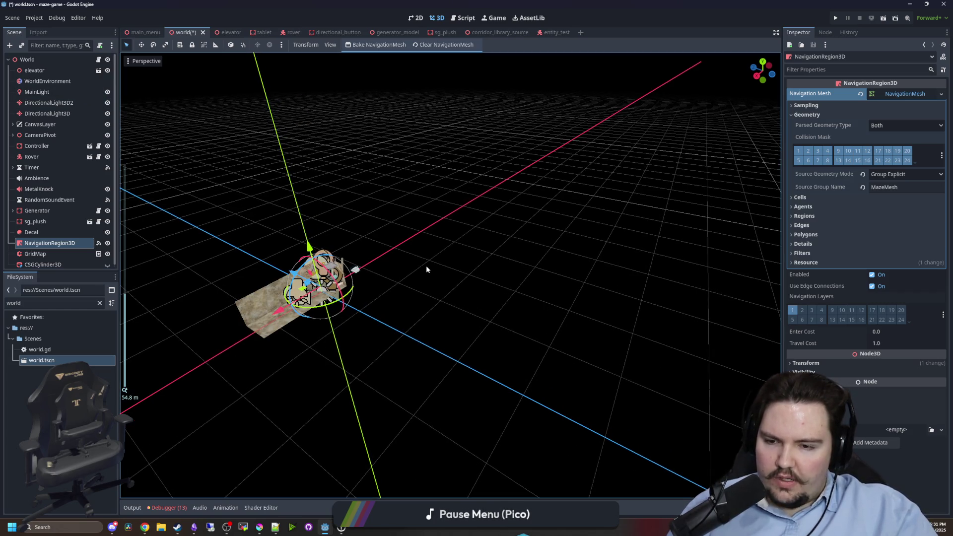
click(426, 266)
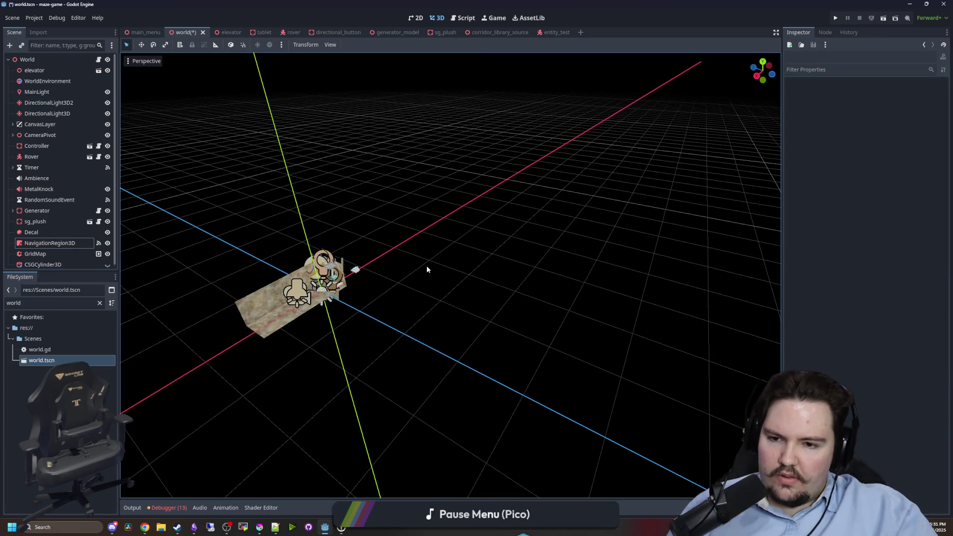
key(ctrl+s)
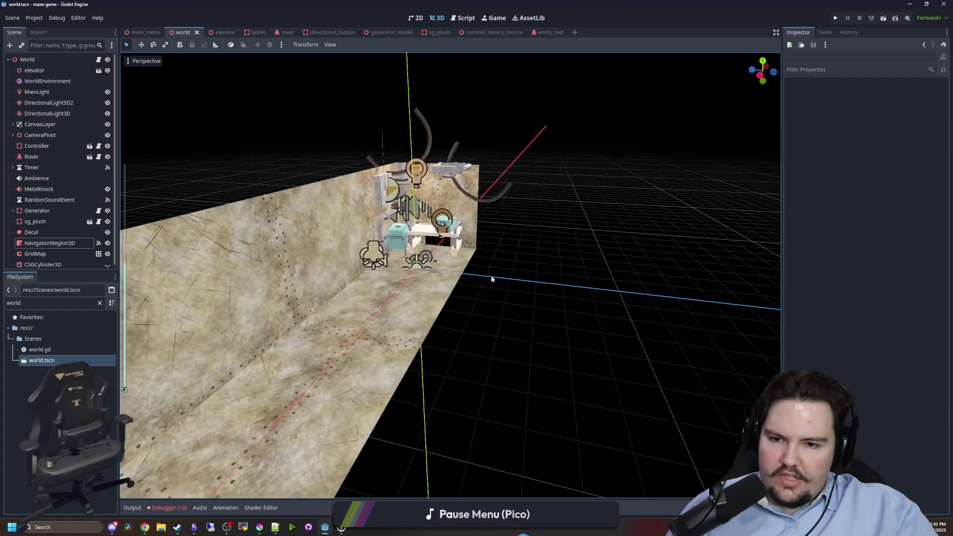
click(34, 70)
key(f)
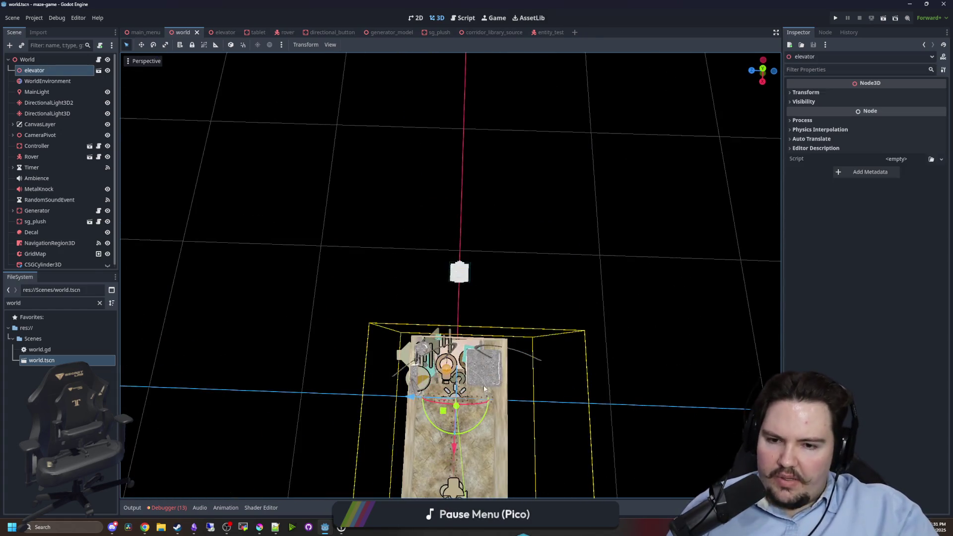
mouse_move(440, 330)
mouse_down()
mouse_move(477, 320)
mouse_move(500, 290)
mouse_up()
scroll(427, 195, up, 5)
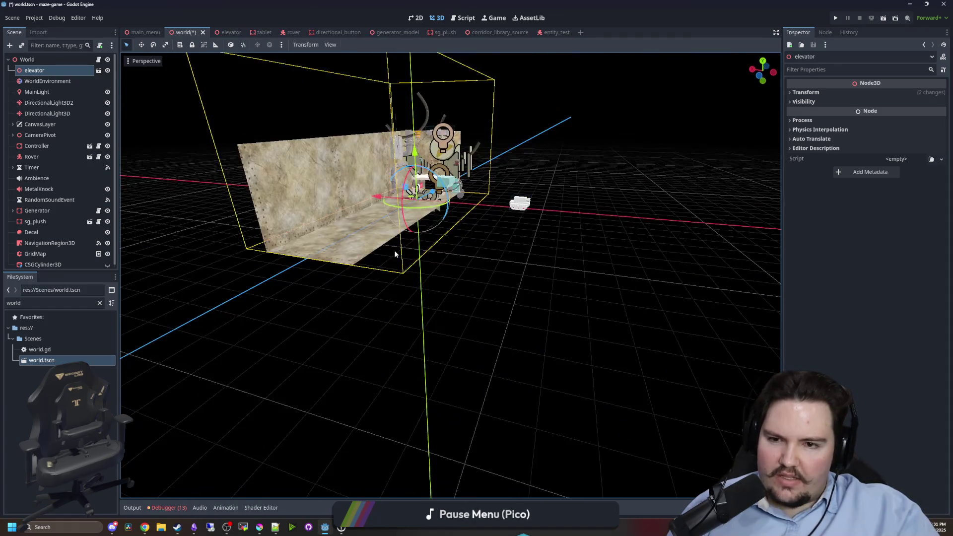
key(ctrl+s)
Rotate the elevator another 90° and save the world scene.
scroll(281, 179, up, 5)
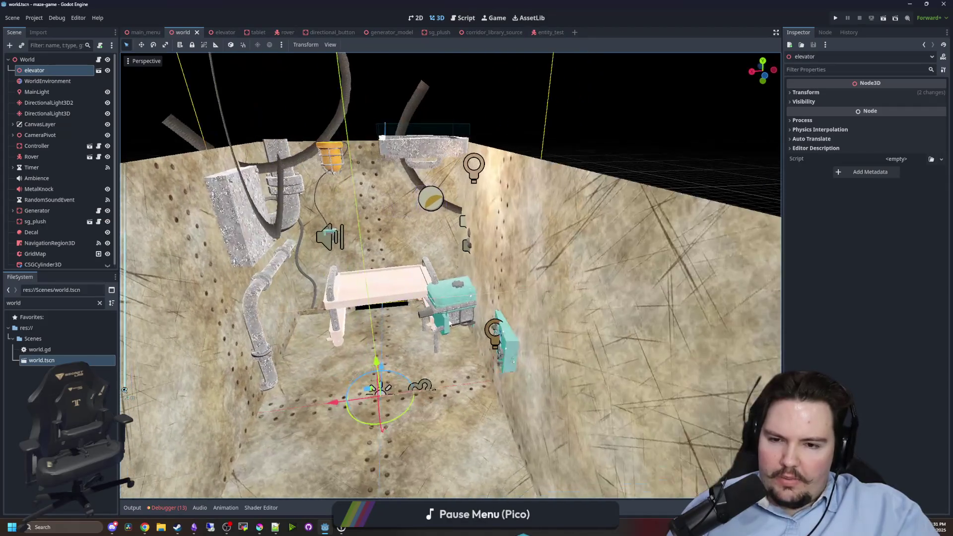
scroll(435, 293, up, 5)
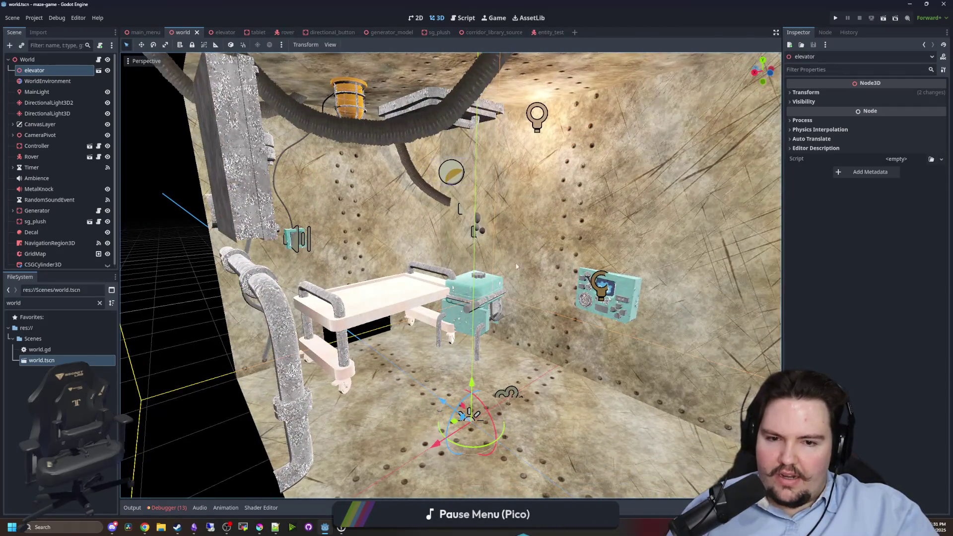
scroll(460, 209, down, 5)
scroll(541, 289, up, 3)
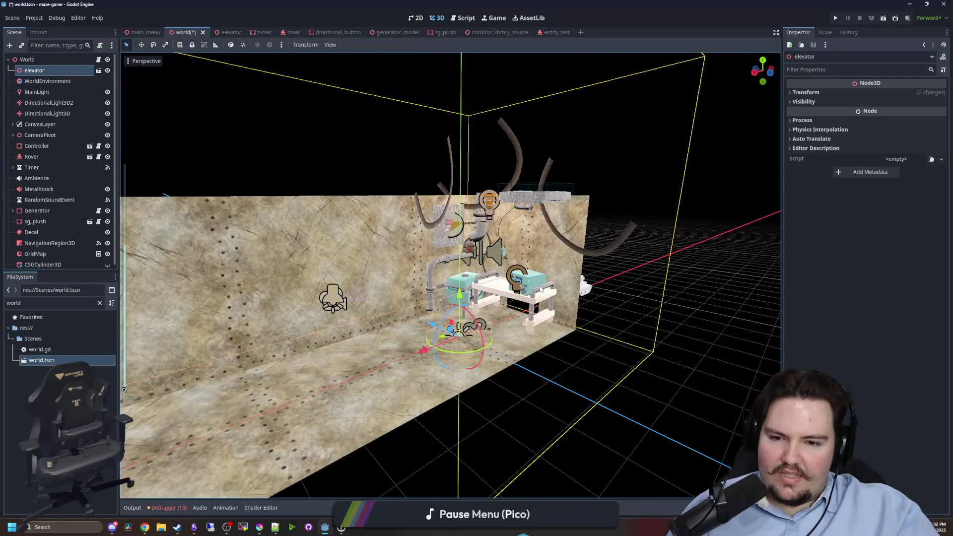
drag(541, 294, 518, 400)
mouse_move(447, 390)
mouse_down()
mouse_move(499, 373)
mouse_move(461, 343)
mouse_move(496, 303)
mouse_move(562, 262)
mouse_move(336, 366)
mouse_up()
key(ctrl+s)
Orbit around the corridor to check the rotated elevator's placement.
scroll(497, 371, down, 3)
click(562, 262)
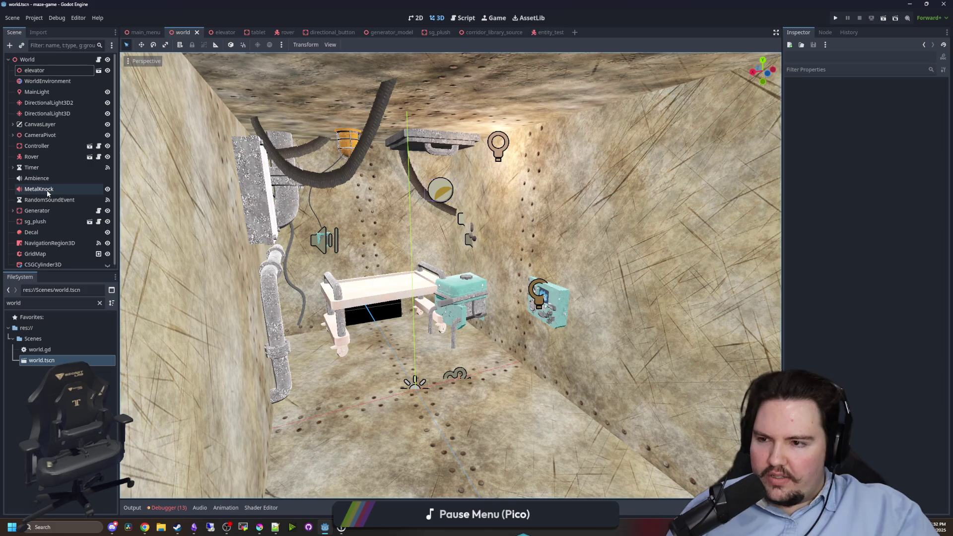
scroll(50, 198, down, 1)
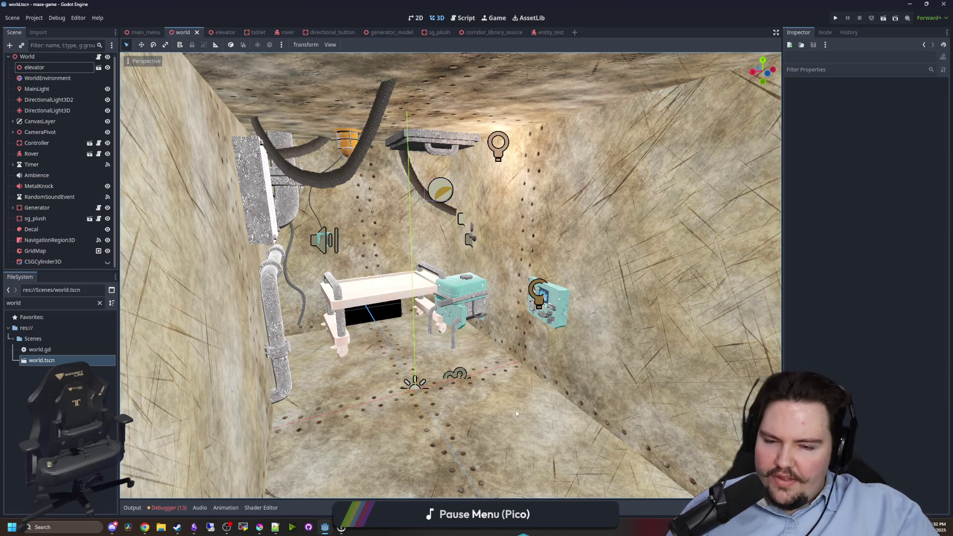
scroll(516, 414, down, 10)
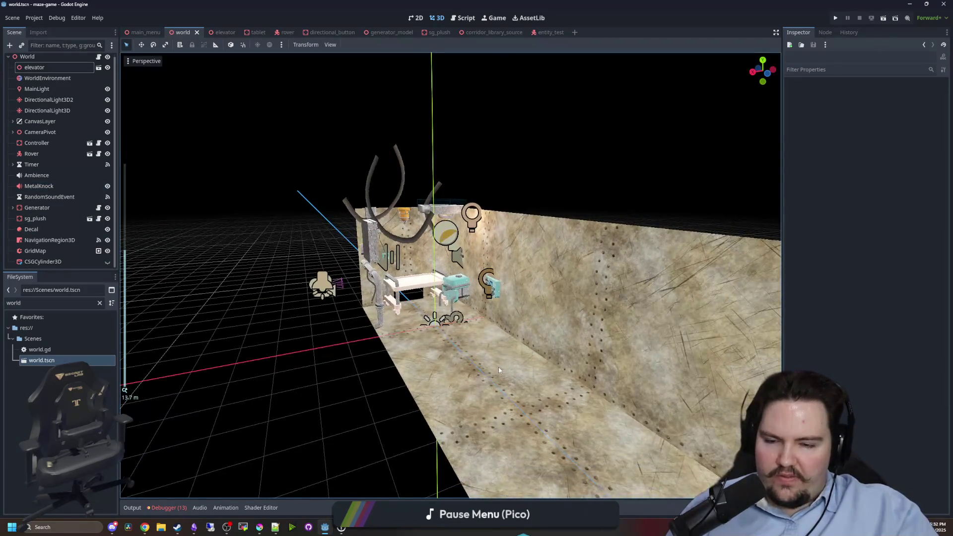
mouse_move(499, 369)
mouse_down()
mouse_move(410, 388)
mouse_move(546, 323)
mouse_move(597, 260)
mouse_up()
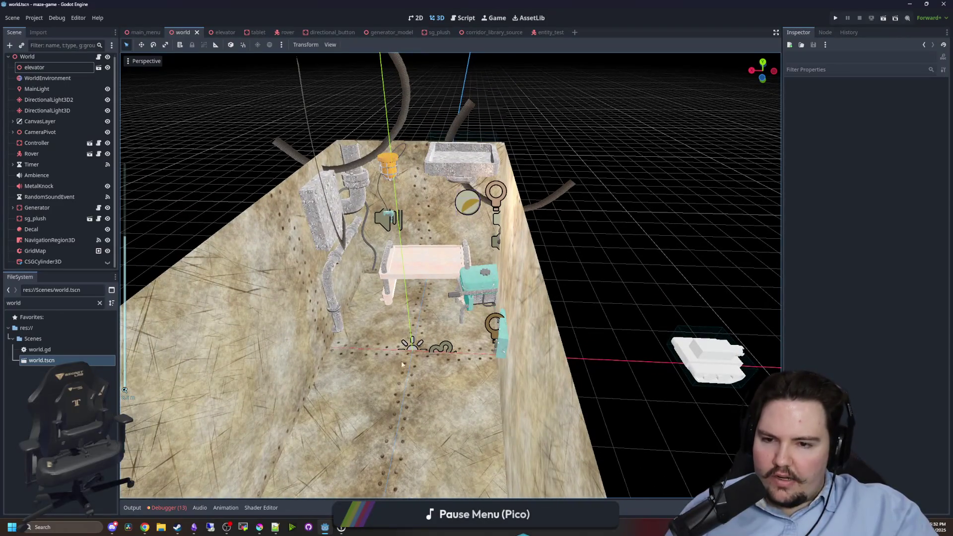
scroll(15, 62, up, 1)
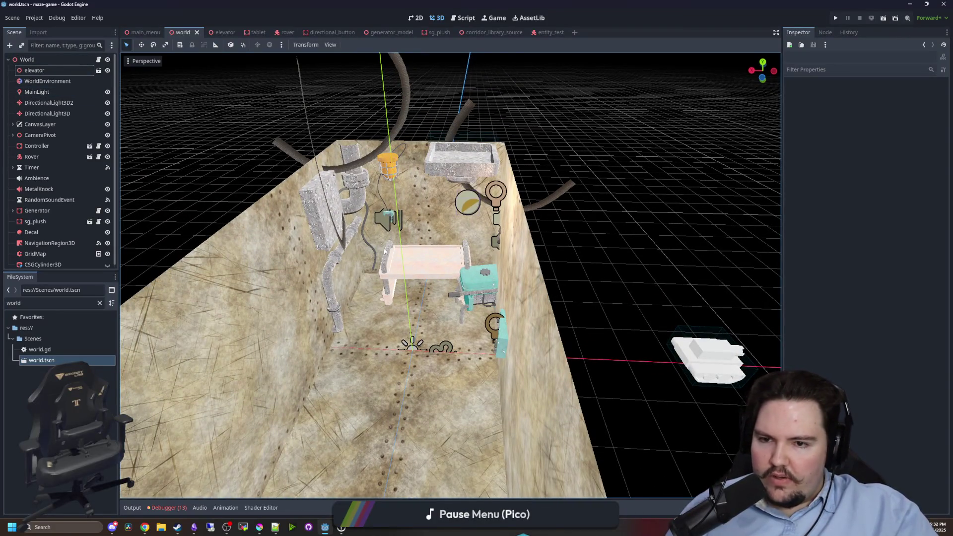
scroll(385, 251, down, 5)
click(455, 339)
drag(454, 339, 362, 305)
click(493, 376)
mouse_move(493, 375)
mouse_down()
mouse_move(396, 380)
mouse_move(368, 325)
mouse_move(530, 334)
mouse_move(332, 346)
mouse_up()
scroll(332, 346, up, 5)
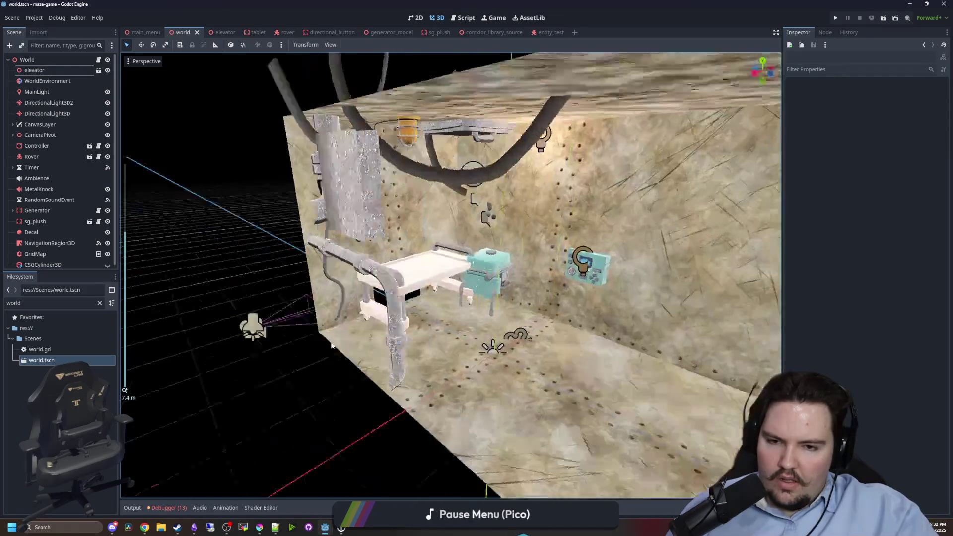
Select the elevator and open its scene for editing.
click(331, 346)
scroll(332, 346, down, 3)
click(628, 242)
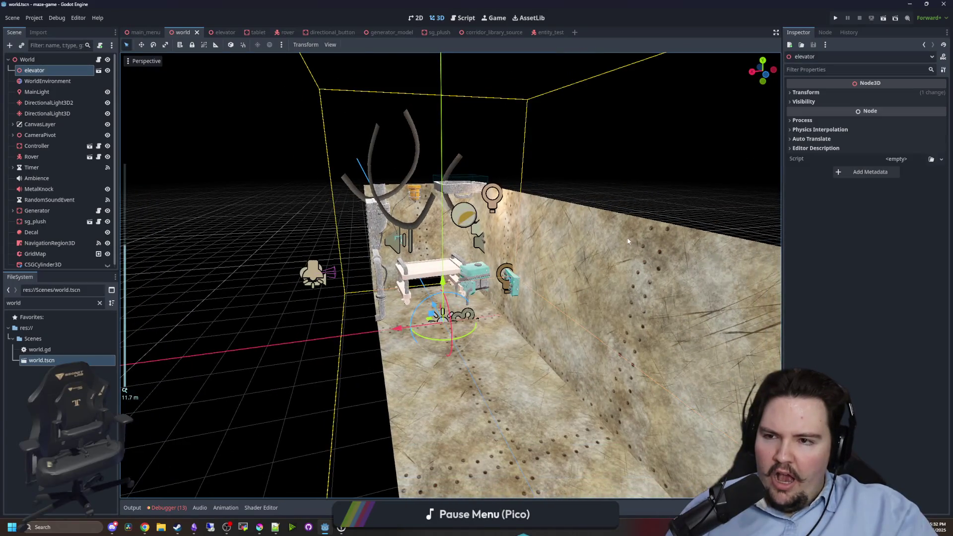
drag(628, 242, 48, 81)
click(98, 70)
Generate a trimesh sibling collision shape for the Plane mesh.
double_click(33, 70)
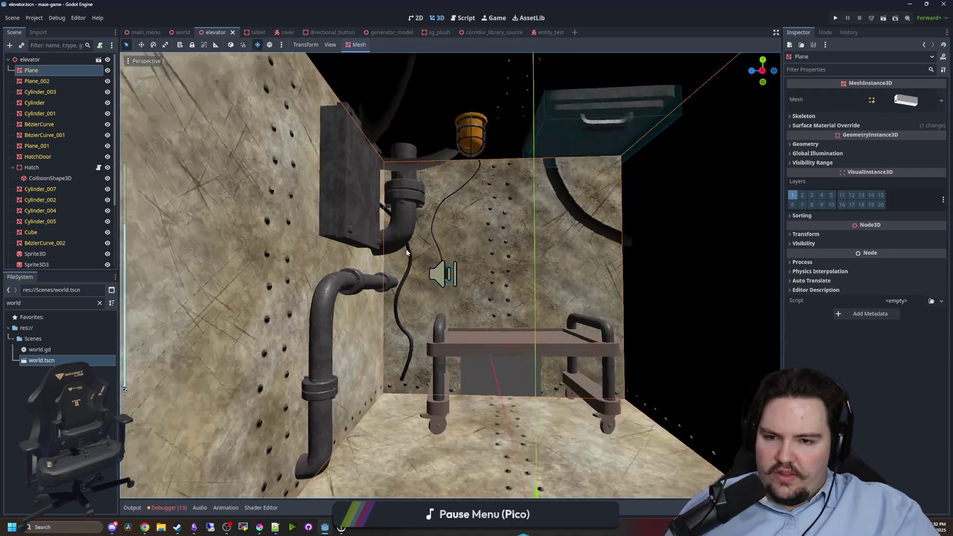
scroll(407, 253, down, 5)
click(369, 48)
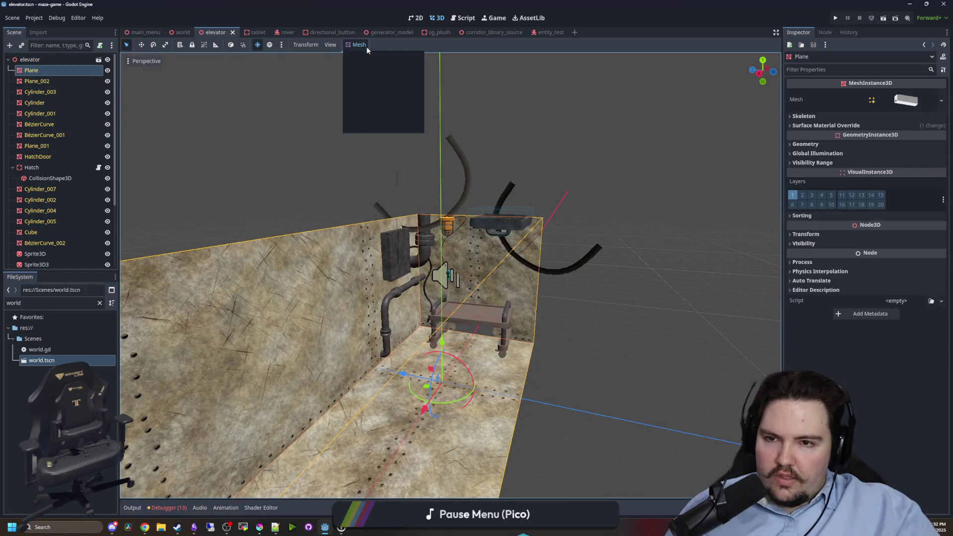
click(371, 56)
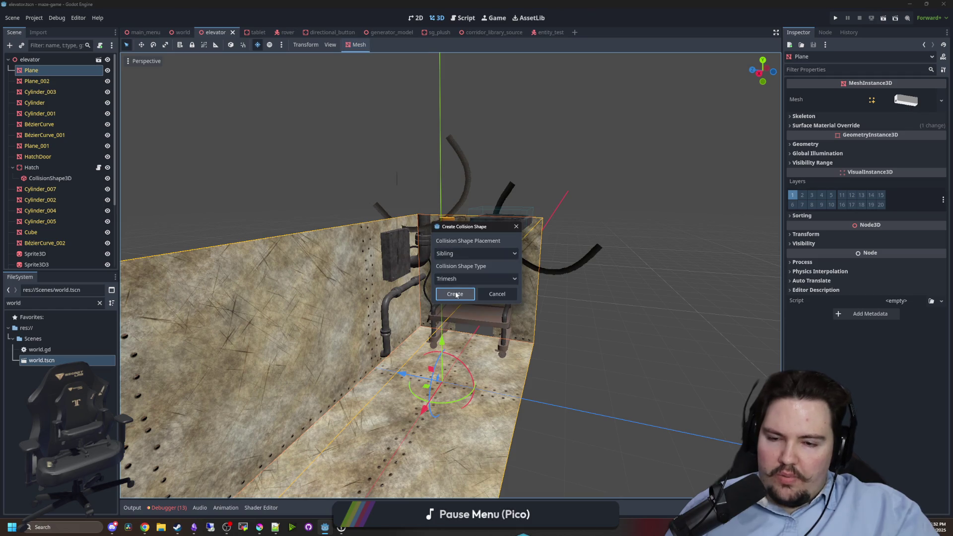
click(456, 294)
Frame the new CollisionShape3D and move it above Plane in the hierarchy.
scroll(298, 223, down, 2)
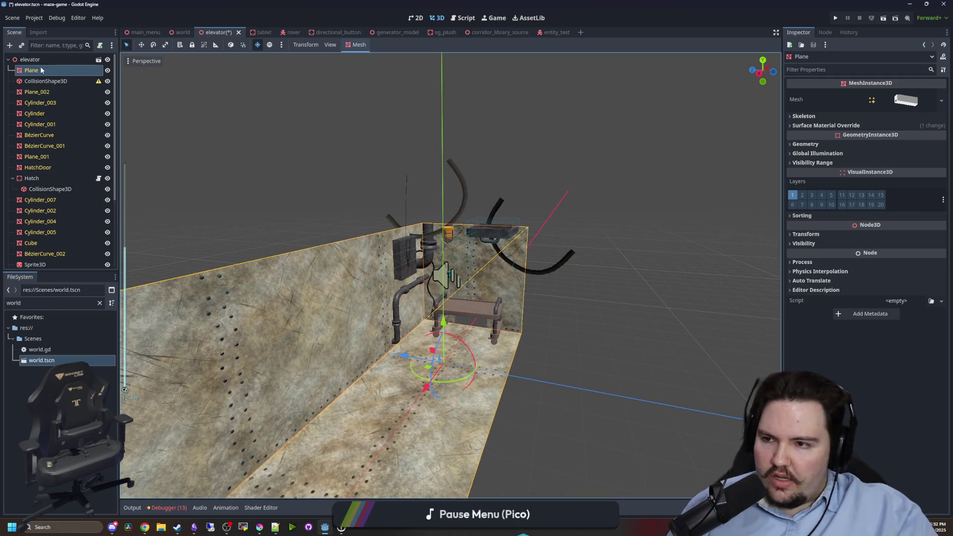
click(68, 84)
key(f)
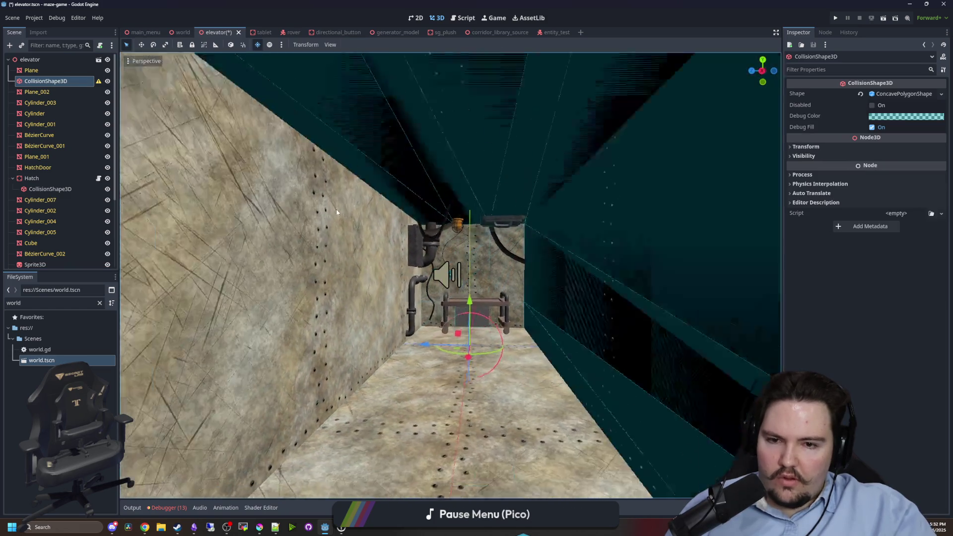
scroll(336, 198, down, 5)
scroll(396, 256, up, 8)
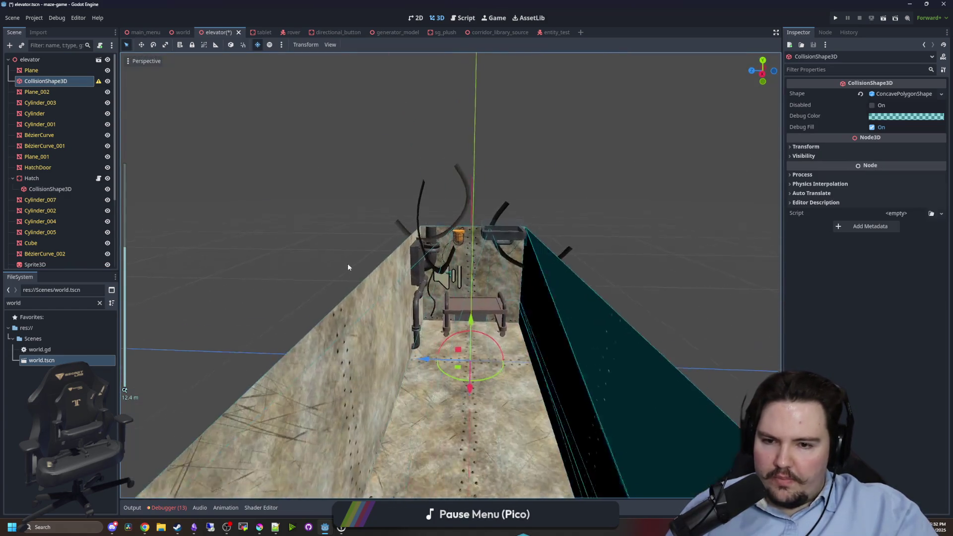
drag(35, 86, 40, 70)
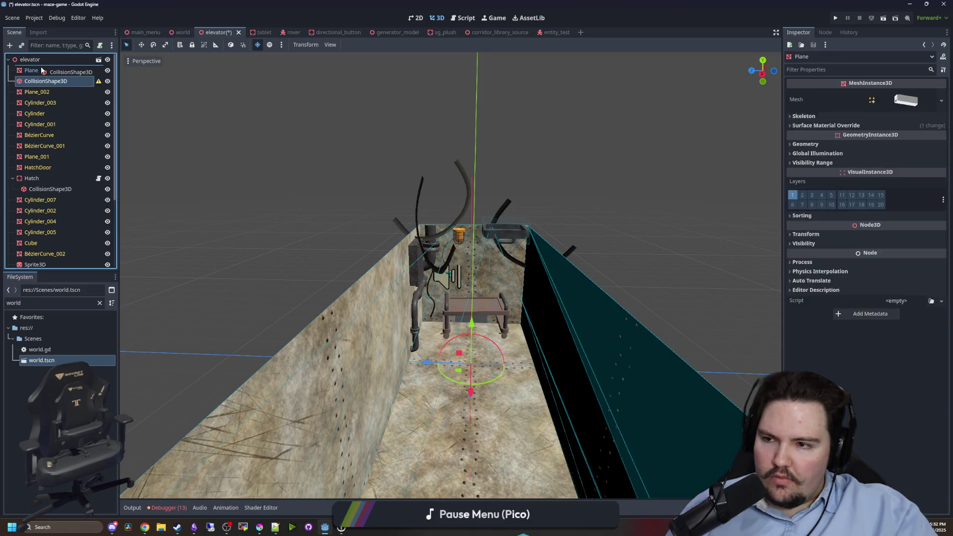
Add a StaticBody3D to the elevator and reparent it under the Plane node.
right_click(45, 59)
click(70, 62)
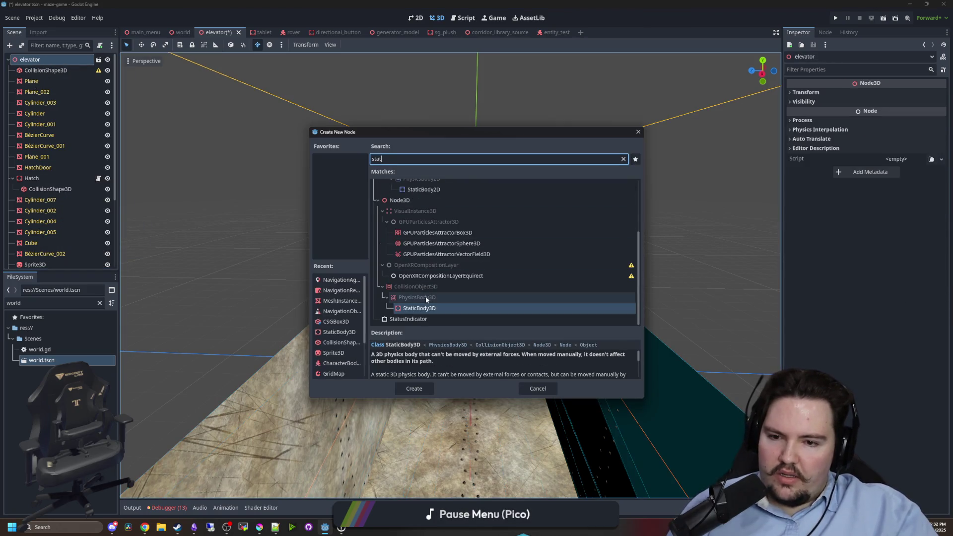
double_click(415, 312)
drag(41, 262, 48, 167)
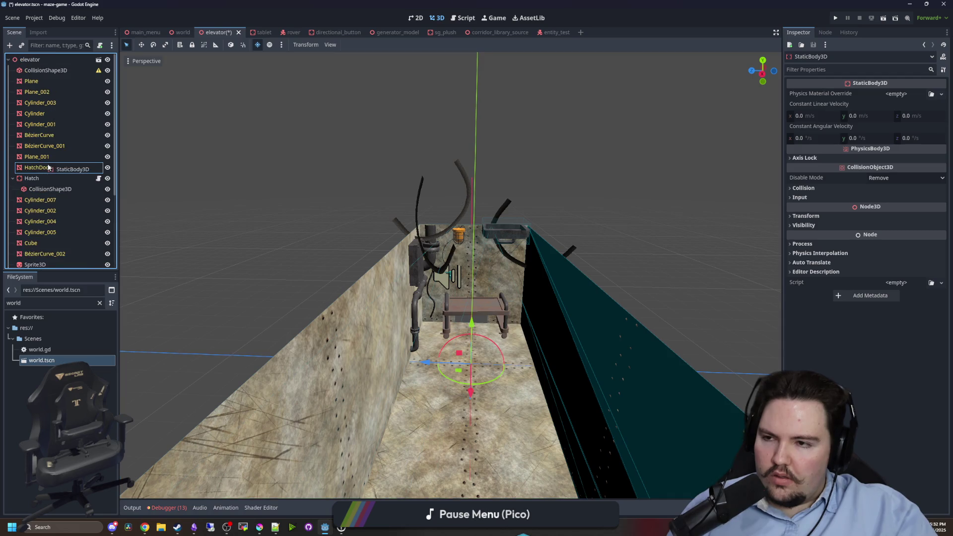
drag(67, 85, 45, 93)
Review the StaticBody3D's collision settings and save elevator.tscn.
click(42, 82)
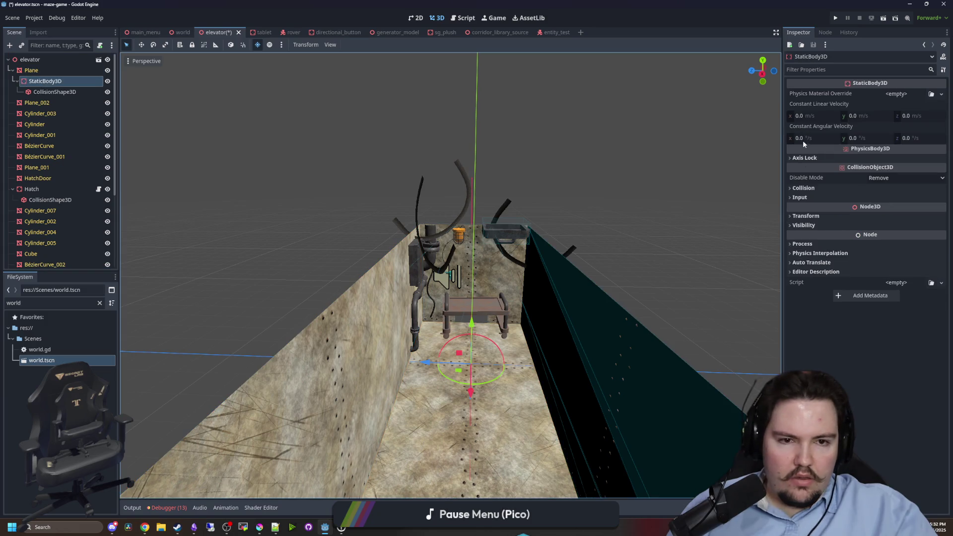
click(805, 188)
click(553, 136)
key(ctrl+s)
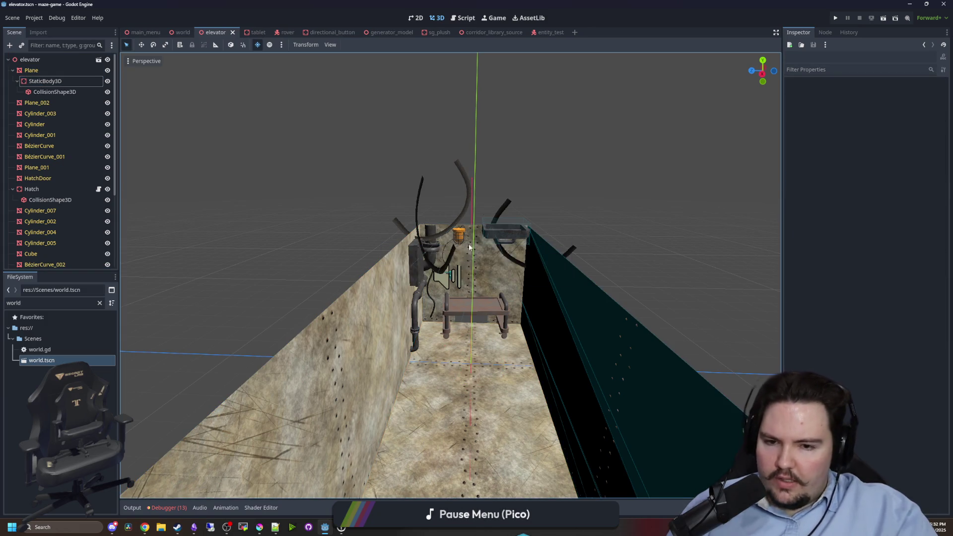
scroll(493, 298, up, 3)
mouse_move(493, 298)
mouse_down()
mouse_move(484, 283)
mouse_move(208, 472)
mouse_up()
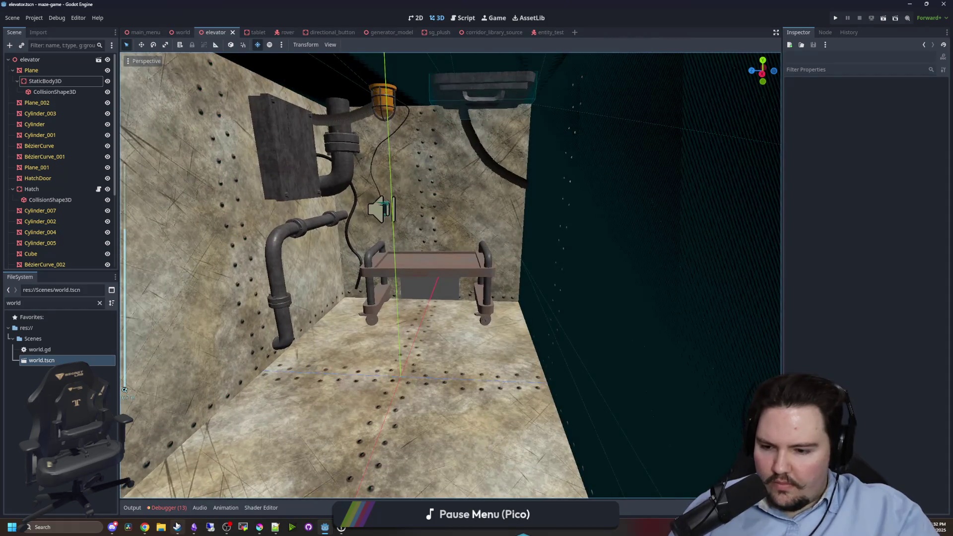
click(178, 527)
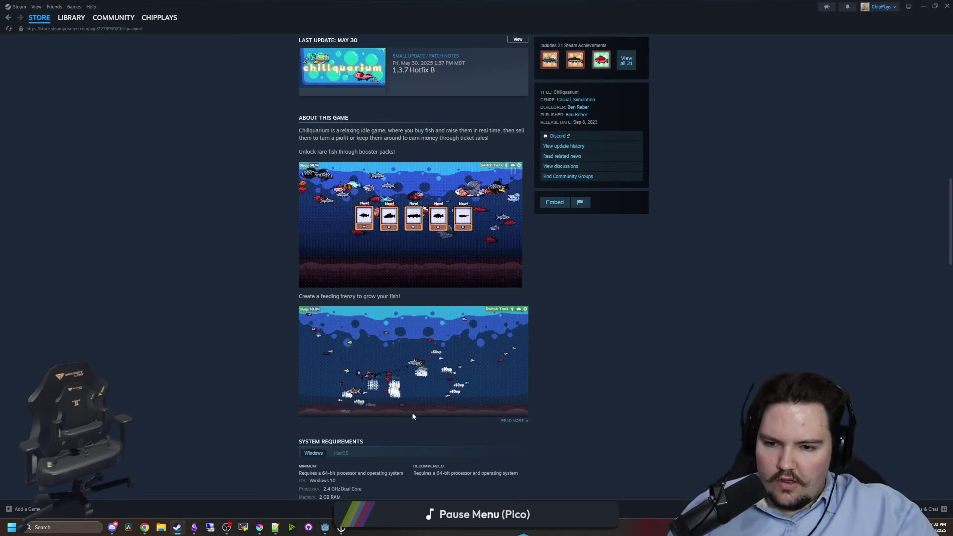
Search the Steam library for 'blender' and launch Blender.
scroll(385, 368, down, 5)
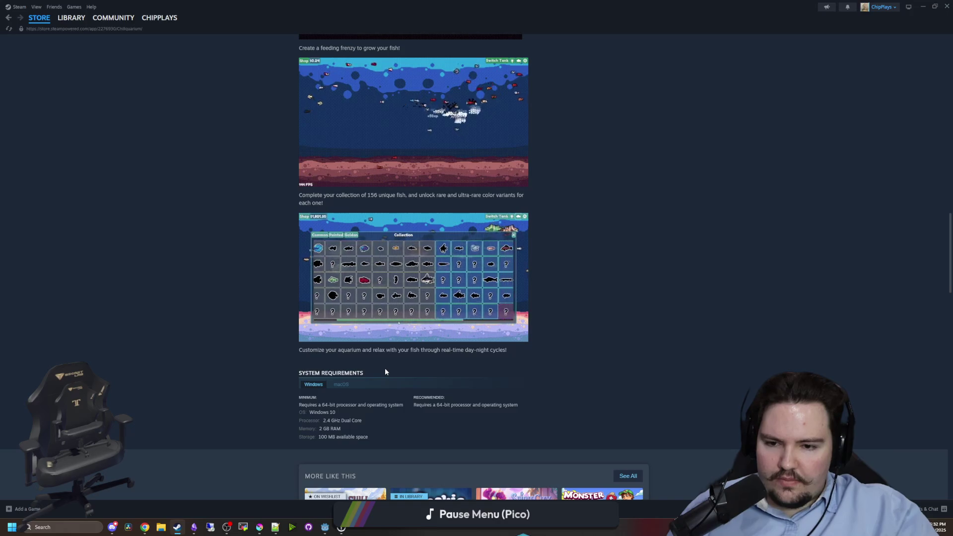
scroll(386, 368, up, 15)
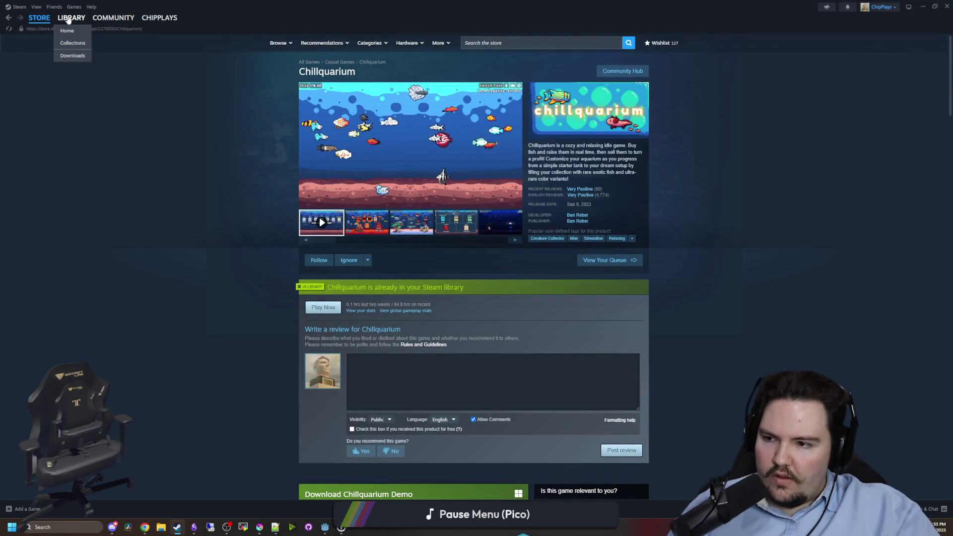
click(69, 20)
click(172, 68)
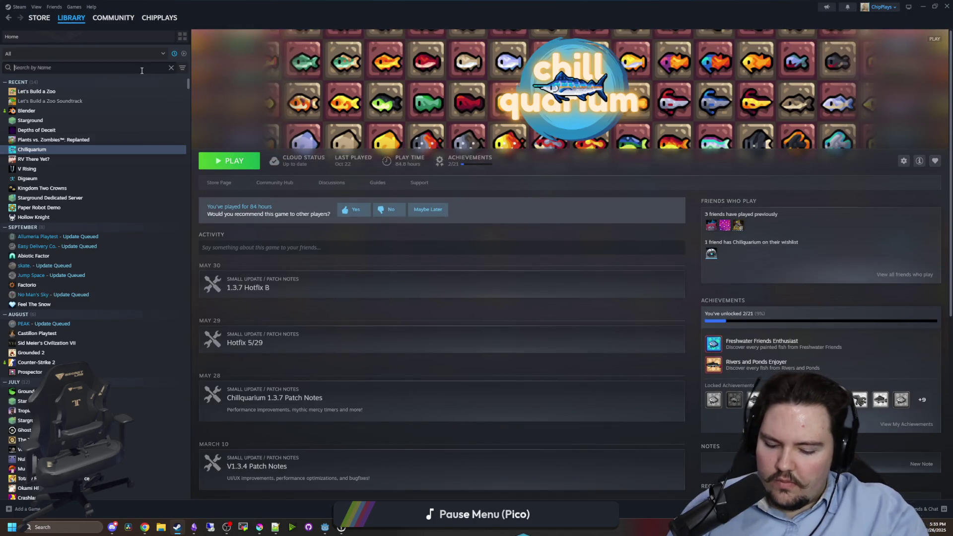
text(blender)
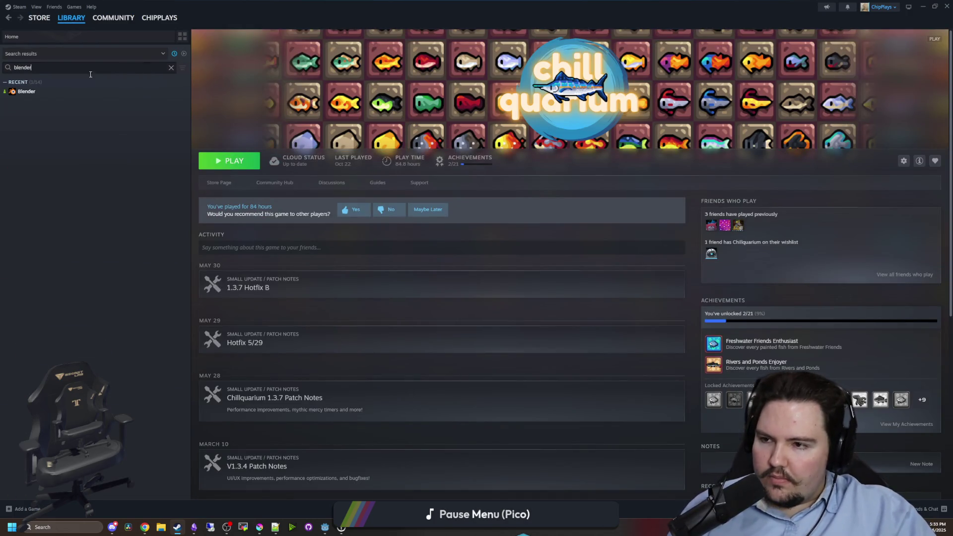
double_click(58, 91)
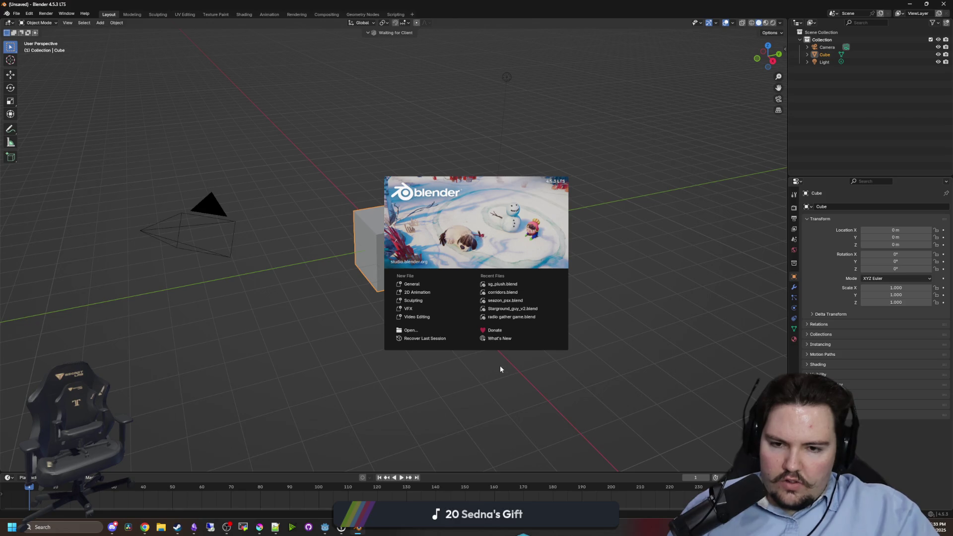
Open elevator.blend in Blender.
click(430, 333)
double_click(549, 209)
scroll(462, 254, down, 8)
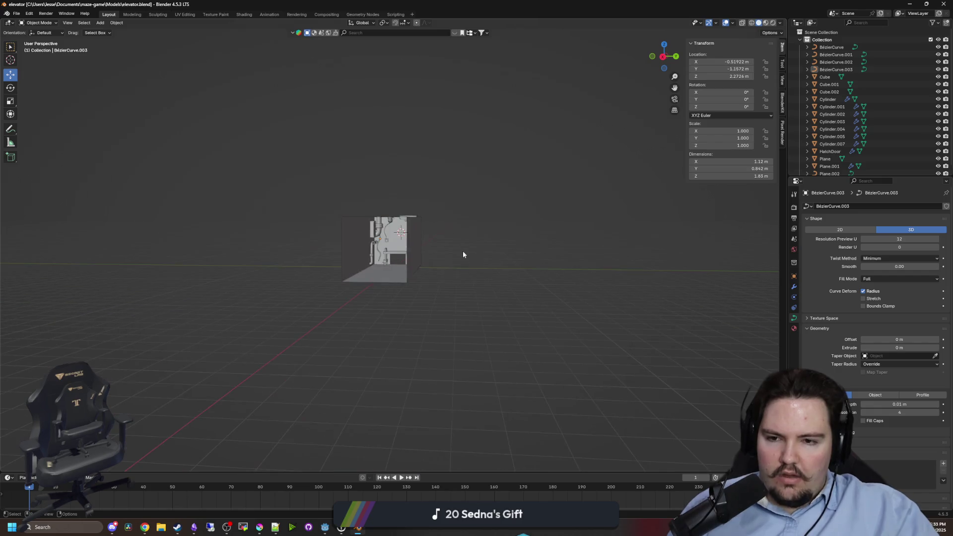
scroll(463, 278, up, 6)
Select all objects and rotate them 90° about Z.
mouse_move(464, 315)
mouse_down()
mouse_move(364, 288)
mouse_move(358, 268)
mouse_up()
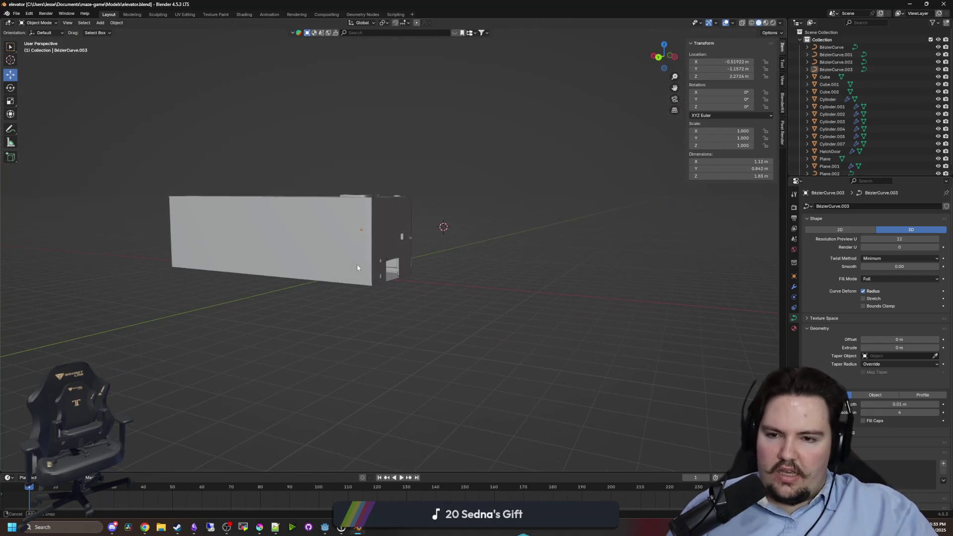
drag(517, 245, 387, 202)
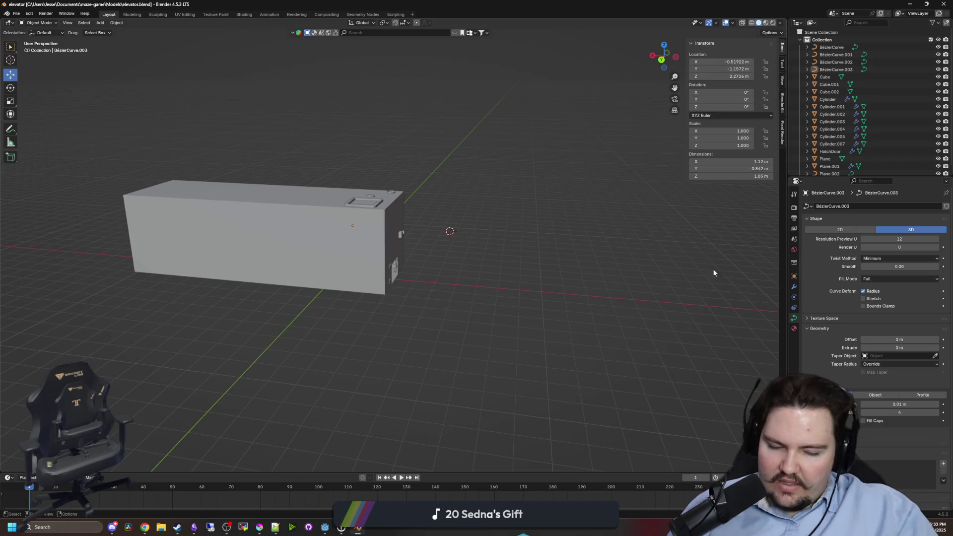
drag(381, 239, 373, 239)
click(418, 299)
drag(419, 299, 430, 277)
key(a)
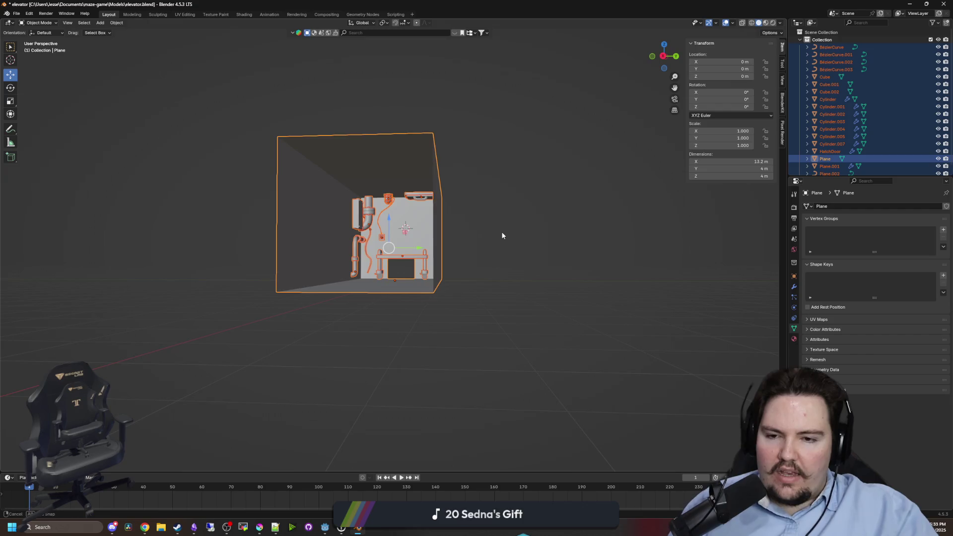
drag(502, 234, 463, 311)
scroll(528, 290, up, 4)
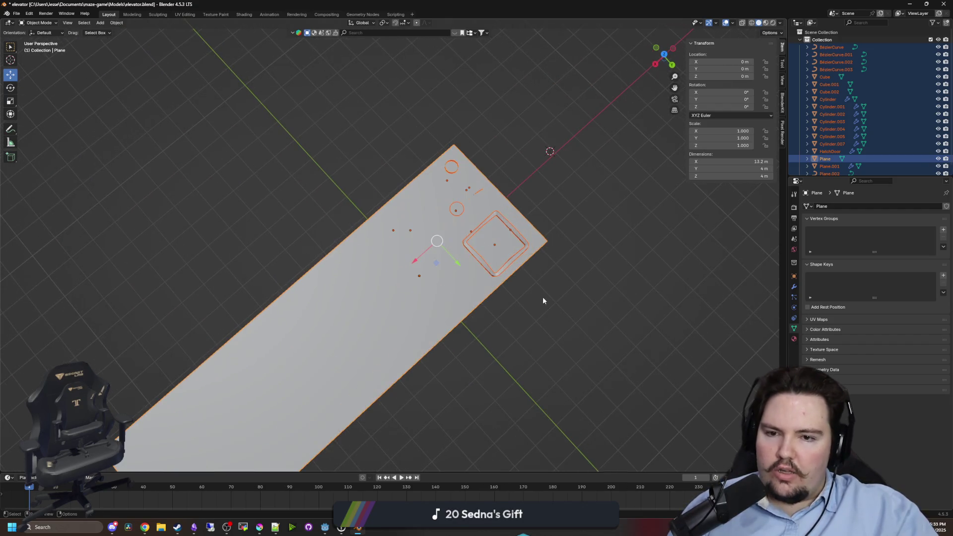
key(r)
key(x)
key(z)
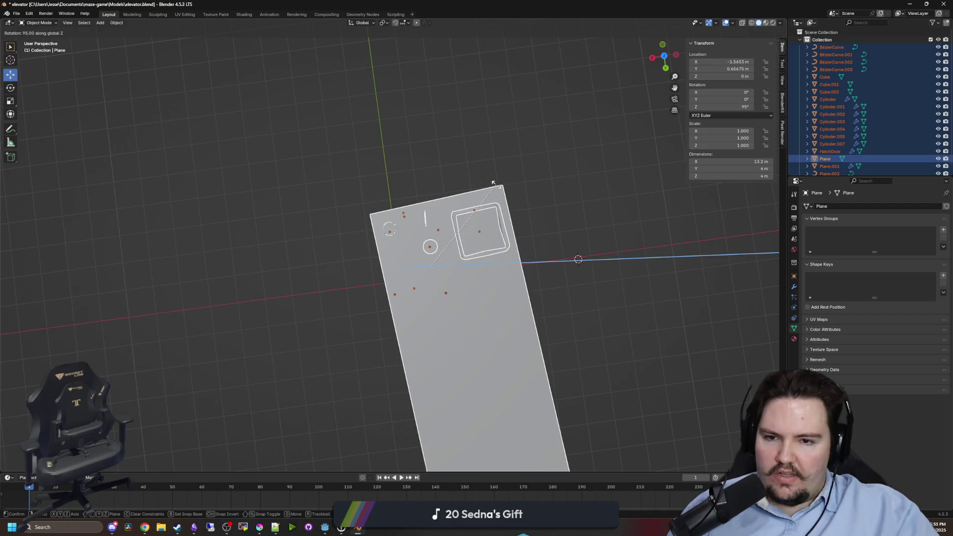
click(578, 250)
mouse_move(578, 250)
mouse_down()
mouse_move(453, 197)
mouse_move(495, 187)
mouse_move(408, 331)
mouse_move(417, 276)
mouse_move(447, 261)
mouse_move(407, 331)
mouse_up()
Clear all objects' location and rotation, then set each origin to its geometry.
key(alt+g)
key(alt+r)
click(407, 331)
key(a)
right_click(332, 332)
mouse_move(350, 333)
click(405, 342)
Rotate the elevator 90° about Z and select the Plane mesh.
mouse_move(411, 347)
mouse_down()
mouse_move(513, 283)
mouse_move(434, 336)
mouse_move(447, 318)
mouse_up()
key(r)
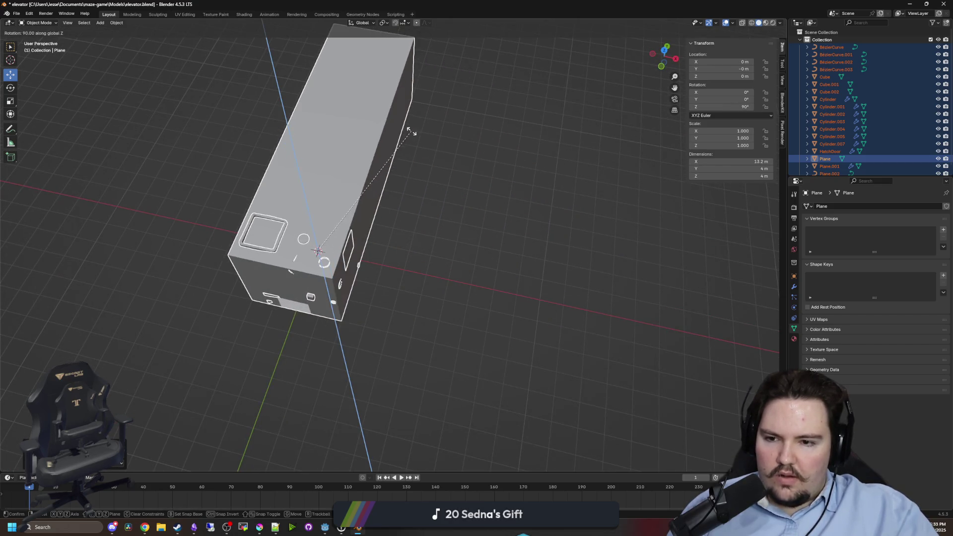
click(410, 134)
scroll(342, 369, up, 10)
click(607, 333)
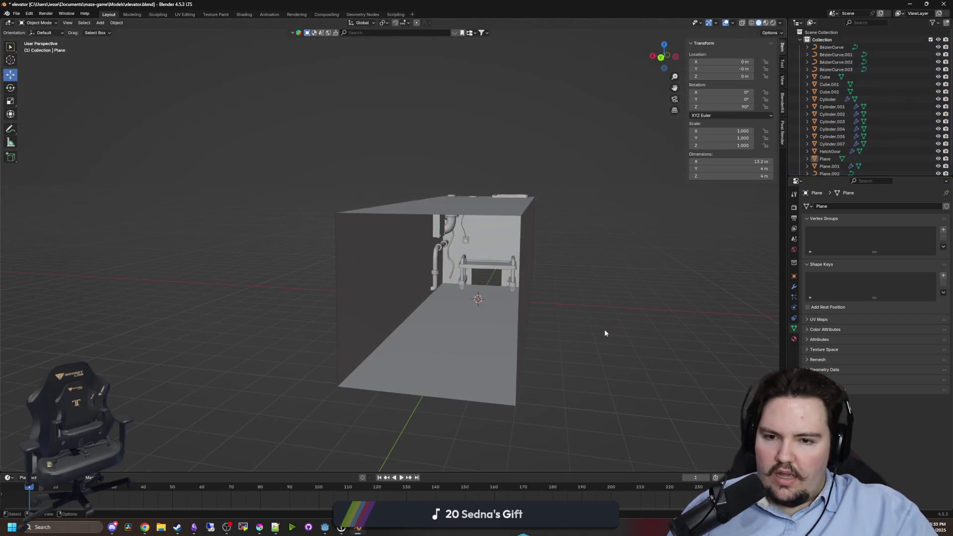
scroll(426, 337, down, 5)
click(409, 320)
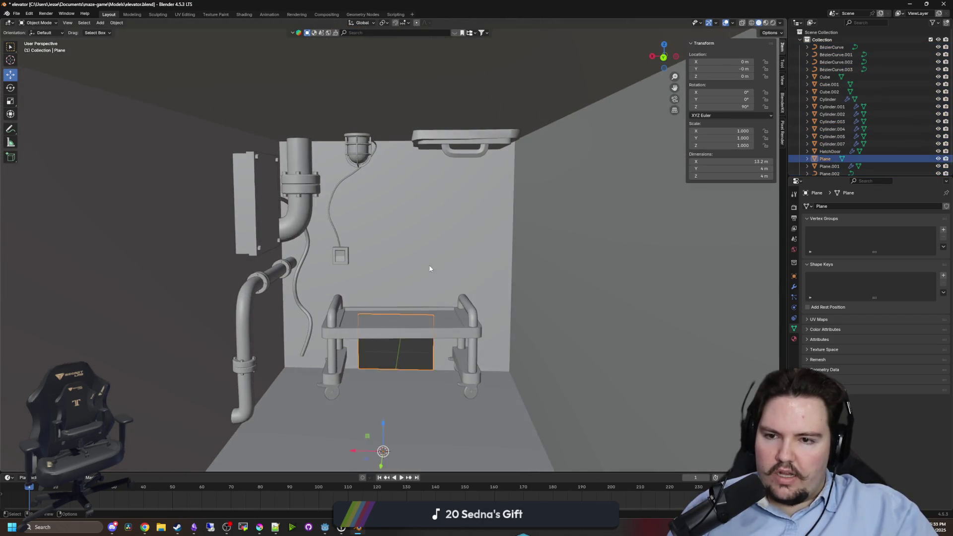
In the Plane mesh, raise the doorway's top edge to about 2.98 m.
key(Tab)
scroll(407, 298, up, 3)
drag(391, 312, 313, 163)
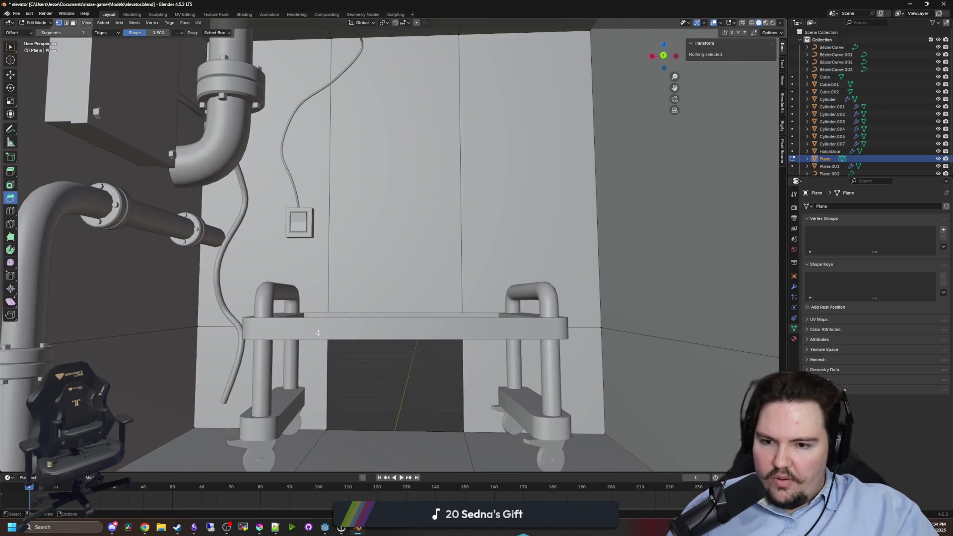
click(477, 323)
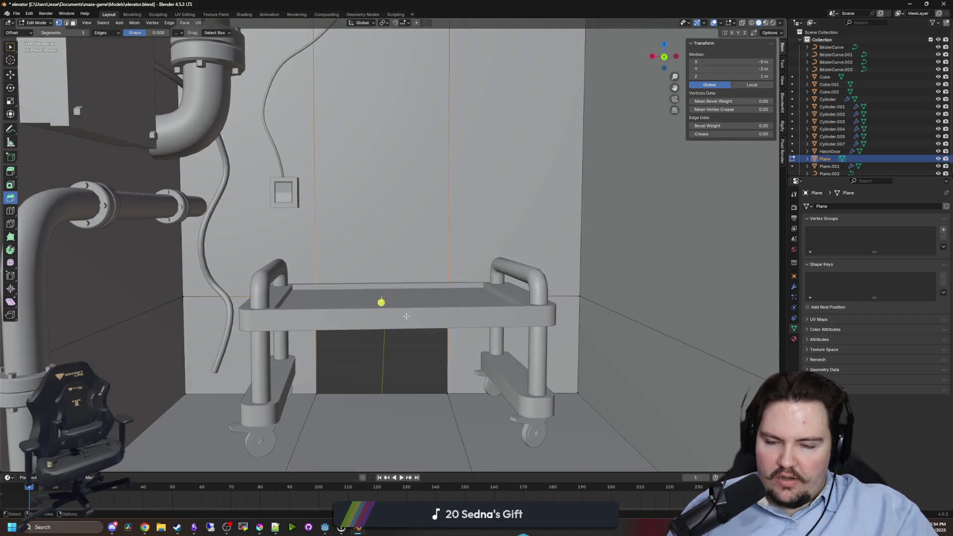
key(g)
key(z)
click(419, 145)
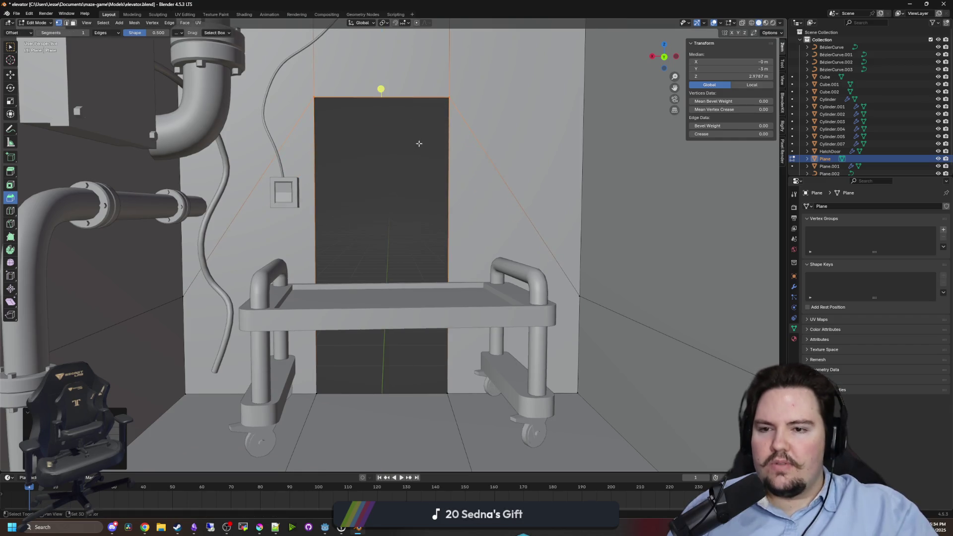
scroll(417, 258, up, 2)
scroll(400, 234, down, 2)
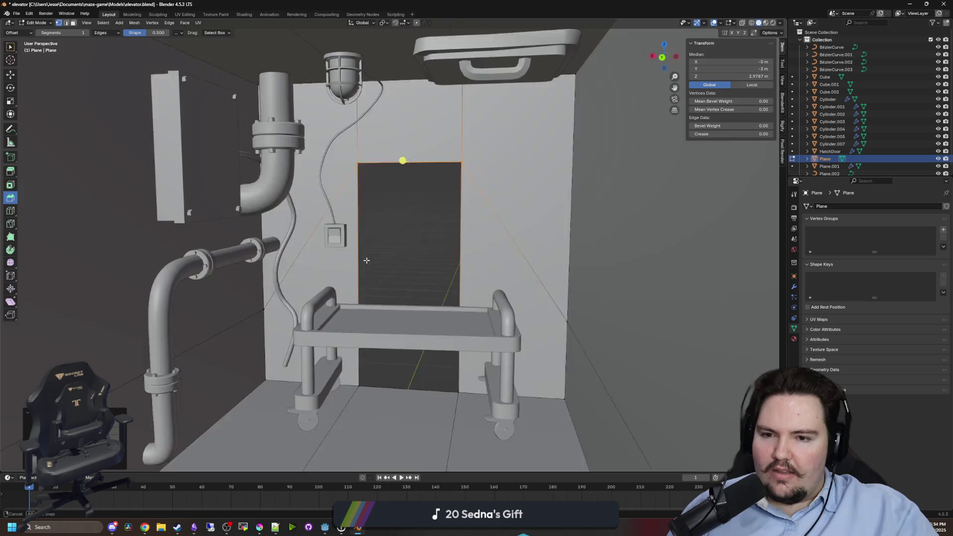
key(Tab)
Move the light switch plate and switch box sideways along Y.
click(278, 242)
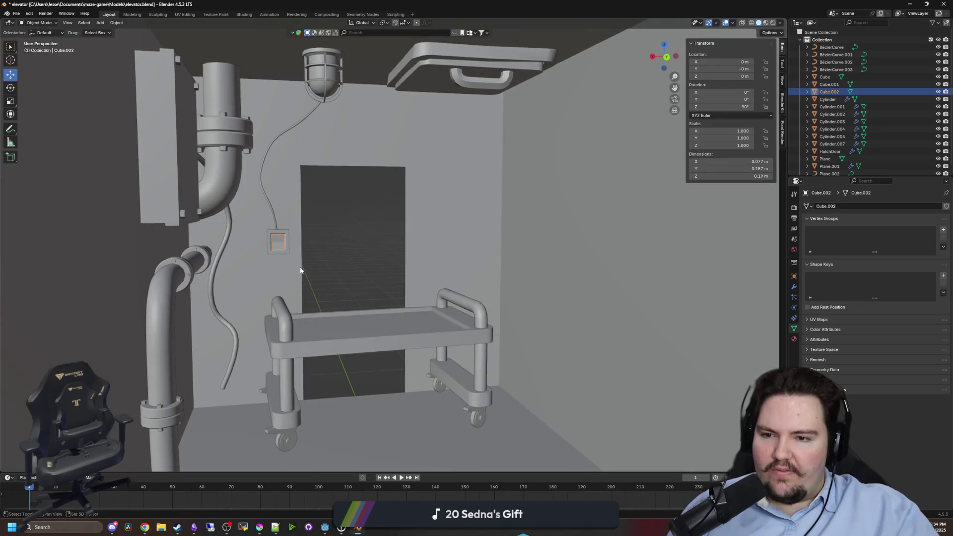
scroll(371, 265, up, 3)
mouse_move(325, 264)
mouse_down()
mouse_move(546, 289)
mouse_move(491, 294)
mouse_move(502, 292)
mouse_up()
shift+click(568, 287)
scroll(478, 263, up, 3)
key(g)
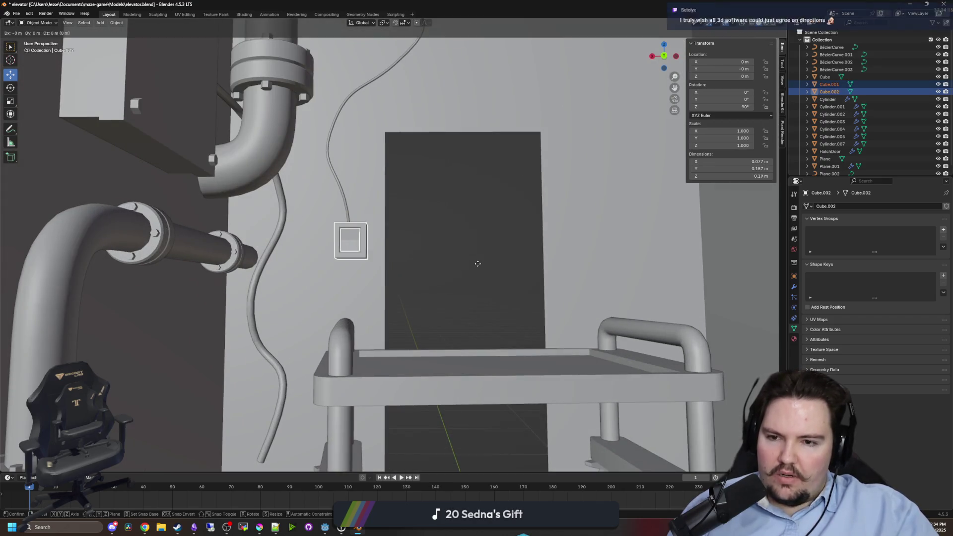
key(z)
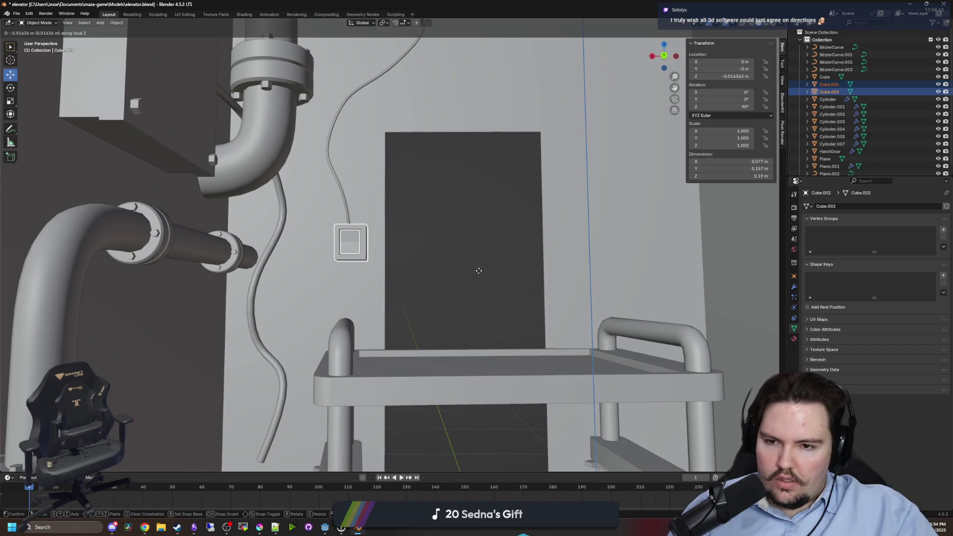
key(z)
key(y)
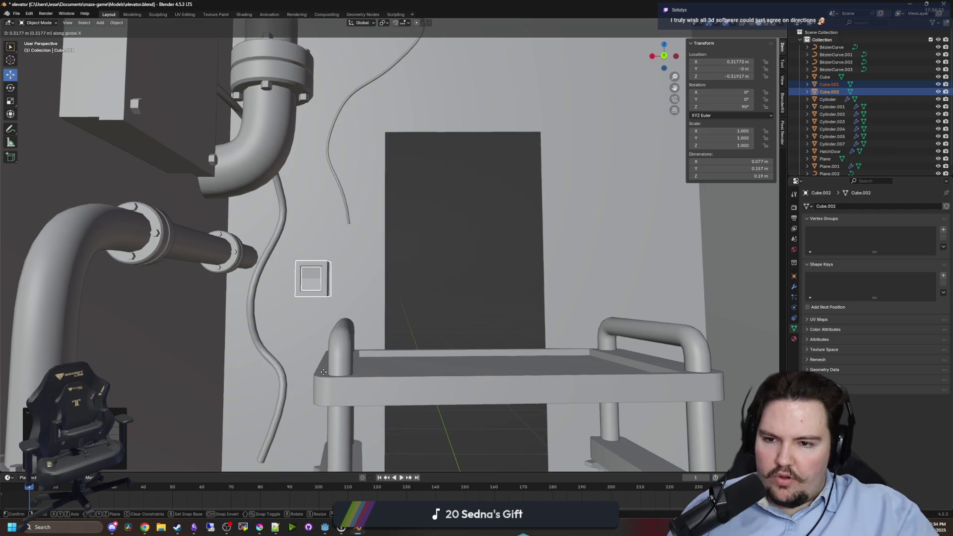
click(362, 202)
Move the cable's loose end control point onto the switch.
click(346, 201)
scroll(377, 258, up, 3)
key(Tab)
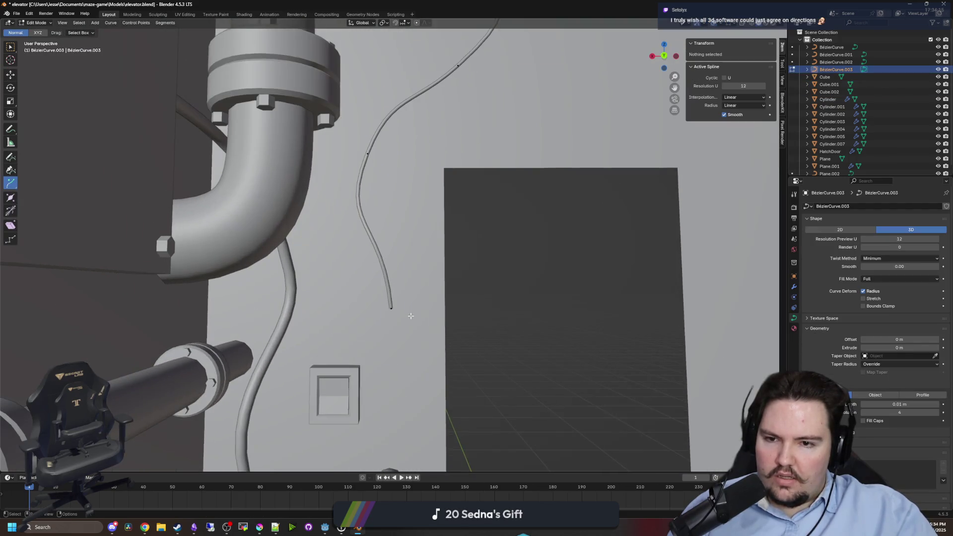
drag(364, 276, 364, 276)
key(g)
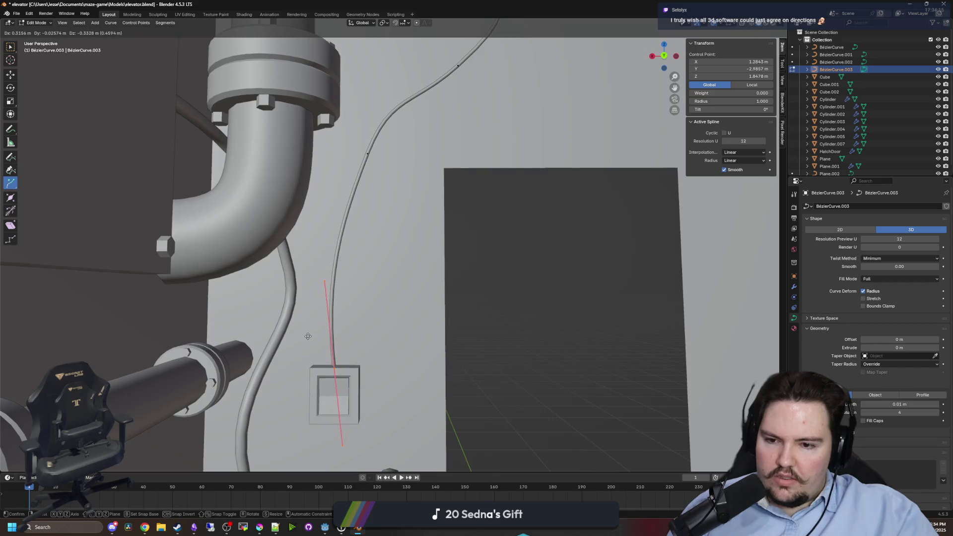
click(308, 336)
click(549, 323)
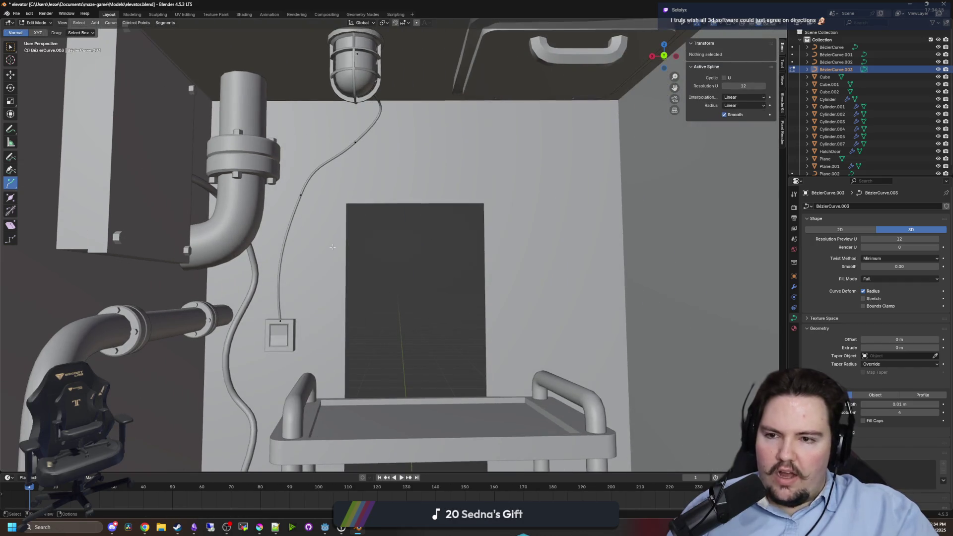
Rotate the cable's end point about Y so it points down into the switch box.
scroll(310, 212, up, 3)
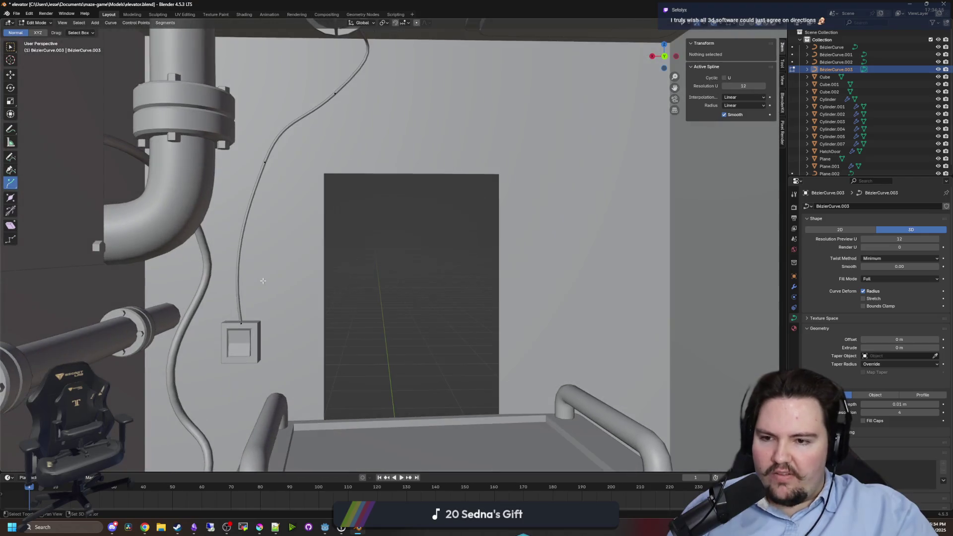
scroll(263, 281, up, 2)
click(272, 324)
scroll(314, 330, up, 2)
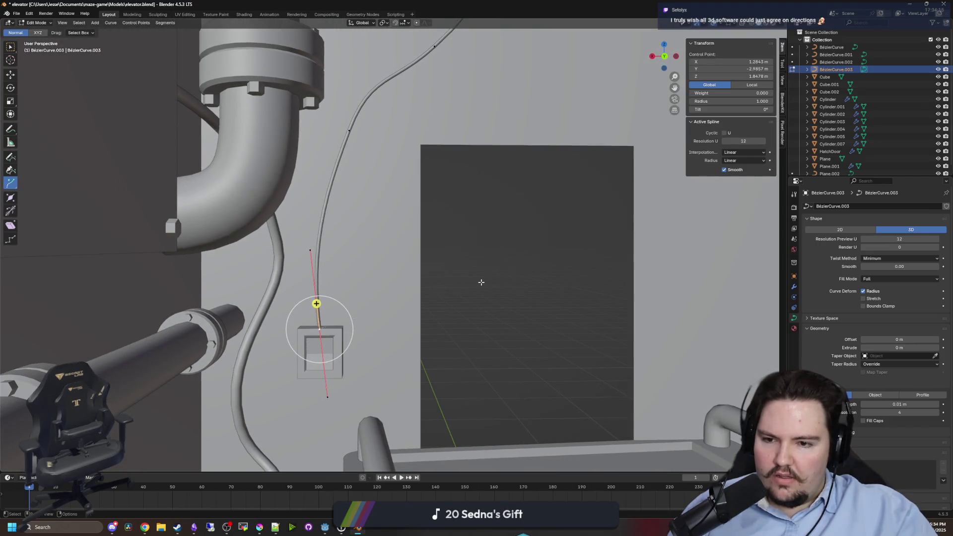
key(r)
key(x)
key(y)
click(486, 305)
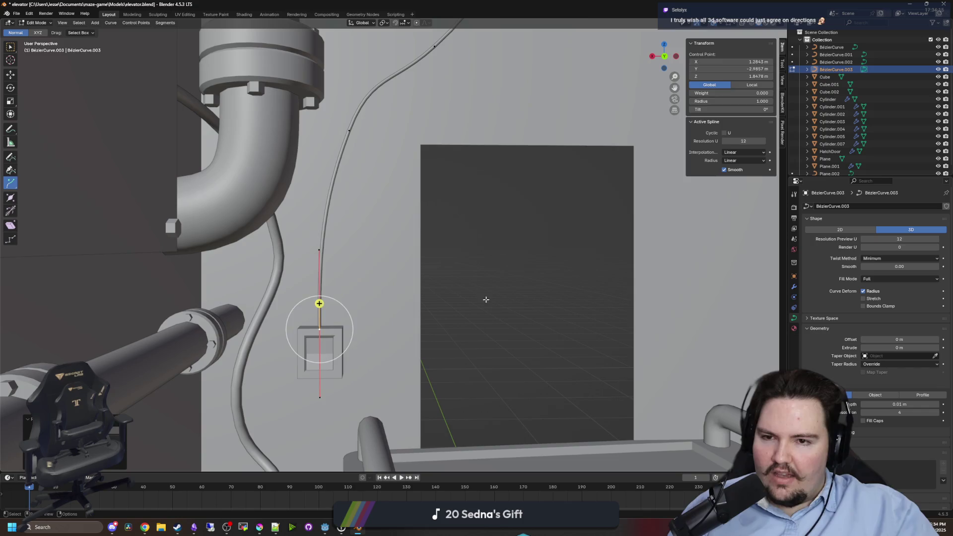
key(alt+a)
scroll(387, 229, down, 5)
key(Tab)
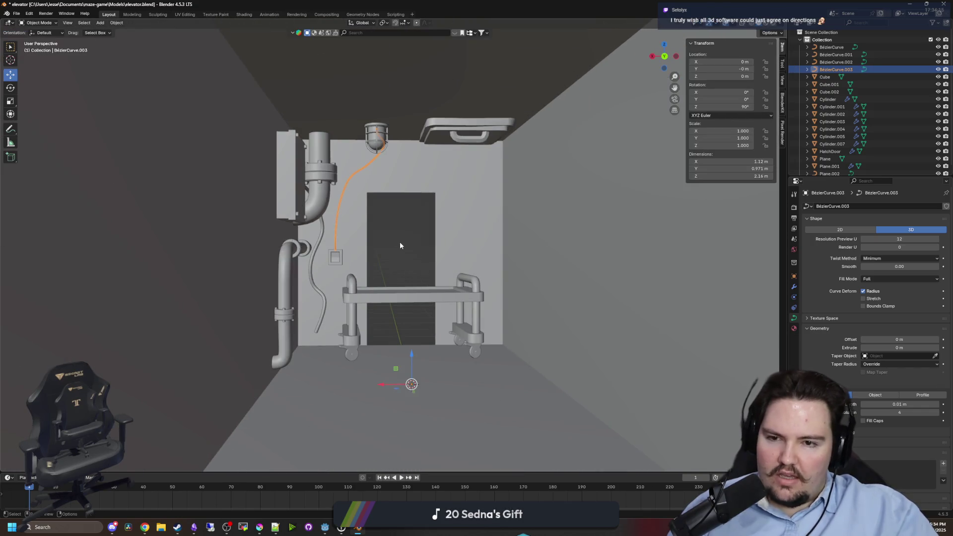
Select the cart in Object Mode, inspect it, then deselect it.
click(400, 243)
click(370, 275)
scroll(370, 265, up, 4)
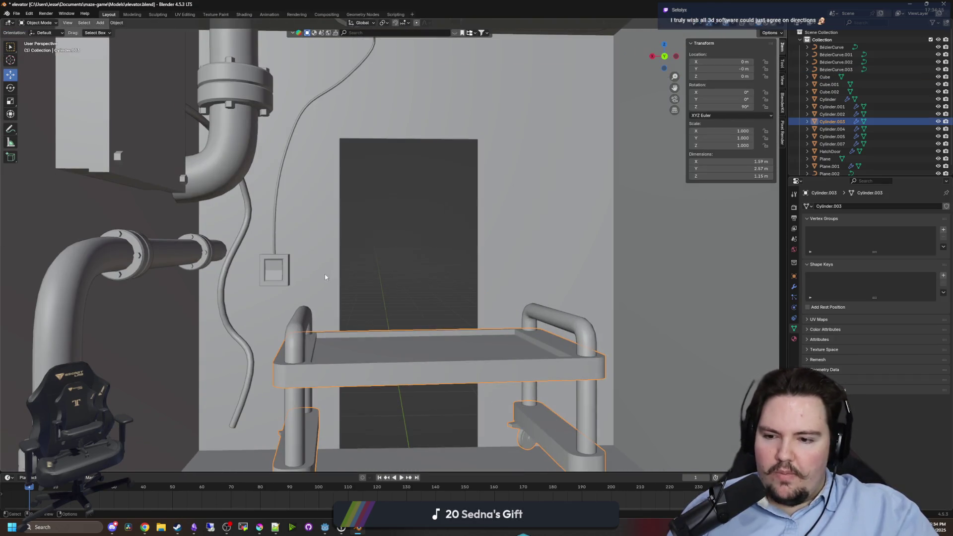
drag(325, 276, 326, 218)
scroll(423, 266, down, 5)
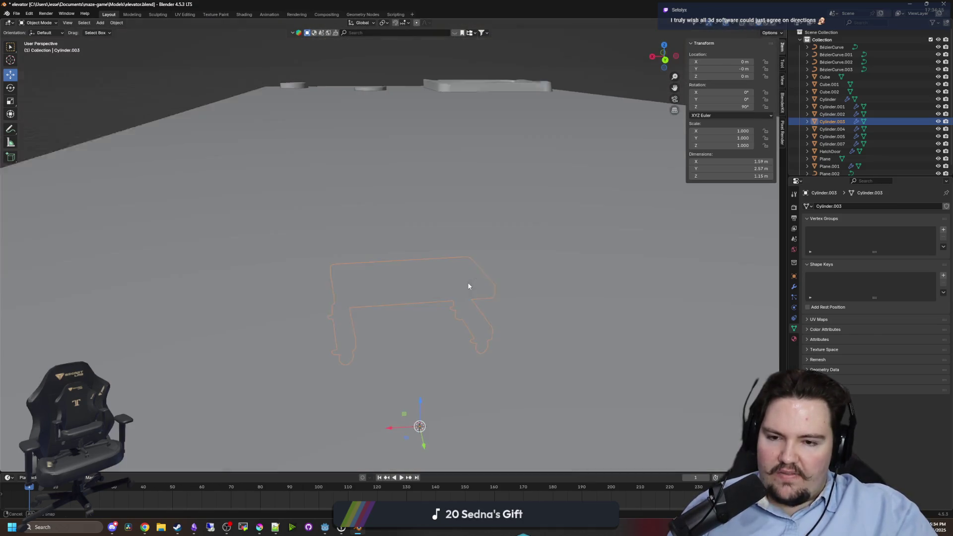
scroll(470, 228, up, 3)
key(alt+a)
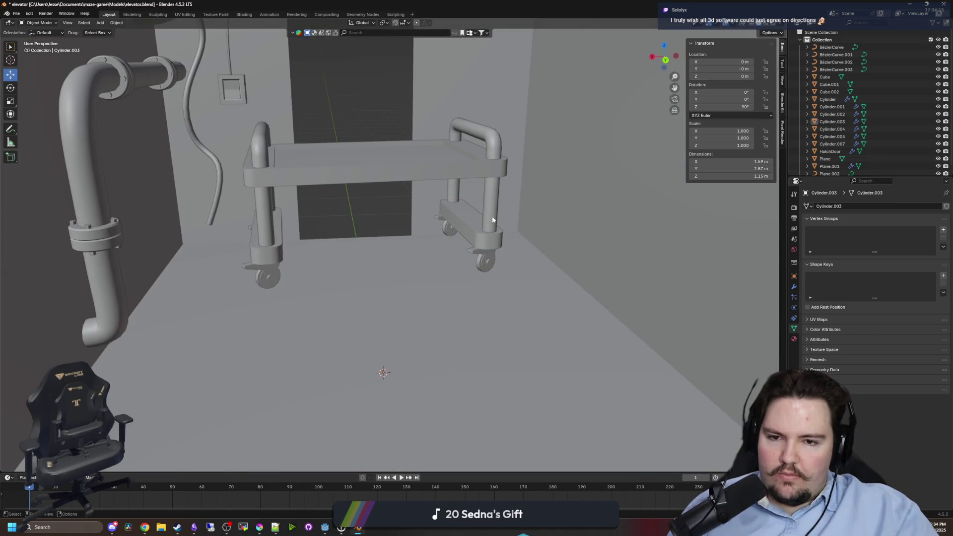
Set the cart's origin to its centre.
click(493, 220)
key(r)
key(z)
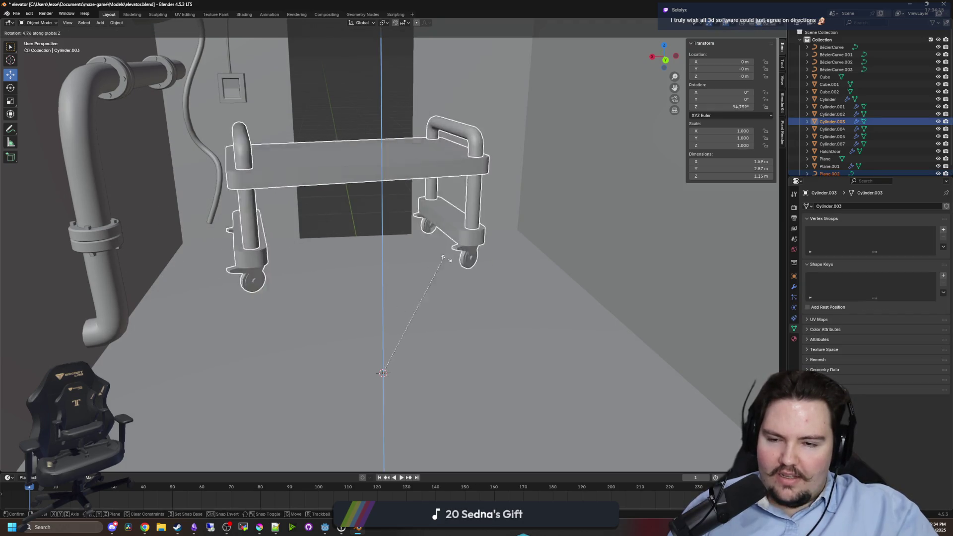
key(Escape)
right_click(452, 247)
mouse_move(452, 247)
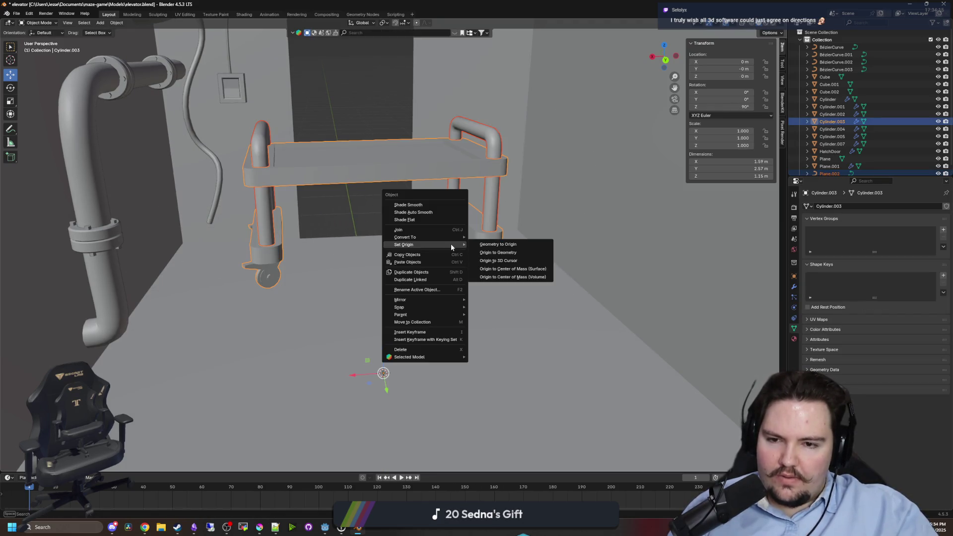
click(506, 269)
Move the cart along X and Y to a new spot in the elevator.
key(KP_Decimal)
mouse_move(498, 290)
mouse_down()
mouse_move(489, 328)
mouse_move(507, 372)
mouse_up()
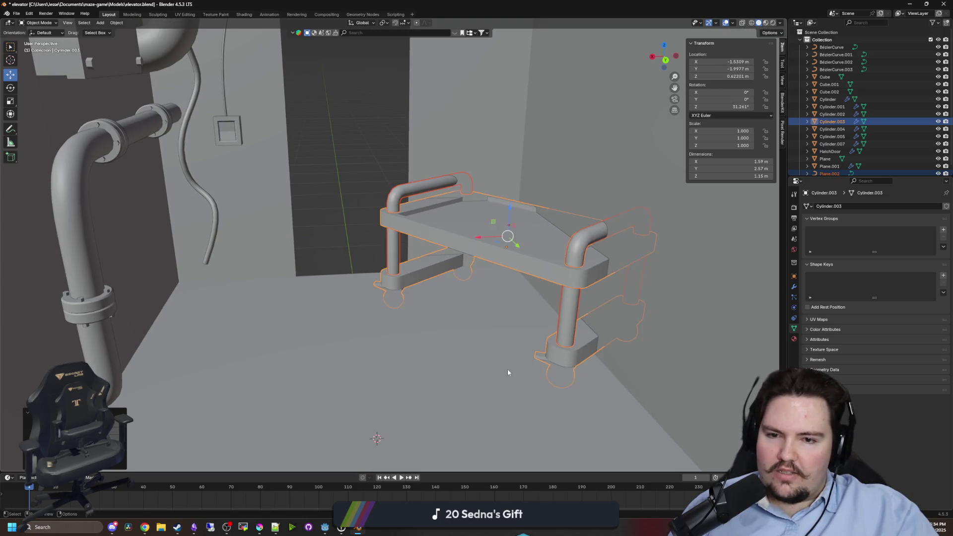
key(z)
click(560, 368)
key(g)
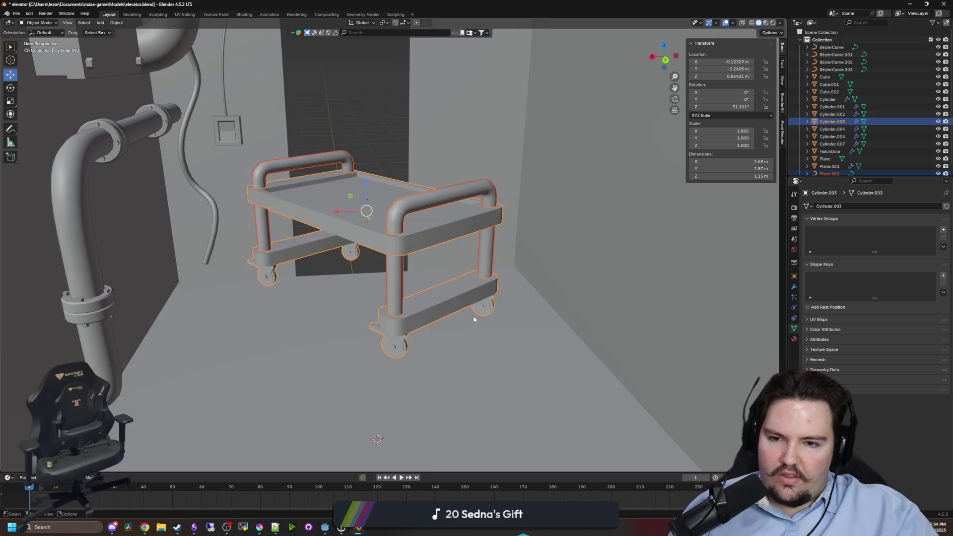
key(x)
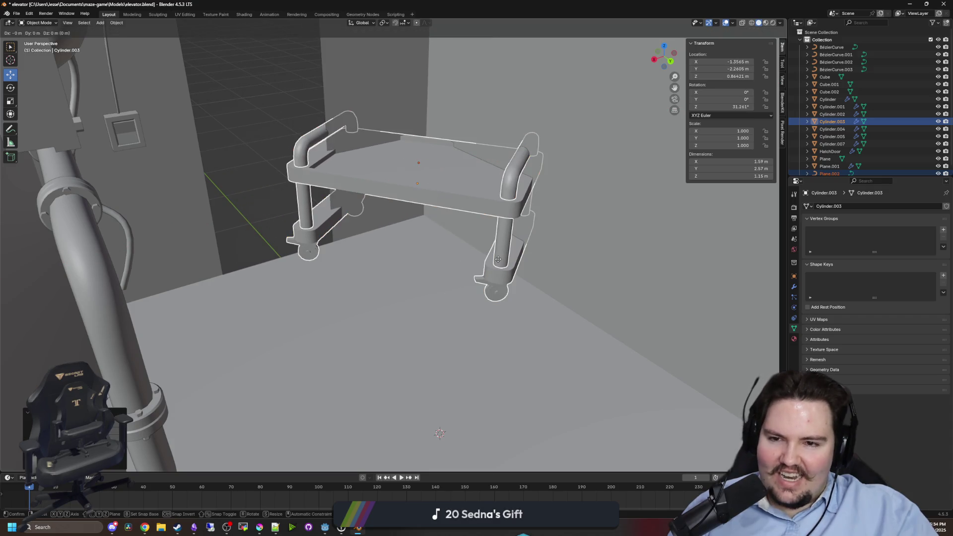
key(y)
click(550, 292)
Rotate the cart about Z to a slight turn of about -4.57°.
key(alt+z)
key(alt+z)
key(r)
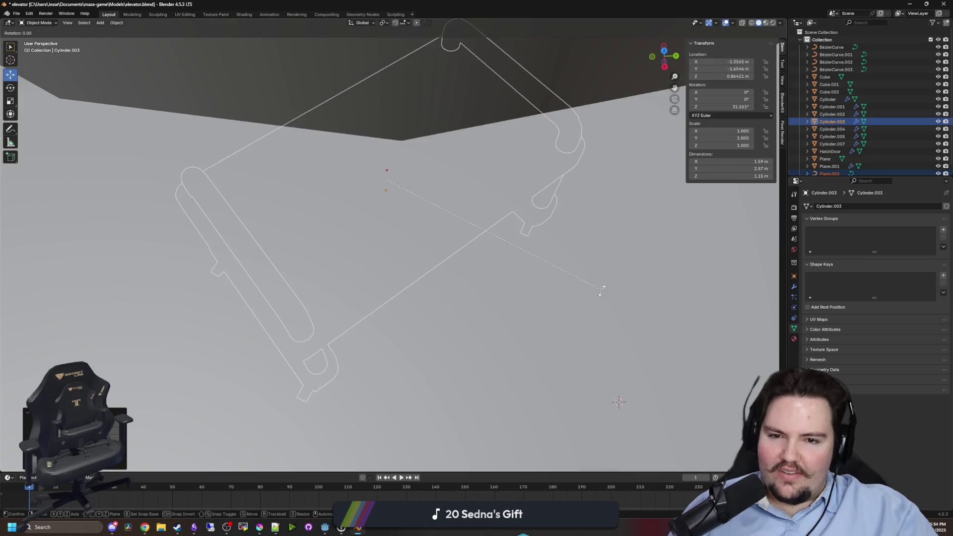
click(601, 291)
key(alt+z)
scroll(609, 318, up, 4)
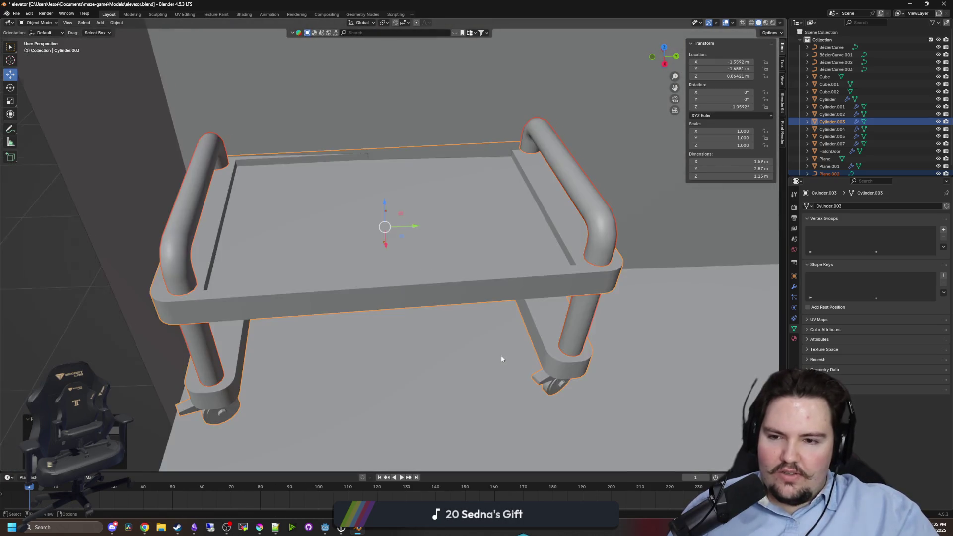
key(r)
key(z)
click(590, 320)
Shift the cart along X to -1.2954 m, then select the dark doorway plane.
key(g)
key(y)
key(x)
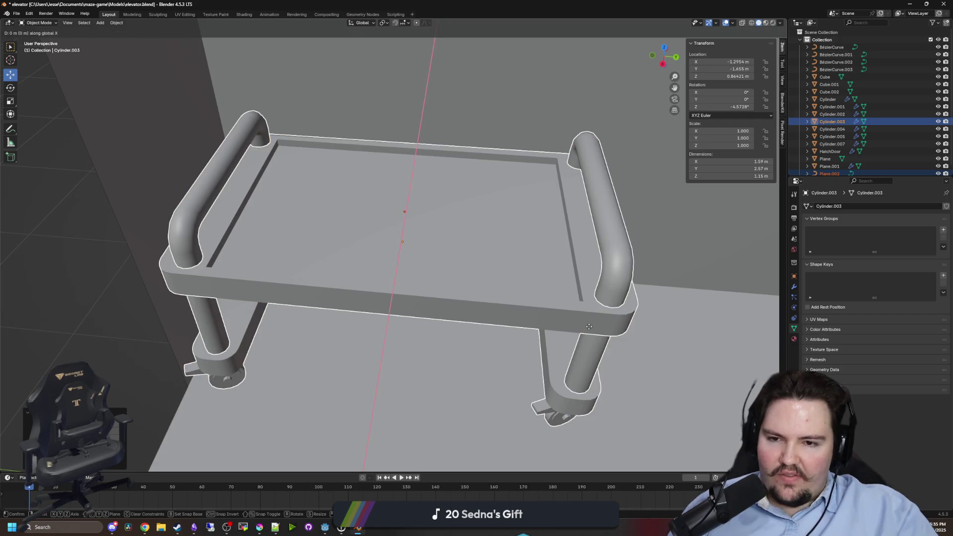
key(y)
click(609, 323)
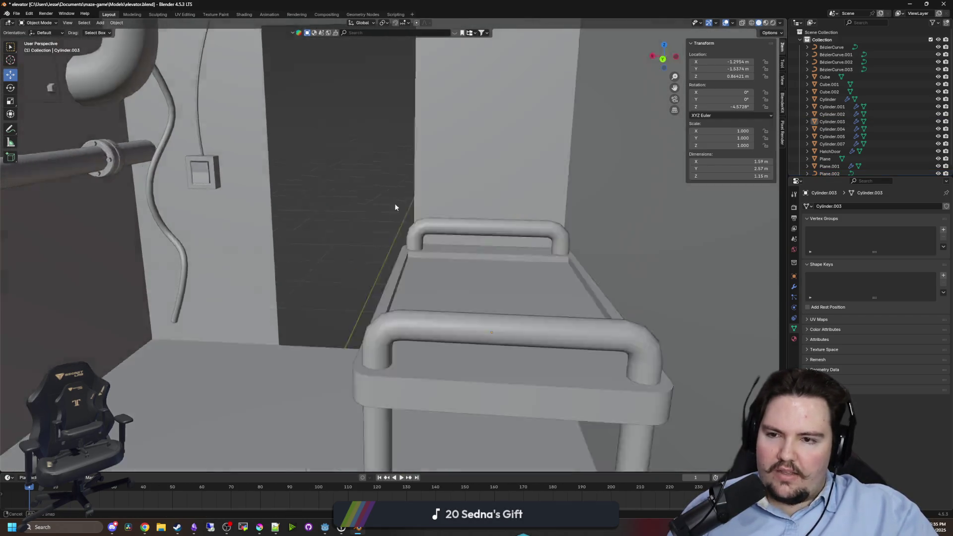
scroll(395, 207, down, 5)
scroll(356, 266, up, 4)
click(345, 269)
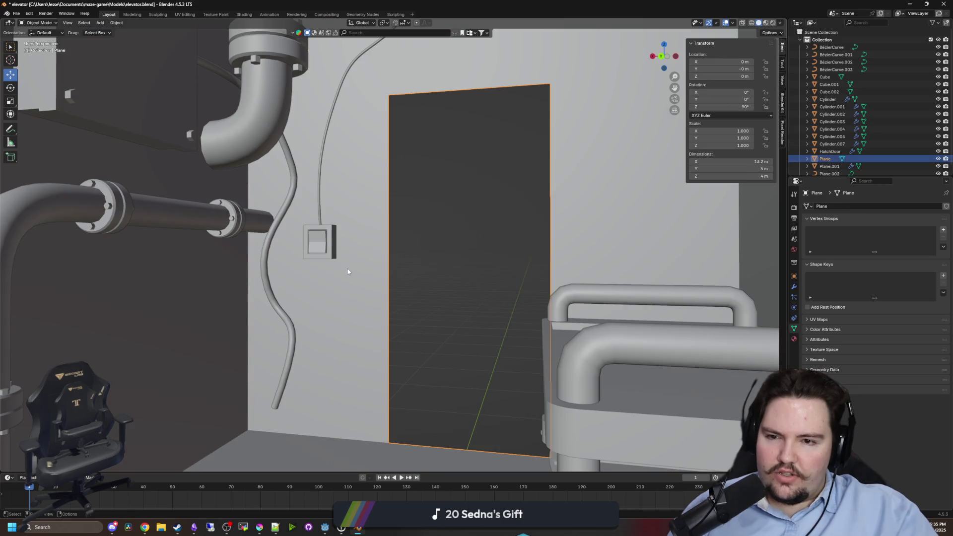
Widen the doorway plane by moving its left-edge vertices along the X axis.
scroll(345, 269, down, 2)
key(Tab)
click(370, 144)
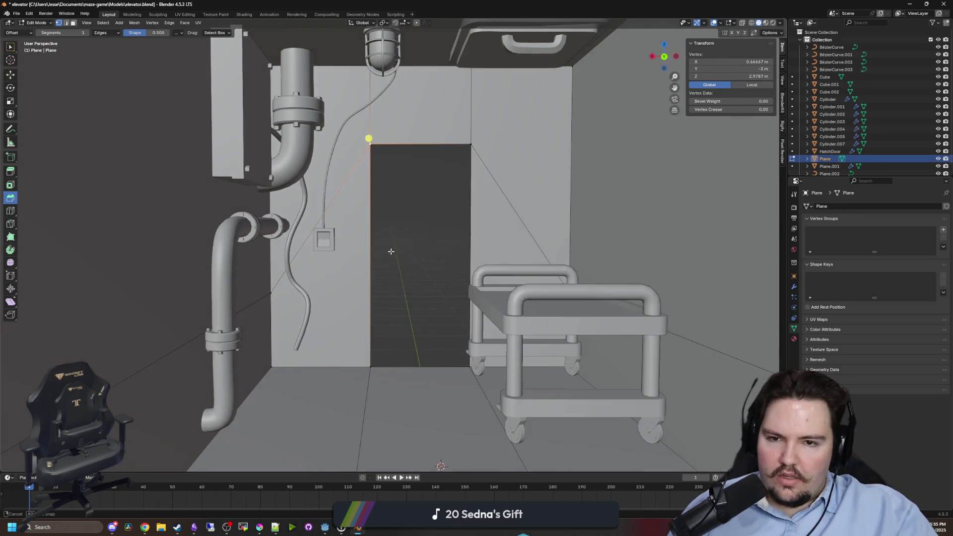
shift+click(376, 371)
key(g)
key(x)
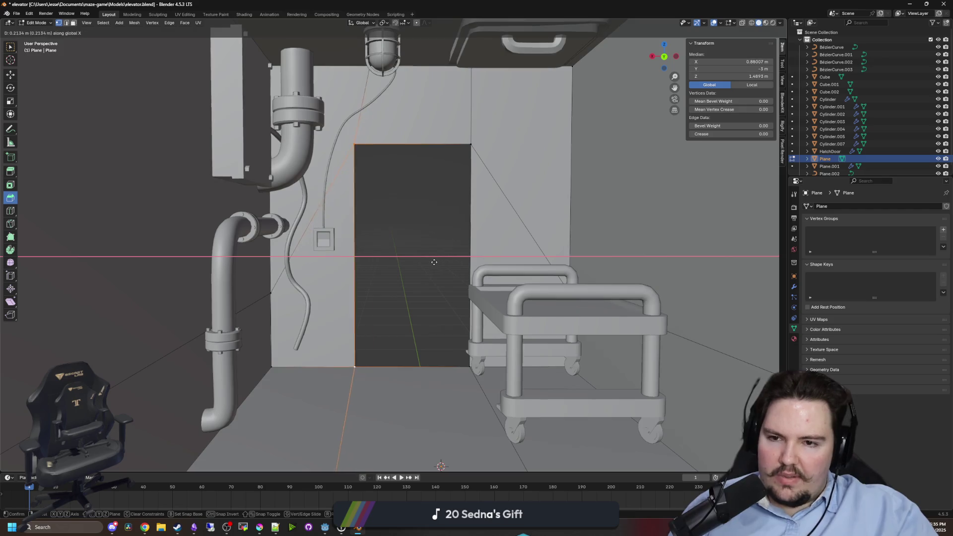
click(422, 270)
key(Tab)
Shift the cart's left handle-rail curve points inward along the X axis.
scroll(423, 269, down, 5)
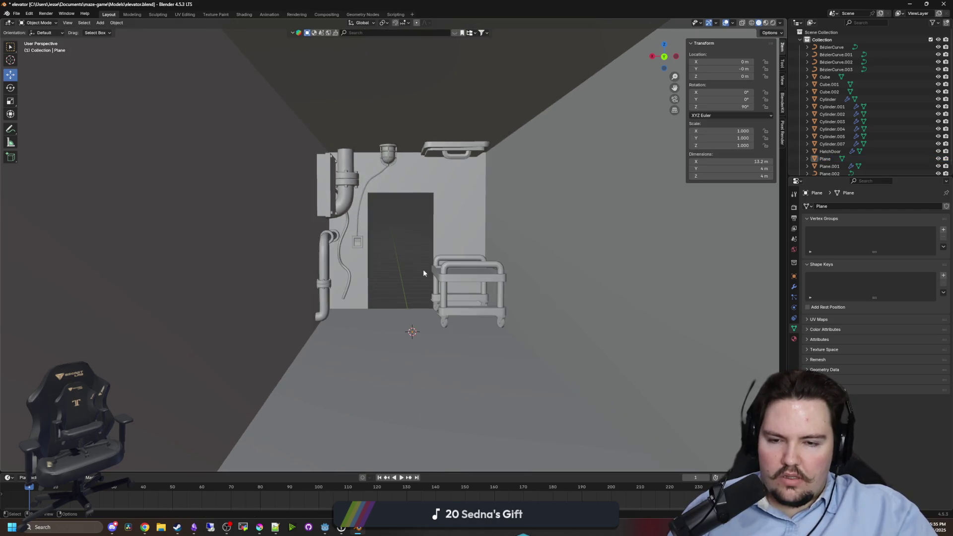
scroll(413, 294, up, 10)
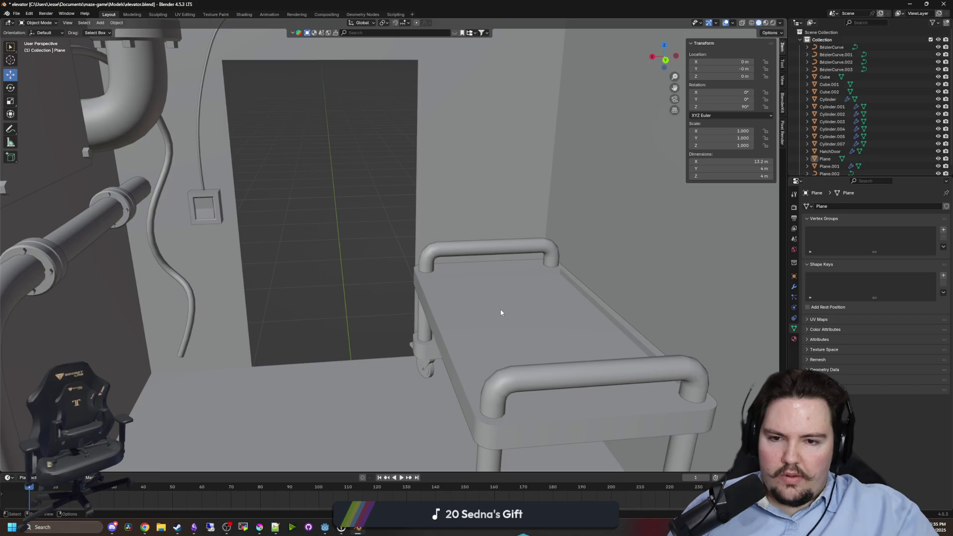
click(419, 280)
scroll(419, 280, down, 4)
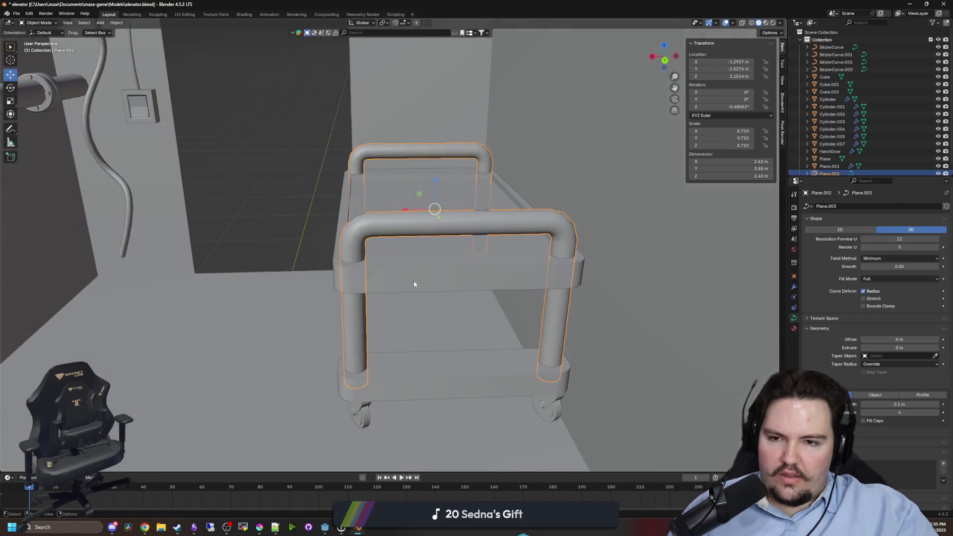
click(413, 282)
key(Tab)
click(348, 234)
key(g)
key(x)
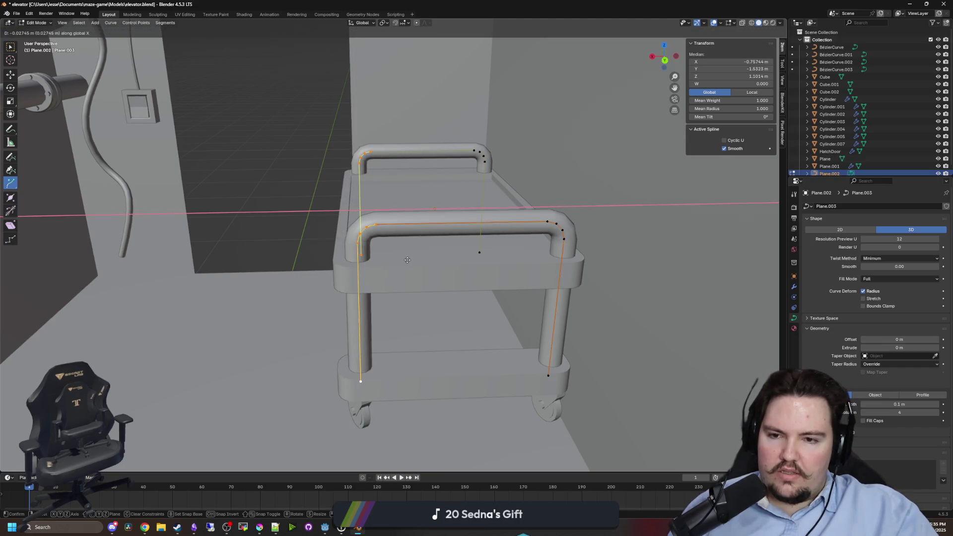
click(420, 258)
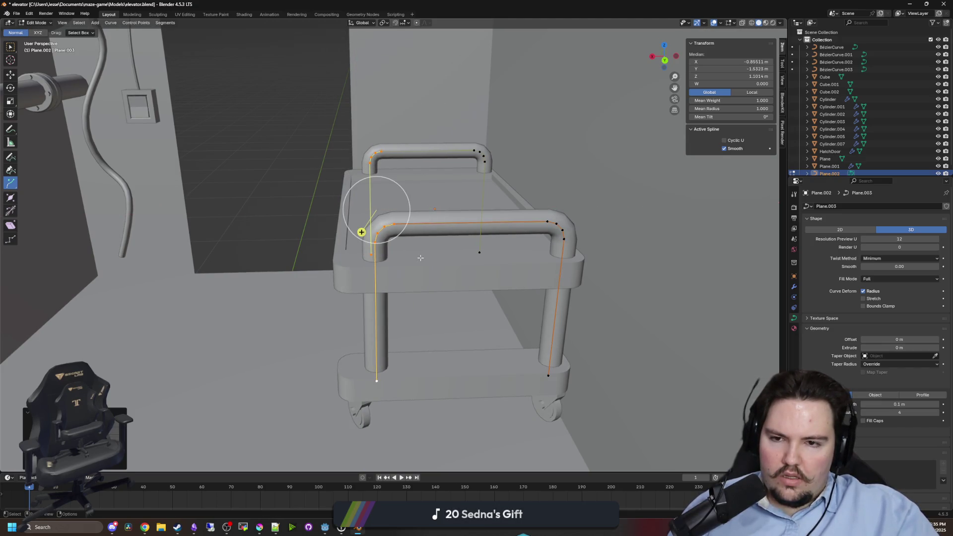
click(372, 232)
key(Tab)
Using X-ray, move the cart body's left wheels and corners inward along X.
click(348, 283)
key(Tab)
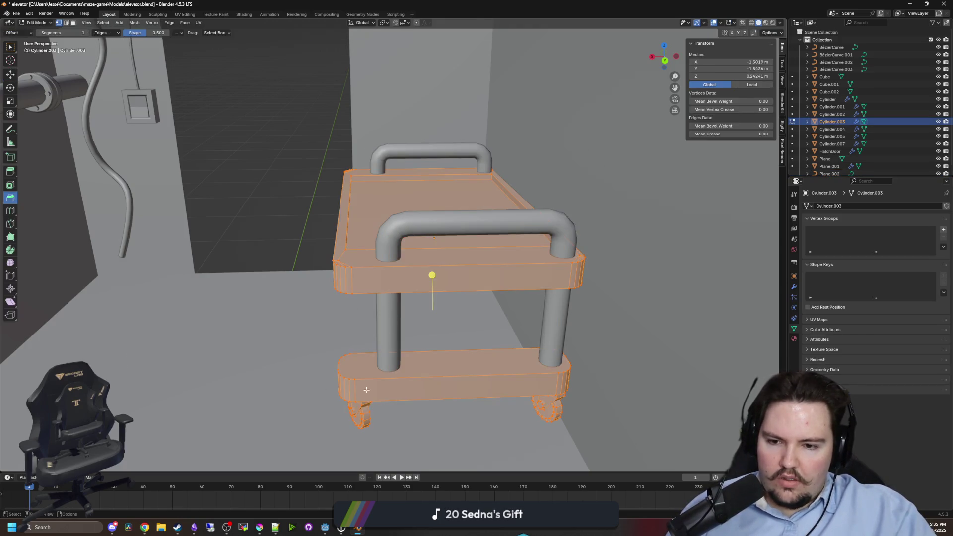
drag(385, 444, 282, 99)
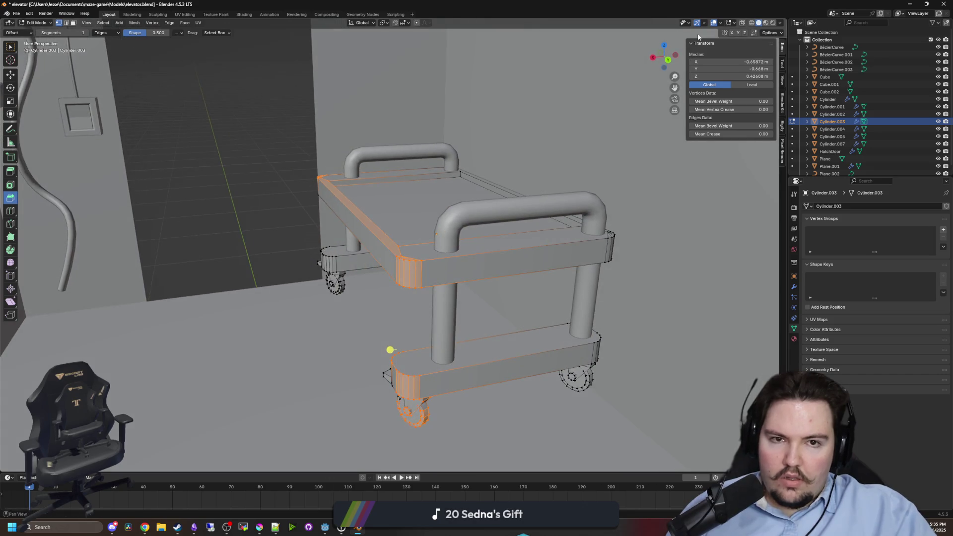
click(743, 23)
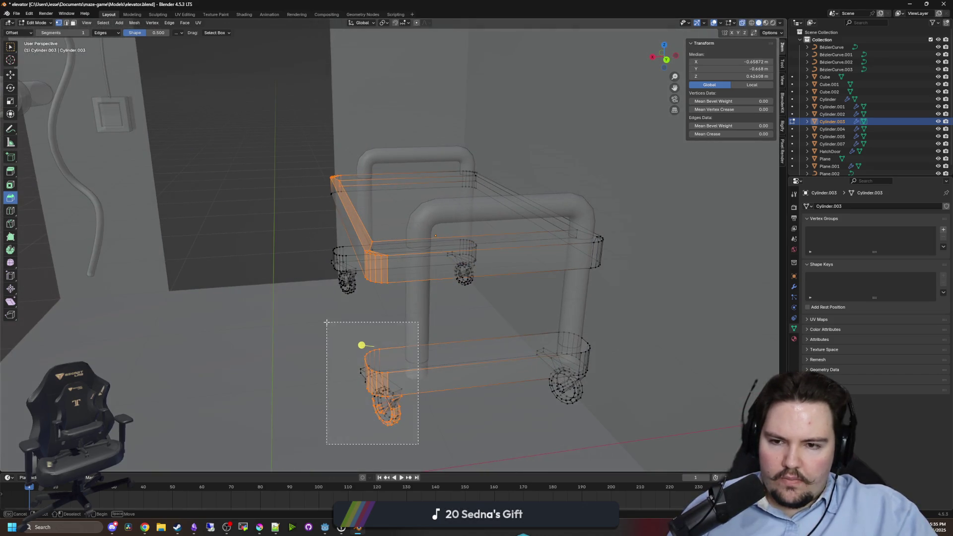
drag(327, 322, 326, 321)
drag(318, 168, 397, 298)
key(g)
key(x)
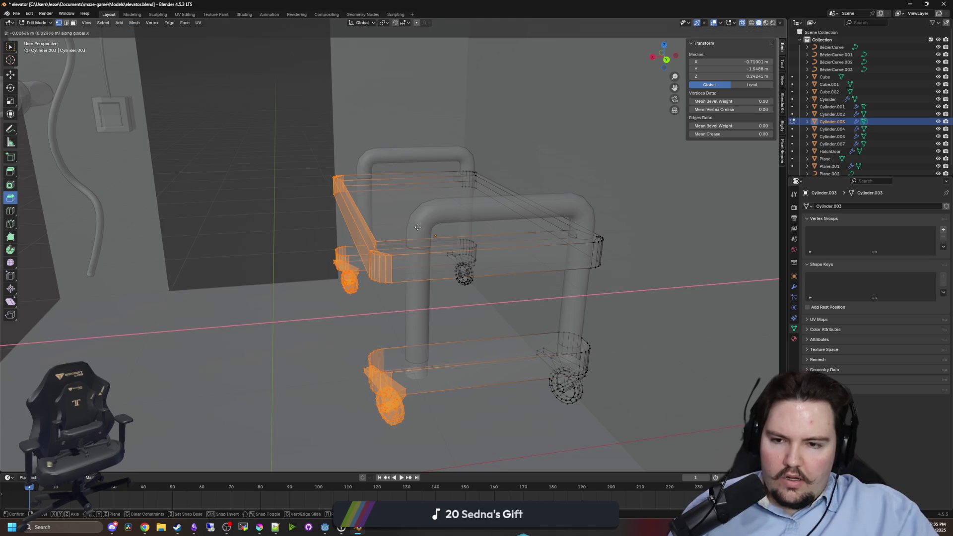
click(417, 227)
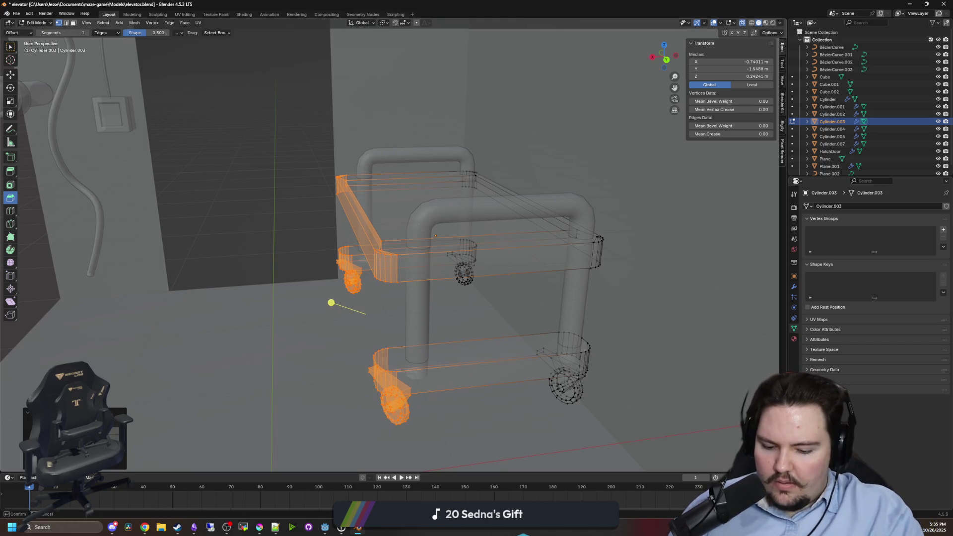
click(383, 312)
key(Tab)
Return the viewport to opaque solid shading with X-ray turned off.
drag(283, 247, 309, 209)
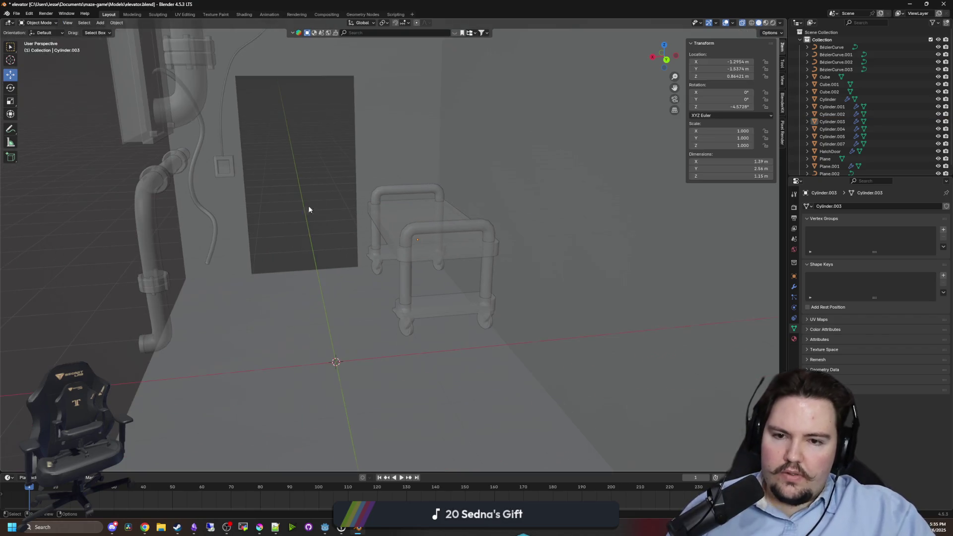
click(752, 23)
click(759, 23)
click(743, 23)
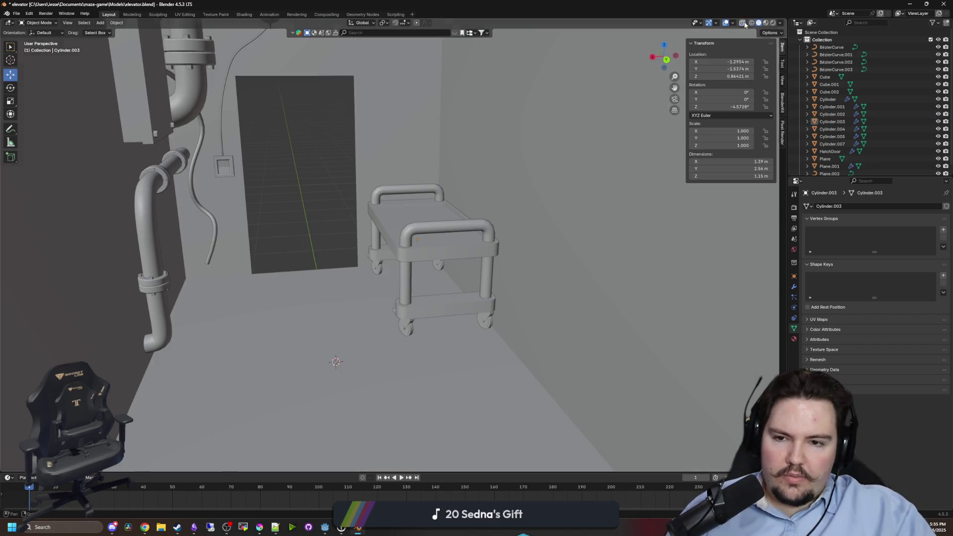
scroll(319, 162, down, 10)
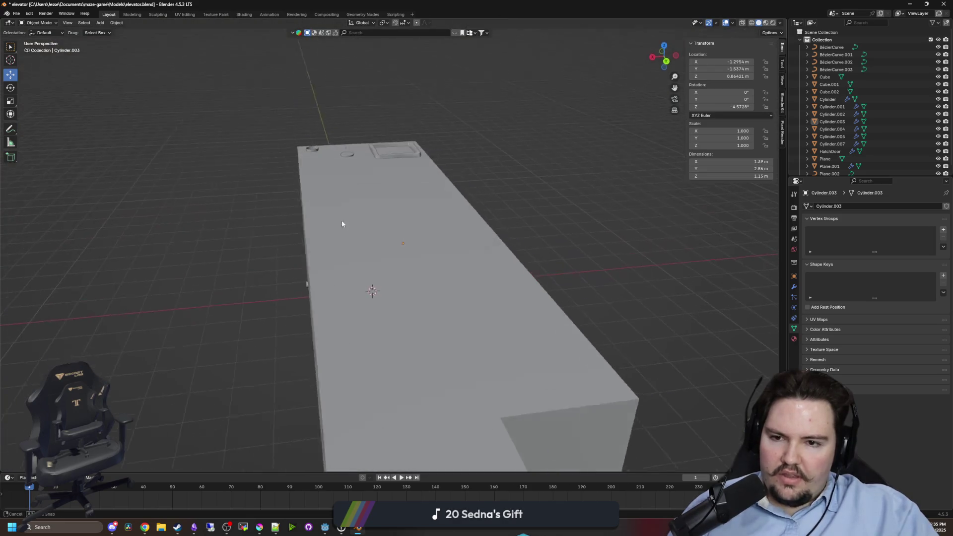
scroll(339, 204, up, 8)
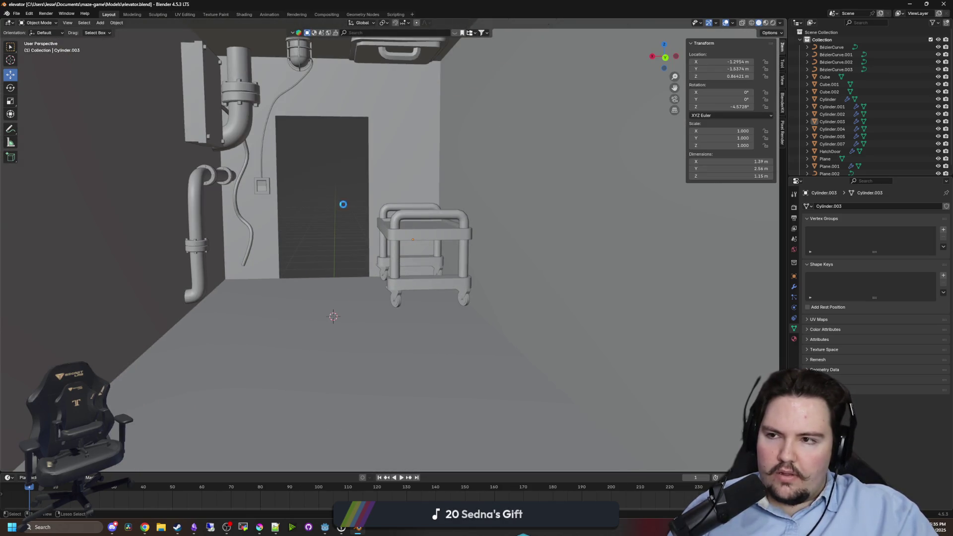
key(alt+Tab)
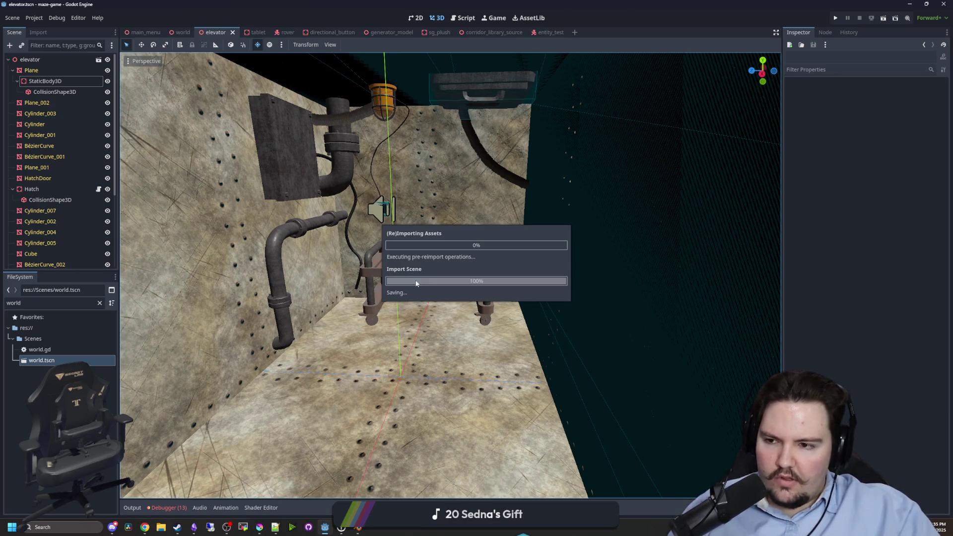
Set the reimported elevator Plane's Rotation Y to 0, then bring Blender back up maximized.
scroll(416, 283, down, 10)
click(496, 301)
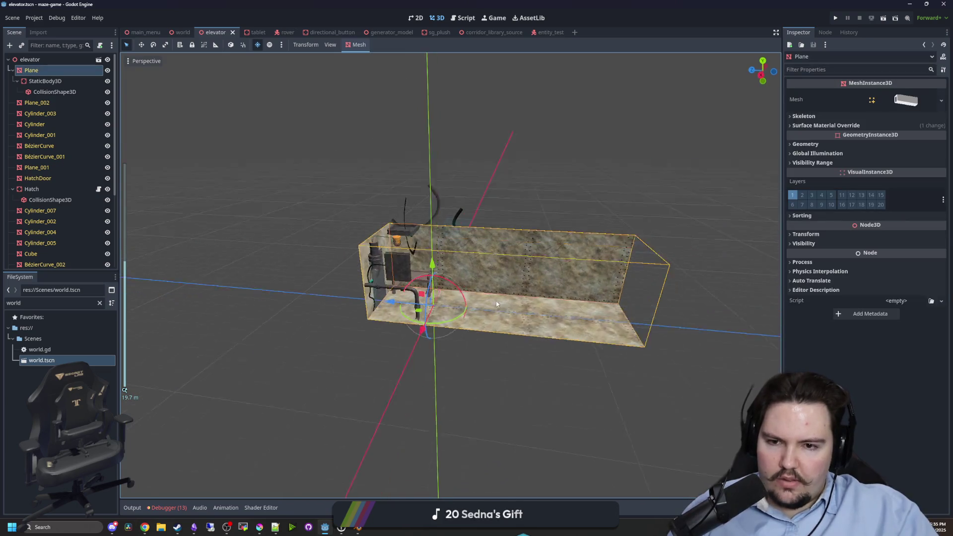
scroll(496, 301, up, 5)
click(821, 236)
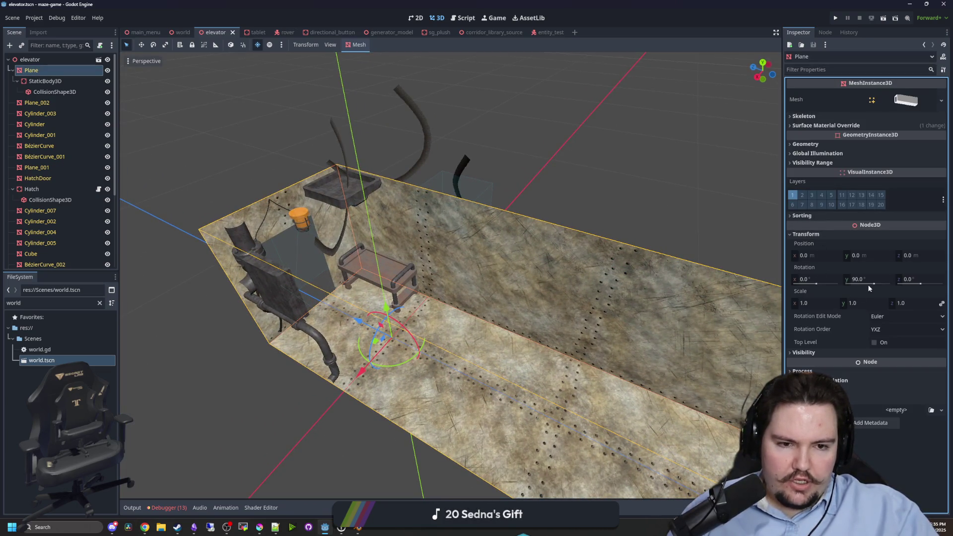
key(Return)
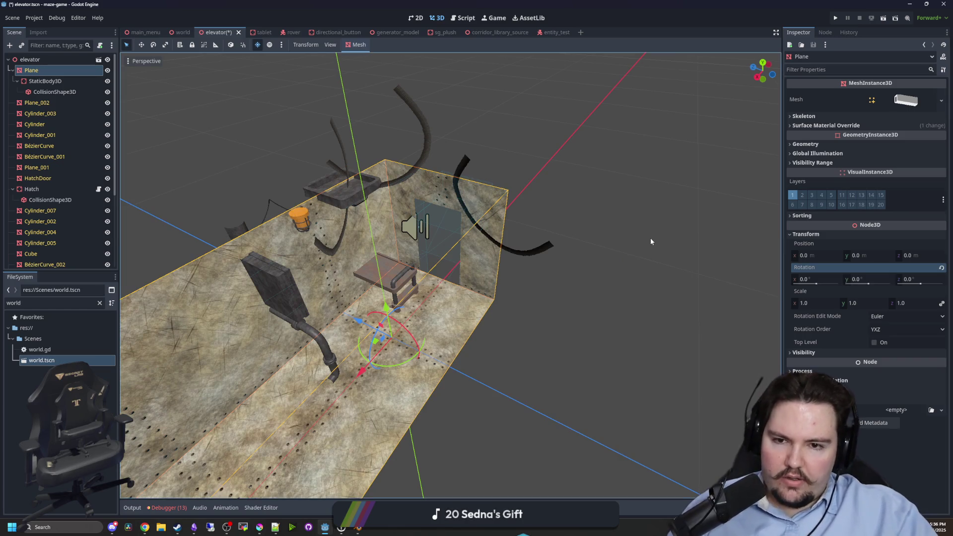
click(650, 237)
scroll(621, 207, up, 5)
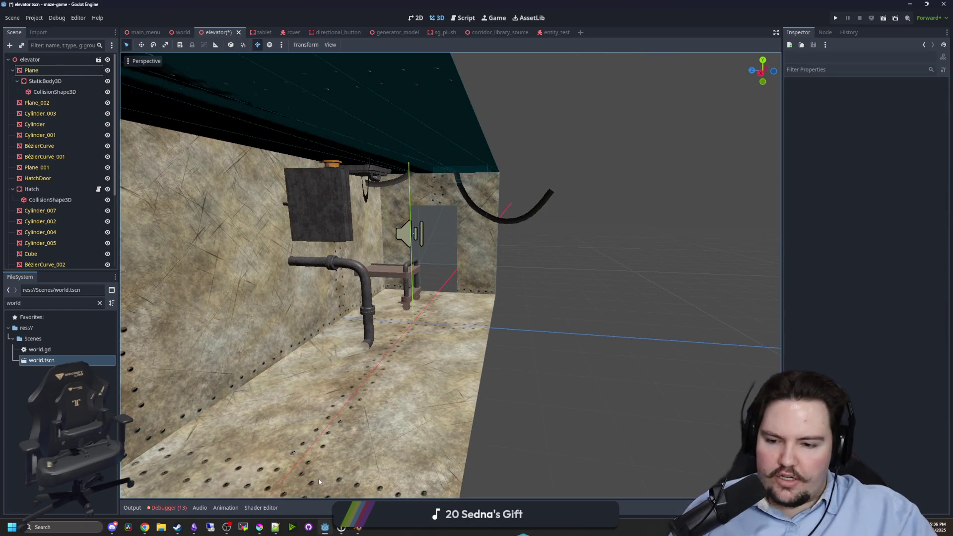
click(357, 528)
double_click(503, 403)
Select all elevator objects, apply All Transforms, deselect and save elevator.blend.
right_click(378, 209)
key(a)
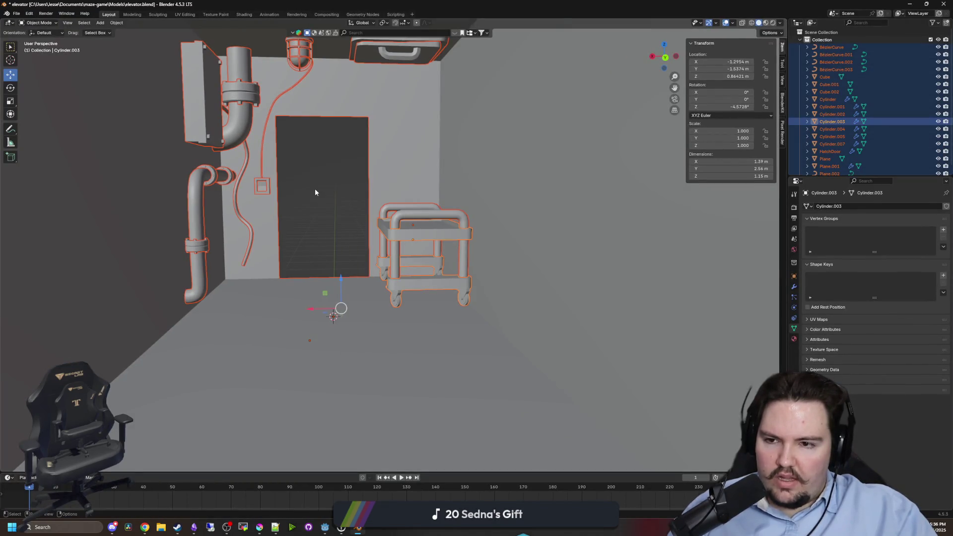
right_click(310, 189)
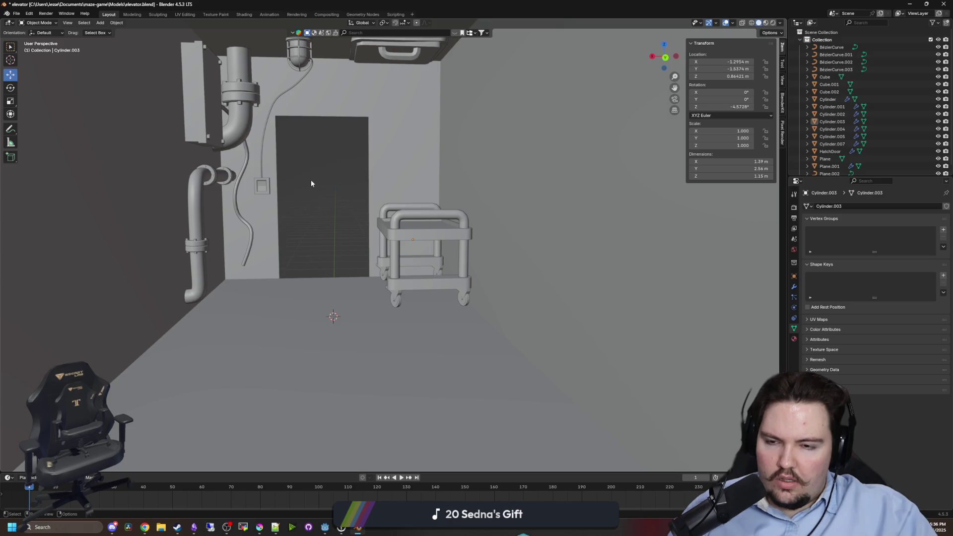
key(ctrl+a)
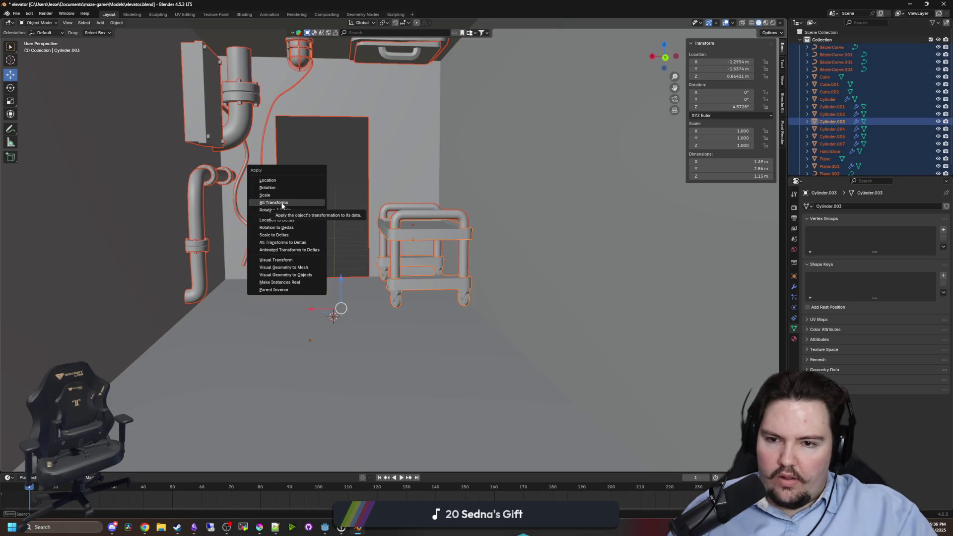
click(282, 203)
click(330, 207)
key(ctrl+s)
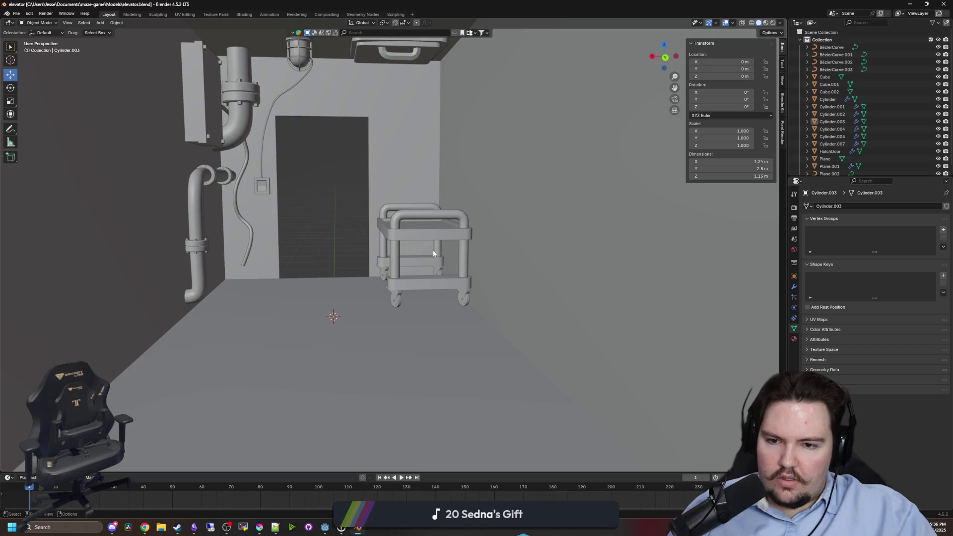
key(alt+Tab)
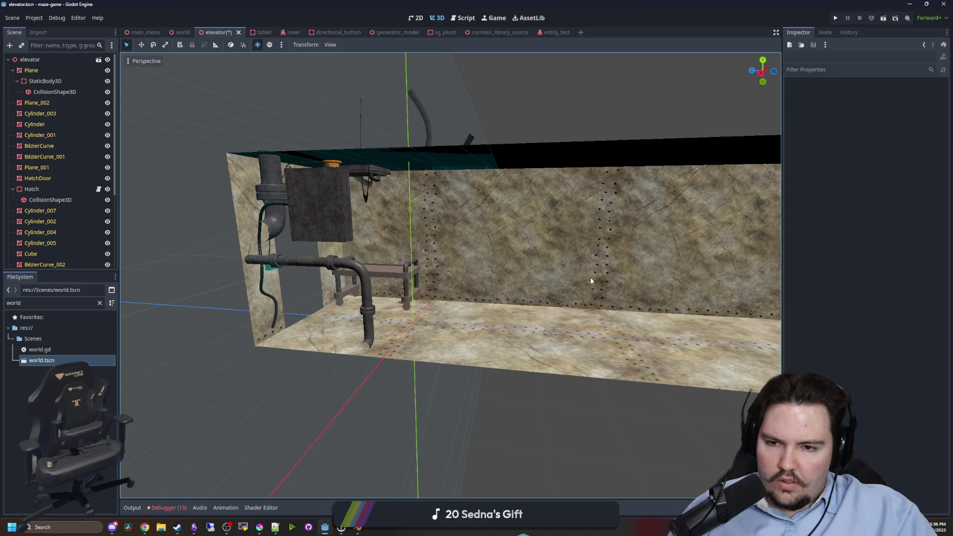
Inspect the elevator Plane's transform and its existing collision shape.
drag(591, 281, 507, 290)
scroll(547, 261, down, 5)
click(25, 71)
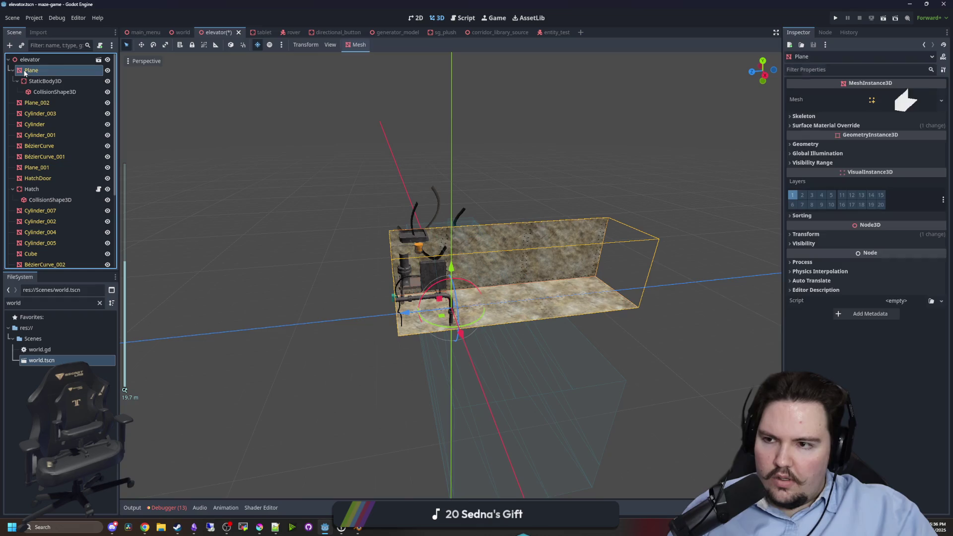
click(805, 235)
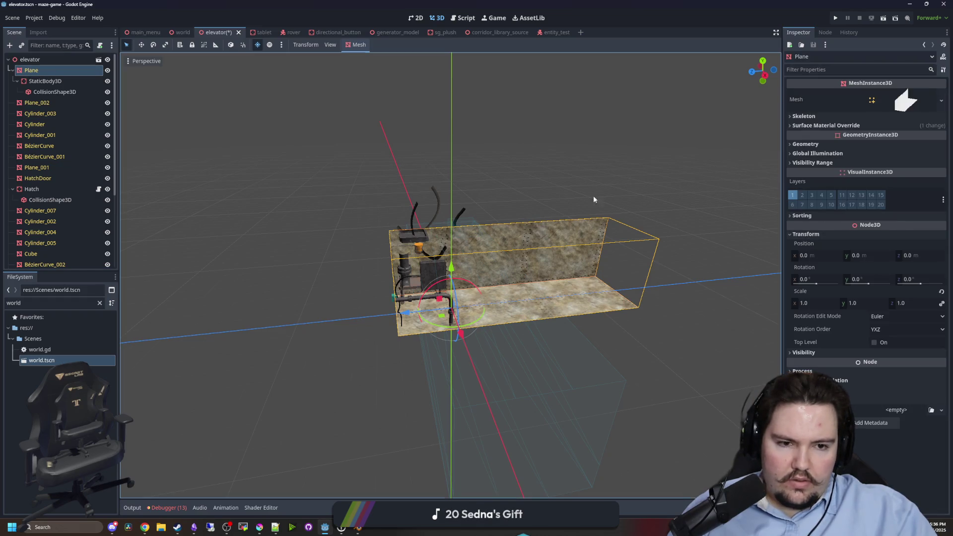
click(30, 59)
click(29, 70)
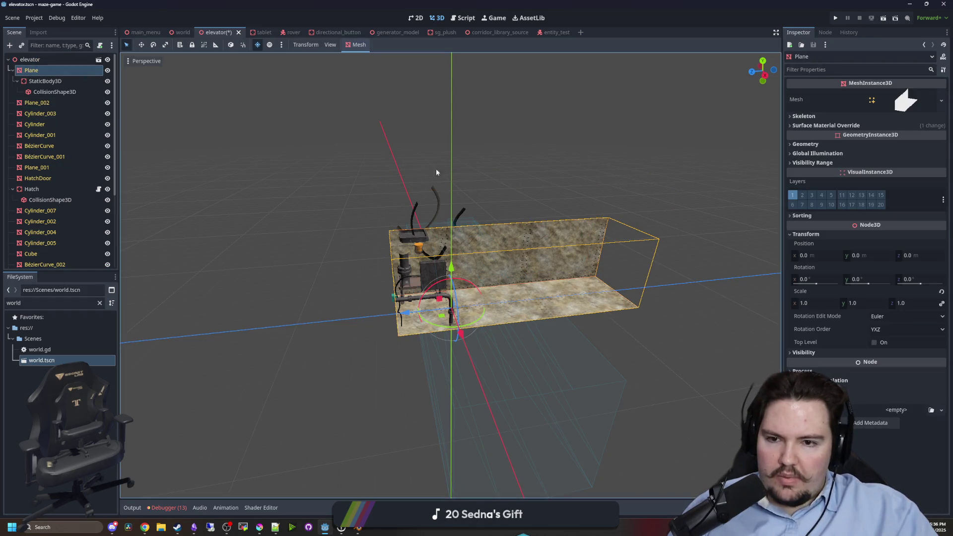
scroll(397, 184, up, 3)
click(509, 237)
scroll(546, 258, down, 5)
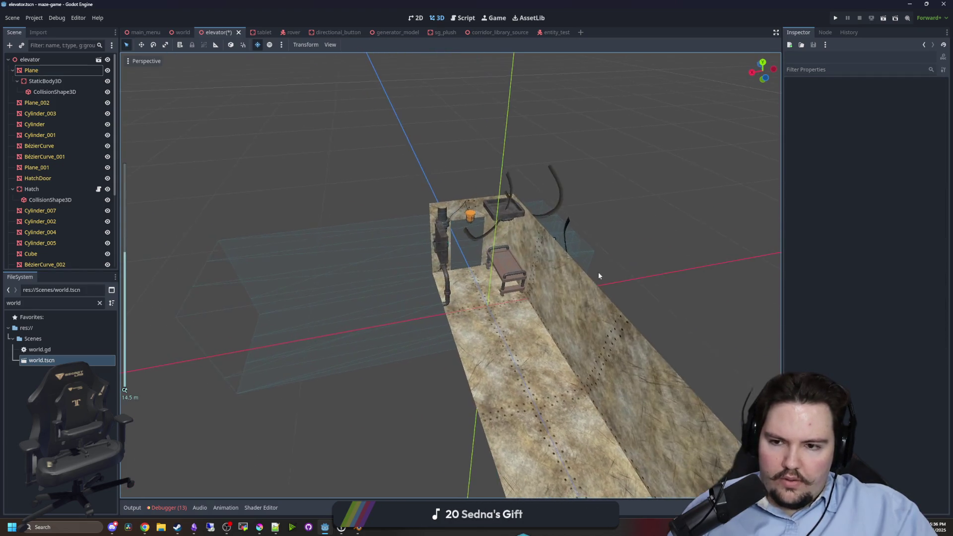
click(426, 298)
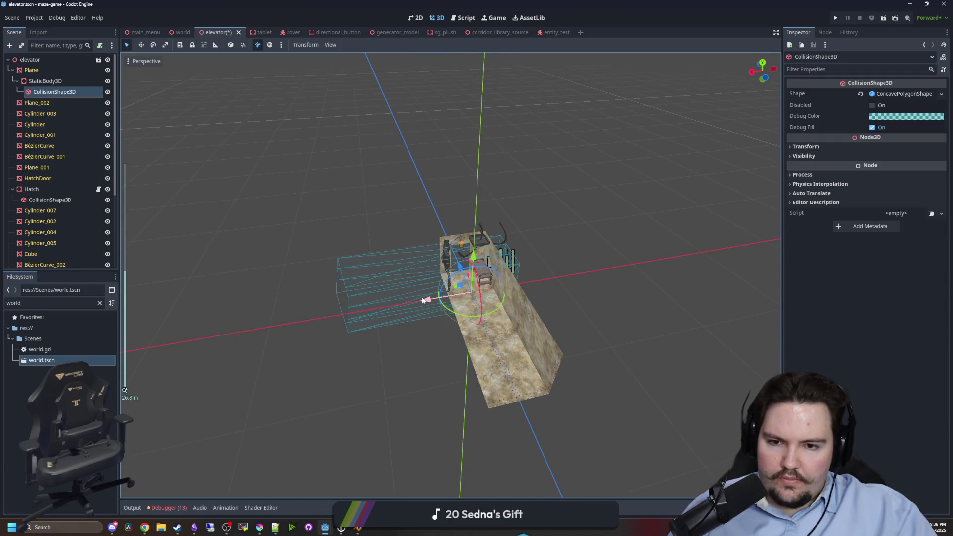
Delete the Plane's old StaticBody3D together with its collision child.
click(58, 83)
right_click(58, 83)
click(77, 331)
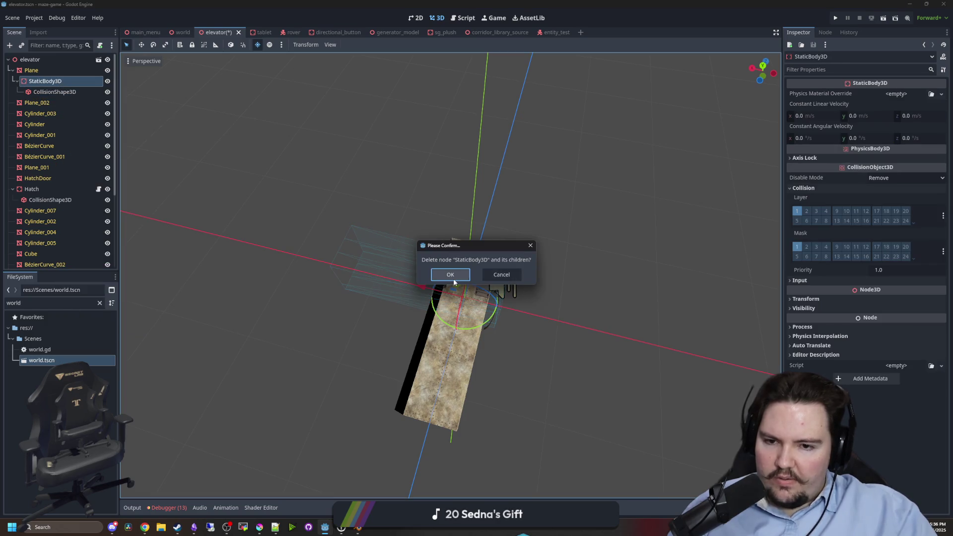
click(453, 276)
Generate a new collision shape for the Plane mesh as a static body child.
click(48, 74)
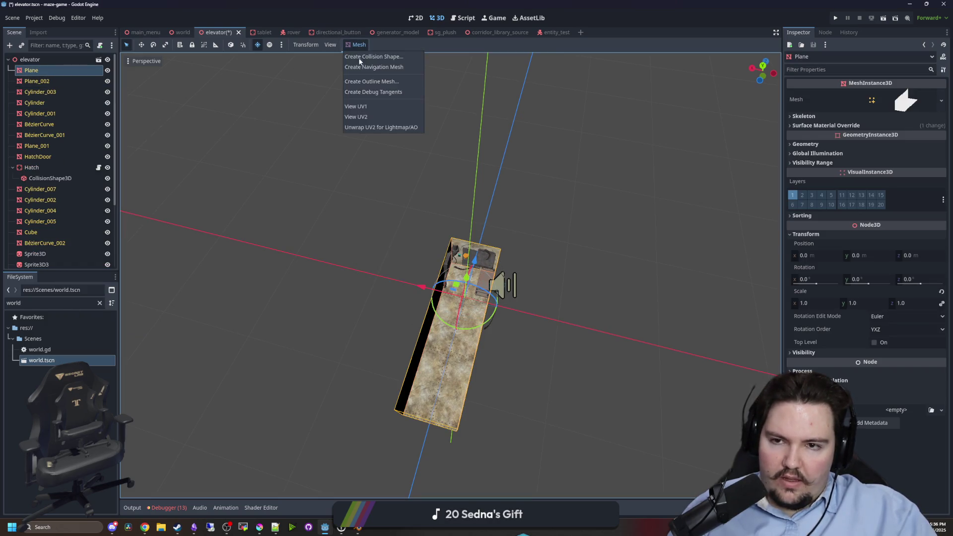
click(375, 57)
click(464, 278)
click(467, 253)
click(454, 272)
click(454, 295)
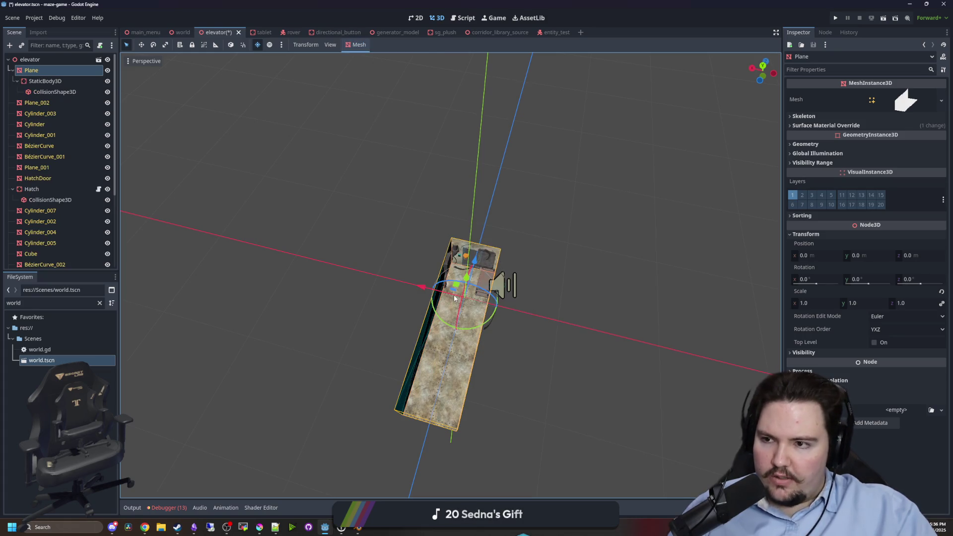
Check the new StaticBody3D's collision settings, then view the interior Sprite3D2.
click(341, 300)
click(45, 81)
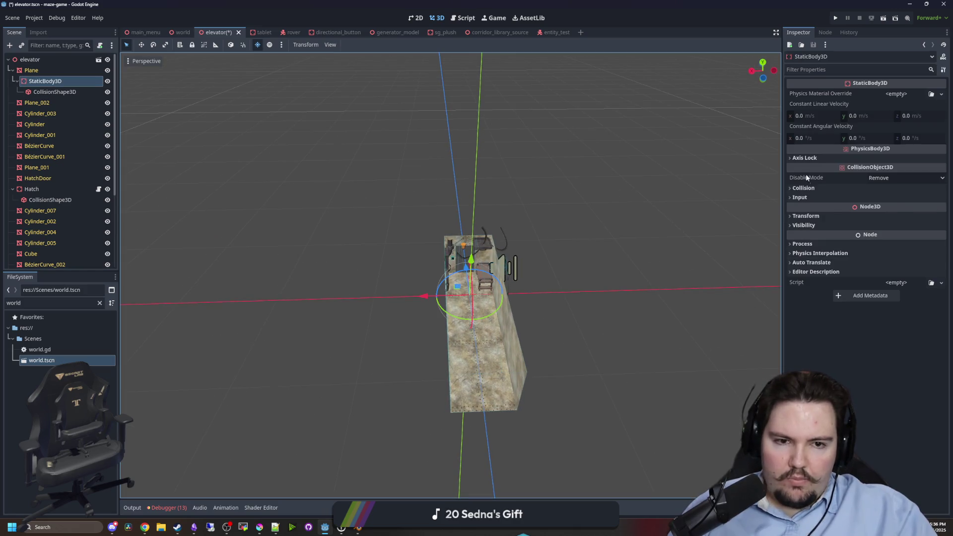
click(804, 187)
click(728, 253)
scroll(379, 263, up, 8)
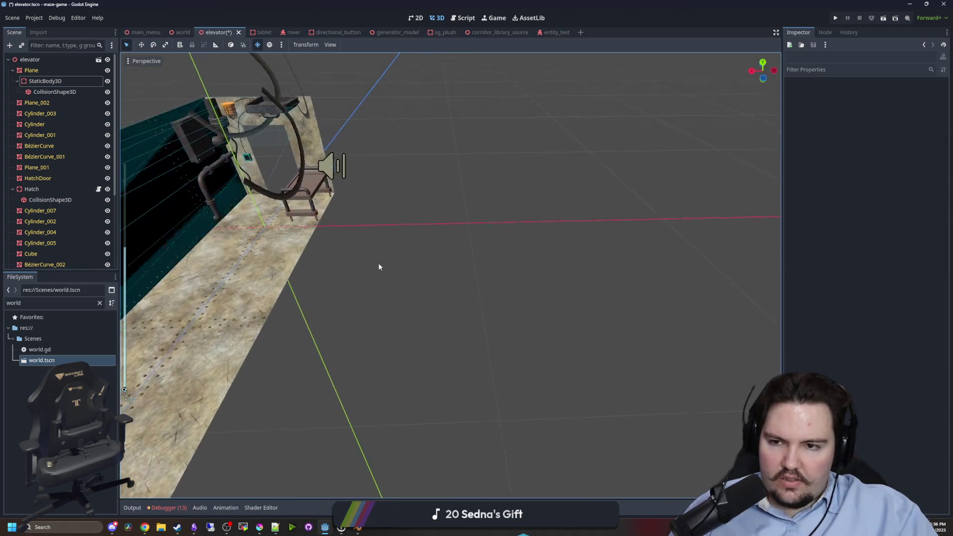
mouse_move(346, 304)
mouse_down()
mouse_move(397, 271)
mouse_move(454, 253)
mouse_move(630, 356)
mouse_move(541, 305)
mouse_move(590, 273)
mouse_up()
click(614, 357)
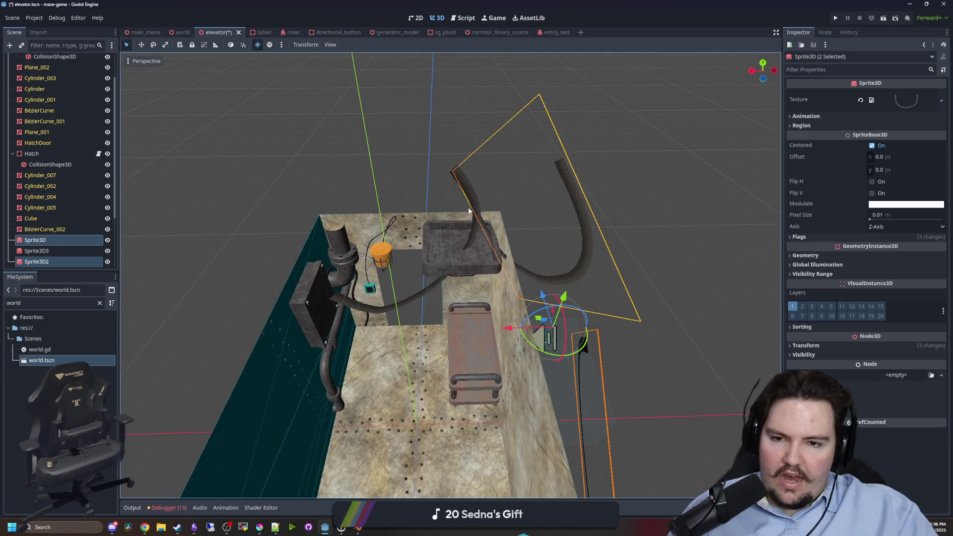
drag(468, 184, 507, 256)
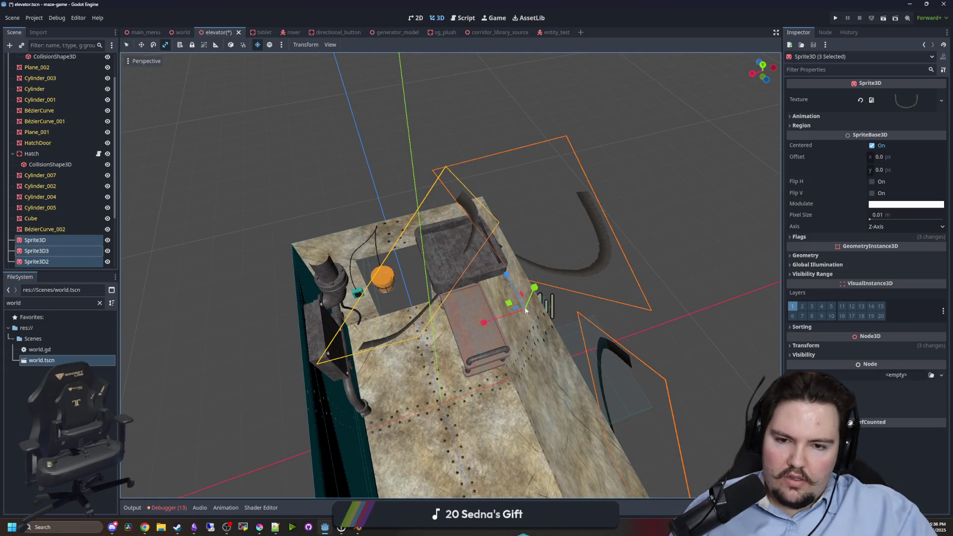
Rotate the three selected hose sprites 90 degrees and move them vertically.
drag(539, 346, 600, 327)
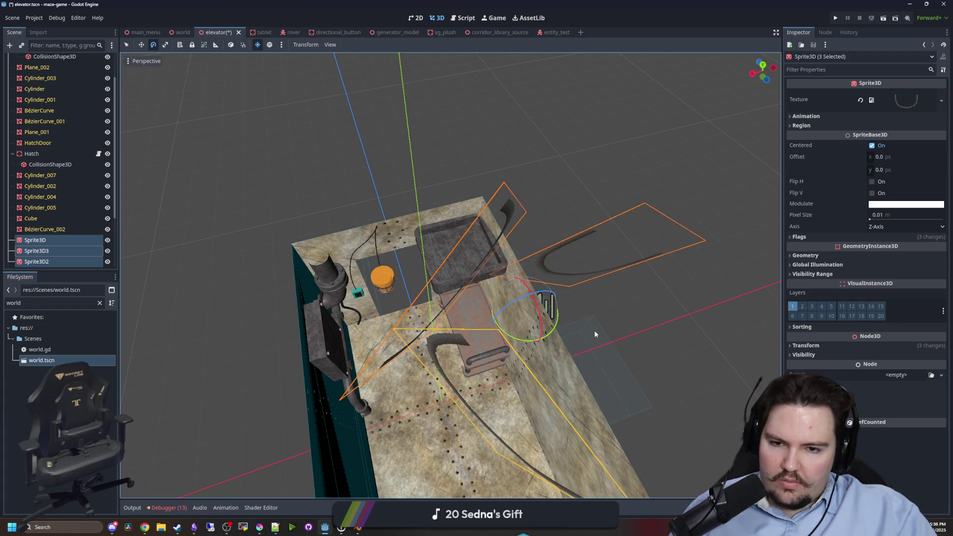
click(141, 46)
mouse_move(388, 188)
mouse_down()
mouse_move(433, 208)
mouse_move(415, 234)
mouse_move(372, 151)
mouse_move(449, 237)
mouse_up()
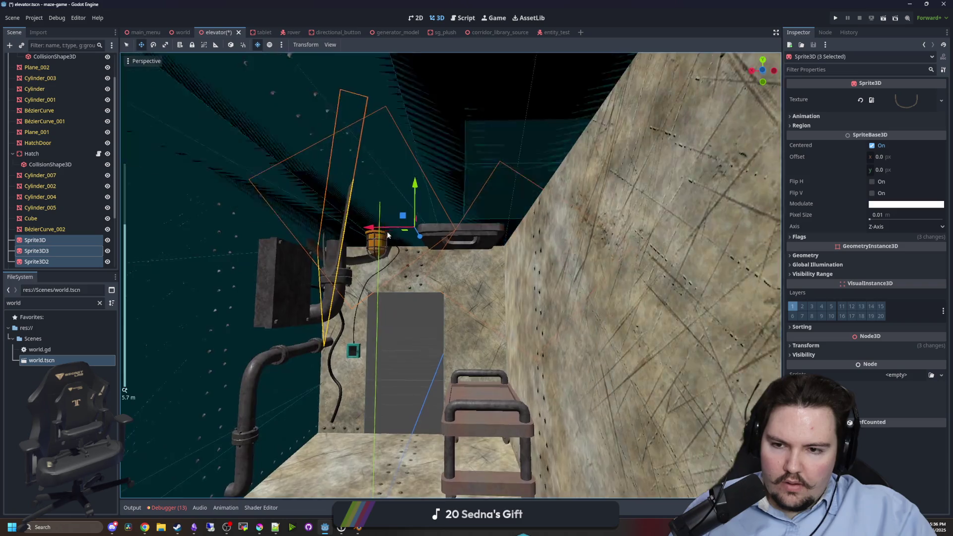
scroll(376, 235, up, 3)
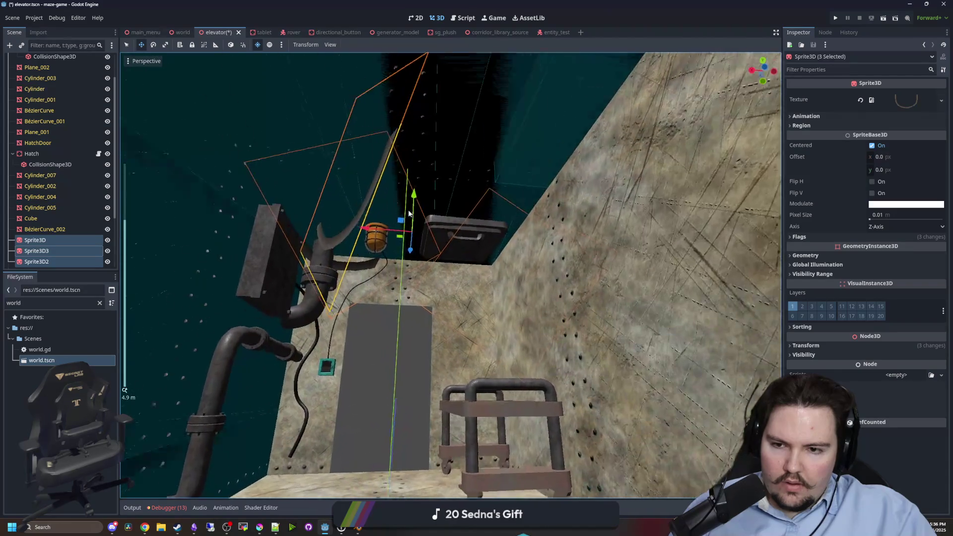
key(y)
click(398, 219)
mouse_move(399, 219)
mouse_down()
mouse_move(391, 240)
mouse_move(445, 213)
mouse_move(476, 231)
mouse_move(422, 296)
mouse_move(370, 268)
mouse_move(376, 245)
mouse_move(422, 275)
mouse_move(335, 305)
mouse_up()
Rotate the Sprite3D3 hose and raise it higher up the wall.
click(332, 362)
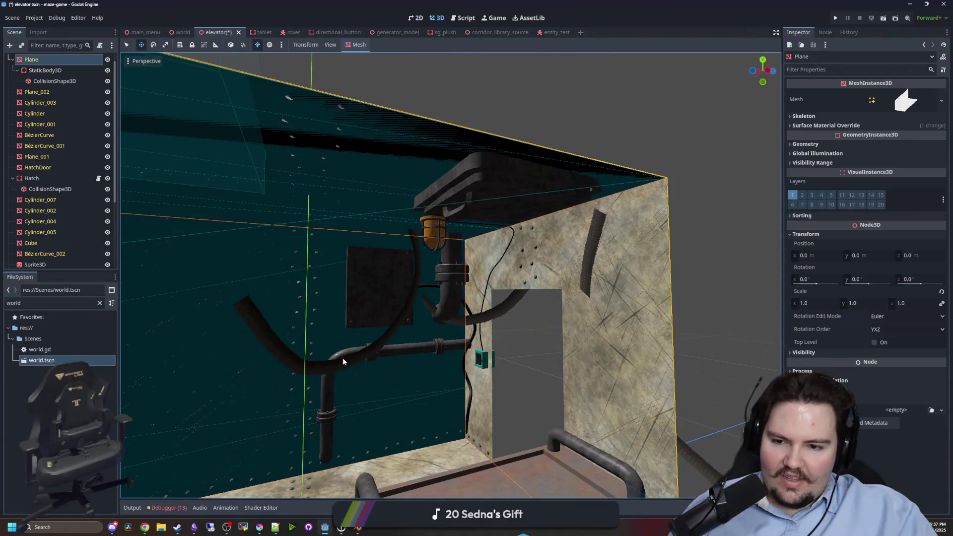
drag(330, 365, 374, 361)
mouse_move(277, 374)
mouse_down()
mouse_move(451, 355)
mouse_move(483, 361)
mouse_move(447, 318)
mouse_move(475, 258)
mouse_move(476, 211)
mouse_up()
click(483, 361)
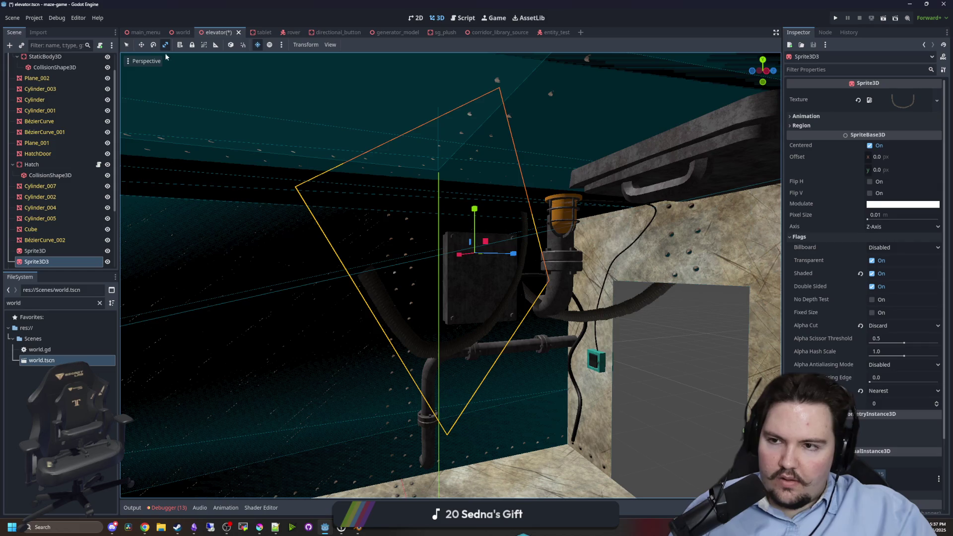
click(153, 47)
drag(449, 248, 455, 271)
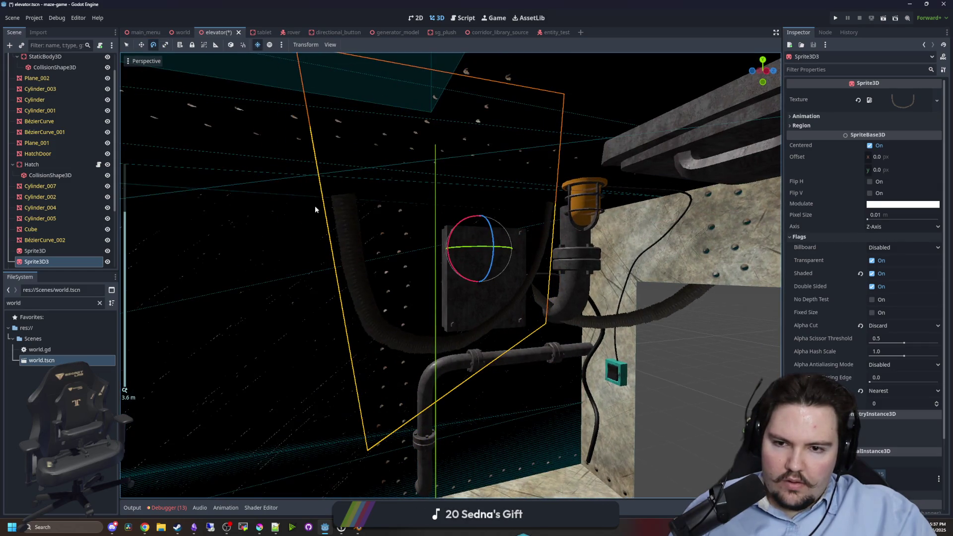
drag(479, 196, 483, 162)
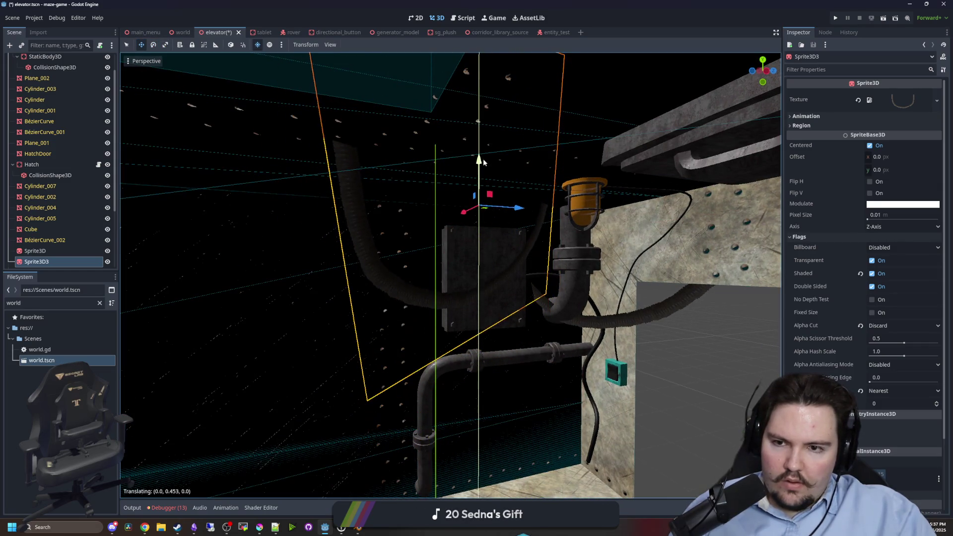
scroll(471, 190, up, 5)
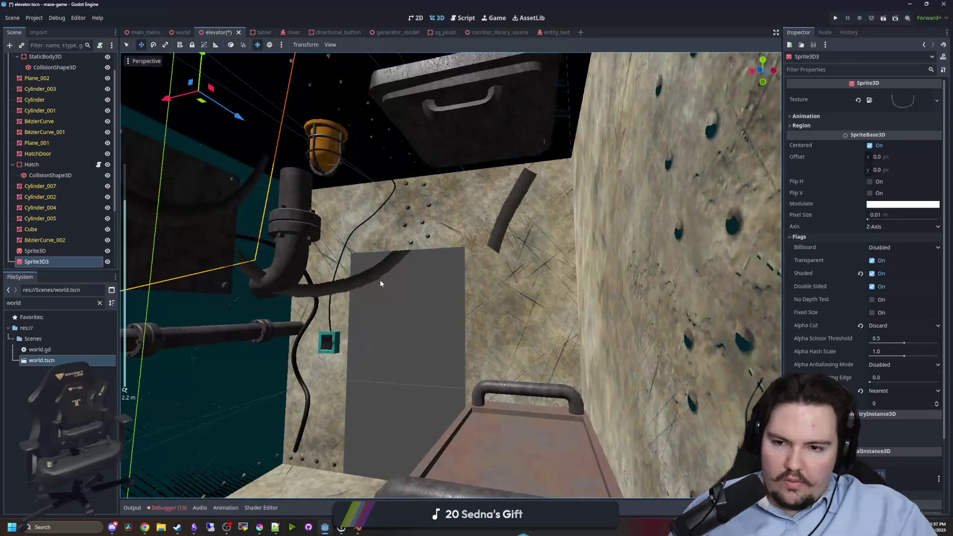
Raise the Sprite3D hose, duplicate it across the wall, then open main_menu.
click(356, 281)
drag(356, 281, 333, 254)
drag(313, 176, 317, 156)
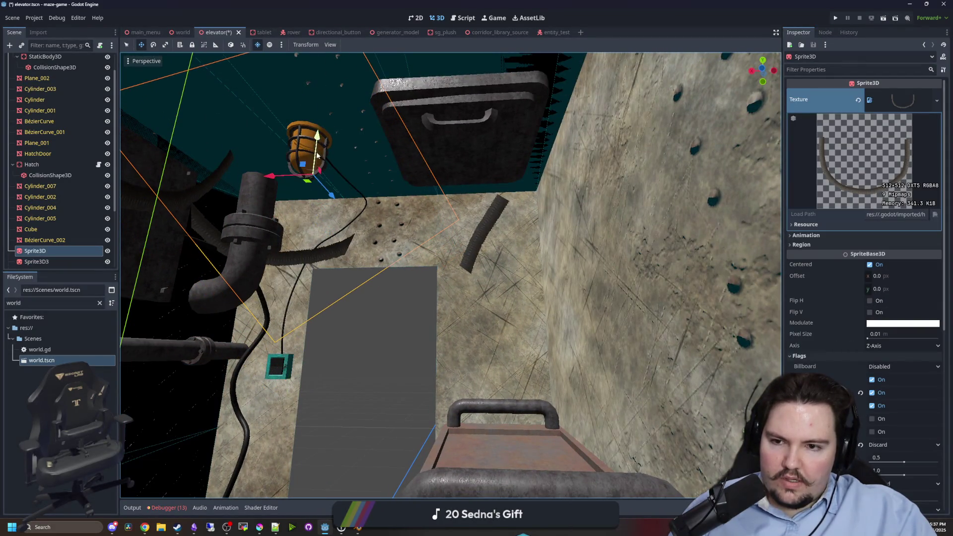
drag(333, 197, 323, 175)
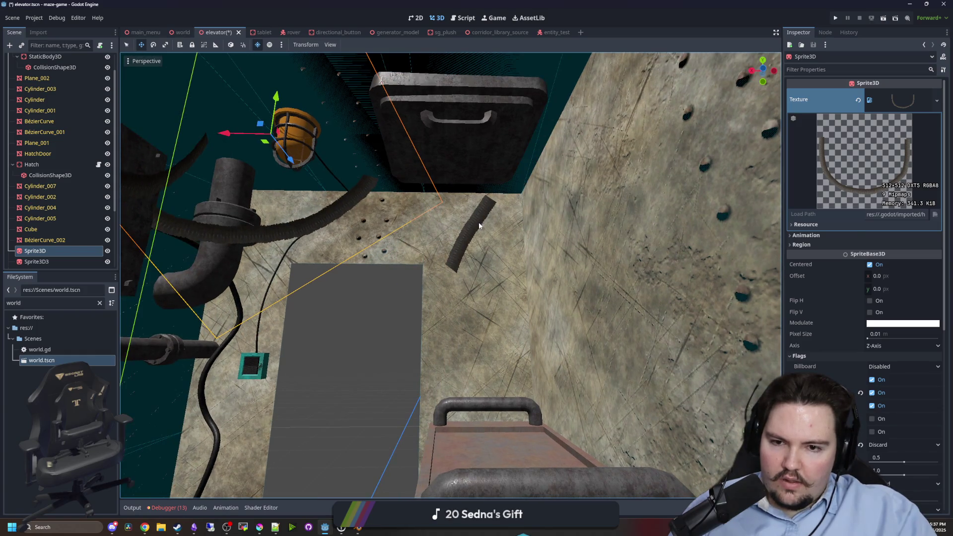
key(ctrl+d)
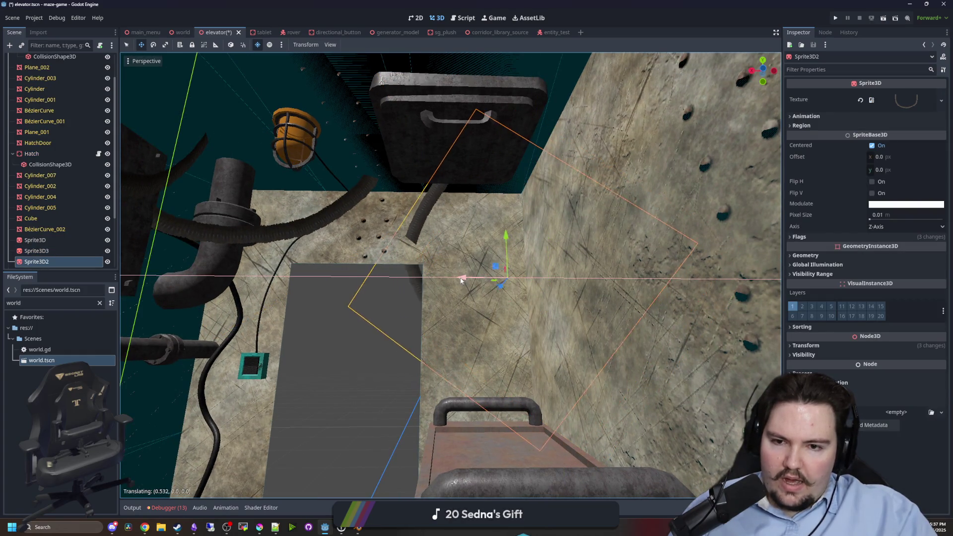
drag(461, 279, 447, 280)
drag(375, 296, 386, 288)
click(149, 33)
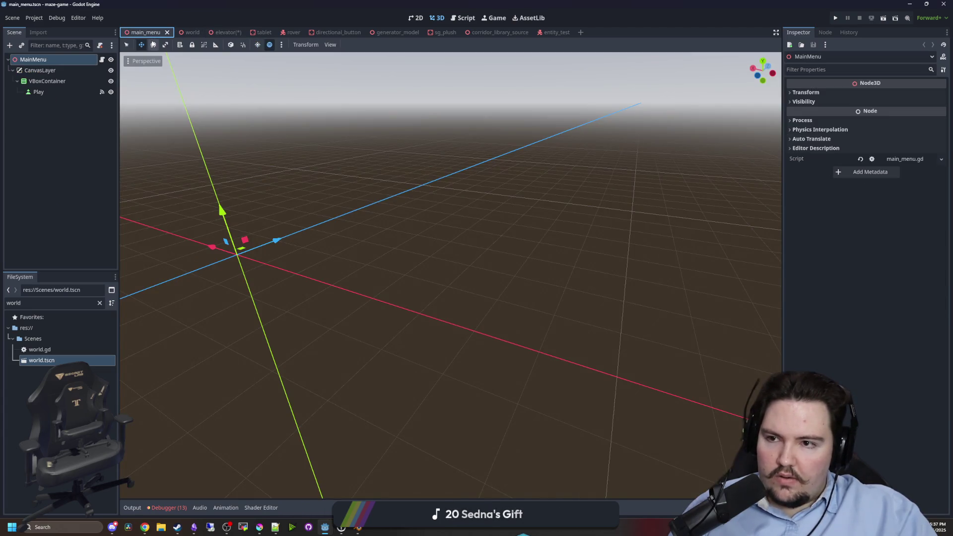
Rotate and reposition the copied hose sprite in the elevator, then save the scene.
click(240, 36)
mouse_move(427, 311)
mouse_down()
mouse_move(437, 291)
mouse_move(396, 275)
mouse_move(421, 275)
mouse_move(449, 184)
mouse_up()
mouse_move(385, 216)
mouse_down()
mouse_move(342, 208)
mouse_move(415, 195)
mouse_move(390, 197)
mouse_up()
drag(370, 157, 433, 179)
click(265, 318)
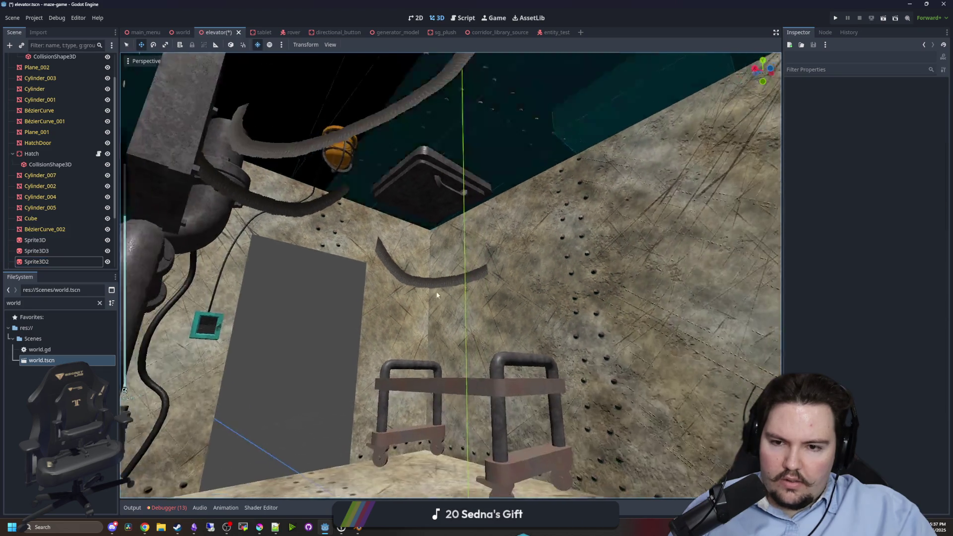
scroll(410, 315, down, 5)
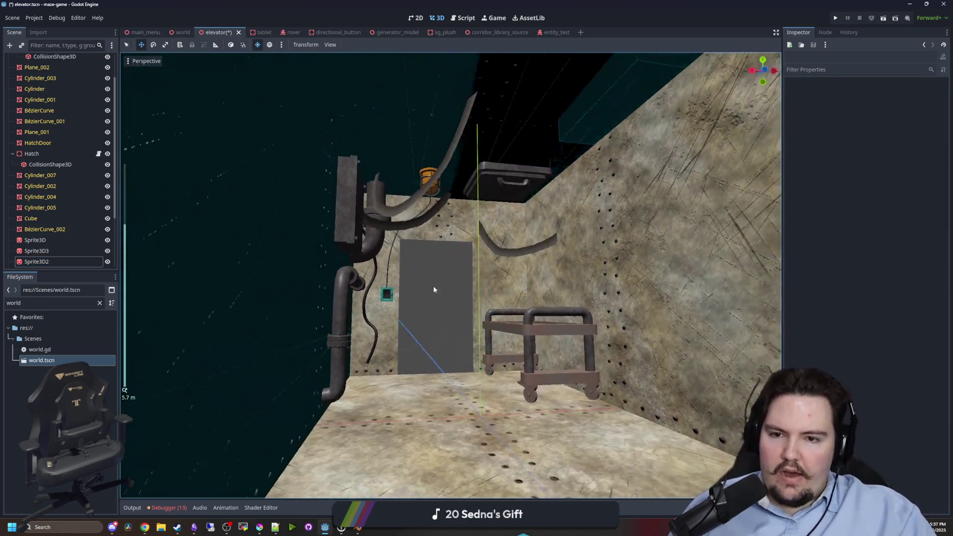
scroll(434, 290, down, 8)
key(ctrl+s)
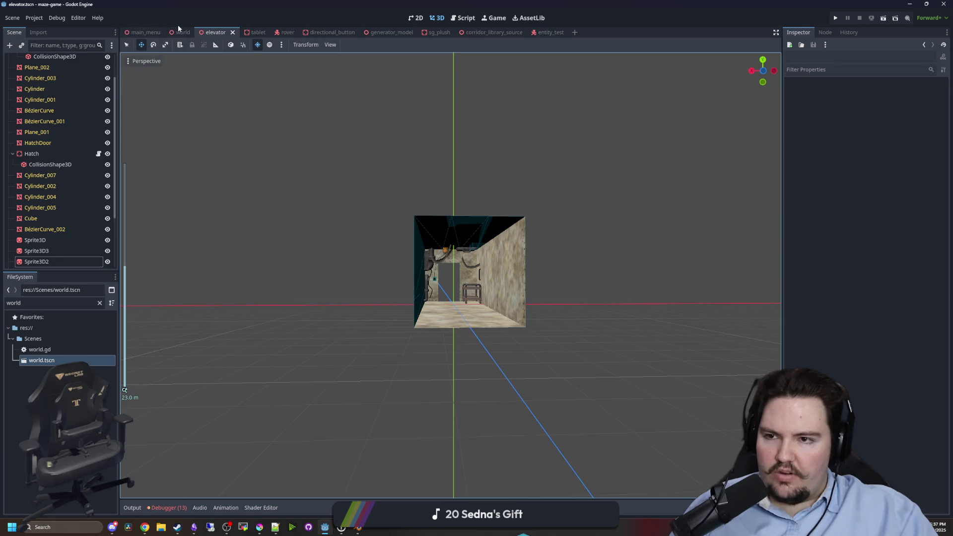
Open the world scene and save it.
click(182, 32)
scroll(455, 294, down, 3)
scroll(406, 371, up, 3)
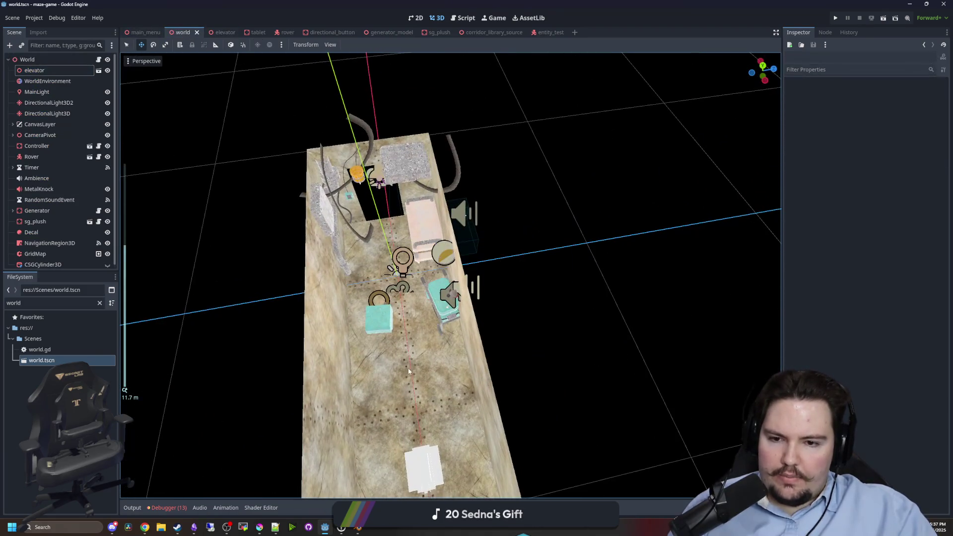
key(ctrl+s)
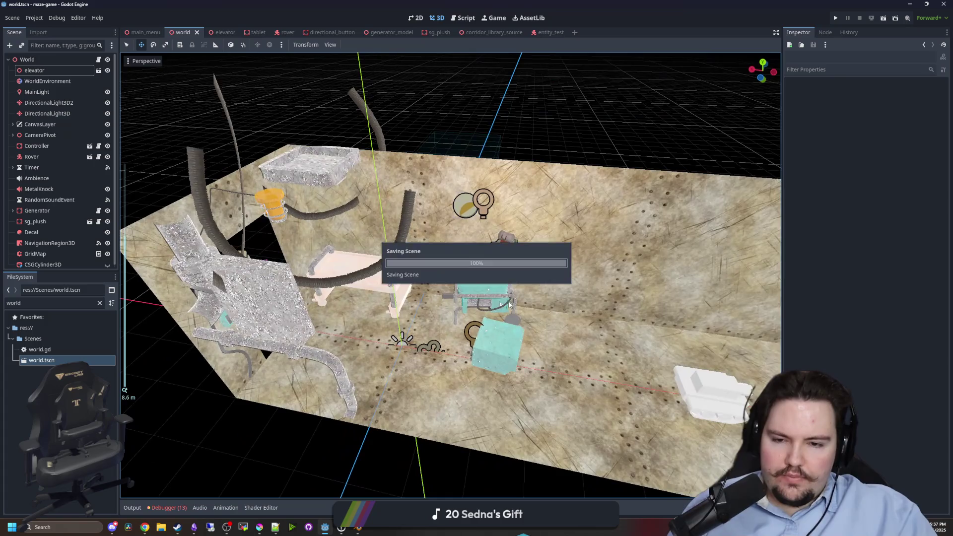
scroll(510, 305, up, 5)
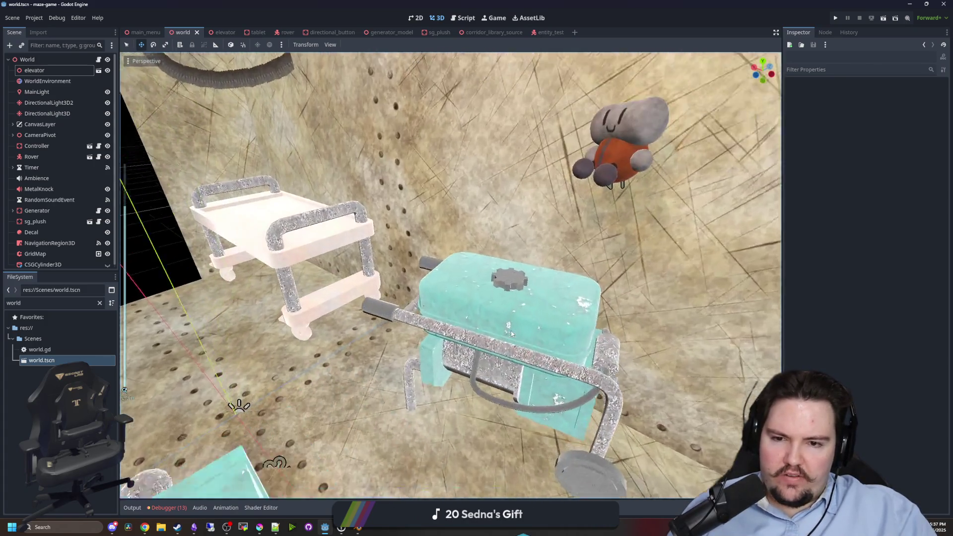
scroll(512, 334, down, 4)
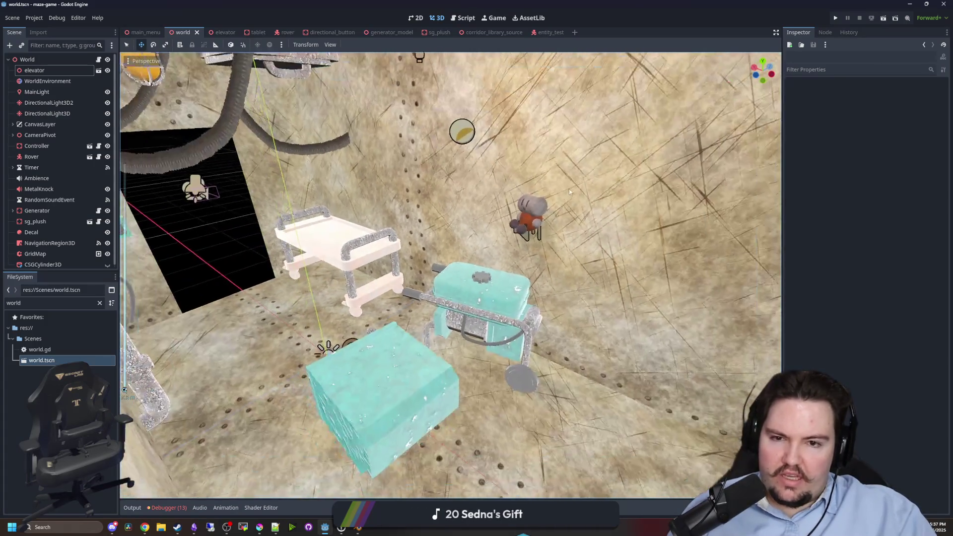
scroll(420, 242, down, 5)
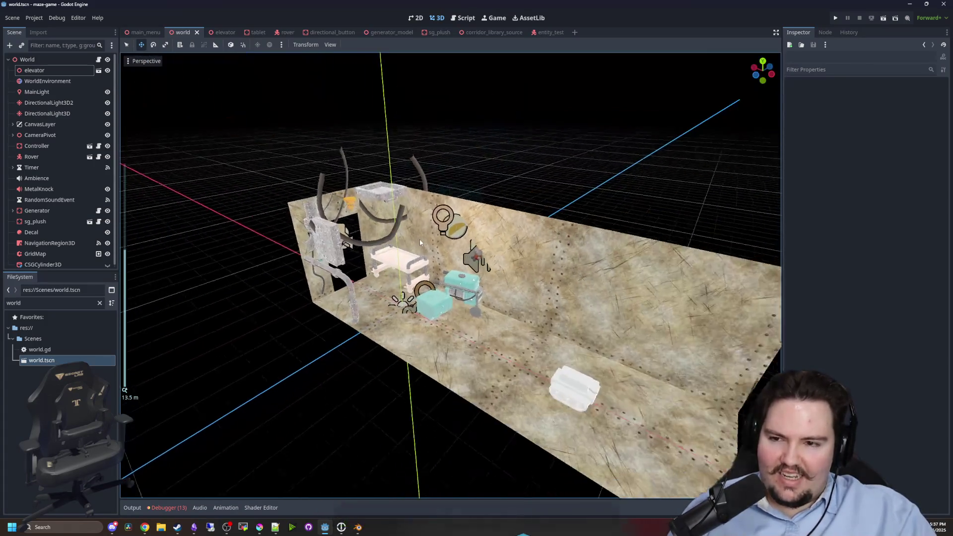
scroll(421, 242, down, 1)
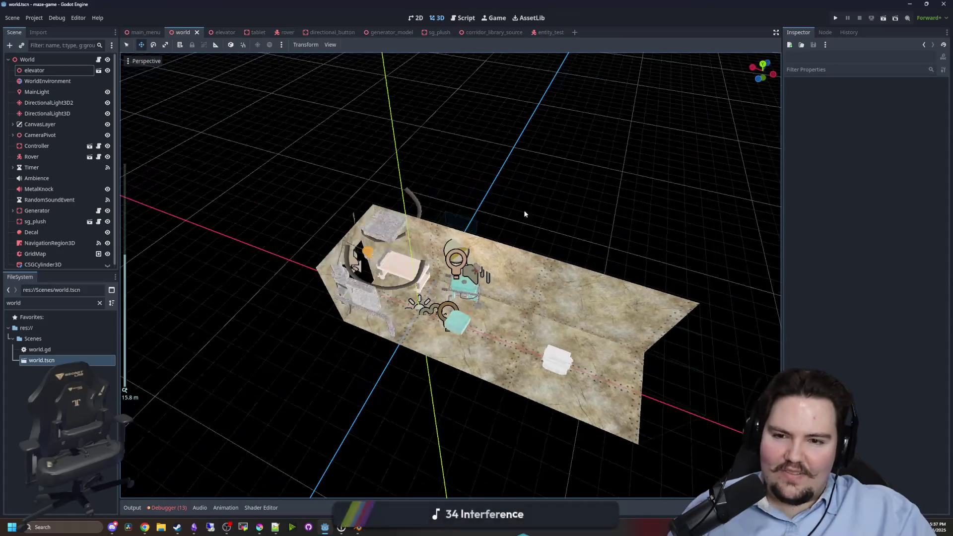
Set the world's elevator Rotation Y to 0, save, and run the project.
click(683, 239)
click(809, 93)
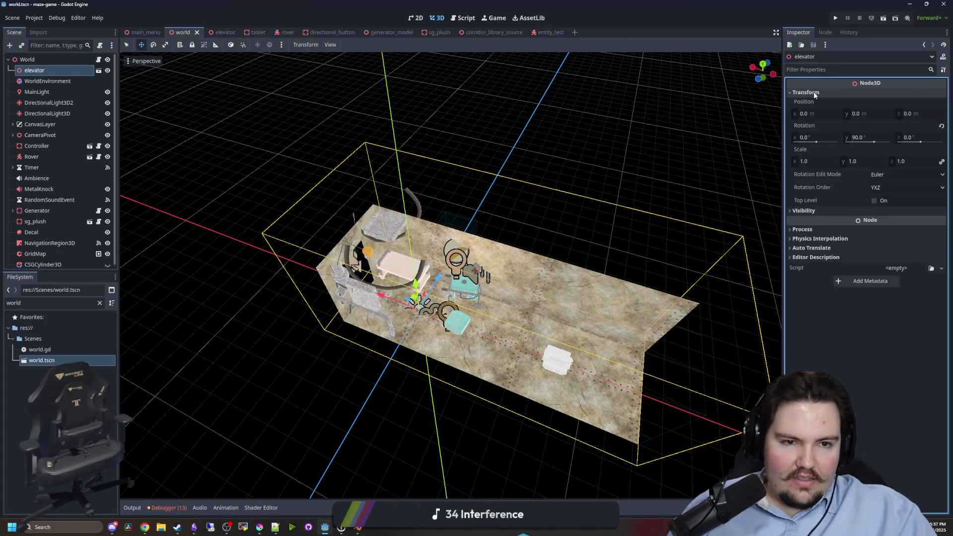
text(0)
key(Return)
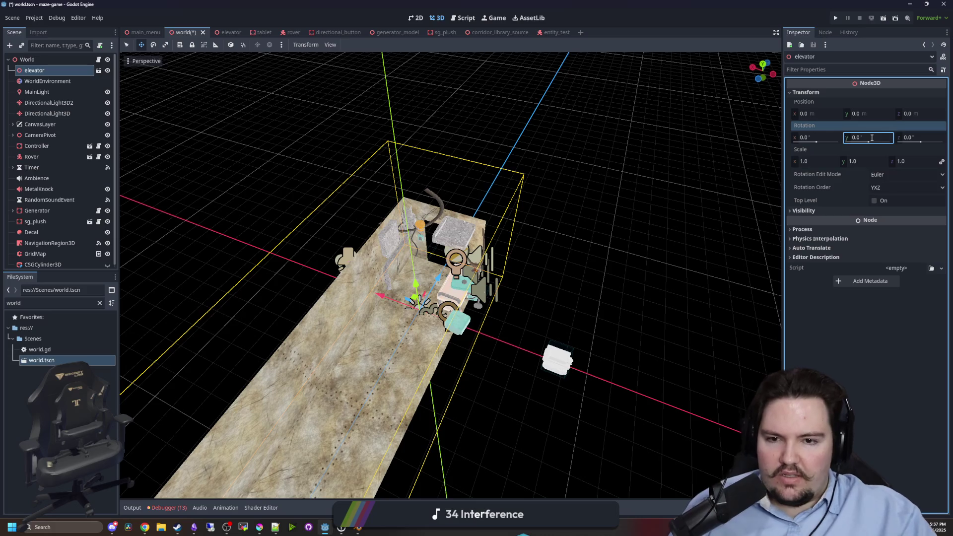
click(588, 151)
key(ctrl+s)
click(835, 17)
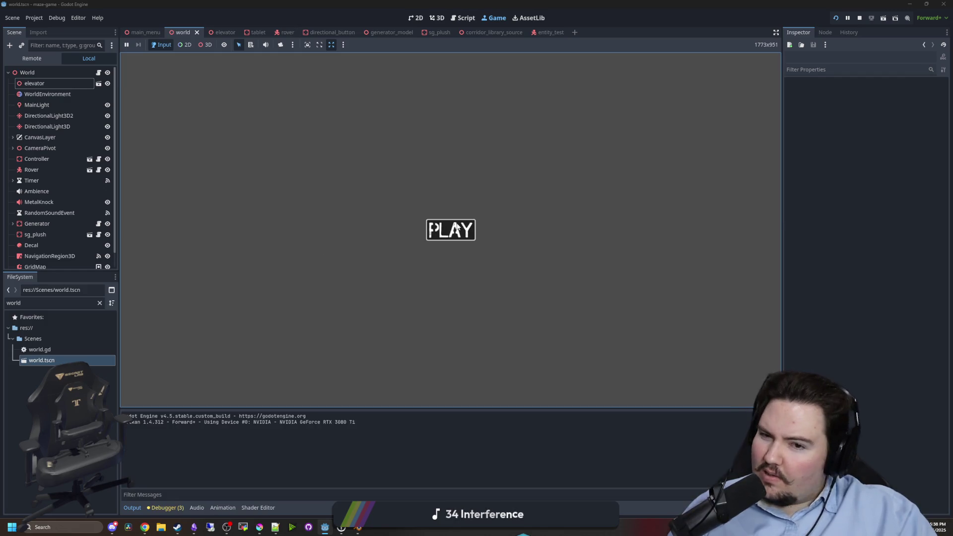
Start the game, pause it, and orbit a free override camera around the elevator.
click(457, 226)
key(Escape)
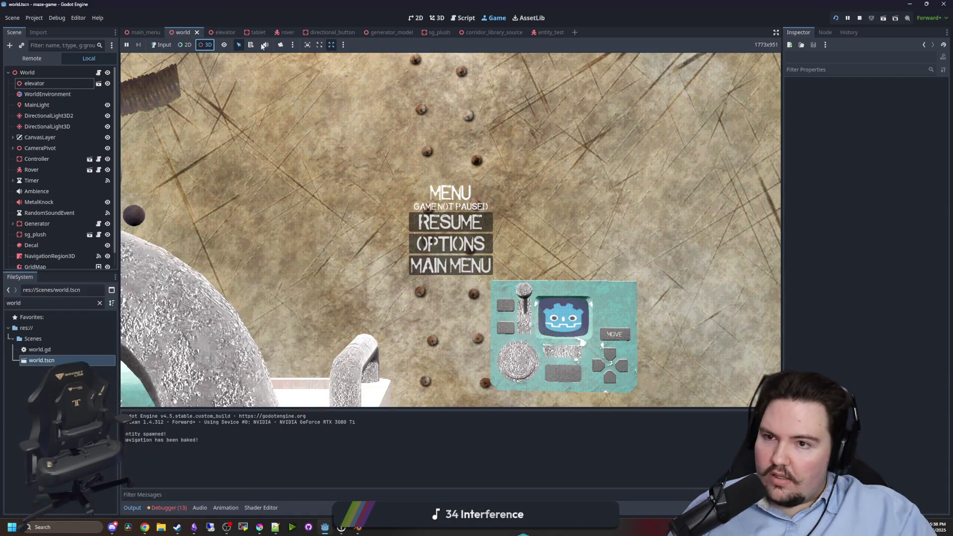
click(280, 44)
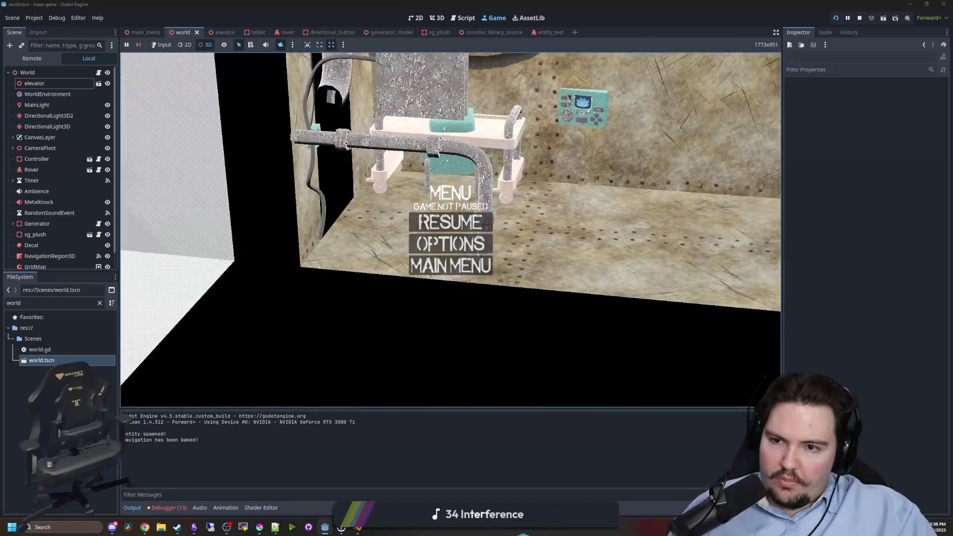
scroll(450, 230, down, 5)
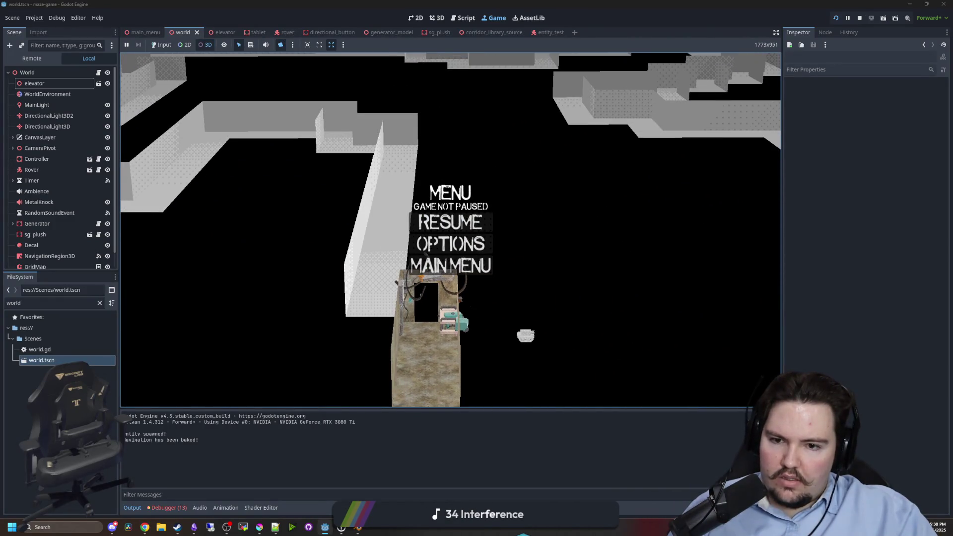
scroll(451, 230, up, 5)
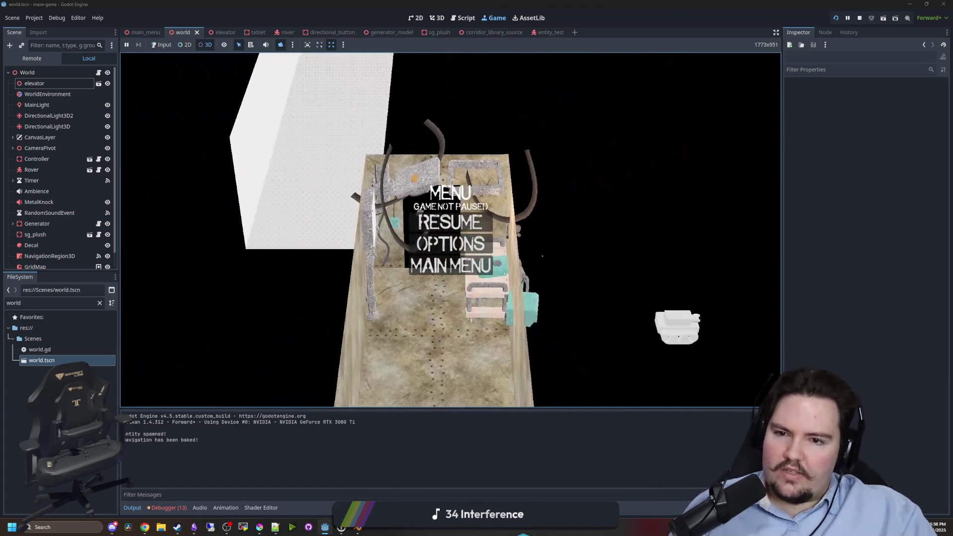
drag(543, 256, 695, 393)
scroll(694, 392, down, 4)
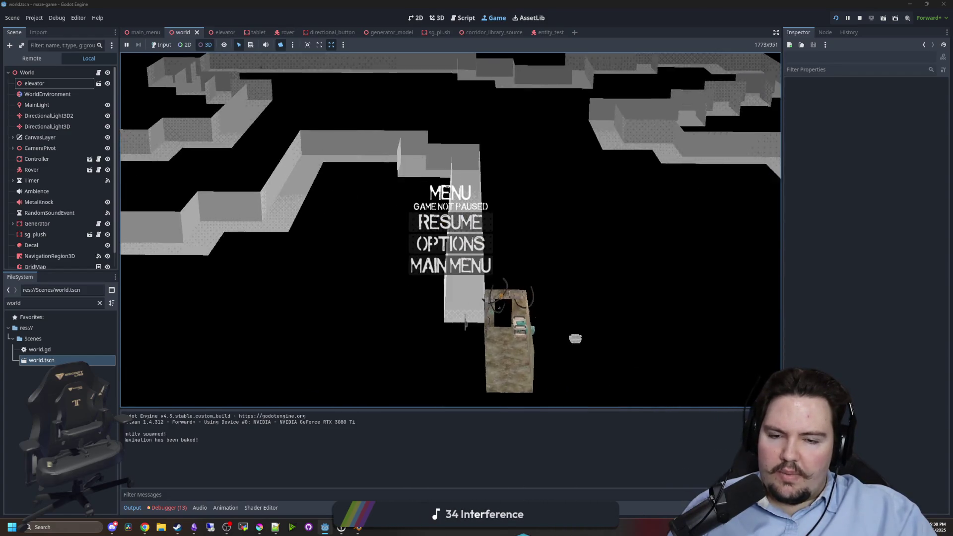
scroll(293, 171, up, 5)
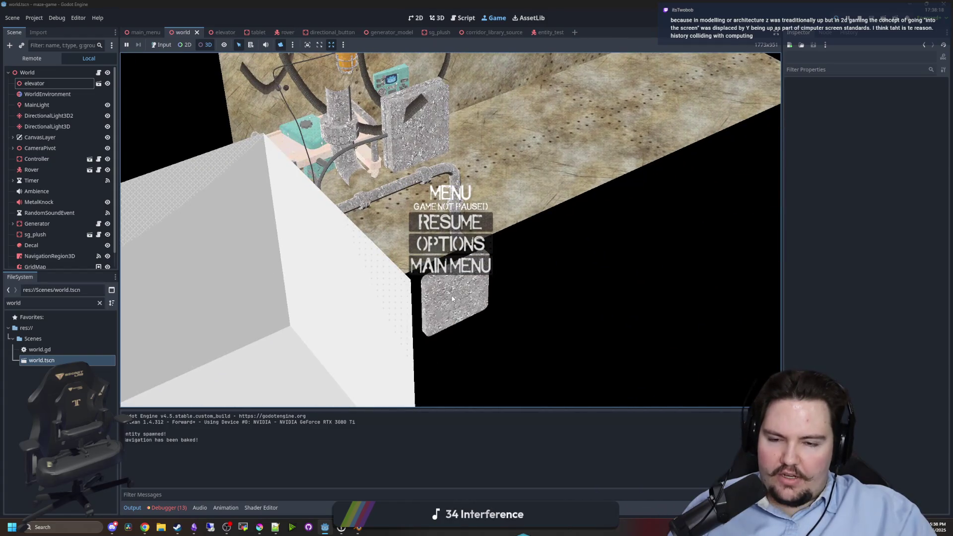
Pick the elevator panel and another mesh in the running game, then stop it.
click(452, 303)
click(344, 264)
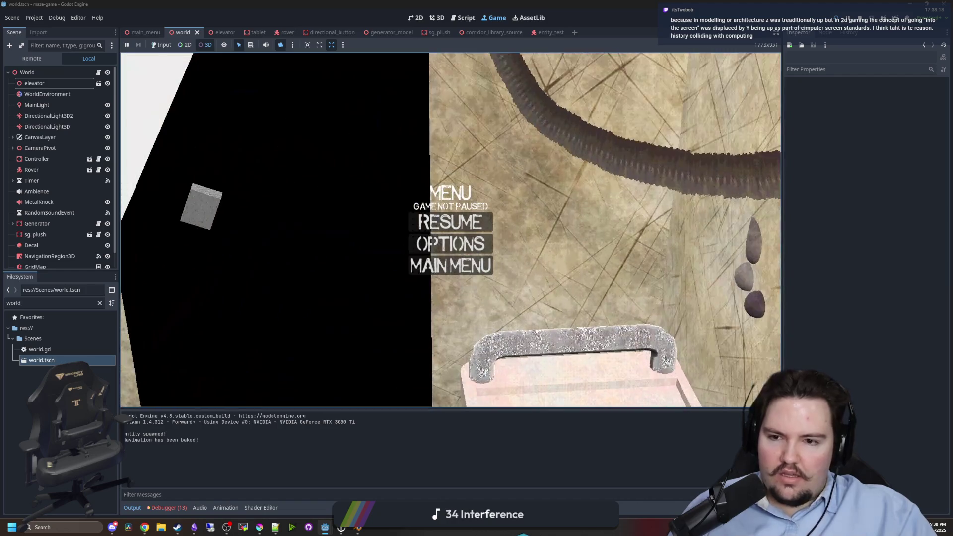
click(199, 203)
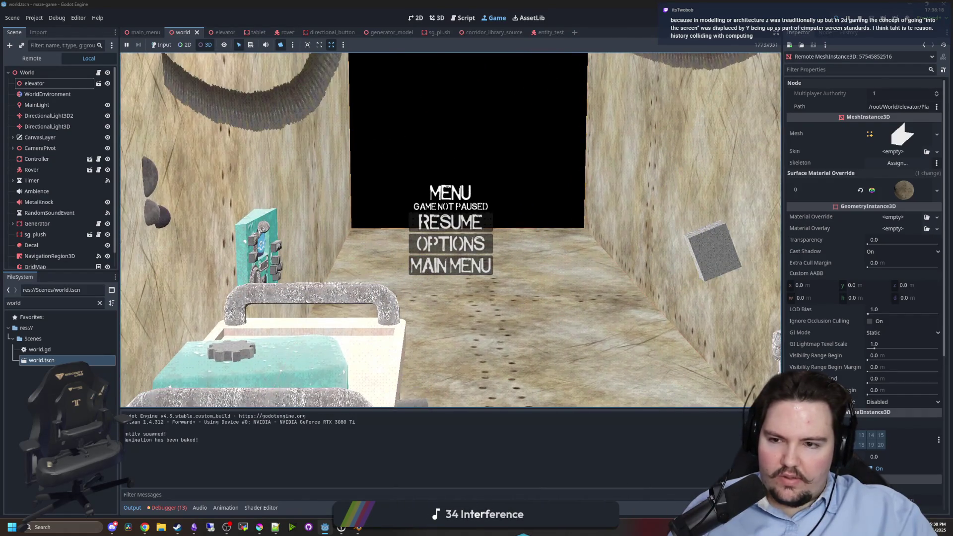
key(F8)
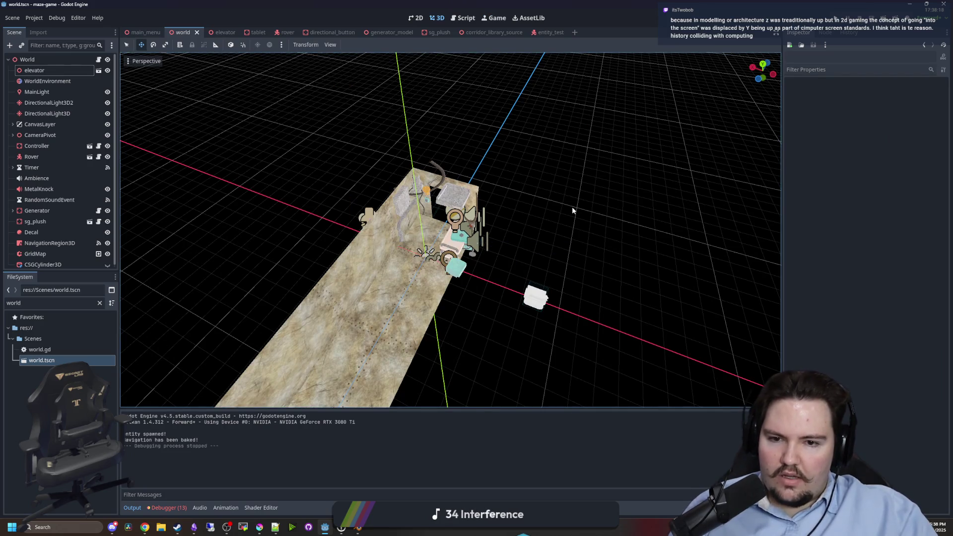
Select the sg_plush toy, focus on it, and drag it left onto the pipe.
scroll(572, 206, up, 5)
scroll(444, 250, up, 5)
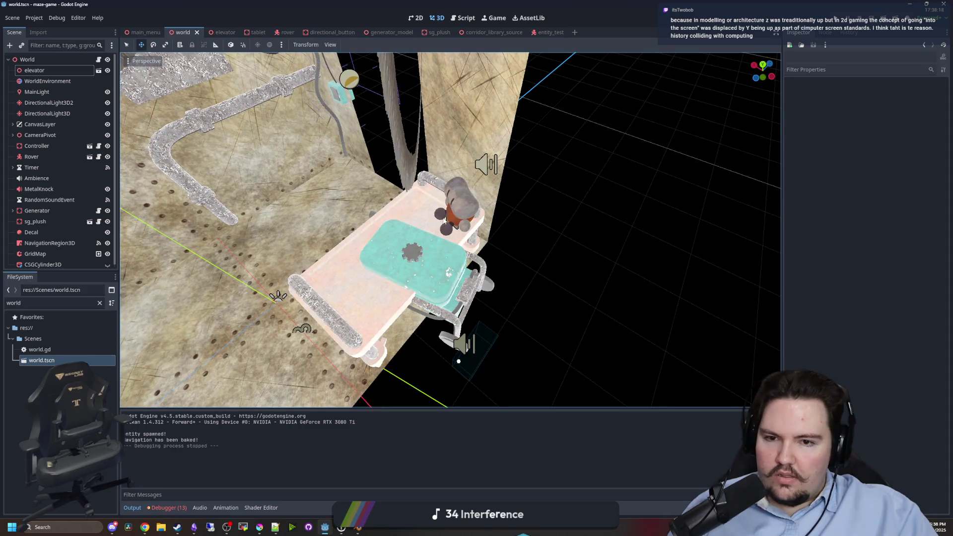
click(443, 218)
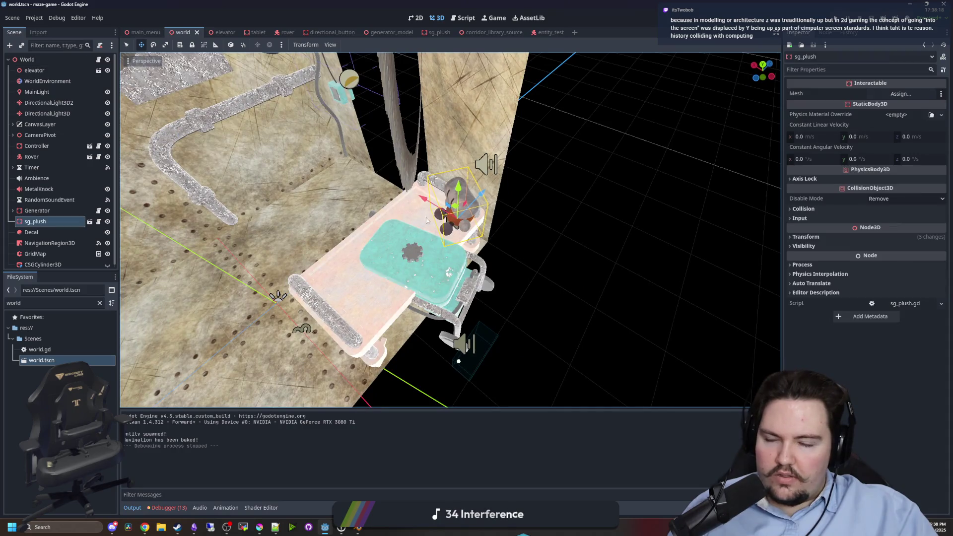
scroll(502, 193, up, 3)
click(408, 243)
key(f)
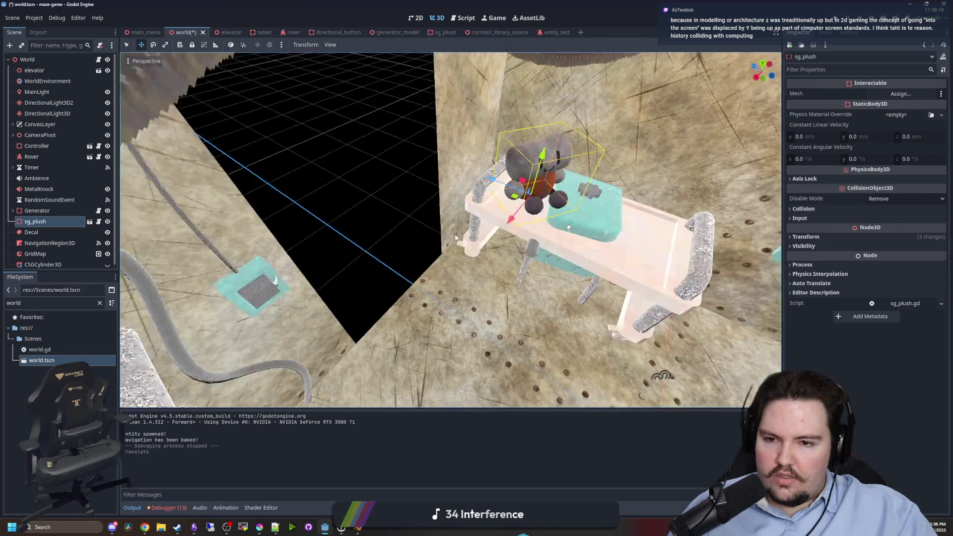
drag(389, 220, 168, 204)
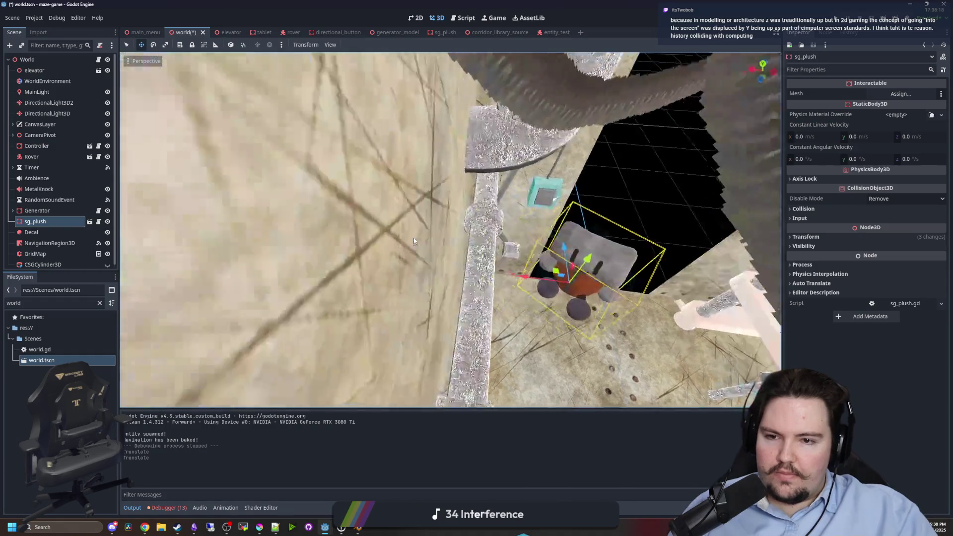
Refocus on the plush and slide it along the pipe beside the cyan button panel.
key(g)
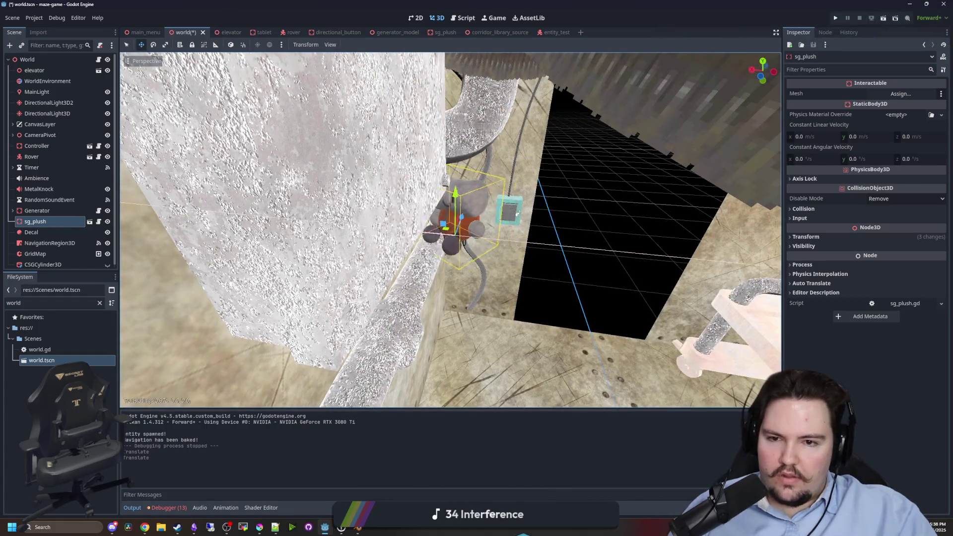
mouse_move(403, 232)
mouse_down()
mouse_move(359, 220)
mouse_move(422, 246)
mouse_move(326, 212)
mouse_up()
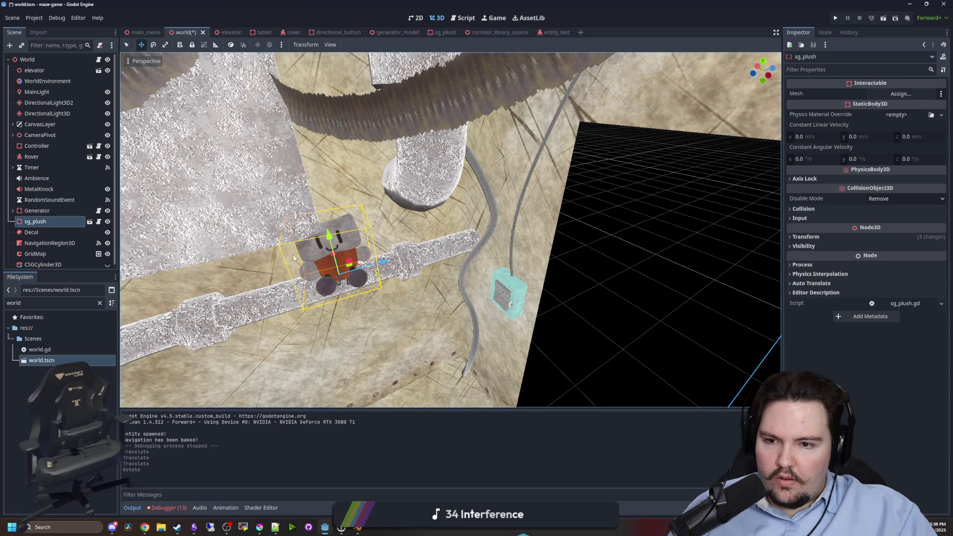
key(f)
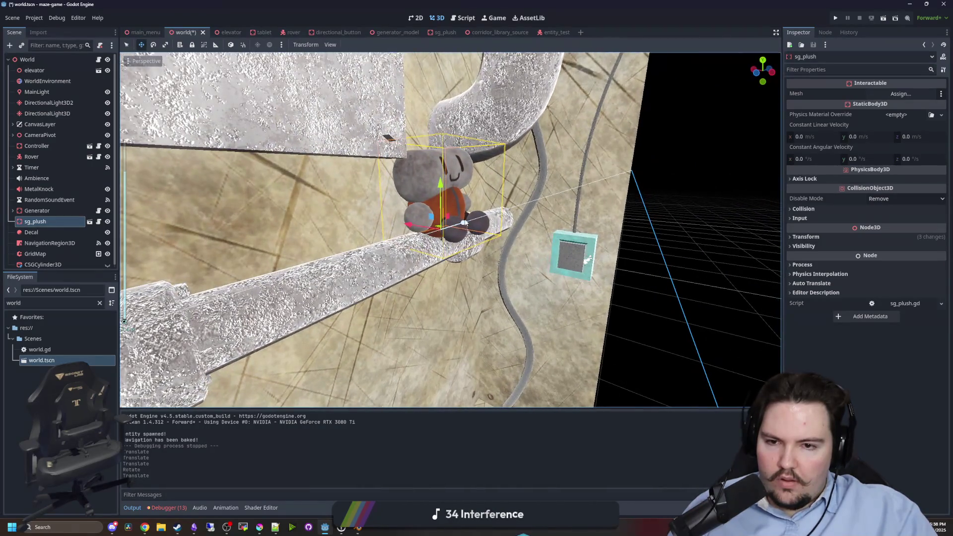
mouse_move(464, 223)
mouse_down()
mouse_move(485, 220)
mouse_move(453, 219)
mouse_up()
scroll(452, 218, down, 5)
click(613, 234)
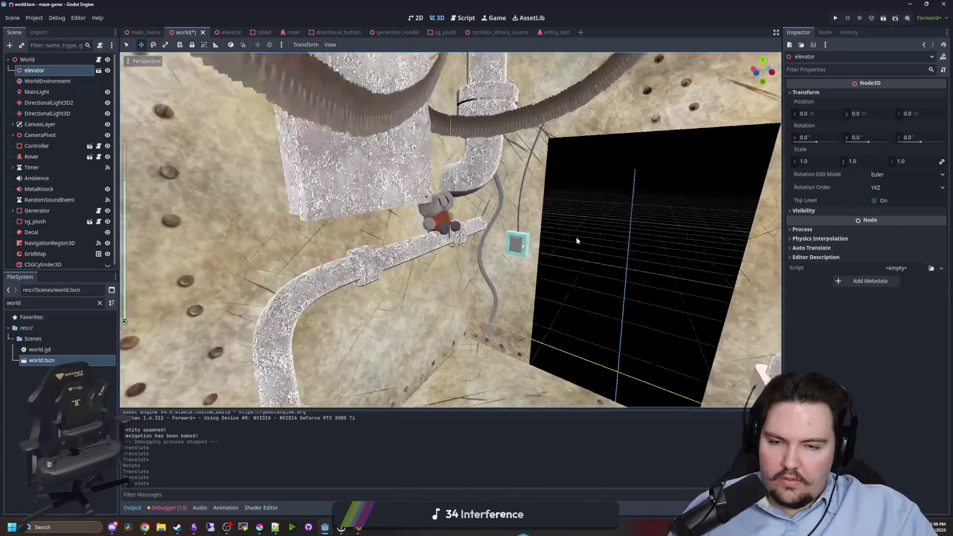
Select the generator and then the elevator node, and save world.tscn.
scroll(559, 256, up, 5)
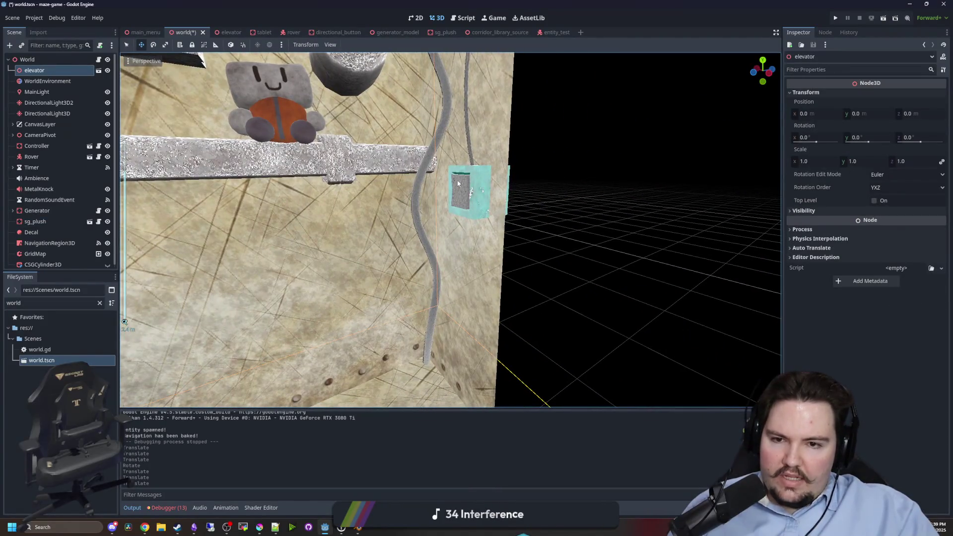
scroll(435, 207, down, 5)
scroll(526, 220, up, 4)
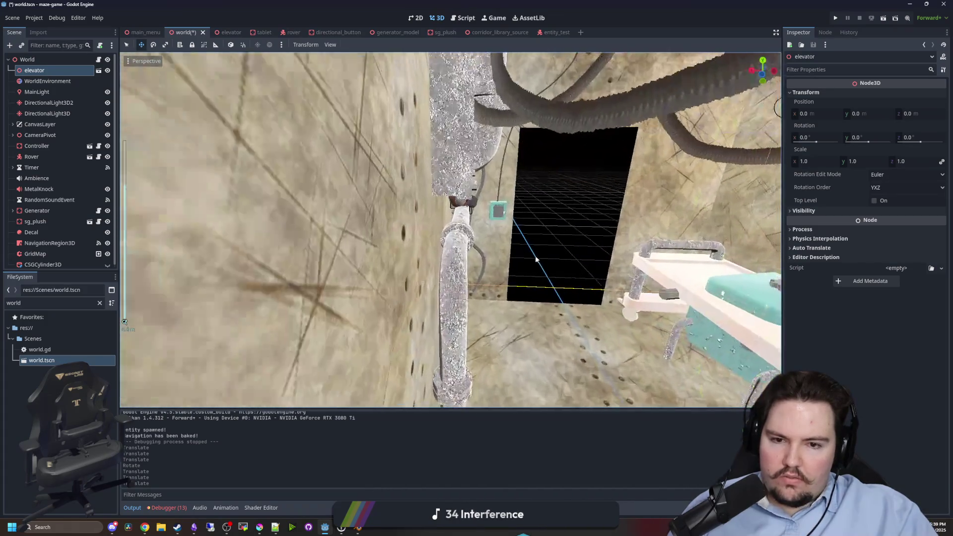
scroll(410, 231, down, 3)
scroll(471, 218, up, 3)
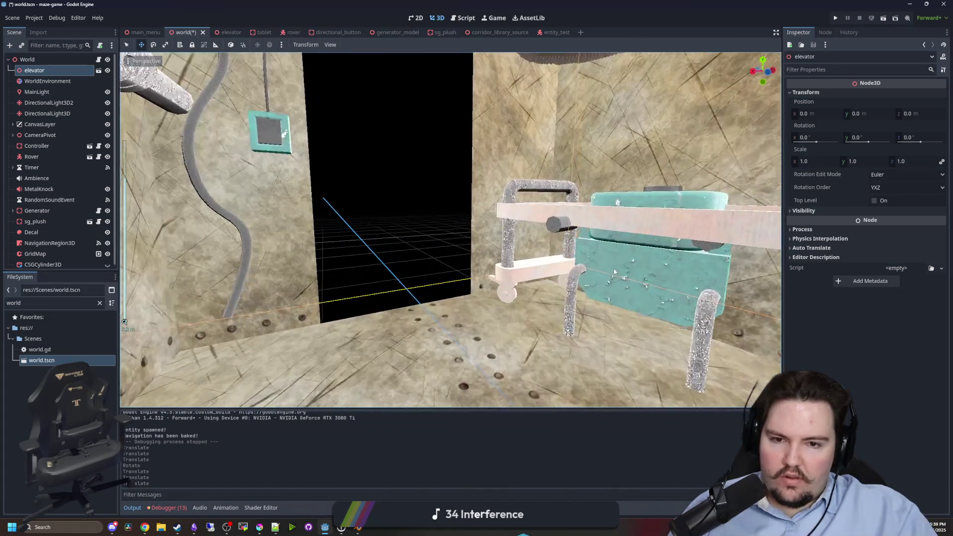
click(586, 266)
scroll(585, 266, down, 5)
click(647, 188)
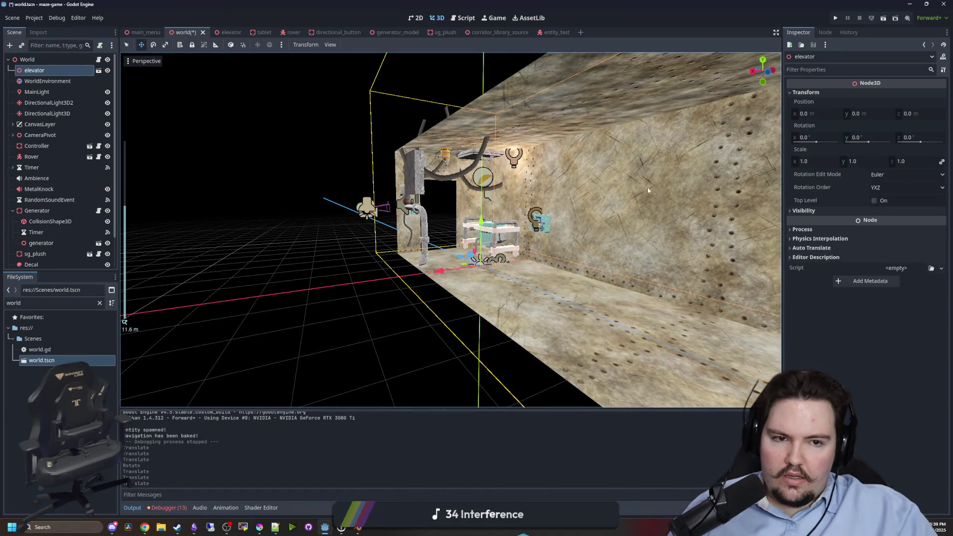
key(ctrl+s)
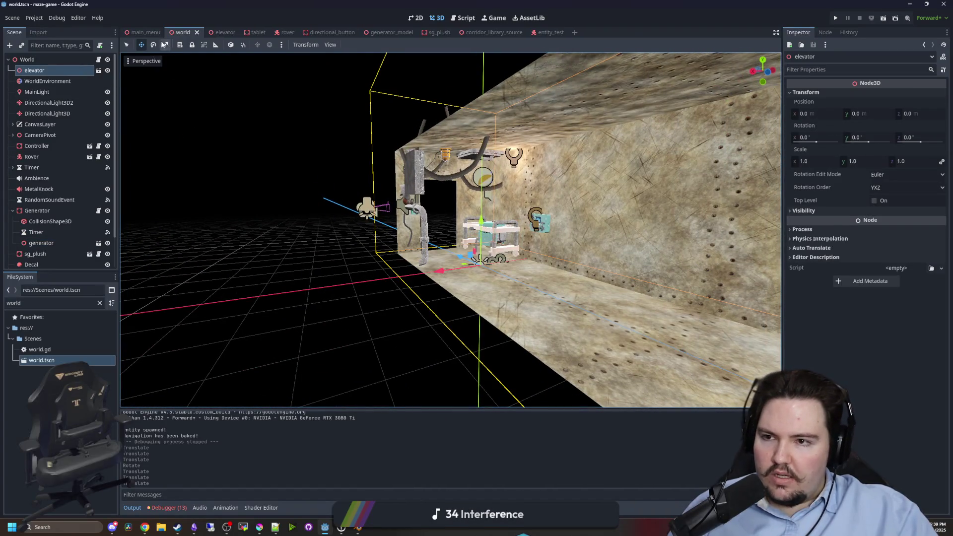
Look over the main_menu and elevator scenes, then return to the world scene.
click(148, 34)
click(190, 33)
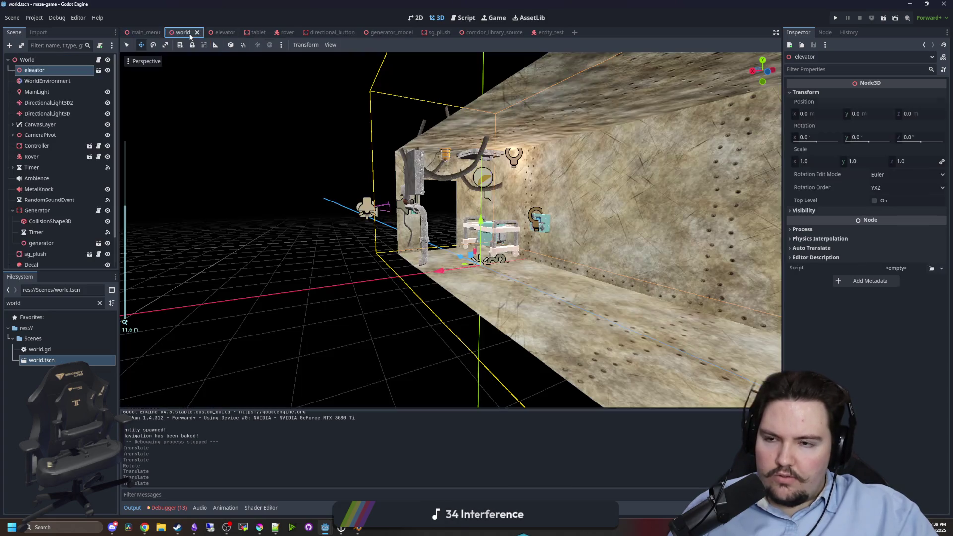
click(223, 33)
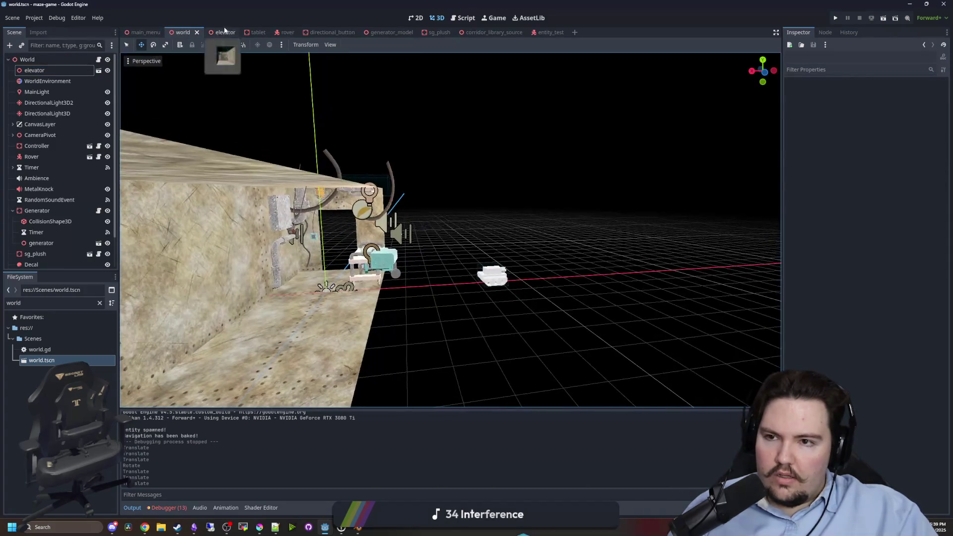
scroll(430, 222, up, 10)
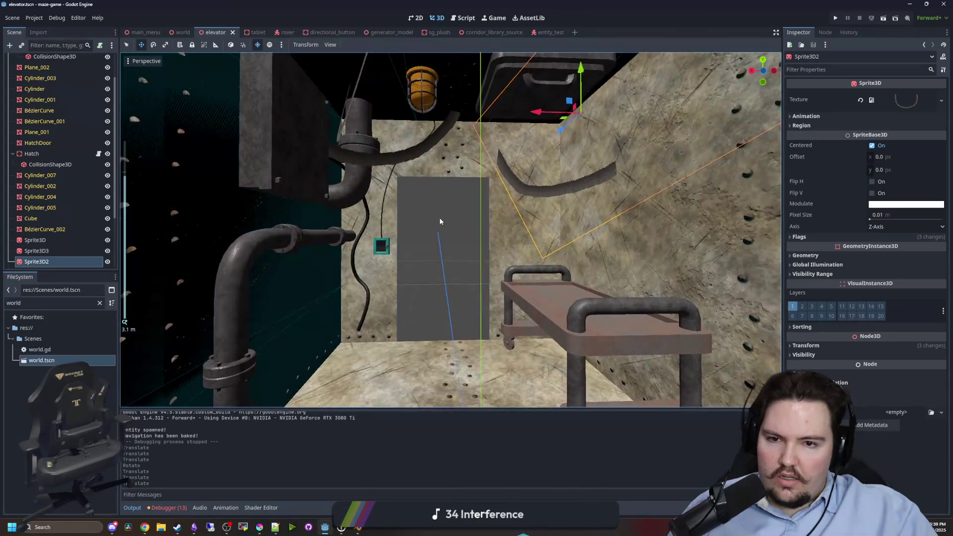
click(439, 217)
key(ctrl+s)
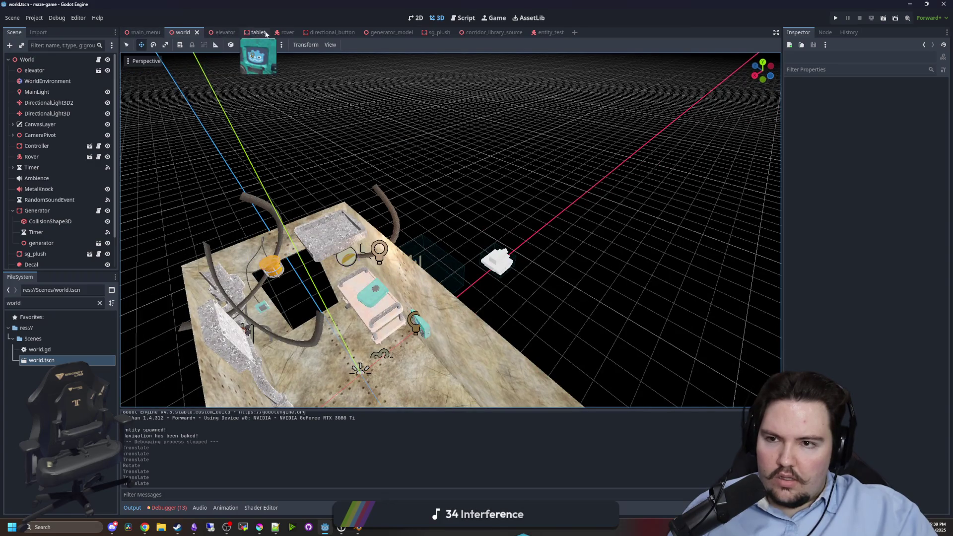
scroll(404, 254, up, 8)
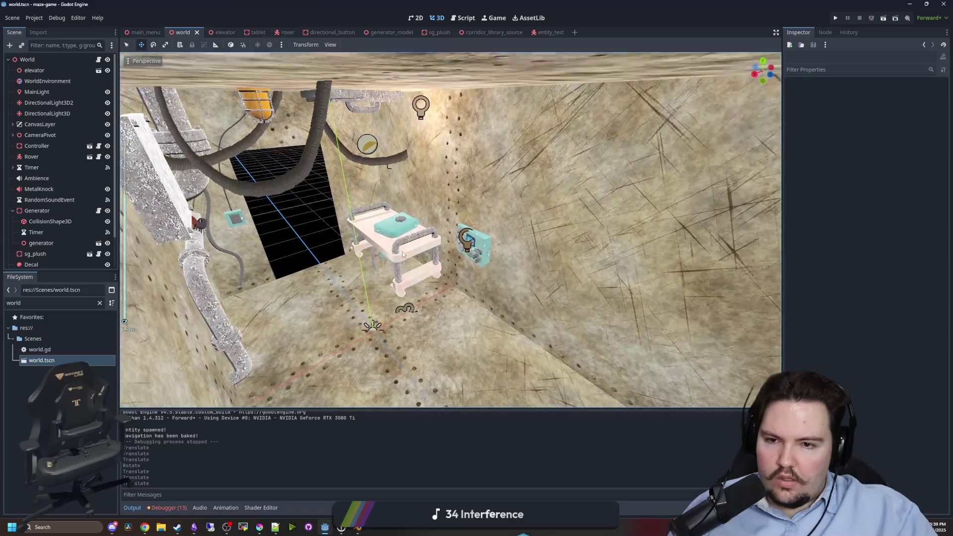
Frame the elevator and select the generator standing inside it.
right_click(404, 254)
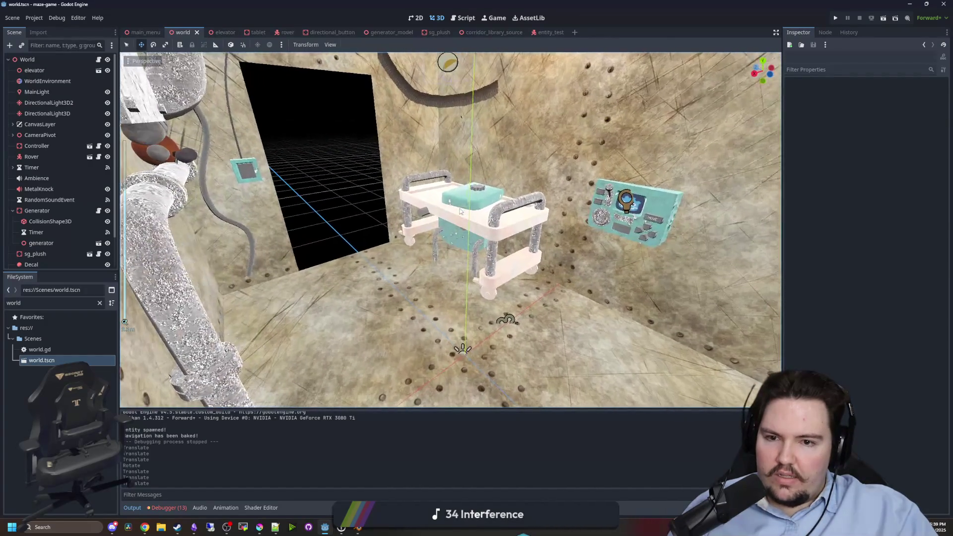
click(463, 207)
key(f)
click(34, 70)
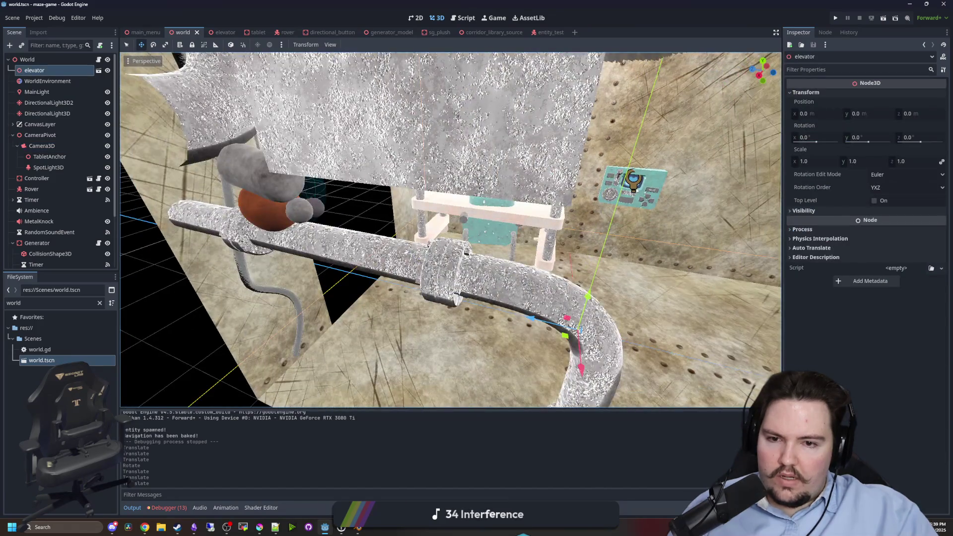
key(f)
click(348, 155)
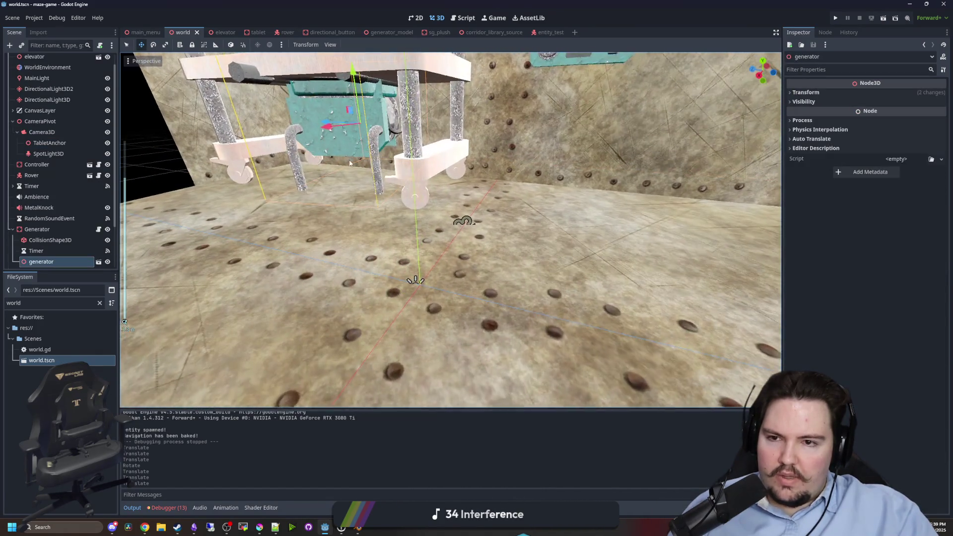
scroll(346, 177, up, 2)
mouse_move(345, 170)
mouse_down()
mouse_move(362, 264)
mouse_move(405, 267)
mouse_move(431, 243)
mouse_move(412, 256)
mouse_up()
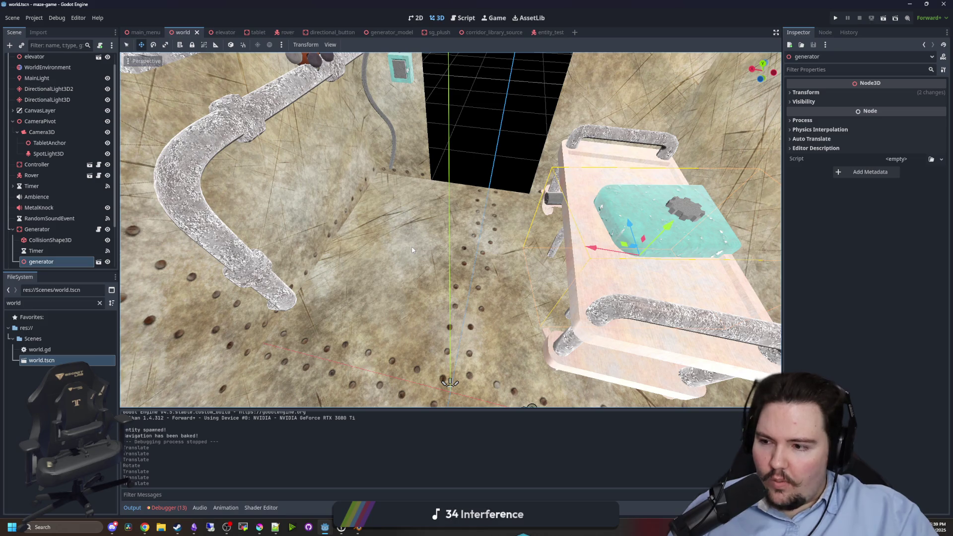
scroll(413, 234, down, 2)
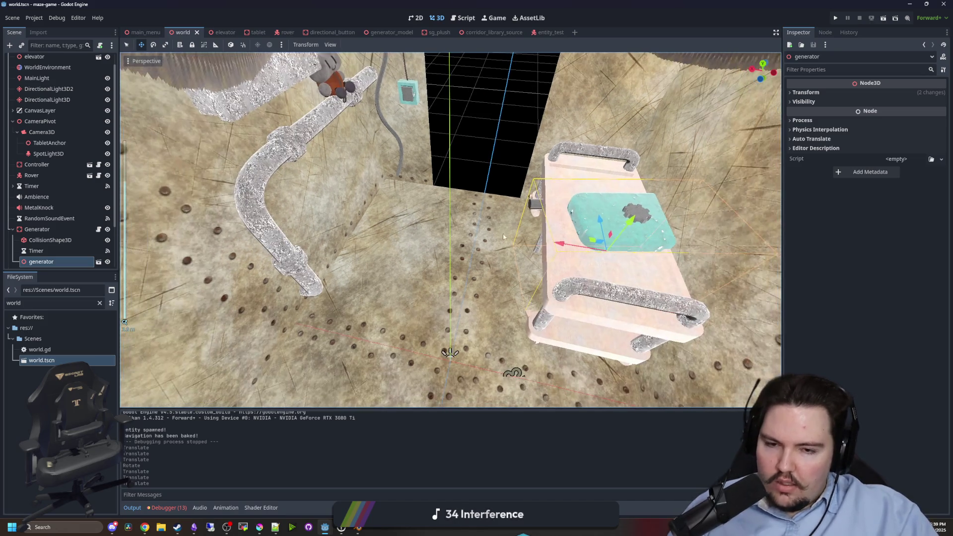
Slide the generator left along X, rotate it, and shift it further left of the doorway.
mouse_move(601, 234)
mouse_down()
mouse_move(370, 225)
mouse_move(375, 231)
mouse_up()
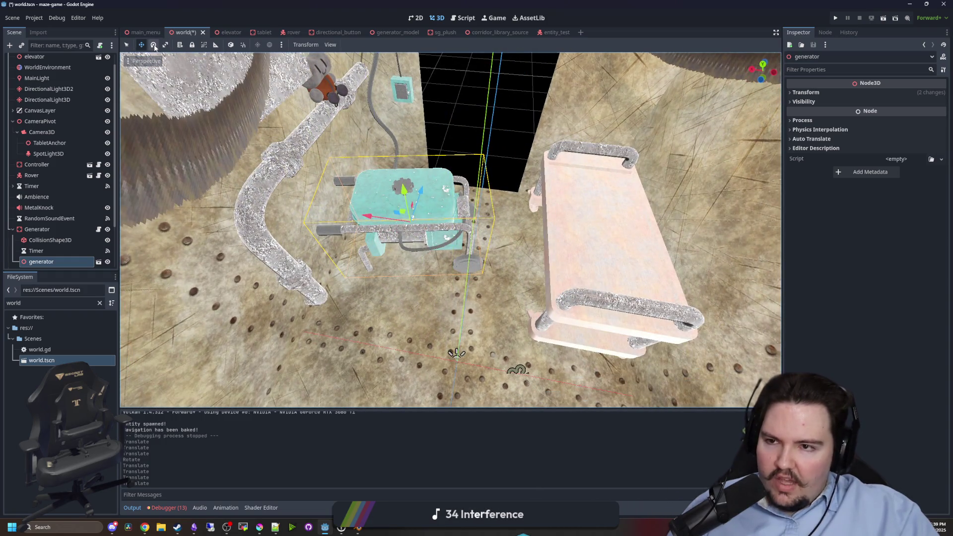
drag(421, 252, 343, 193)
scroll(322, 184, up, 2)
drag(382, 248, 326, 236)
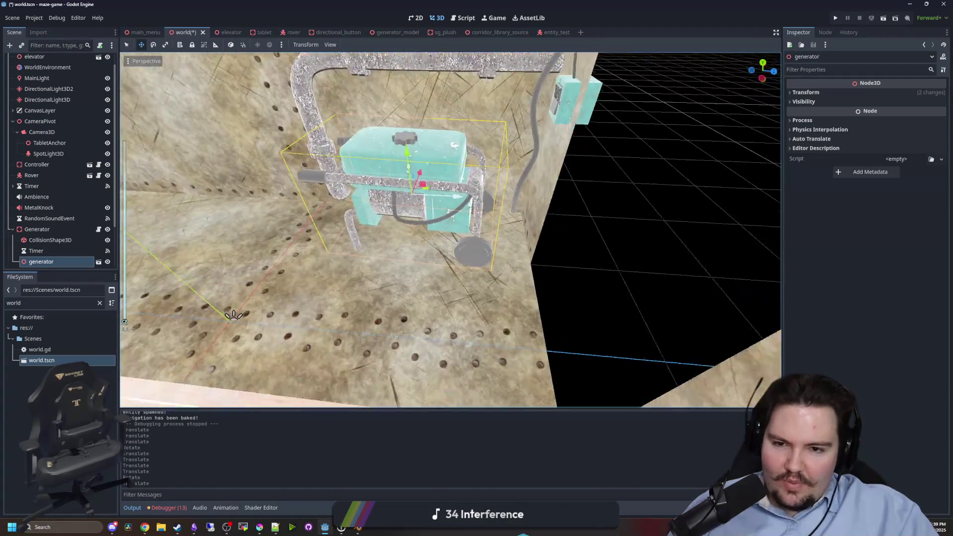
mouse_move(494, 182)
mouse_down()
mouse_move(367, 183)
mouse_move(317, 164)
mouse_move(571, 261)
mouse_move(553, 272)
mouse_move(386, 263)
mouse_move(431, 239)
mouse_move(412, 218)
mouse_up()
click(553, 272)
Deselect the elevator and select the Controller tablet on the wall.
click(397, 201)
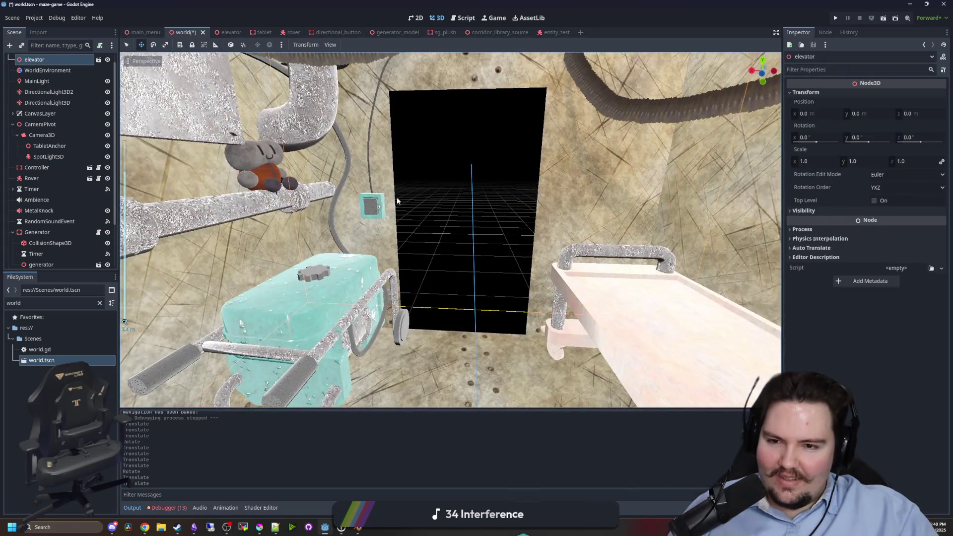
scroll(400, 199, up, 2)
scroll(408, 189, down, 2)
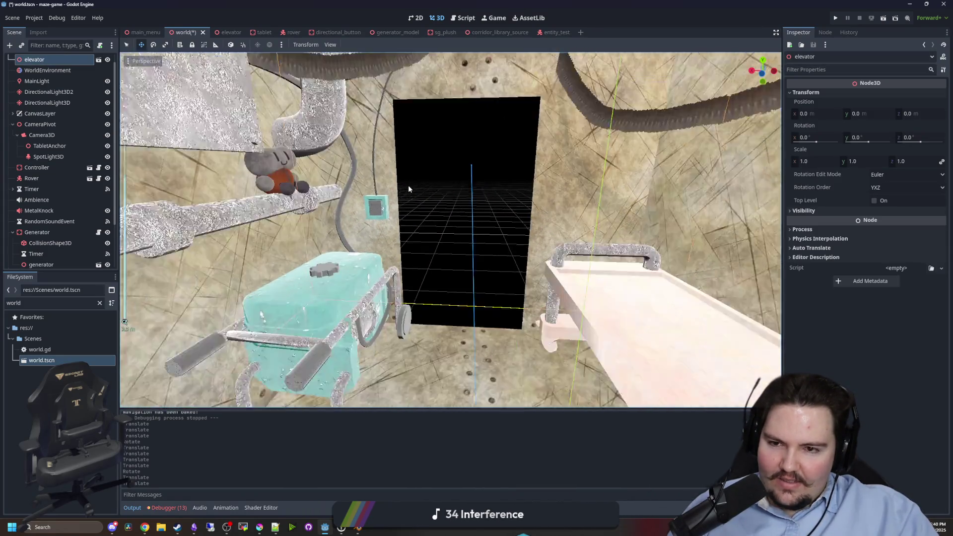
scroll(408, 188, down, 2)
click(408, 189)
scroll(412, 199, down, 4)
scroll(420, 224, up, 3)
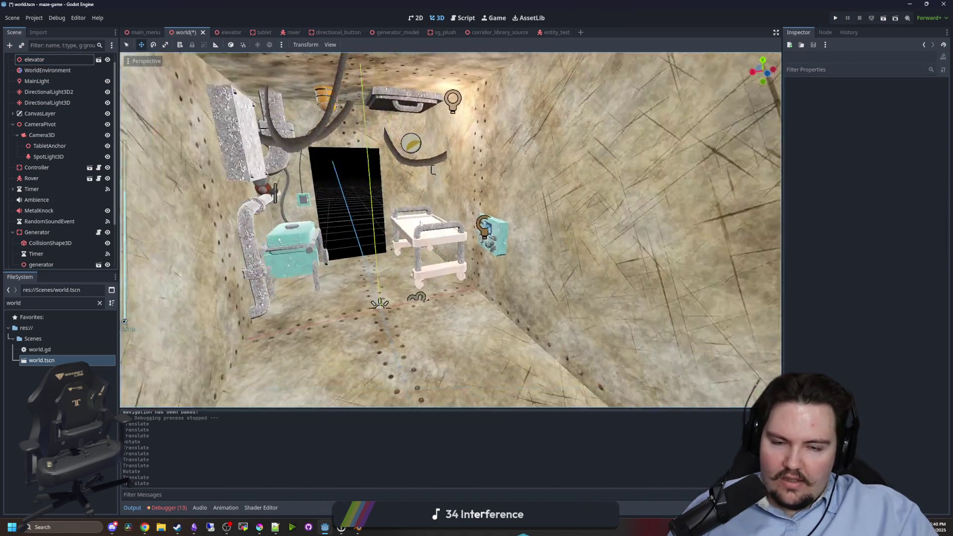
scroll(421, 223, up, 3)
scroll(447, 233, down, 2)
click(517, 233)
scroll(481, 270, up, 1)
Drag the tablet off the wall and lower it onto the cart top.
mouse_move(481, 271)
mouse_down()
mouse_move(459, 278)
mouse_move(511, 288)
mouse_move(305, 248)
mouse_up()
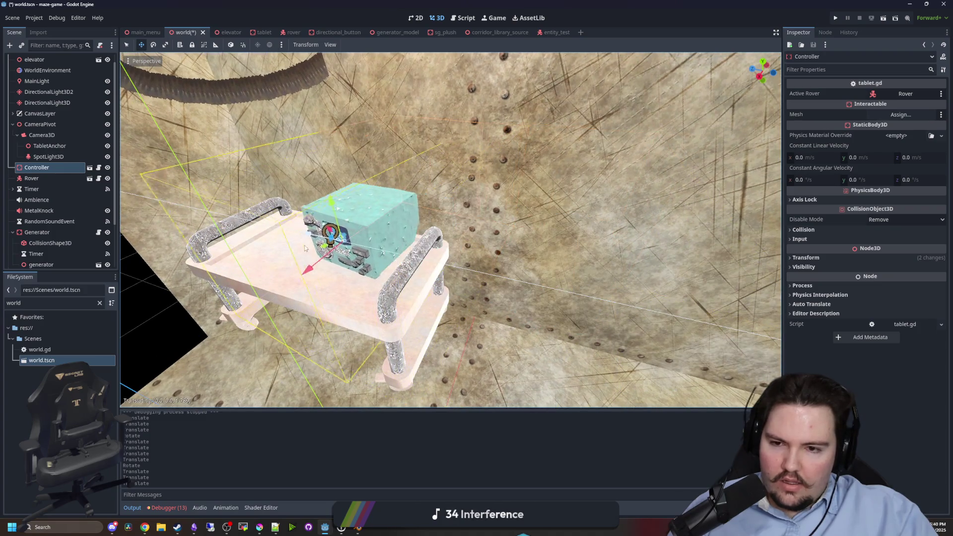
scroll(305, 249, up, 1)
drag(320, 212, 314, 206)
drag(399, 257, 328, 233)
scroll(264, 322, down, 10)
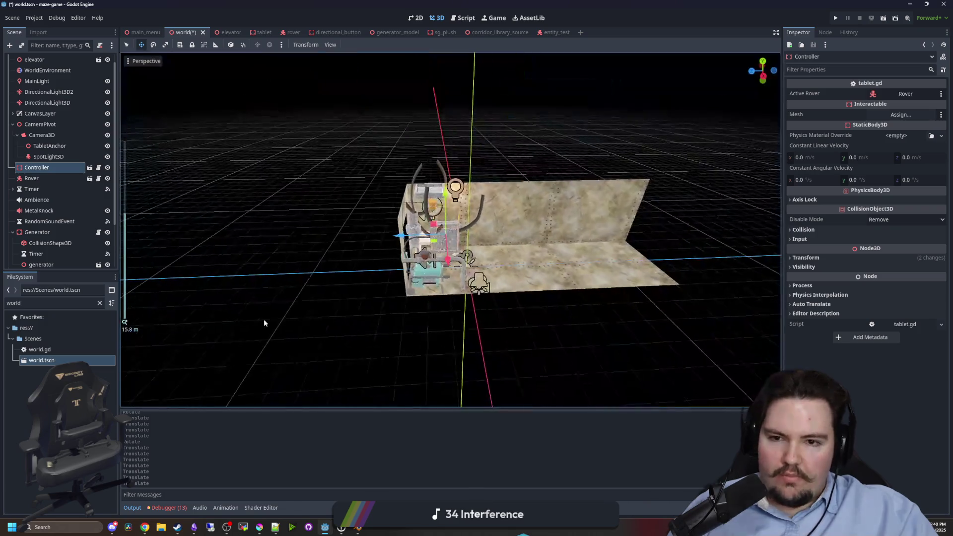
click(264, 320)
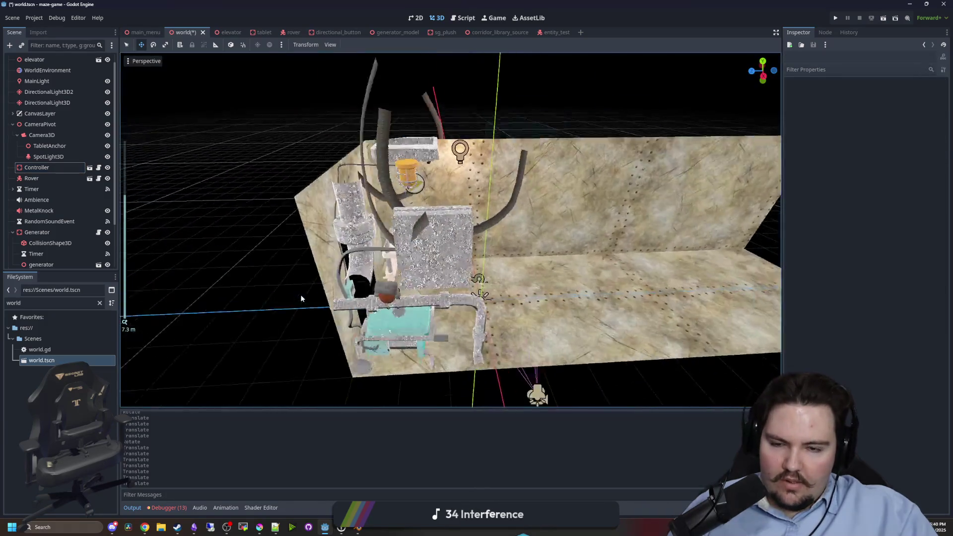
Save world.tscn and orbit around to inspect the furnished elevator room.
scroll(300, 294, up, 10)
key(ctrl+s)
drag(498, 255, 347, 224)
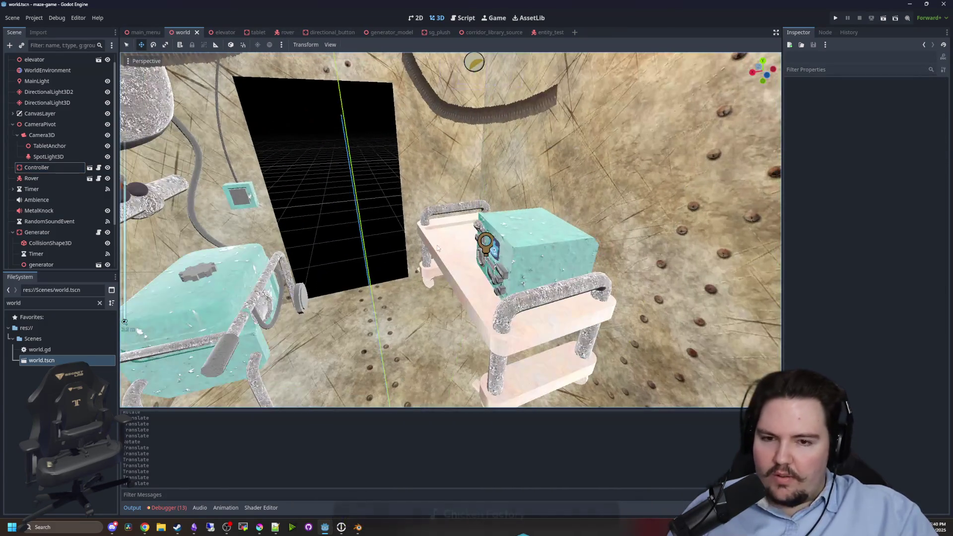
click(210, 200)
scroll(210, 200, down, 5)
drag(249, 208, 210, 200)
click(210, 201)
scroll(245, 199, down, 5)
scroll(245, 199, up, 5)
scroll(458, 228, up, 5)
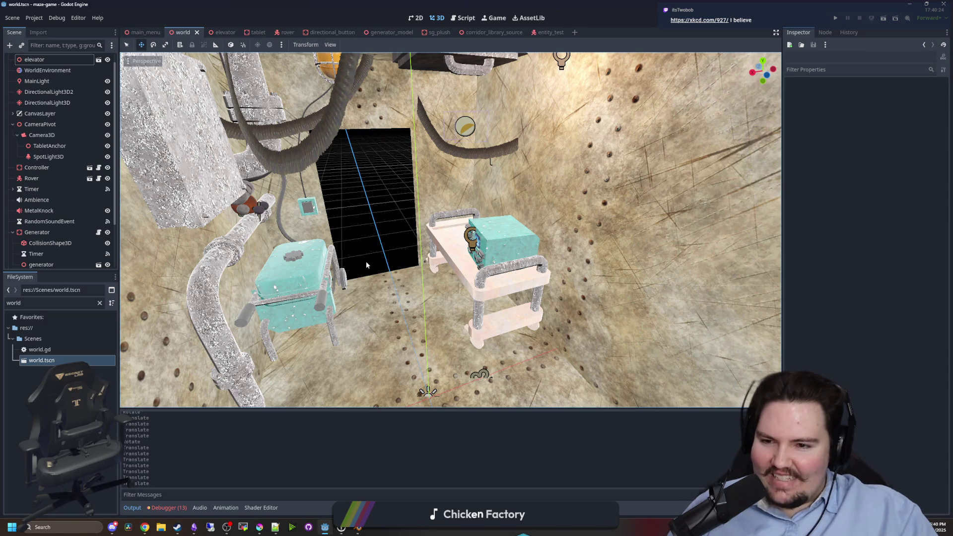
scroll(367, 265, down, 5)
mouse_move(260, 234)
mouse_down()
mouse_move(335, 232)
mouse_move(266, 281)
mouse_up()
scroll(488, 204, up, 3)
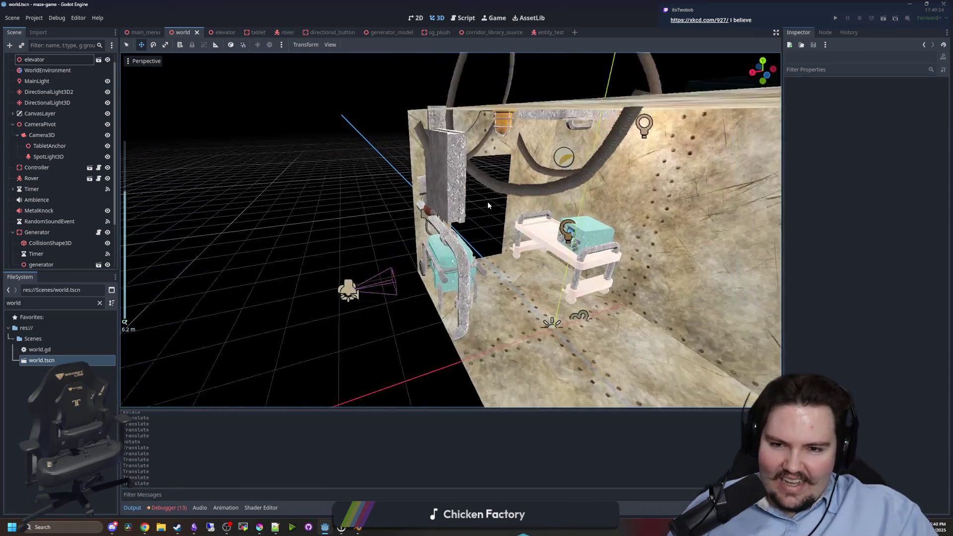
scroll(488, 204, up, 2)
drag(612, 180, 874, 5)
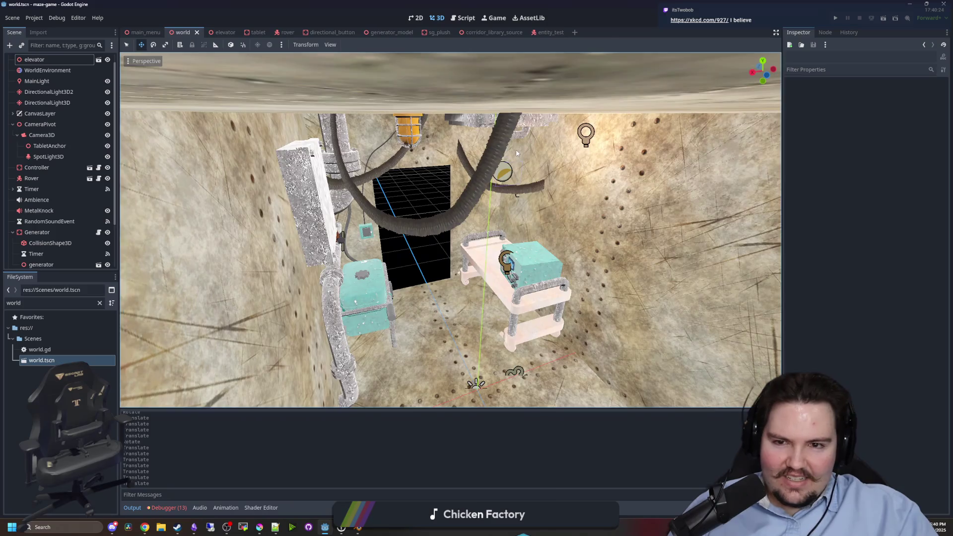
scroll(516, 153, down, 5)
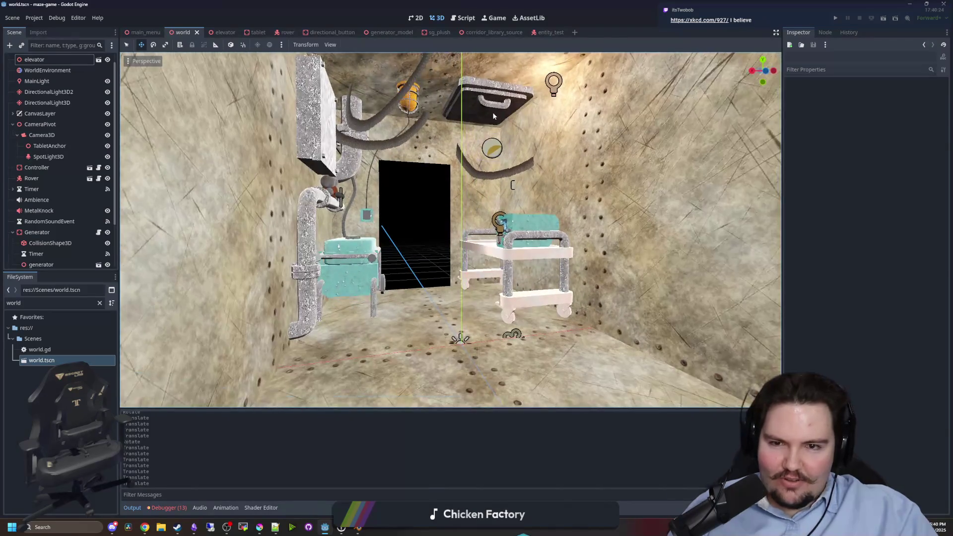
drag(493, 111, 146, 134)
scroll(31, 70, up, 1)
Select the elevator instance under World and save world.tscn again.
click(31, 60)
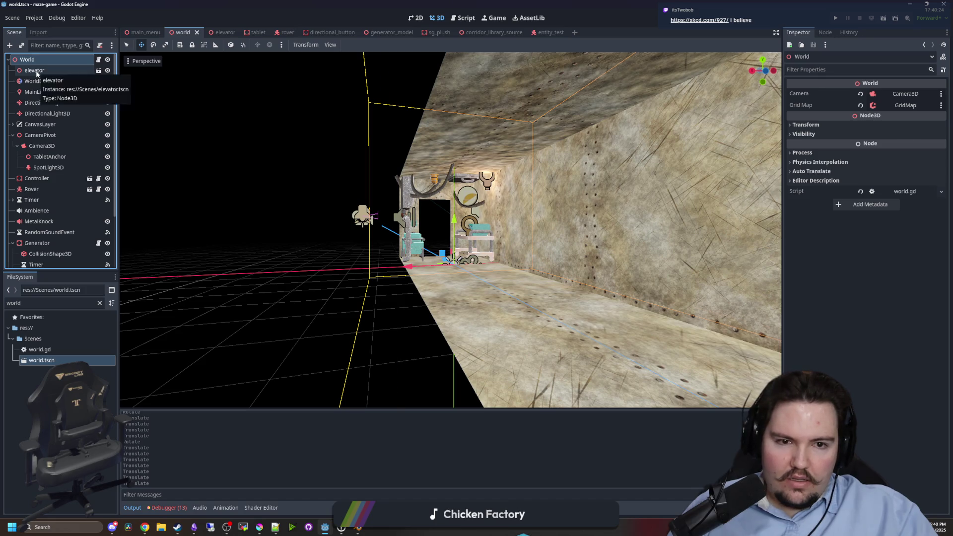
click(35, 71)
key(ctrl+s)
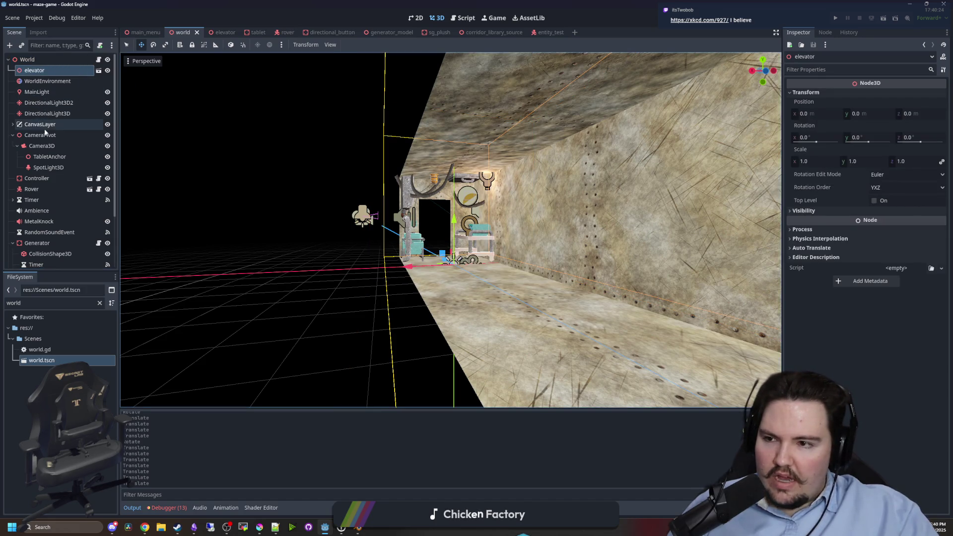
click(294, 163)
scroll(345, 202, down, 3)
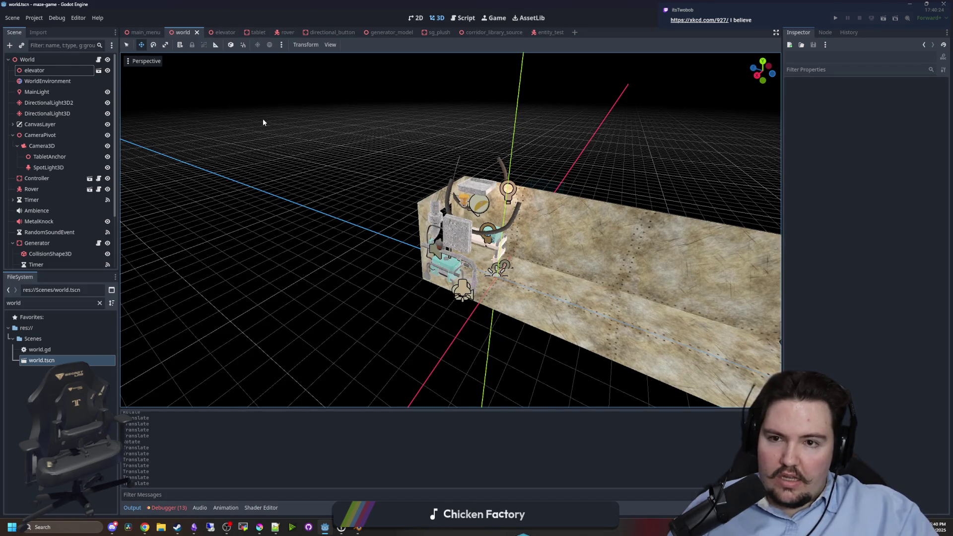
Run the game, press PLAY, and with camera override inspect the elevator meshes.
click(836, 18)
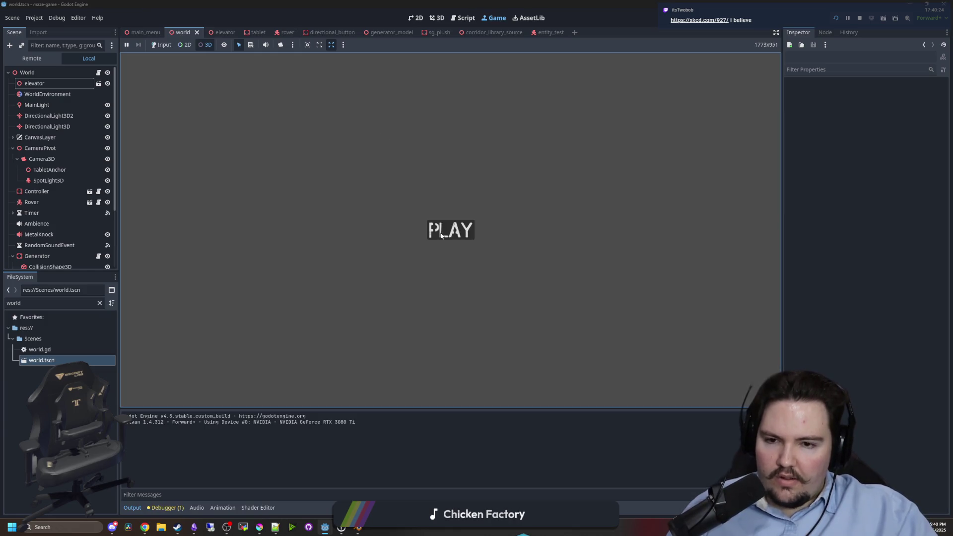
click(451, 229)
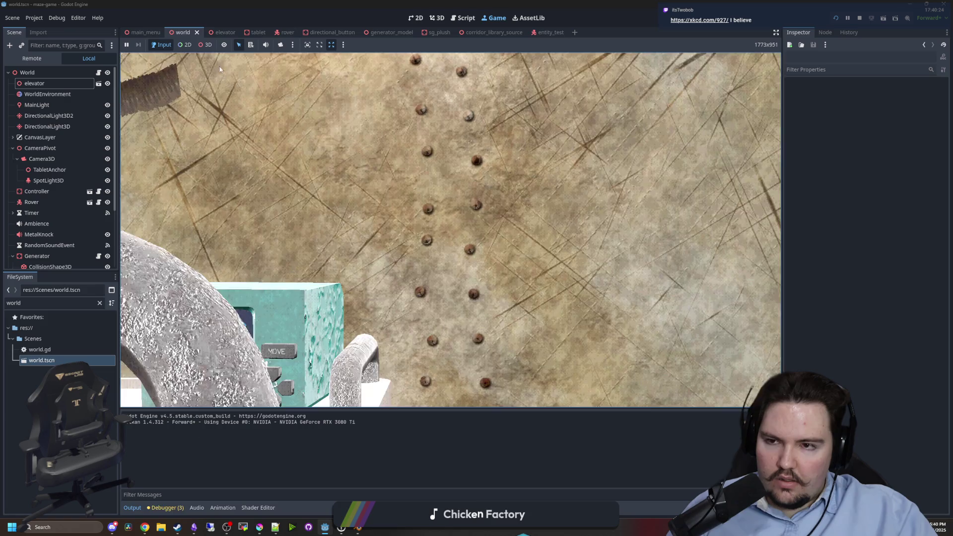
key(Escape)
click(279, 46)
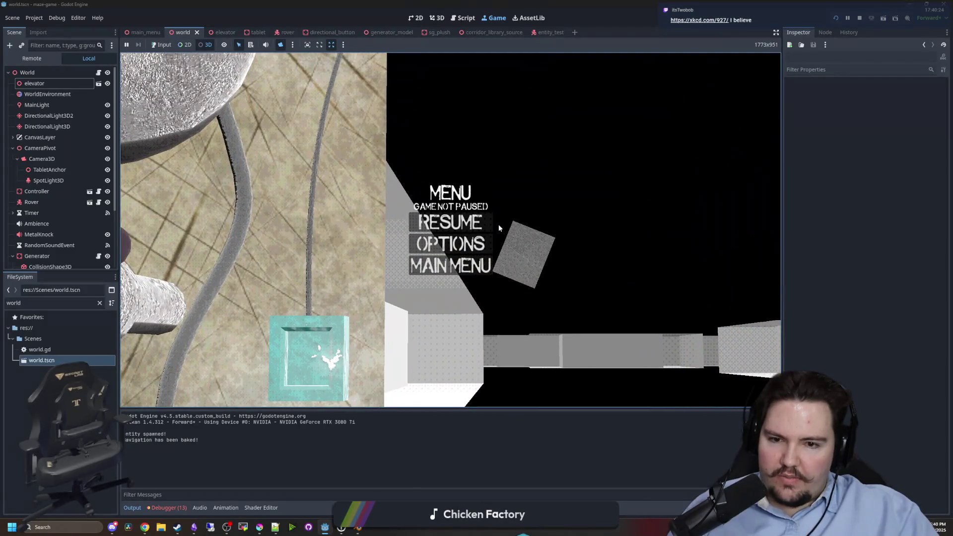
click(519, 249)
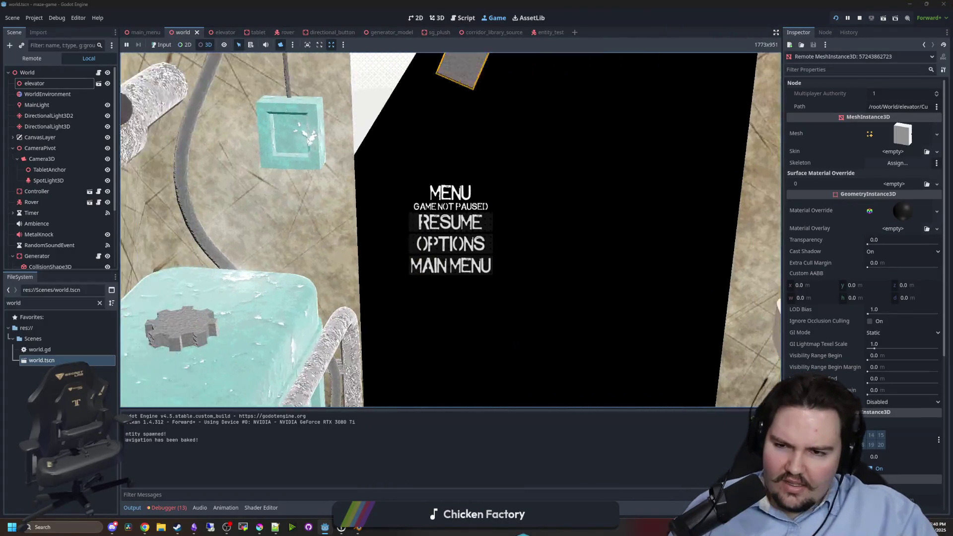
click(366, 175)
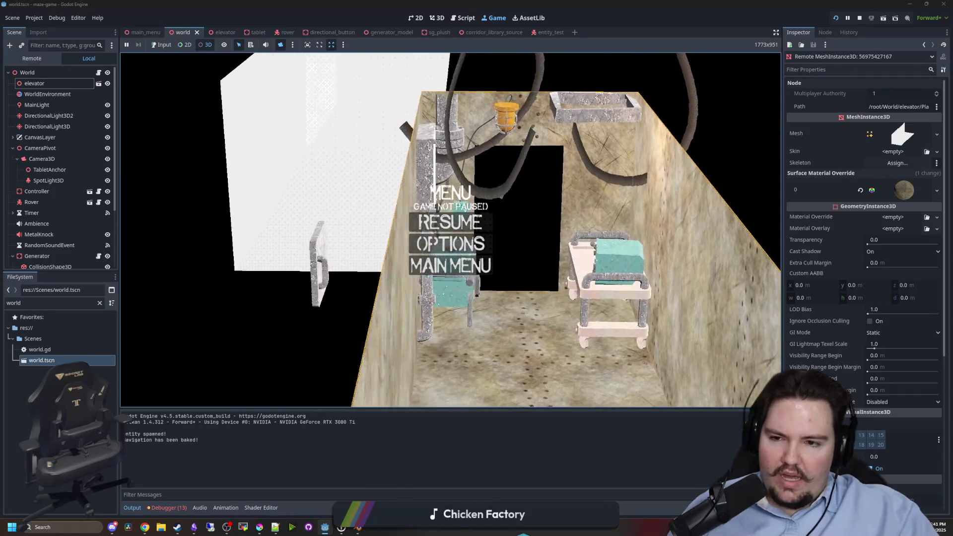
click(341, 227)
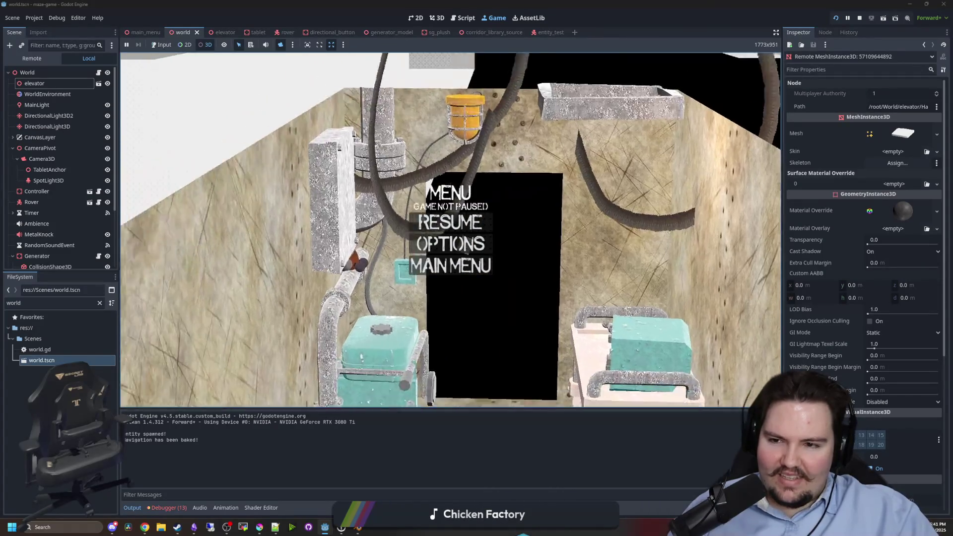
click(253, 201)
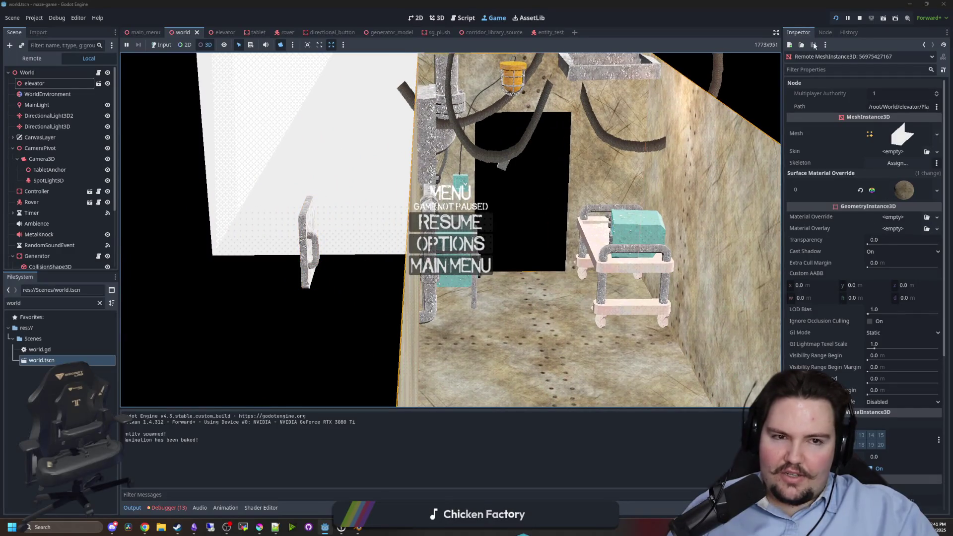
Stop the game, open world.gd, and switch to Blender.
click(862, 22)
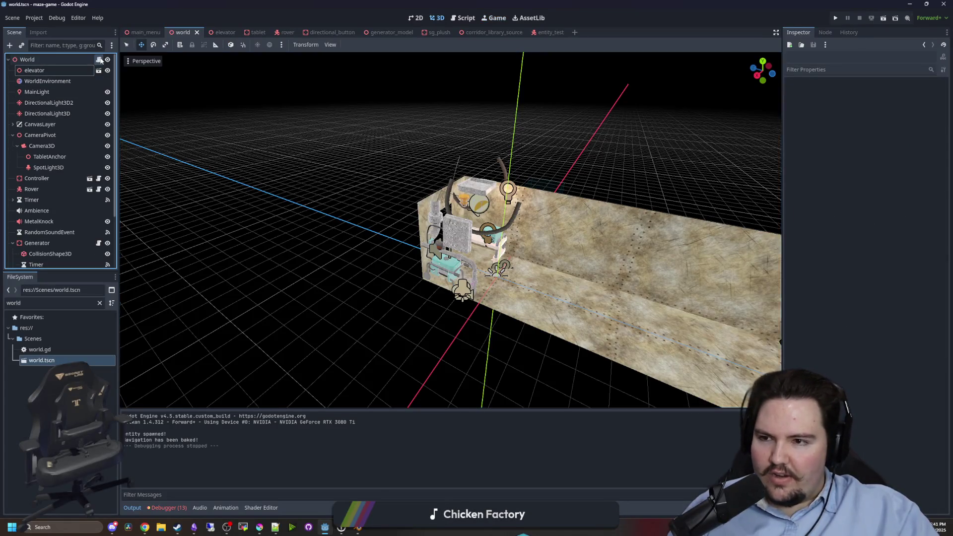
click(98, 59)
click(307, 200)
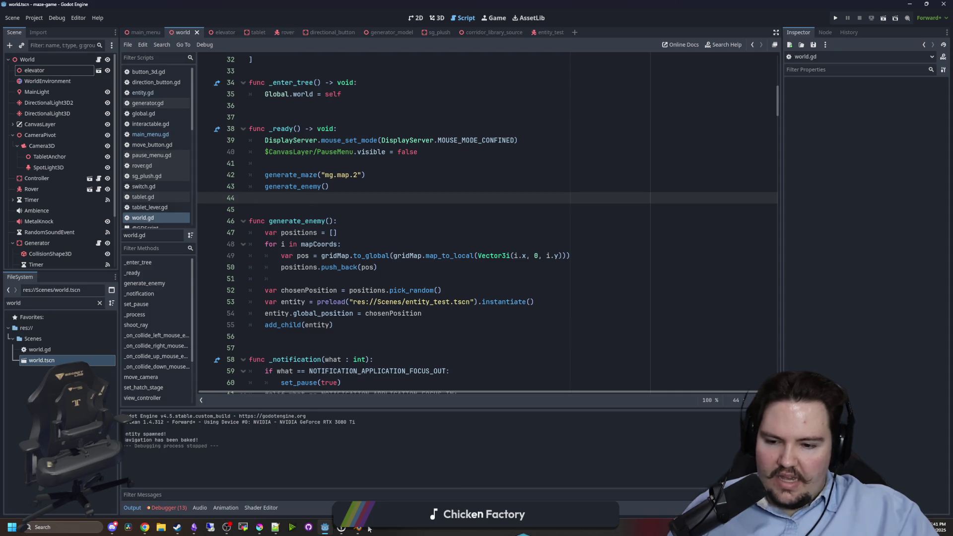
click(362, 528)
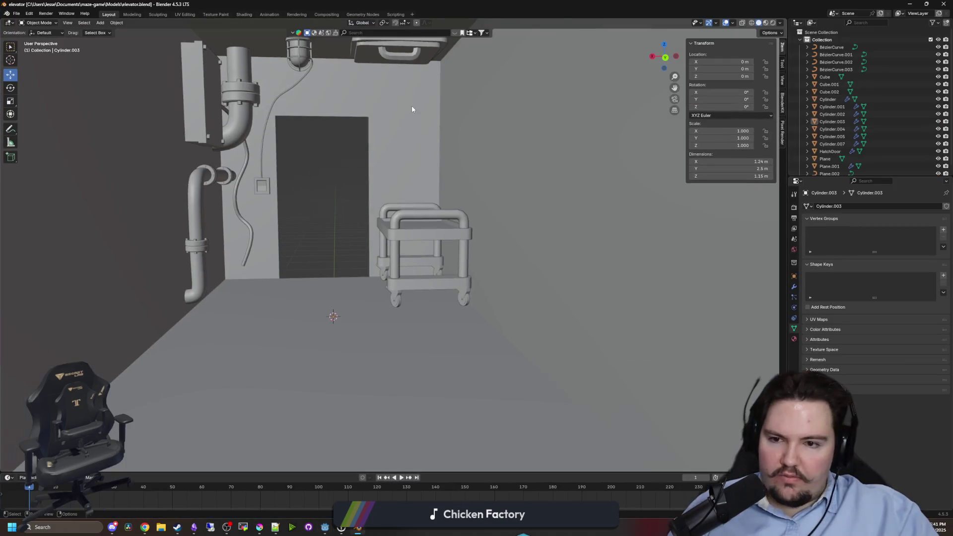
Set Cube.002's origin to its Center of Mass (Volume).
click(262, 187)
key(shift+grave)
key(w)
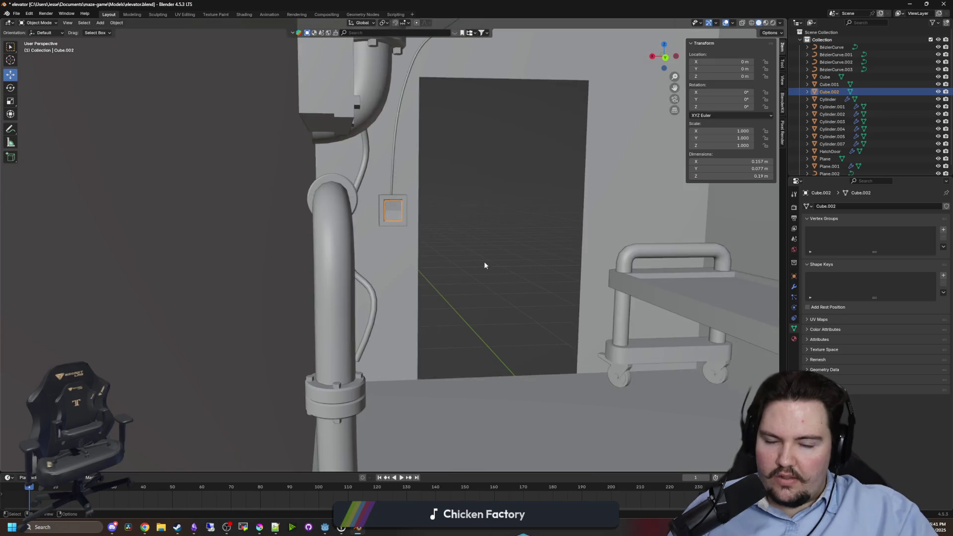
key(Escape)
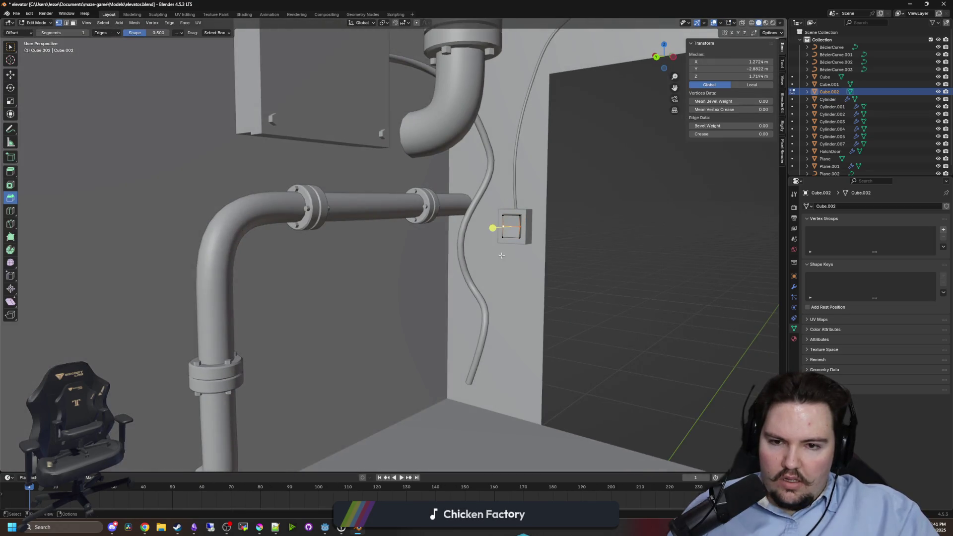
right_click(511, 240)
mouse_move(510, 235)
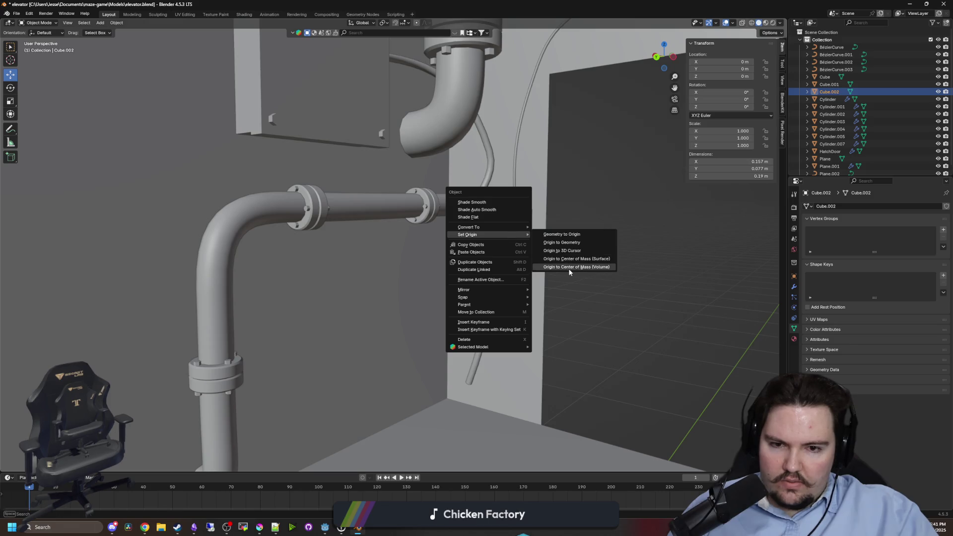
click(570, 267)
key(KP_Decimal)
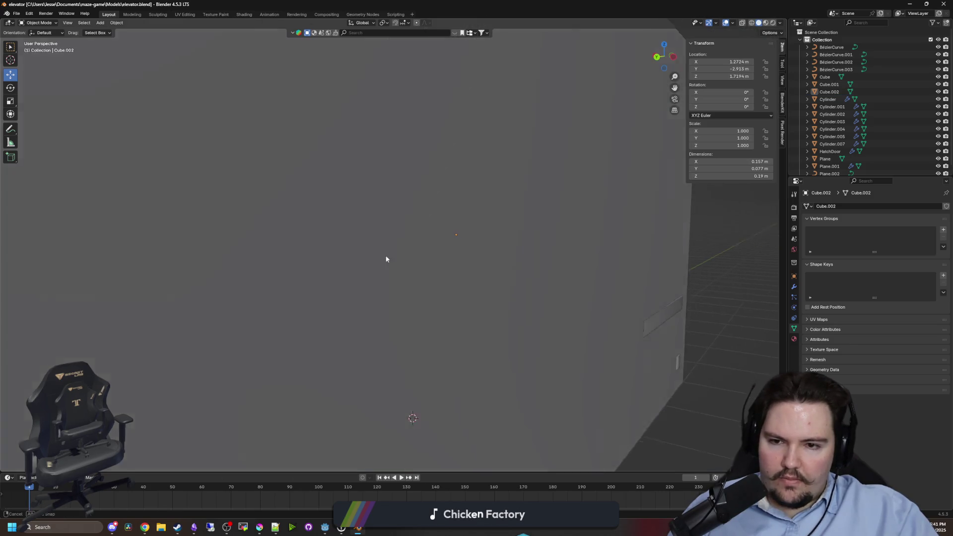
key(KP_Divide)
Edit HatchDoor in X-ray and snap the 3D cursor to its selected outer edge.
click(514, 119)
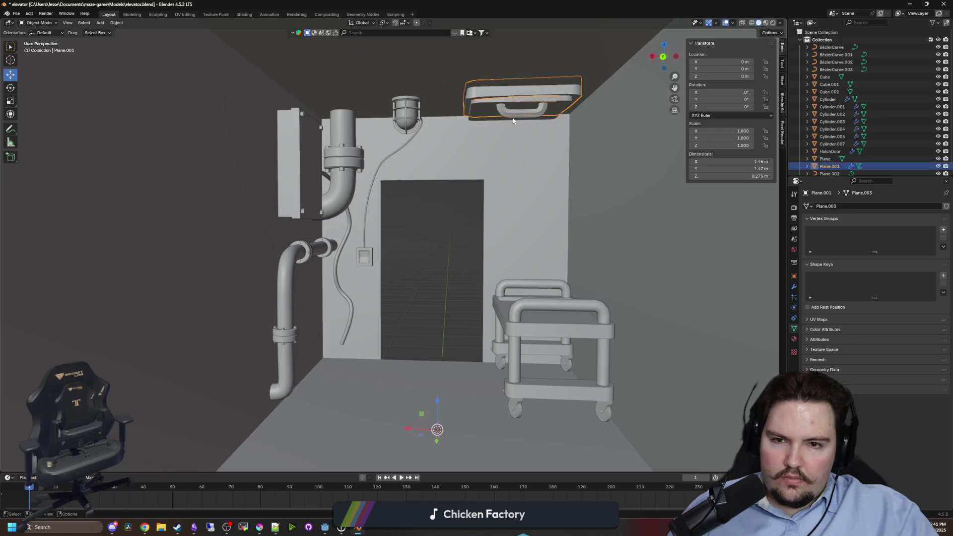
key(KP_Decimal)
click(382, 194)
key(Tab)
scroll(340, 252, up, 3)
mouse_move(340, 252)
mouse_down()
mouse_move(389, 255)
mouse_move(314, 159)
mouse_move(413, 245)
mouse_move(449, 96)
mouse_up()
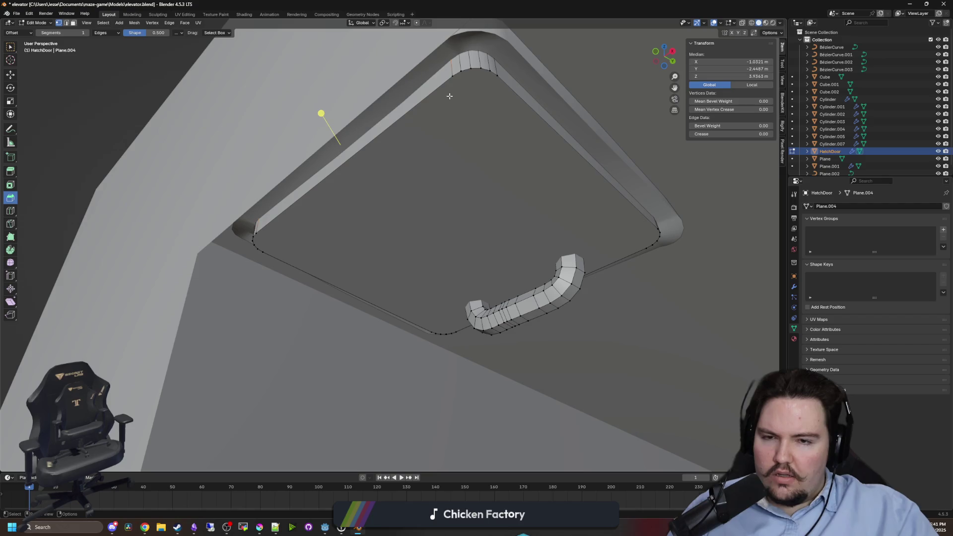
click(742, 23)
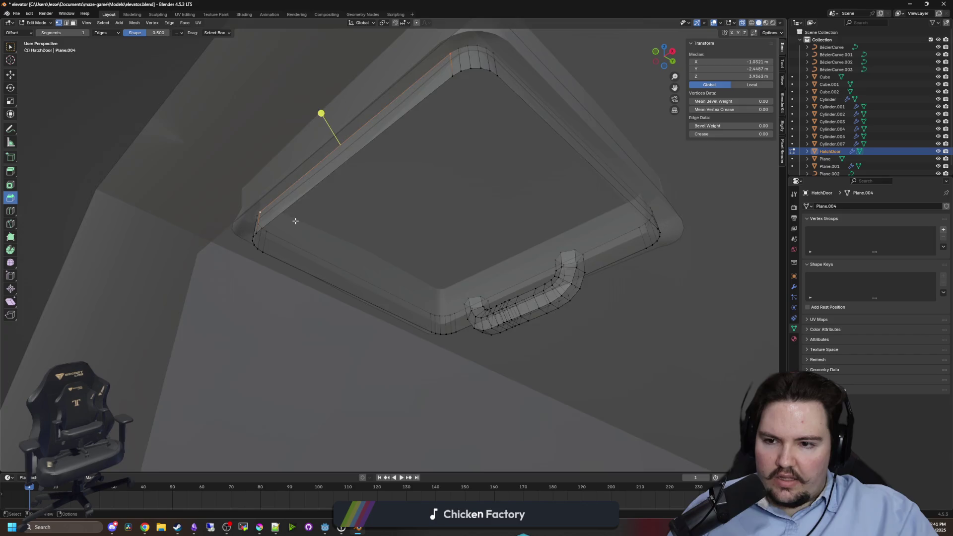
drag(296, 220, 324, 218)
key(shift+s)
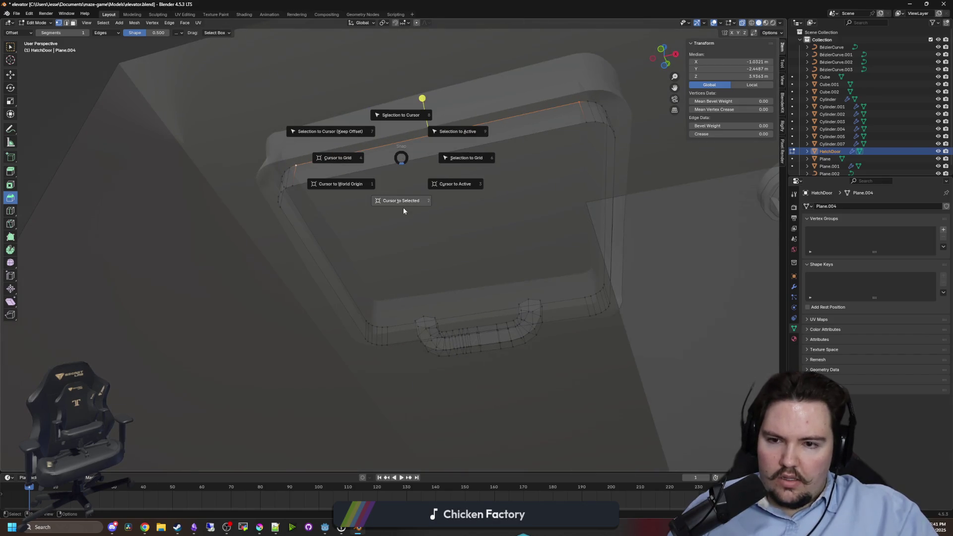
click(403, 211)
Set HatchDoor's origin to the 3D cursor, placing it at -1.0321, -2.4487, 5.9163 m.
key(Tab)
drag(441, 207, 432, 229)
right_click(367, 214)
mouse_move(380, 221)
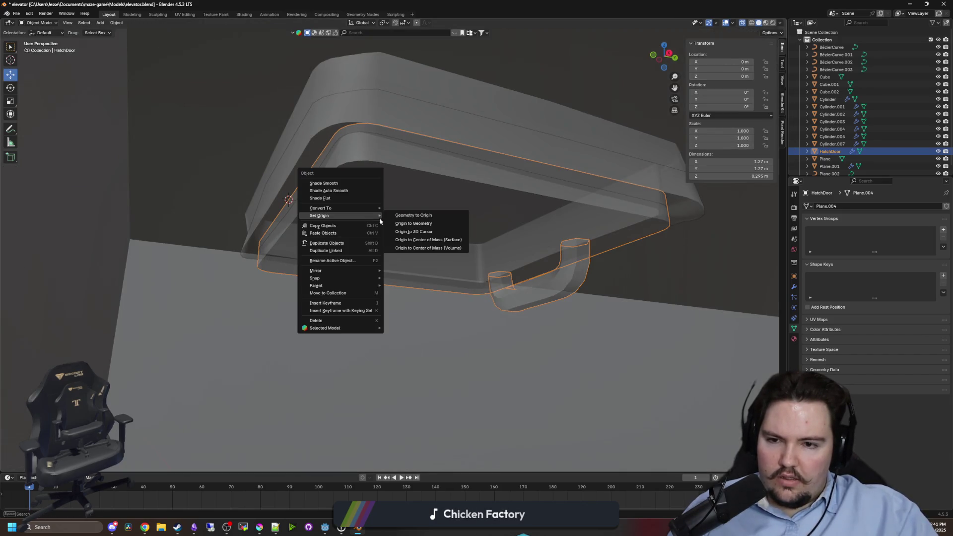
click(417, 231)
drag(489, 245, 240, 228)
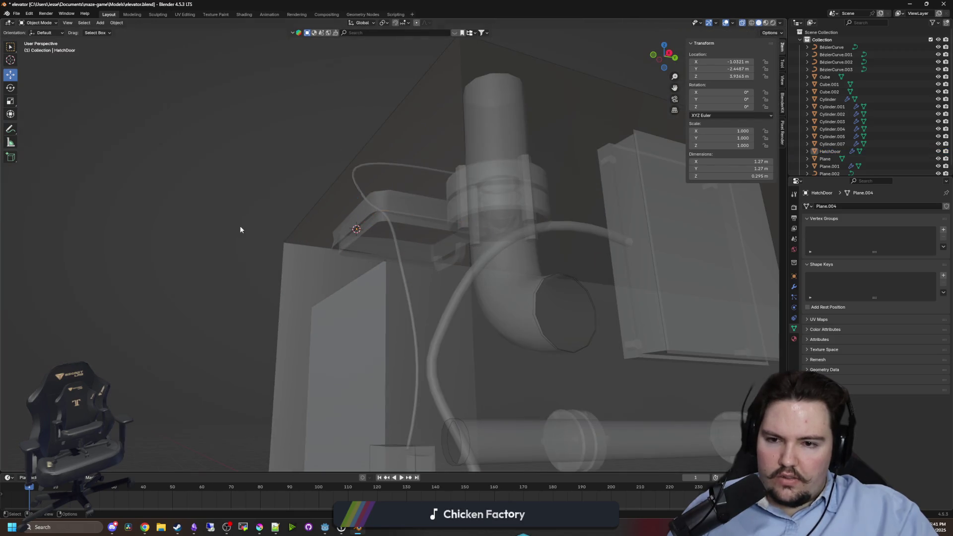
key(alt+Tab)
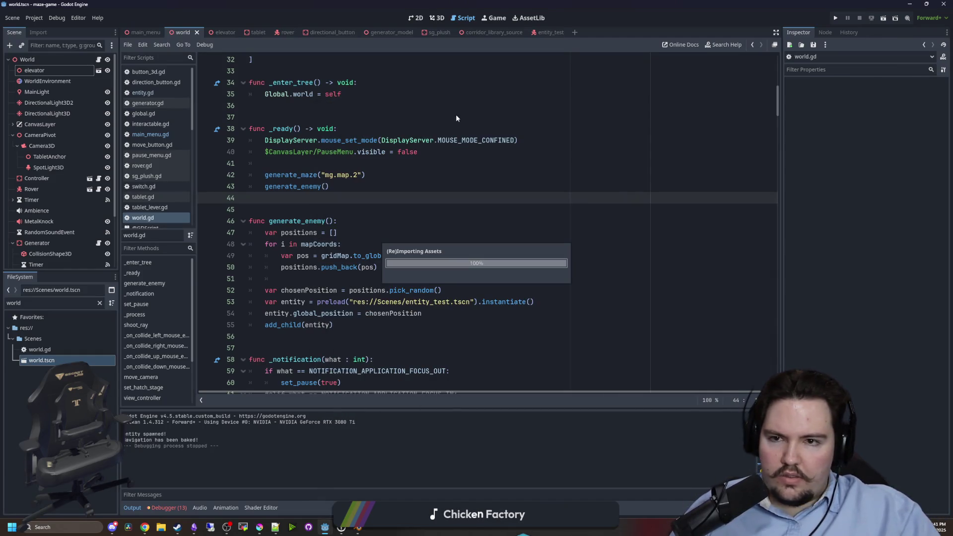
Run the project with the reimported elevator, enable Input, and start PLAY.
click(836, 18)
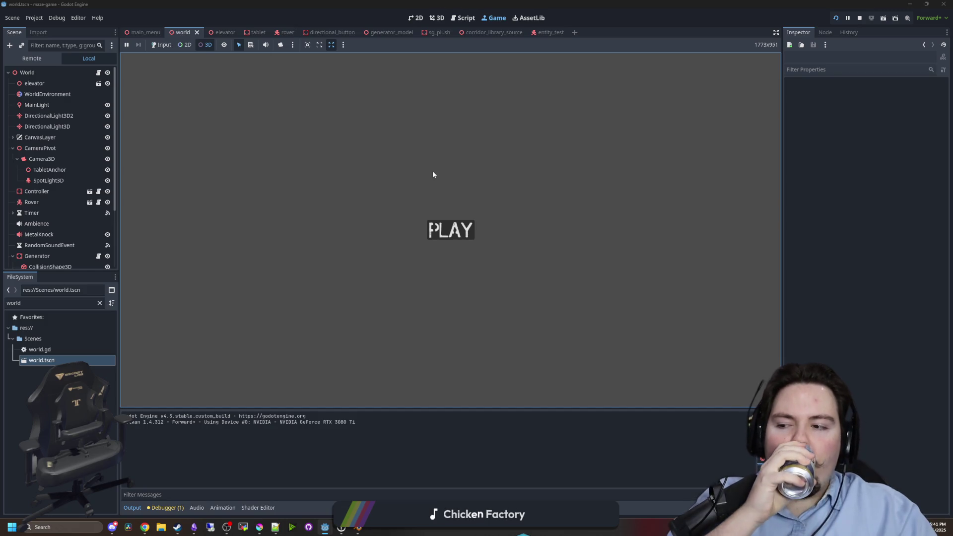
click(152, 44)
key(Return)
key(ctrl+Escape)
click(205, 44)
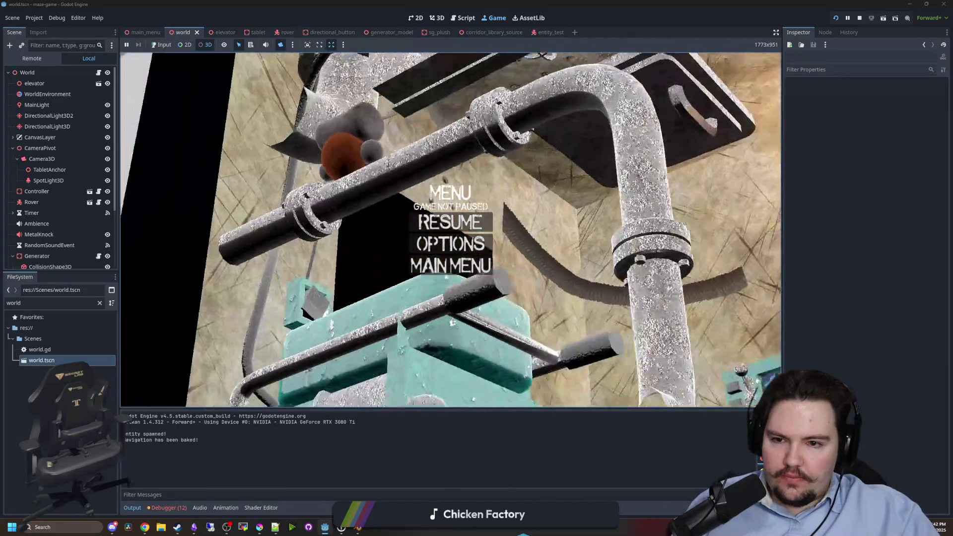
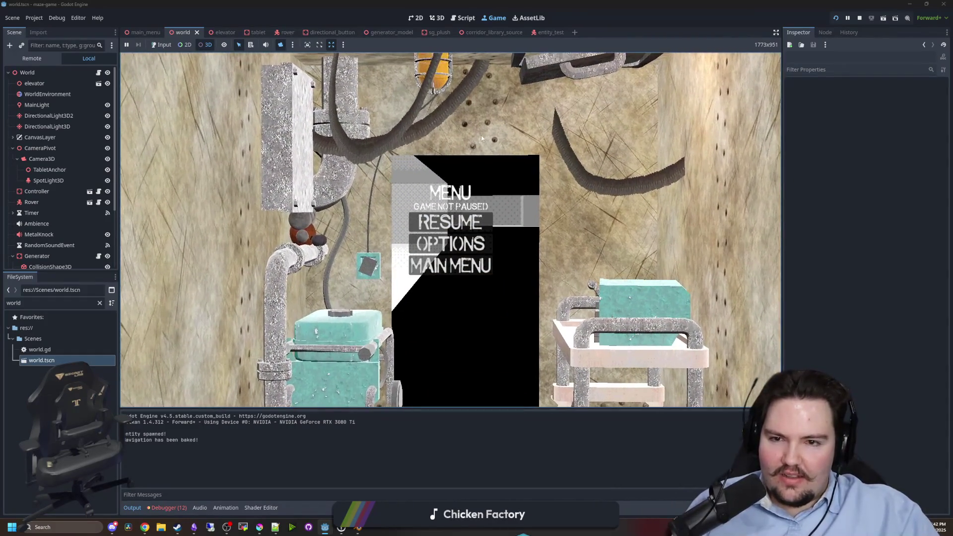
Stop the playtest and flip between the world.gd script and the 3D view.
click(860, 18)
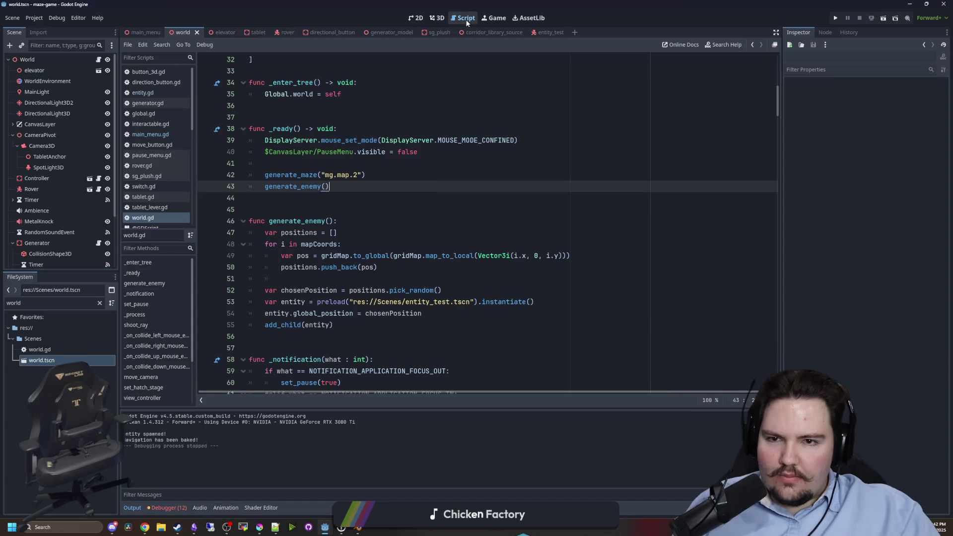
click(437, 20)
click(99, 60)
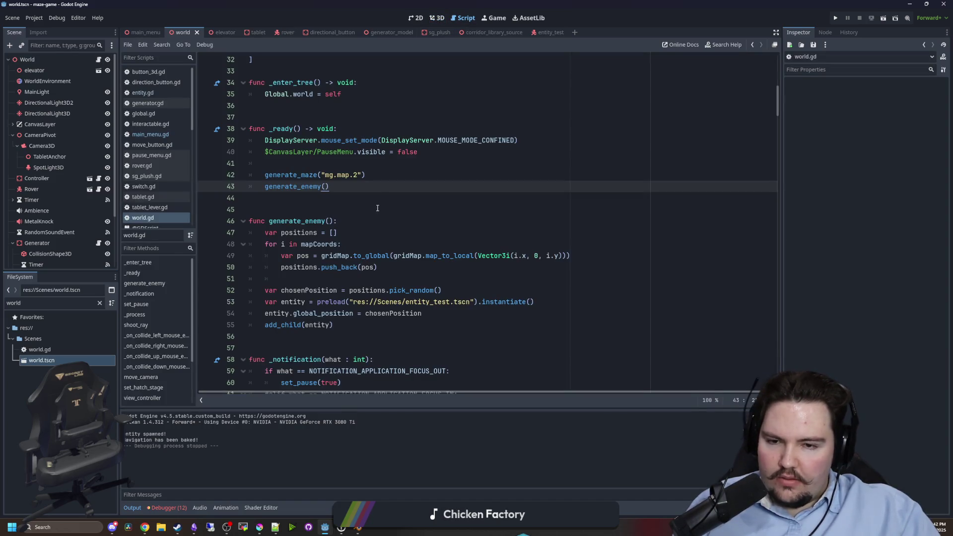
click(326, 197)
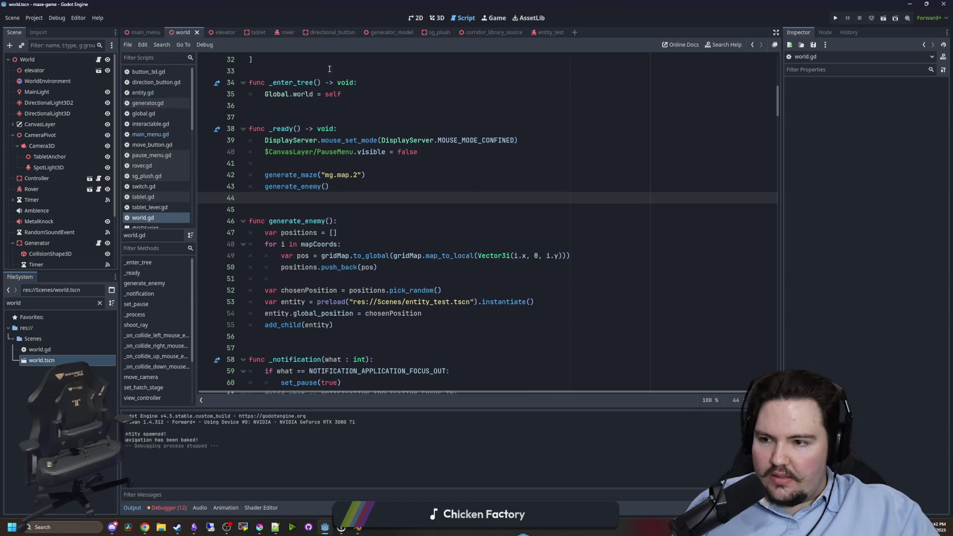
click(440, 20)
scroll(451, 230, up, 10)
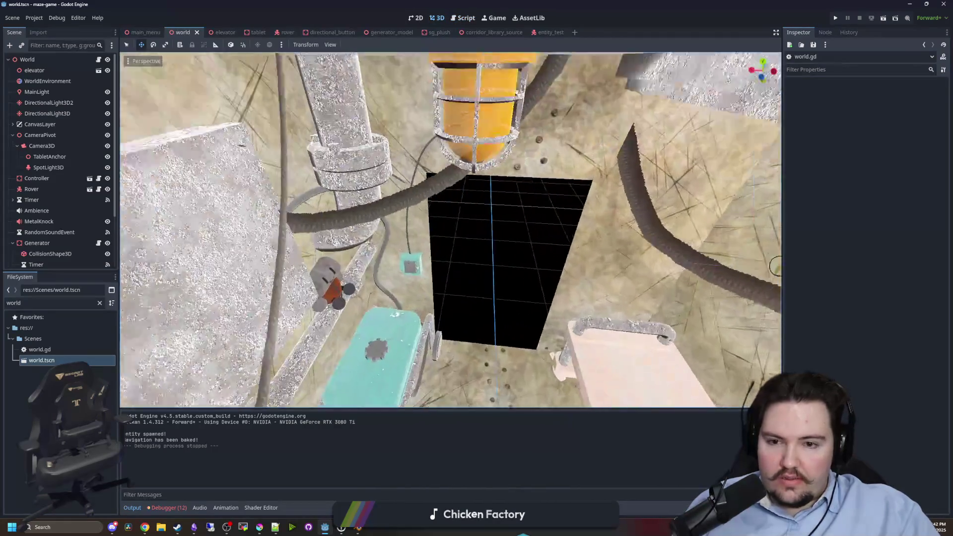
scroll(467, 301, up, 3)
Inspect the elevator, sg_plush, CameraPivot and MainLight nodes, then go back to world.gd.
click(467, 301)
scroll(437, 278, up, 5)
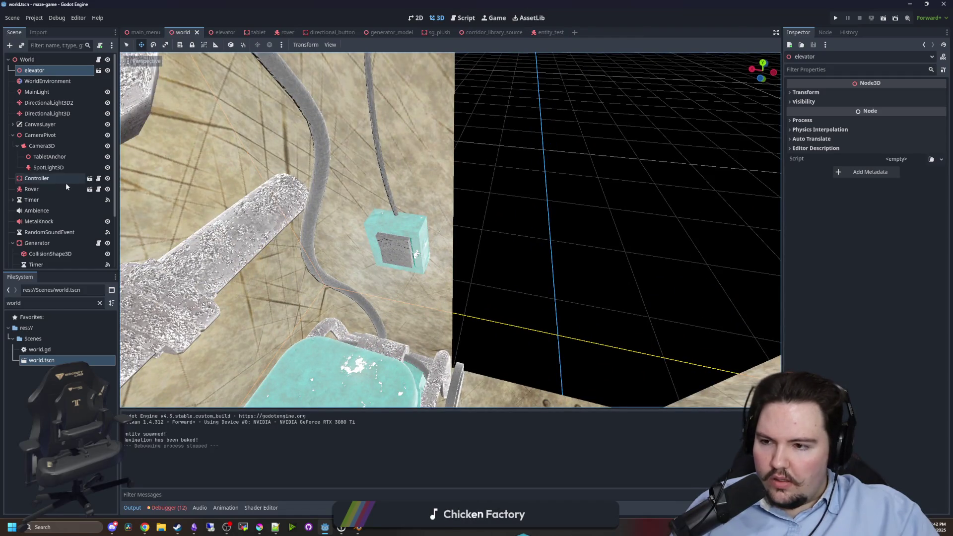
scroll(55, 185, down, 3)
click(11, 177)
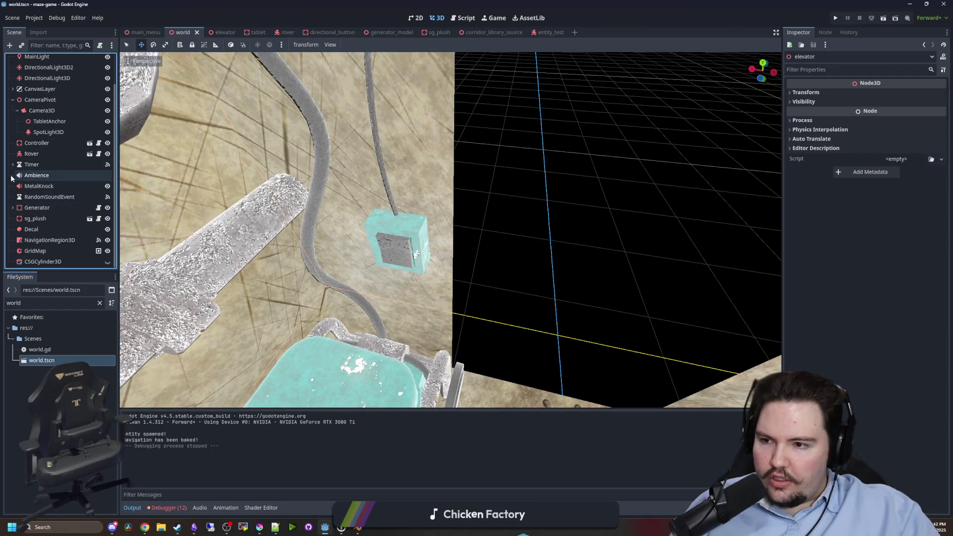
click(45, 220)
scroll(44, 203, up, 2)
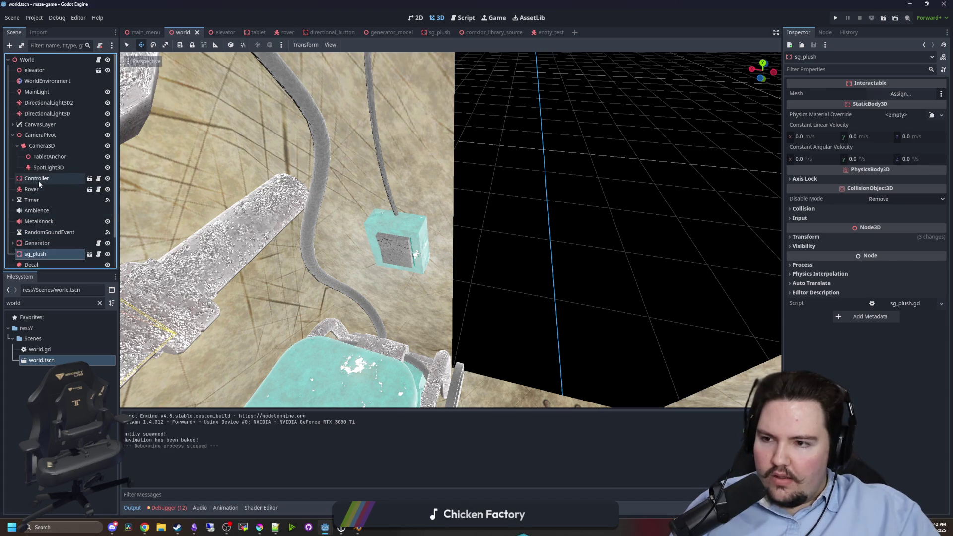
click(39, 135)
key(Left)
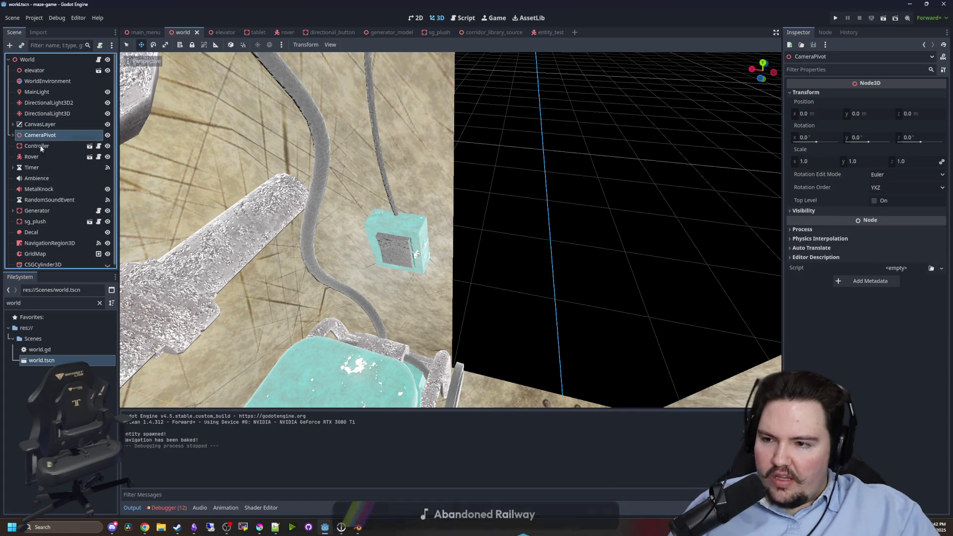
click(55, 92)
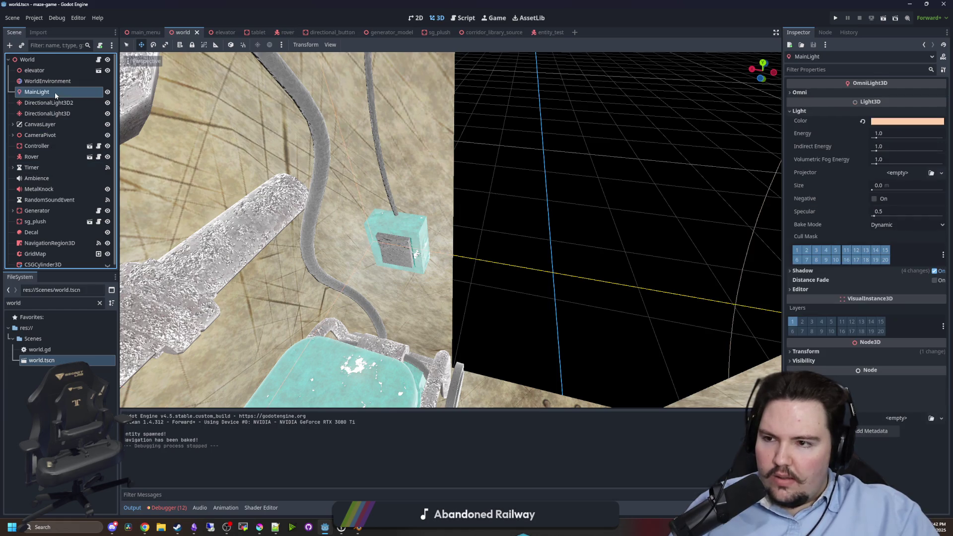
key(ctrl+F3)
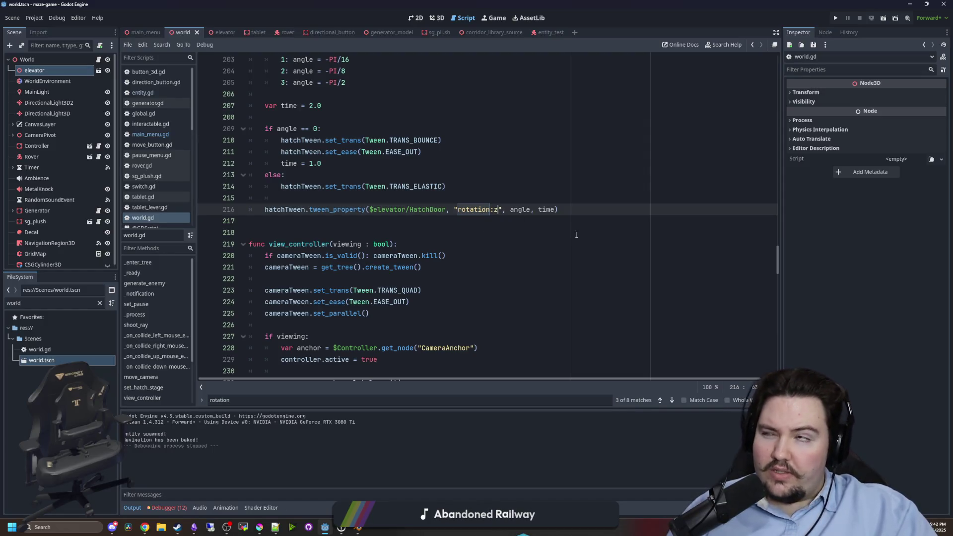
Change the HatchDoor tween's rotation:z to rotation:x and review the other rotation matches.
text(x)
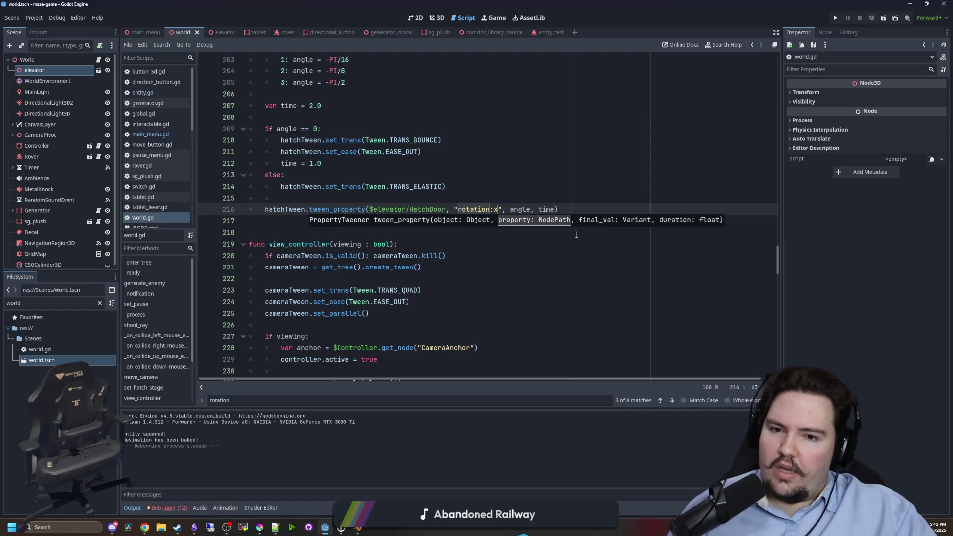
key(ctrl+f)
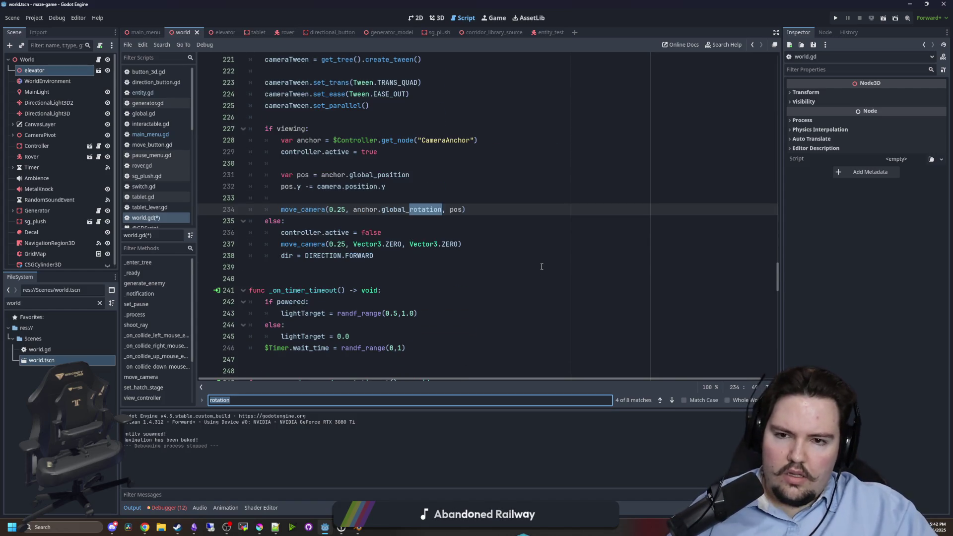
key(Return)
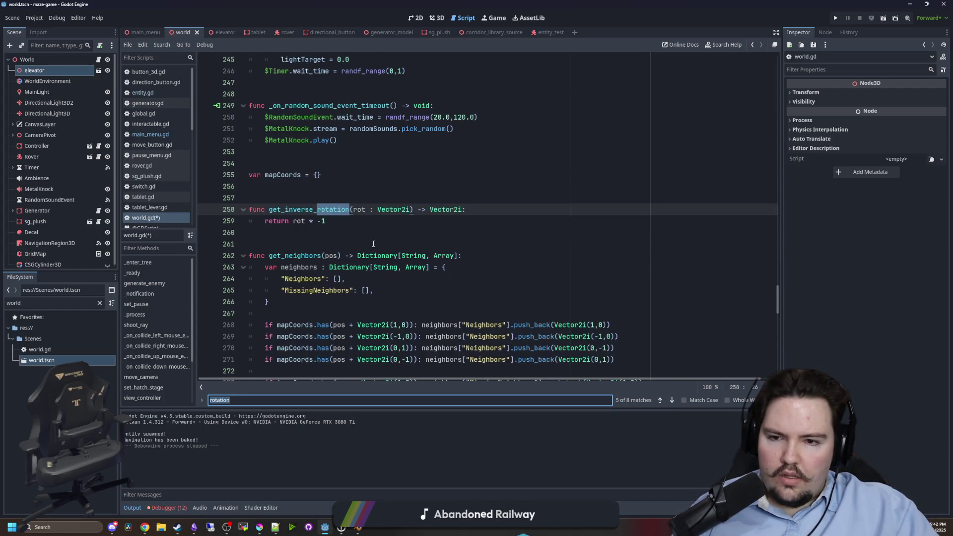
key(Return)
key(Return)
key(Return)
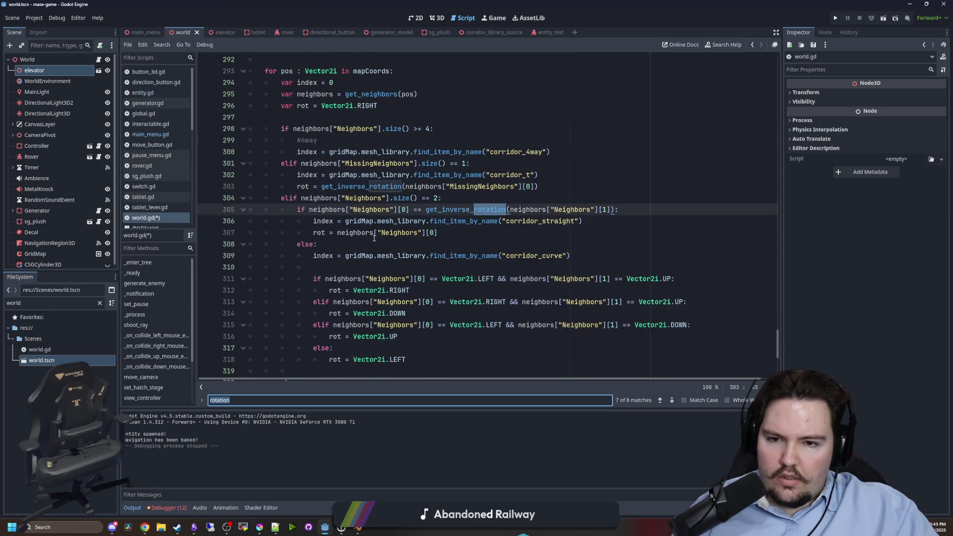
key(Return)
key(Return)
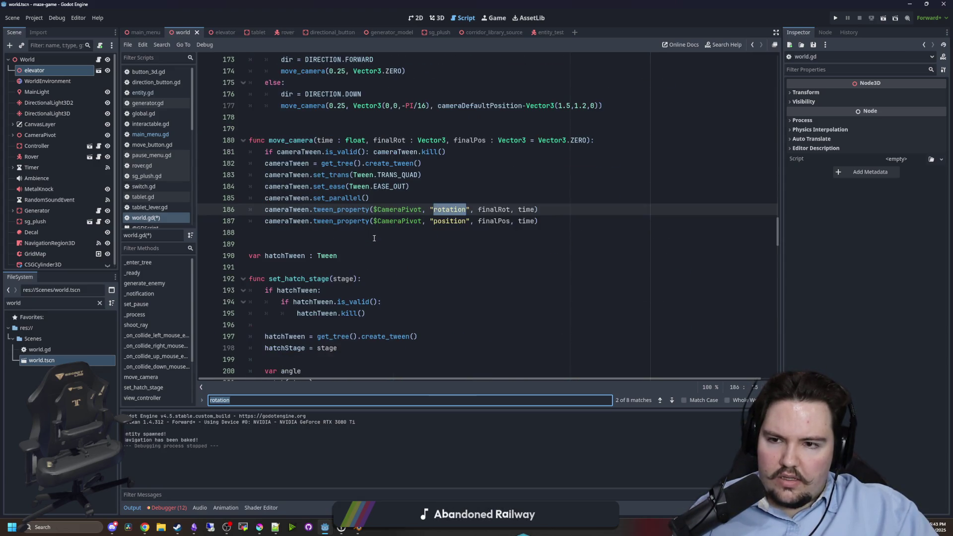
key(Return)
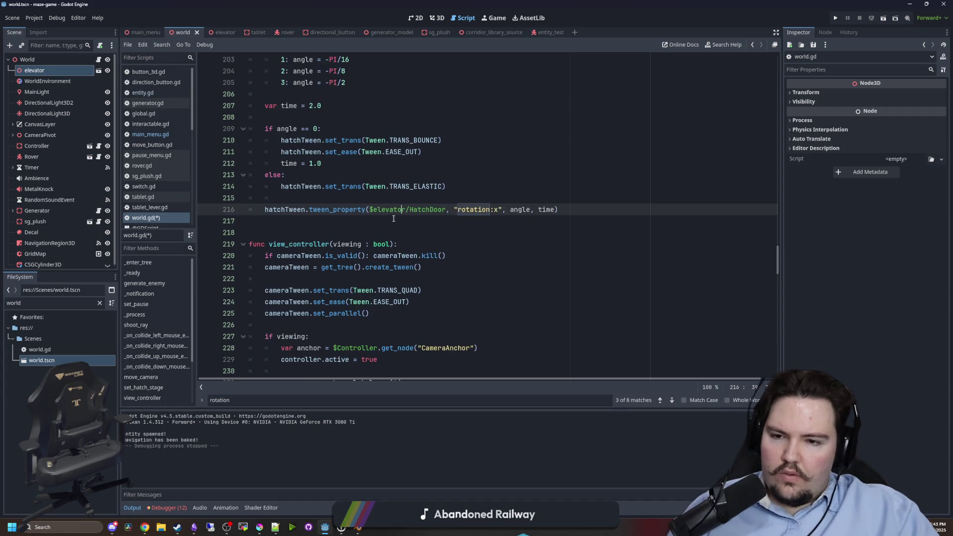
In elevator.tscn's switch.gd, make lines 19 and 22 use rotation.x, then run the project.
click(437, 18)
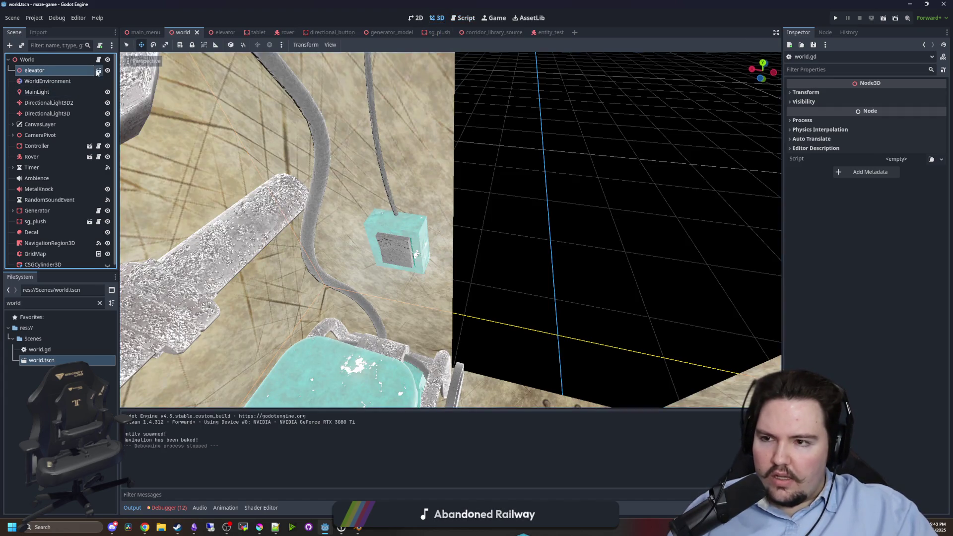
click(99, 71)
click(51, 154)
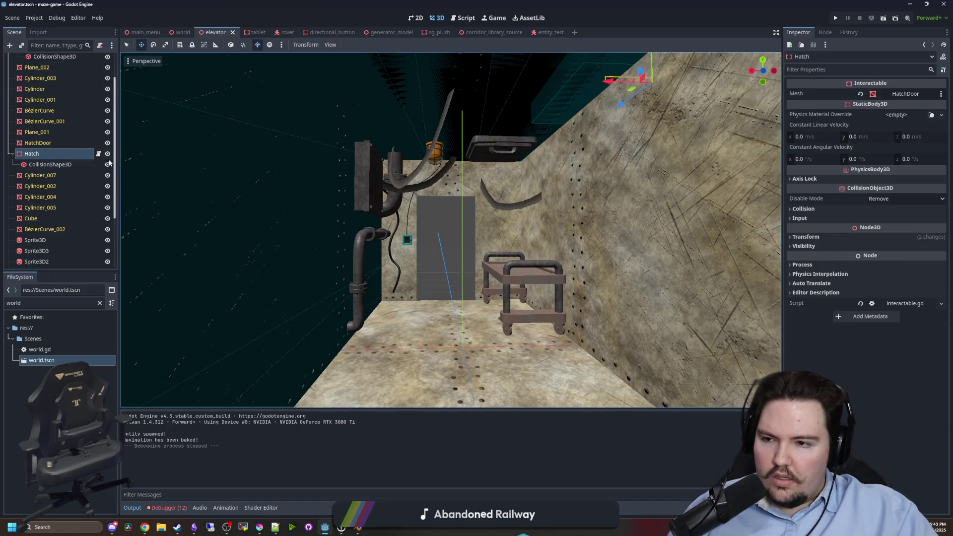
click(99, 155)
scroll(72, 151, down, 3)
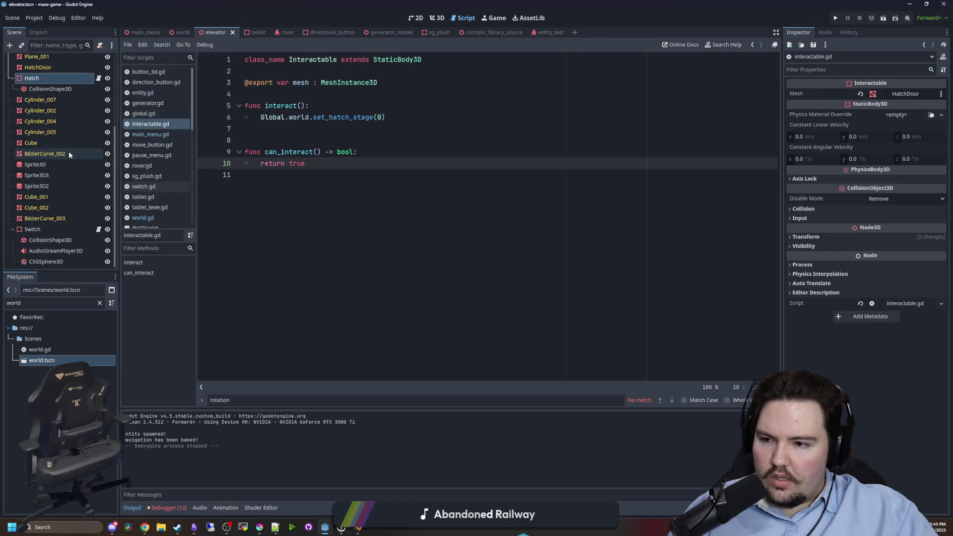
click(98, 230)
click(326, 206)
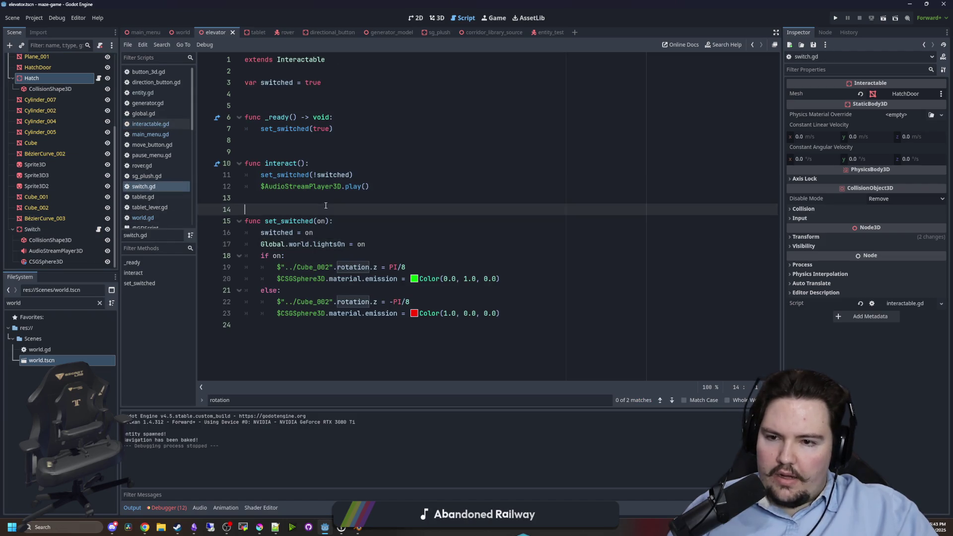
click(441, 225)
click(378, 268)
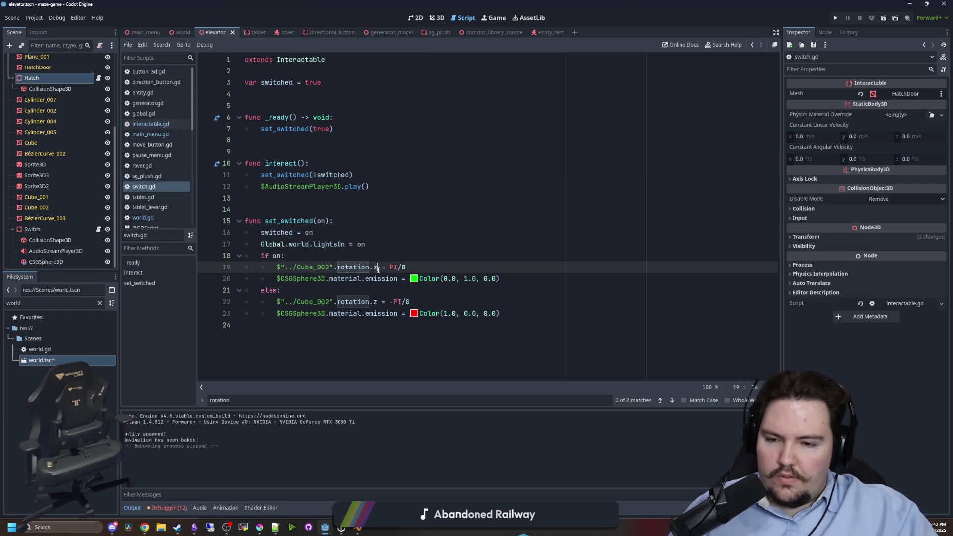
text(x)
key(Down)
key(Down)
key(Down)
key(Up)
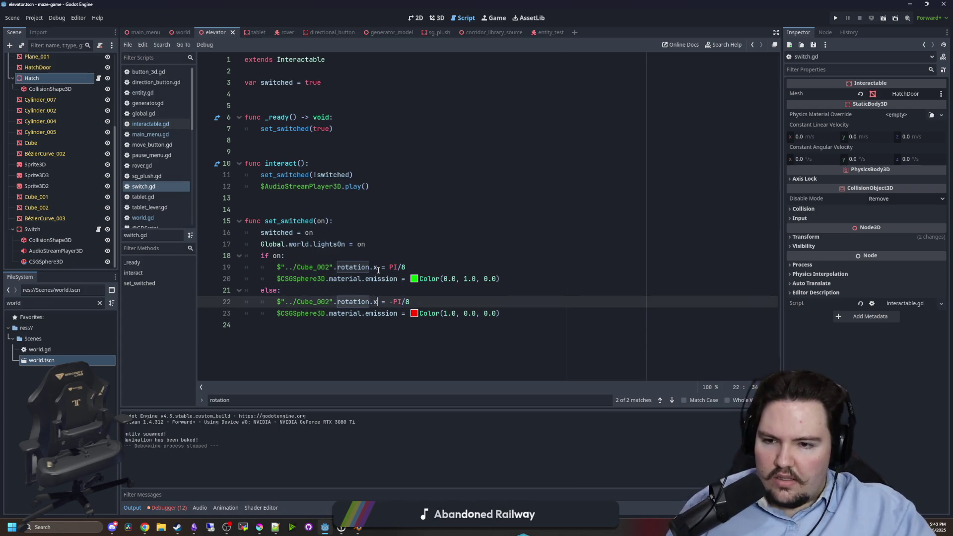
click(836, 19)
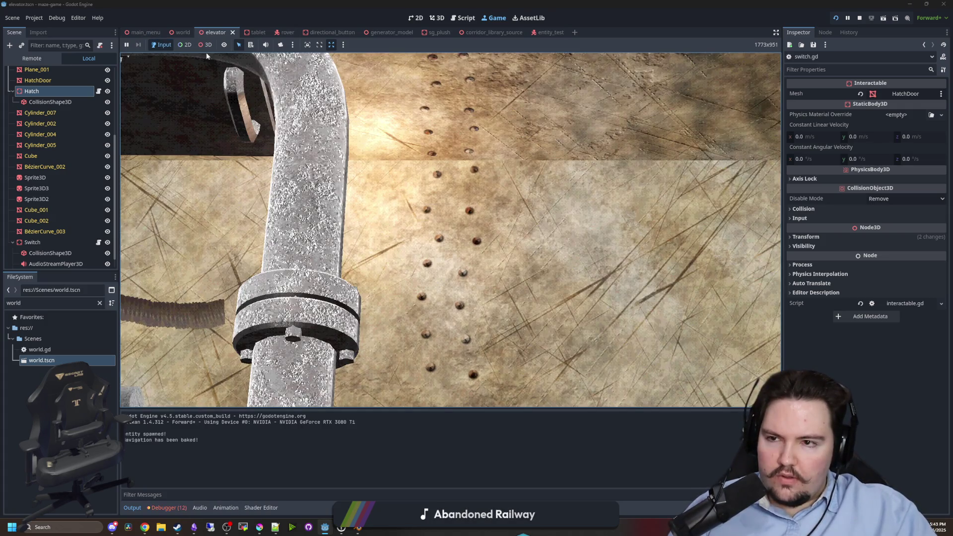
In 3D game mode, open the hatch door, toggle the pause menu, then stop the game.
click(205, 44)
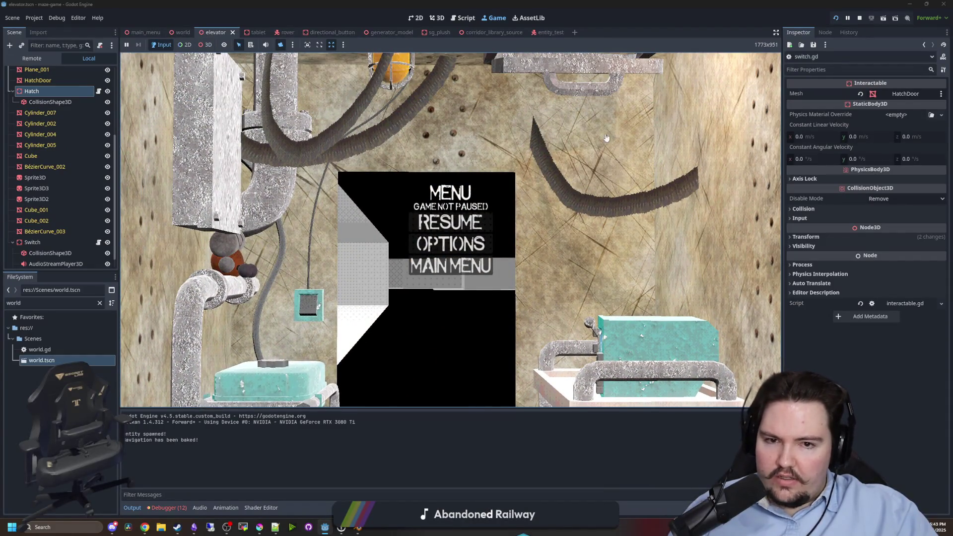
click(591, 90)
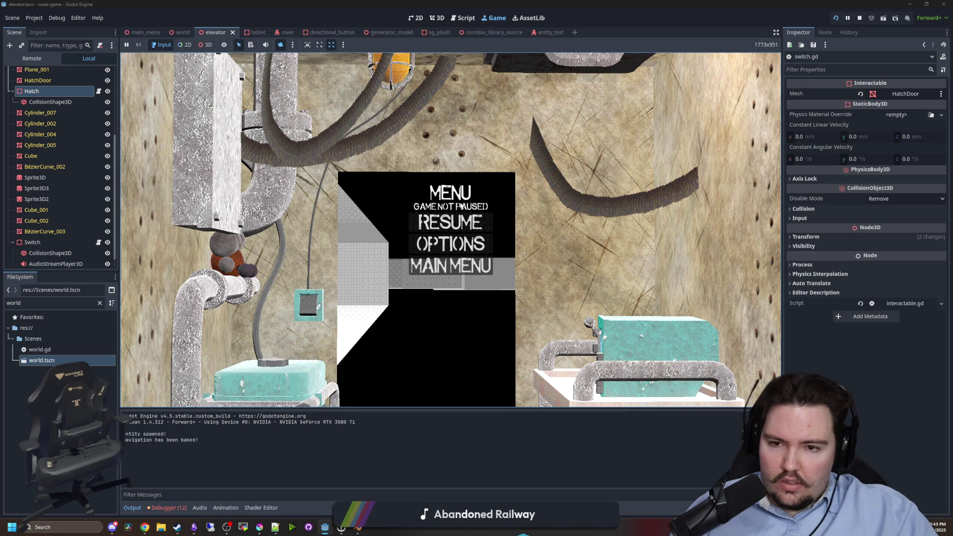
key(Escape)
key(super)
key(Escape)
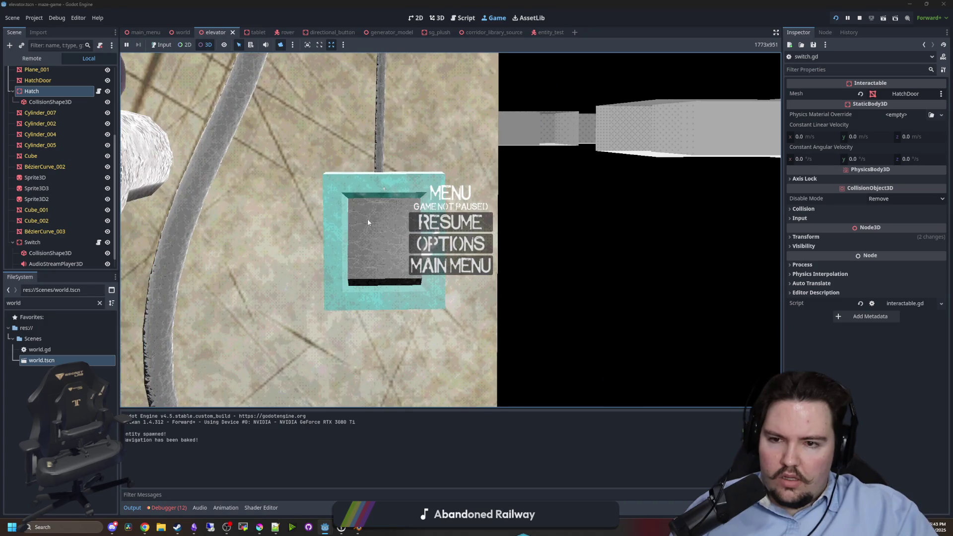
click(860, 18)
click(498, 18)
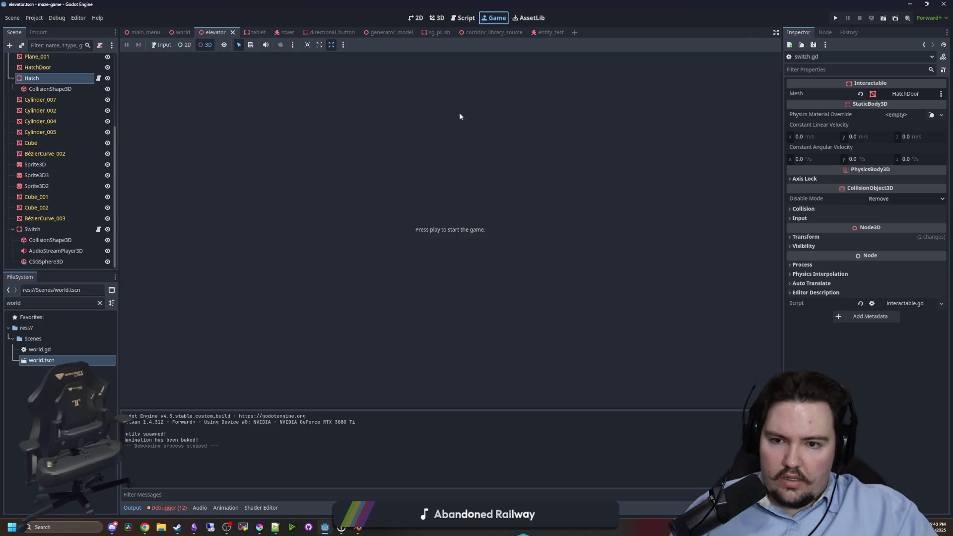
Look over the Controller in the world scene's 3D view.
click(182, 32)
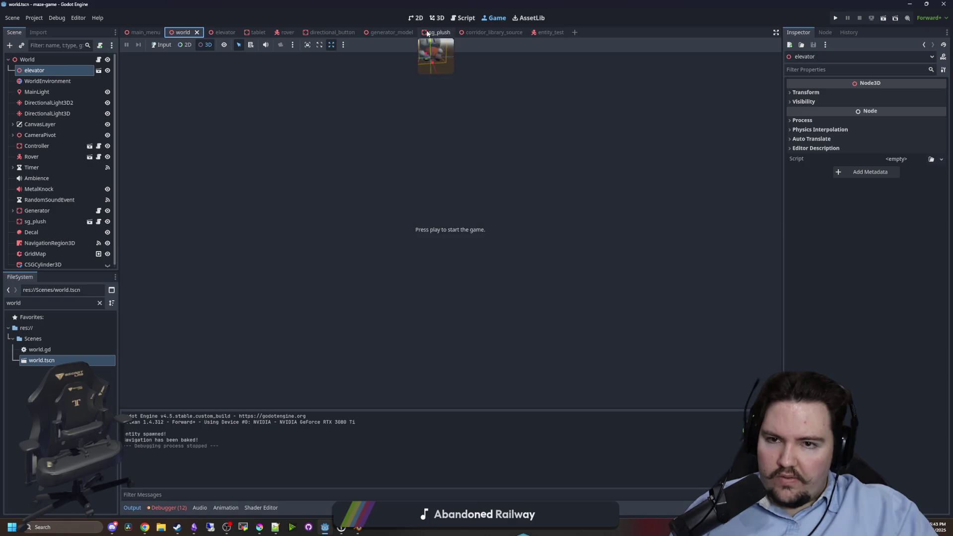
click(437, 18)
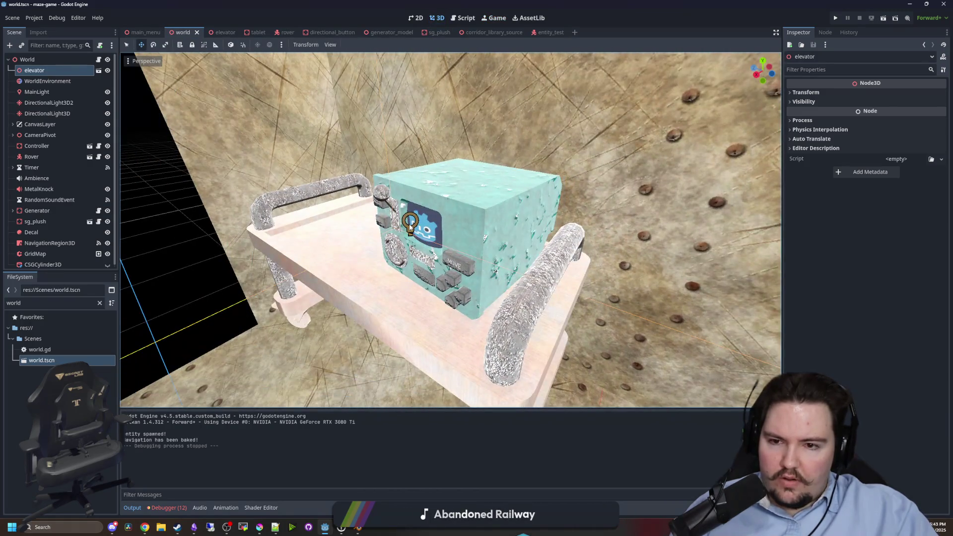
click(411, 228)
scroll(411, 228, down, 5)
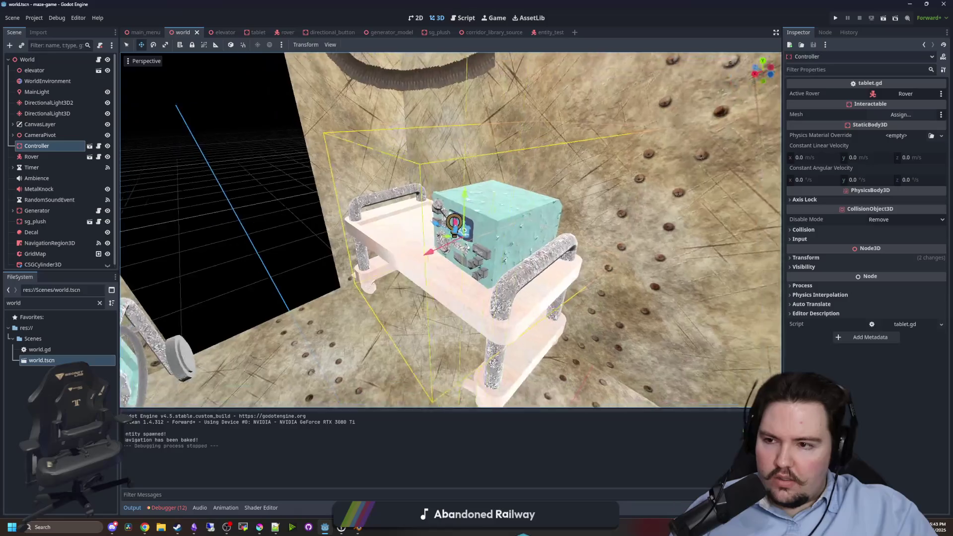
click(313, 212)
In elevator.tscn, inspect the switch's collision shape, the green sphere and the Switch node.
click(98, 71)
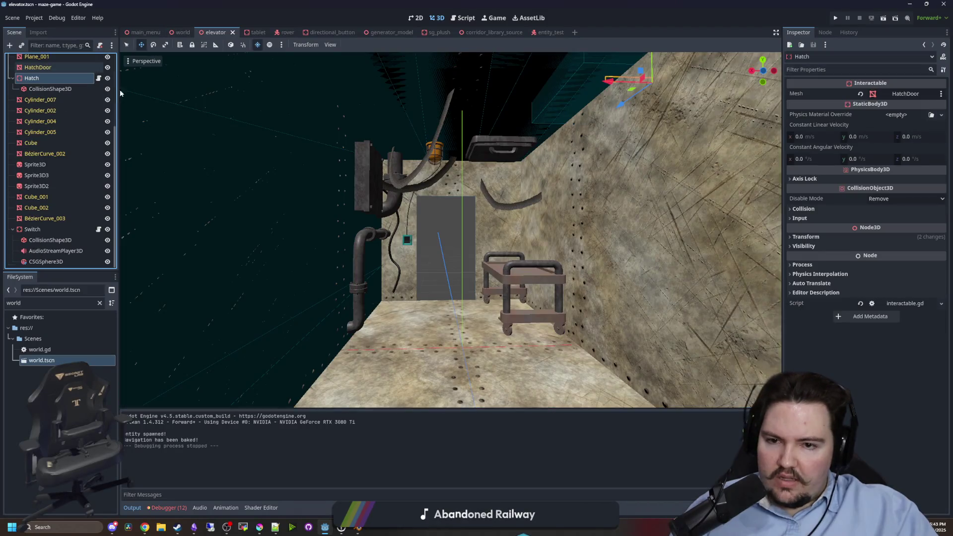
key(d)
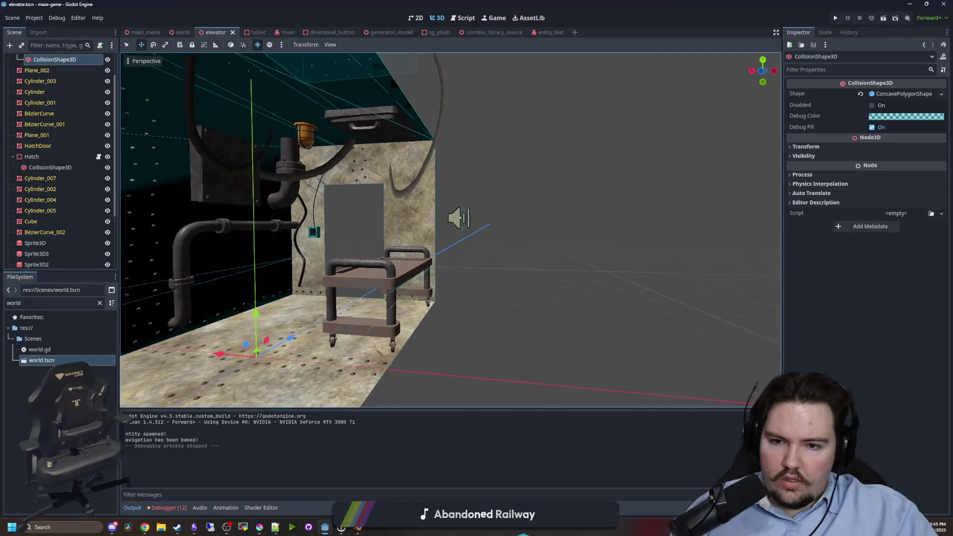
click(449, 231)
key(d)
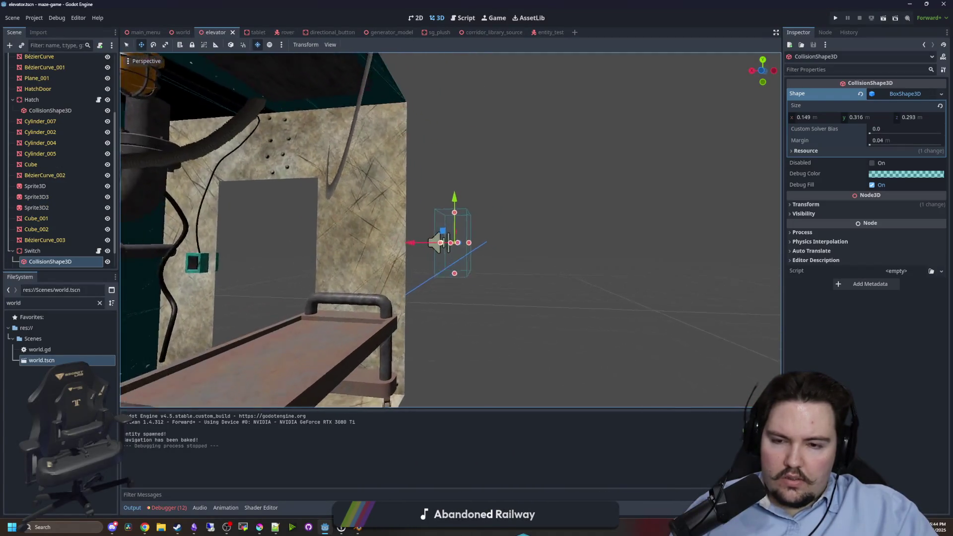
click(733, 218)
drag(710, 321, 536, 228)
key(f)
click(44, 230)
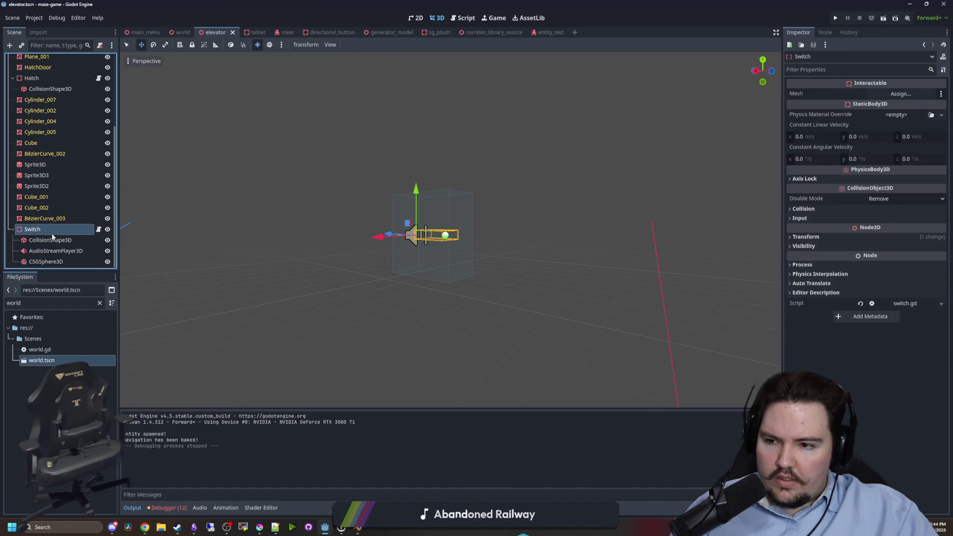
key(f)
scroll(467, 227, down, 3)
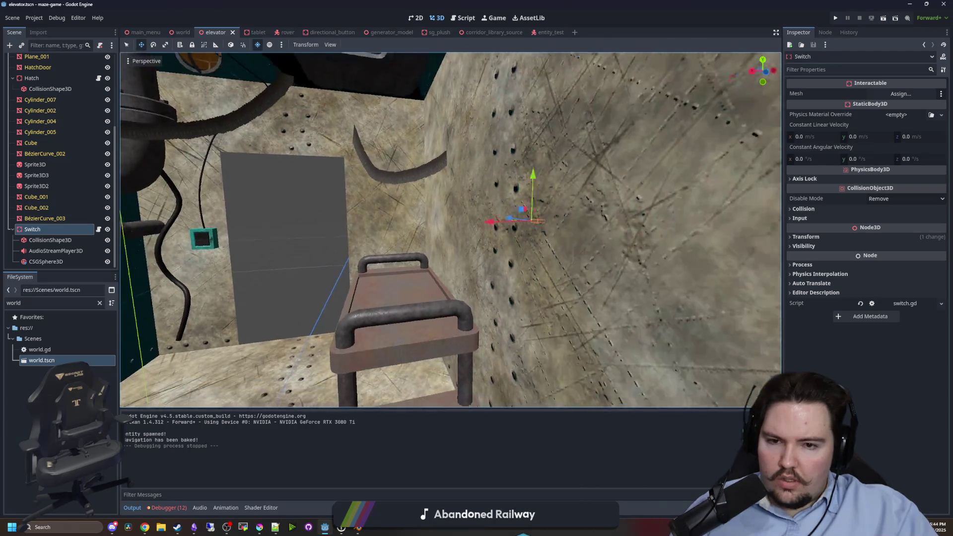
click(265, 235)
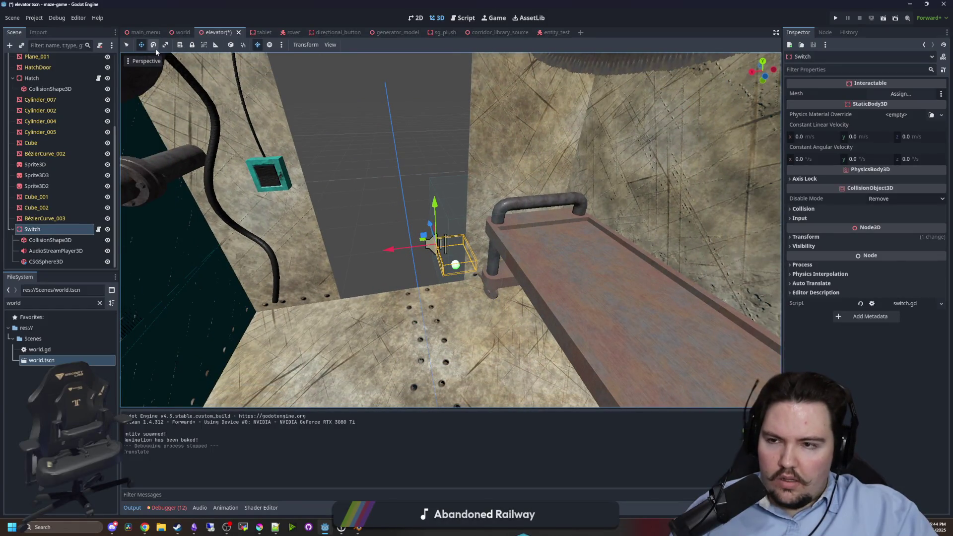
Move the Switch along X, Y and Z onto the teal wall panel.
click(154, 46)
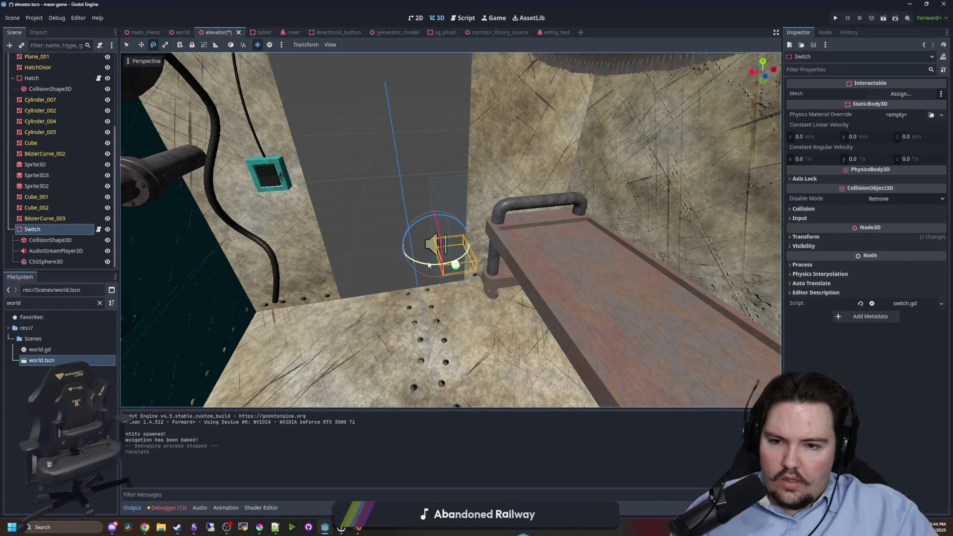
click(141, 45)
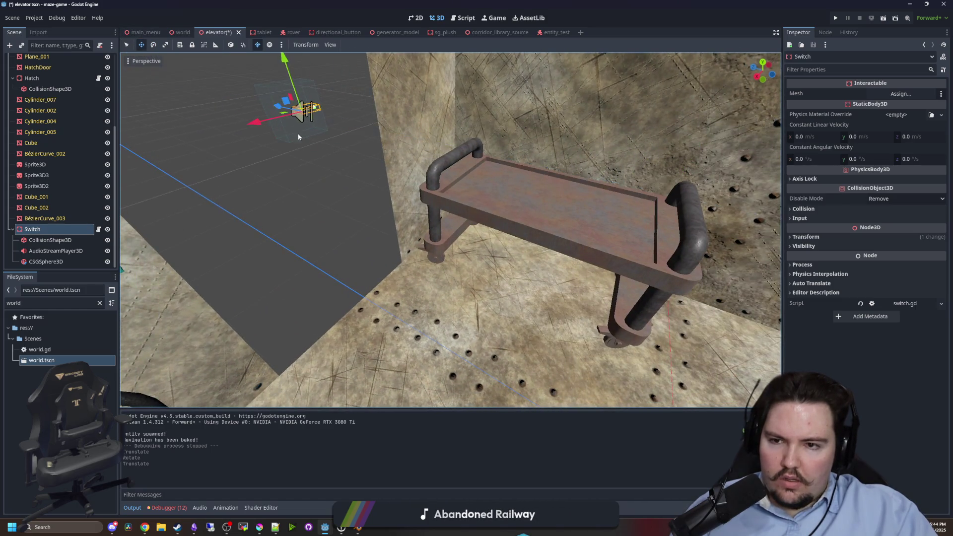
key(f)
drag(423, 171, 288, 171)
drag(203, 183, 203, 184)
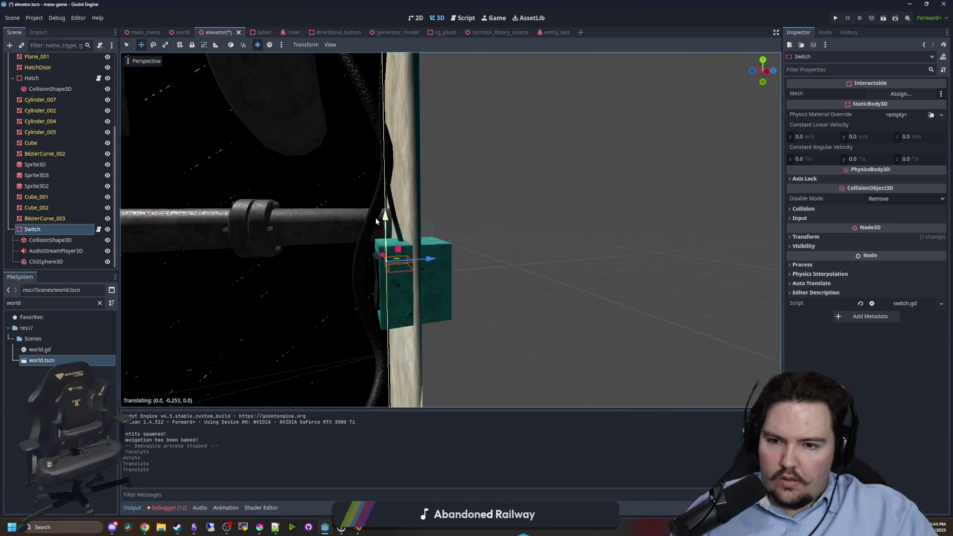
click(374, 243)
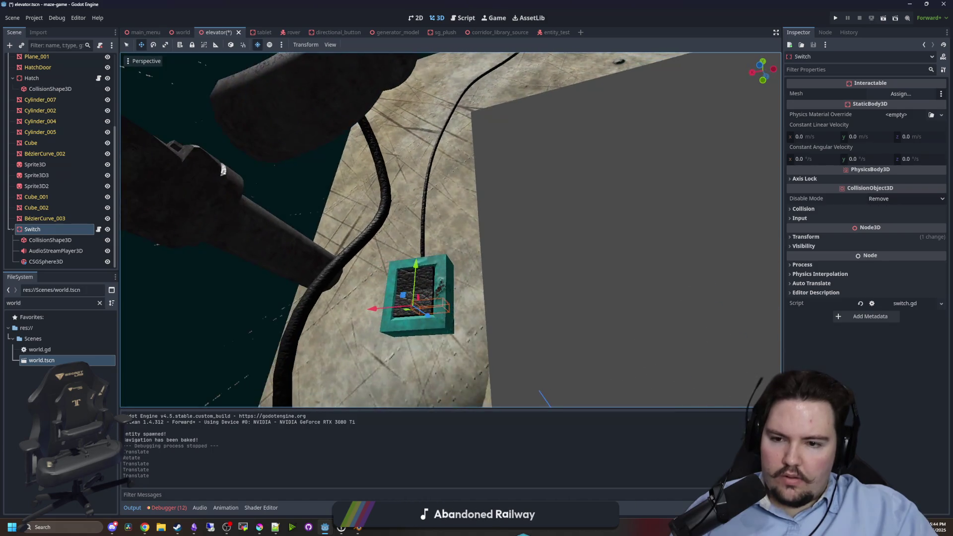
scroll(376, 306, down, 5)
scroll(376, 306, up, 2)
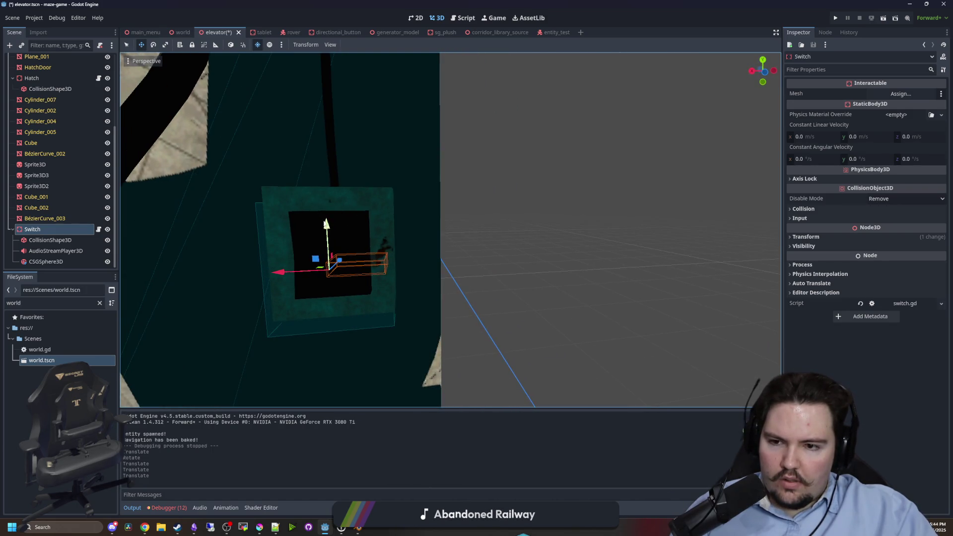
drag(327, 225, 328, 208)
drag(290, 256, 287, 258)
scroll(287, 258, down, 3)
mouse_move(491, 274)
mouse_down()
mouse_move(474, 275)
mouse_move(482, 266)
mouse_move(457, 275)
mouse_up()
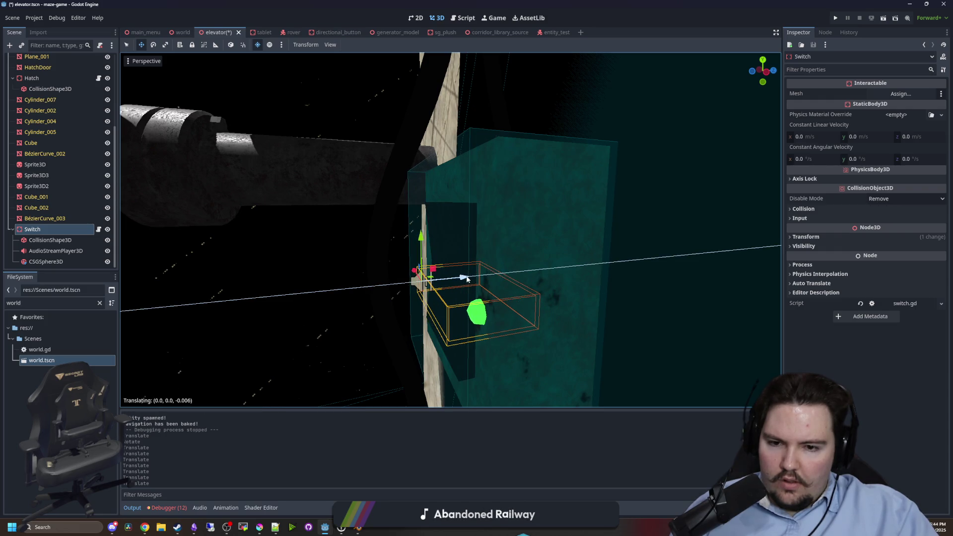
Save the elevator scene, return to the world scene and select the elevator instance.
scroll(457, 275, down, 2)
click(413, 259)
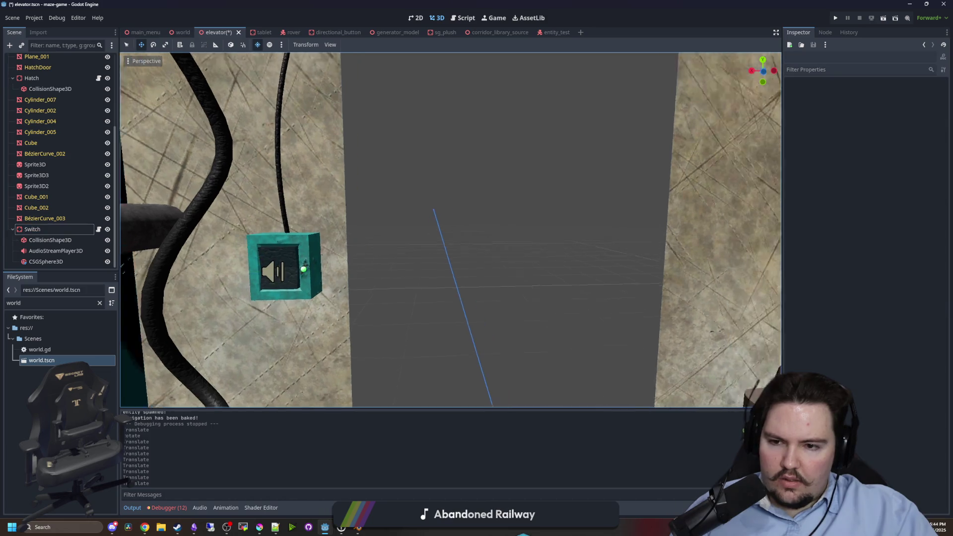
scroll(419, 266, down, 3)
key(ctrl+s)
drag(426, 270, 236, 87)
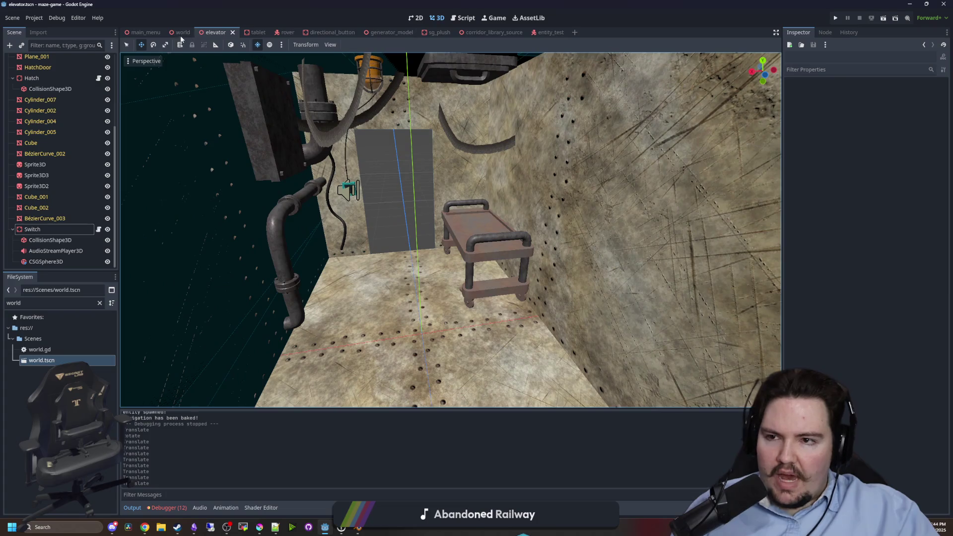
click(180, 35)
drag(362, 200, 430, 196)
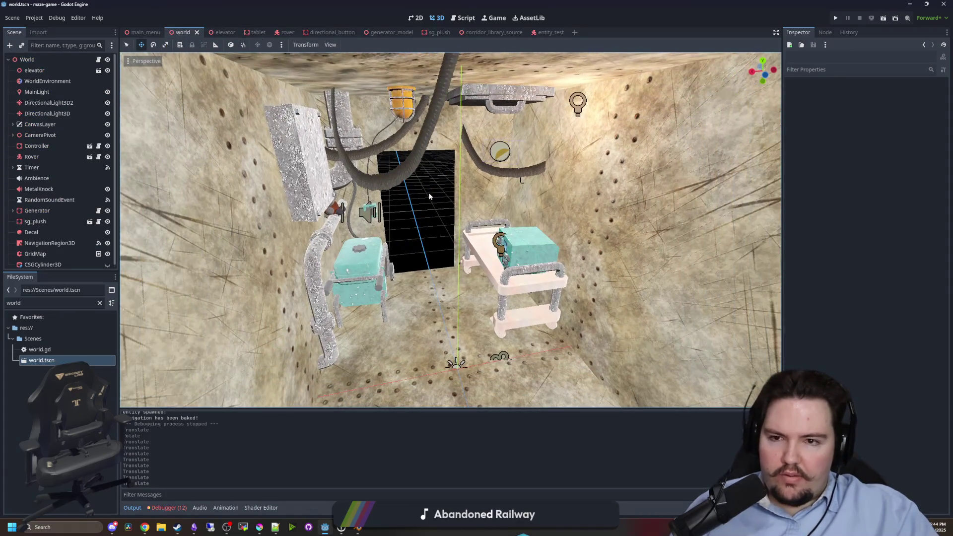
scroll(453, 234, down, 10)
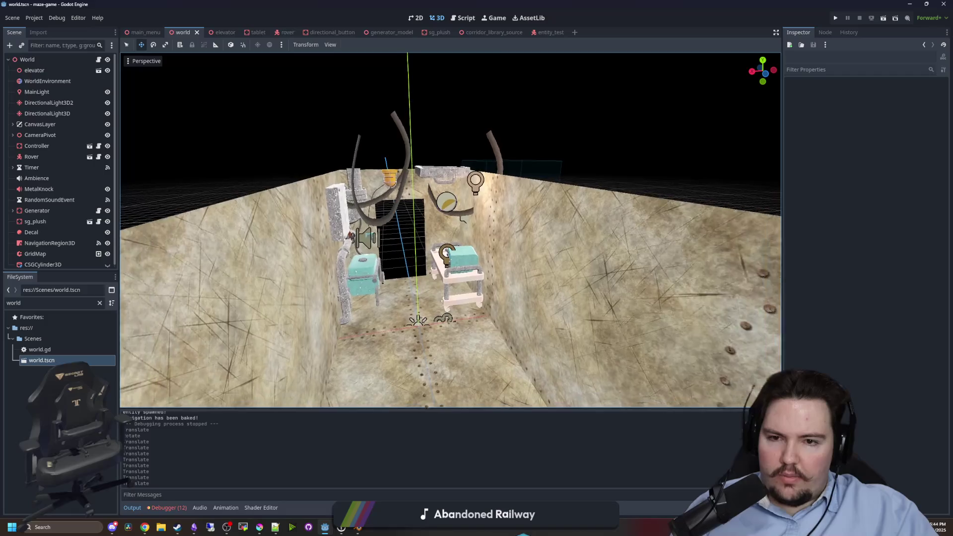
scroll(528, 211, up, 6)
click(528, 211)
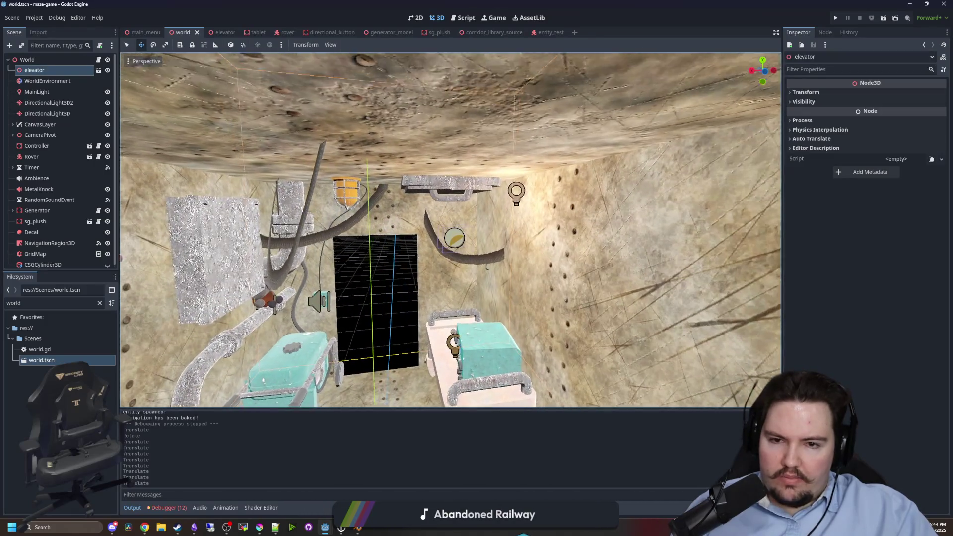
scroll(527, 211, up, 3)
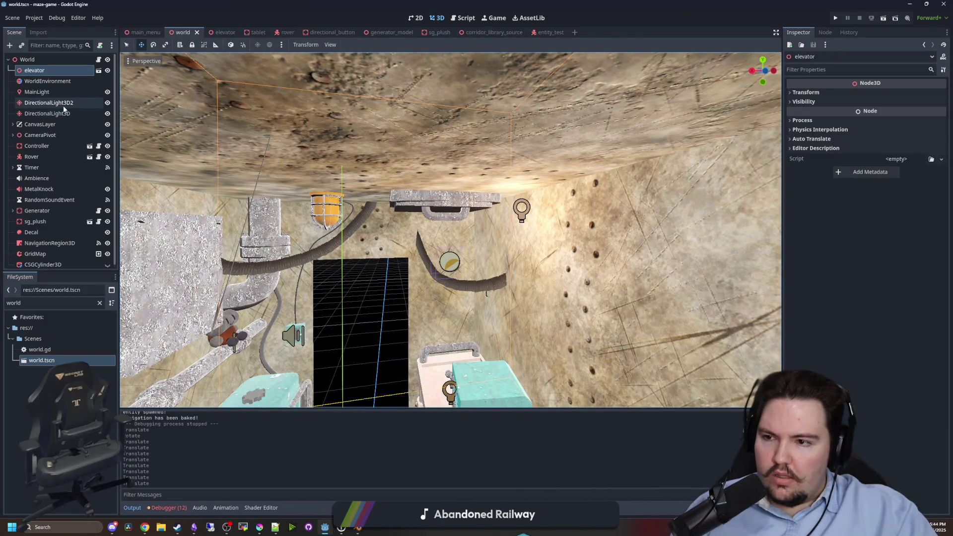
Select DirectionalLight3D2 and glance over the elevator scene before returning to the world scene.
scroll(58, 171, down, 1)
scroll(62, 246, up, 1)
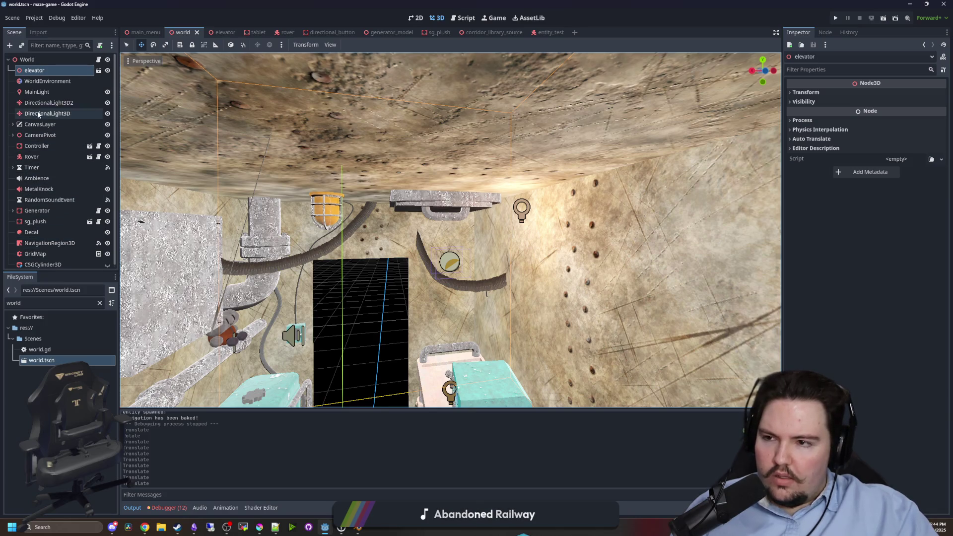
click(51, 102)
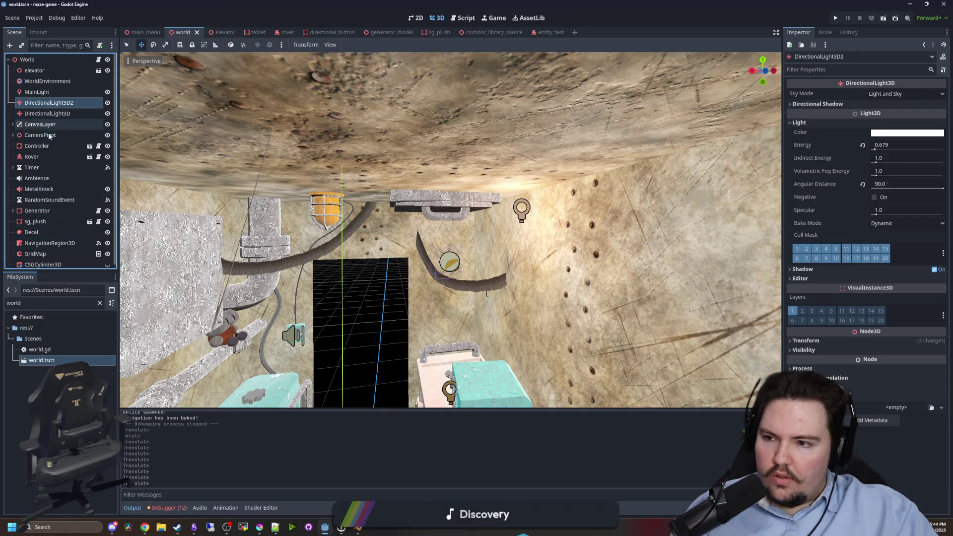
click(219, 33)
scroll(42, 121, up, 5)
drag(383, 161, 154, 201)
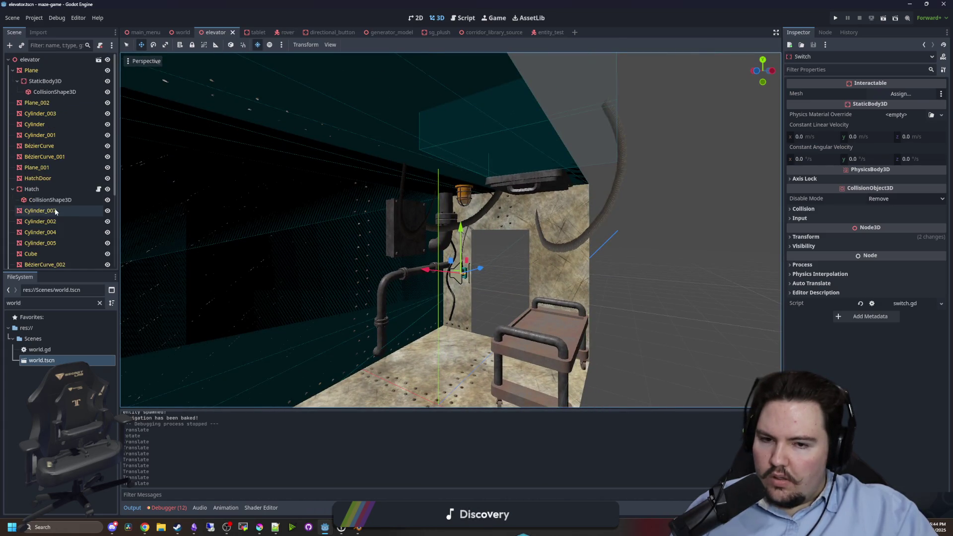
click(191, 35)
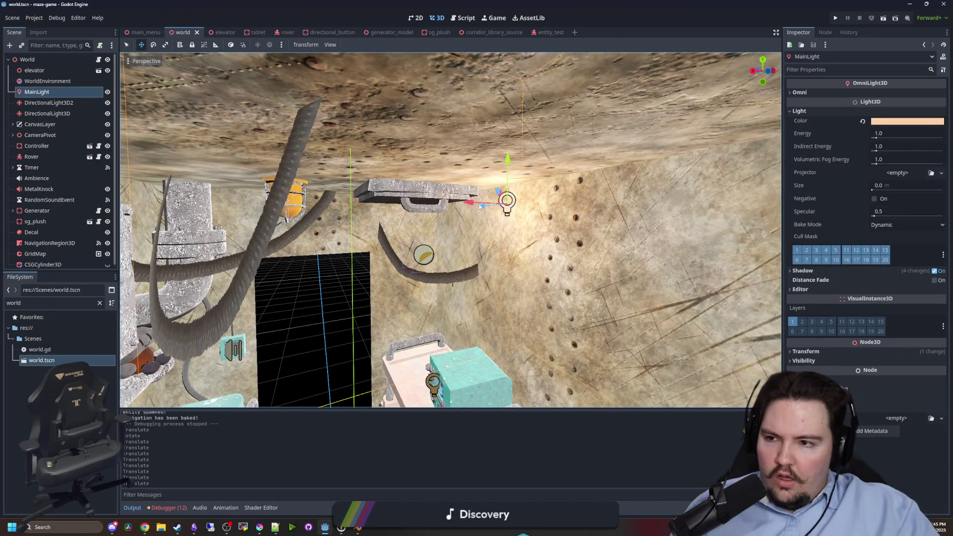
scroll(365, 203, down, 3)
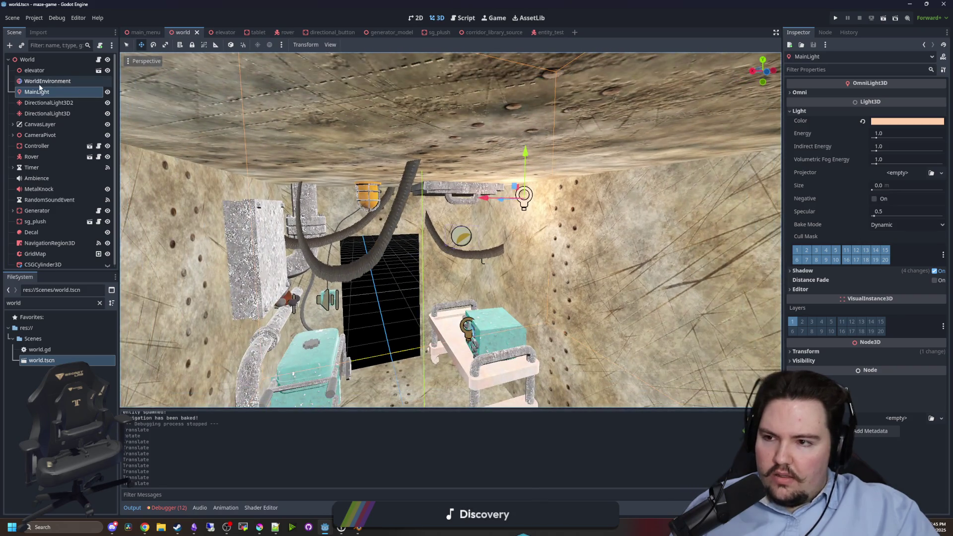
Move MainLight up into the orange ceiling lamp.
drag(472, 198, 318, 196)
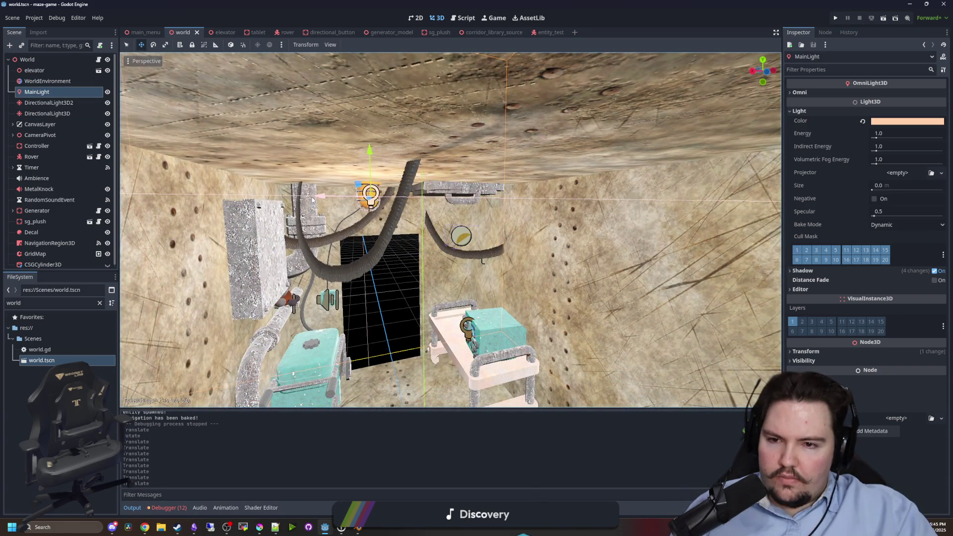
key(f)
mouse_move(501, 276)
mouse_down()
mouse_move(501, 214)
mouse_move(501, 275)
mouse_up()
drag(506, 239, 343, 214)
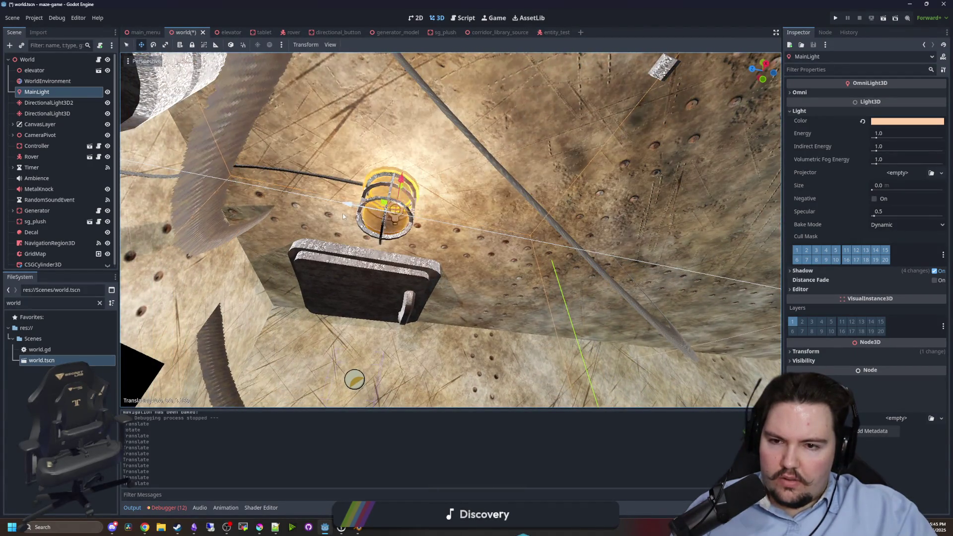
key(f)
mouse_move(368, 278)
mouse_down()
mouse_move(351, 277)
mouse_move(526, 290)
mouse_move(508, 269)
mouse_up()
click(507, 269)
Hide DirectionalLight3D2 to darken the room and save the world scene.
scroll(451, 230, down, 2)
click(108, 103)
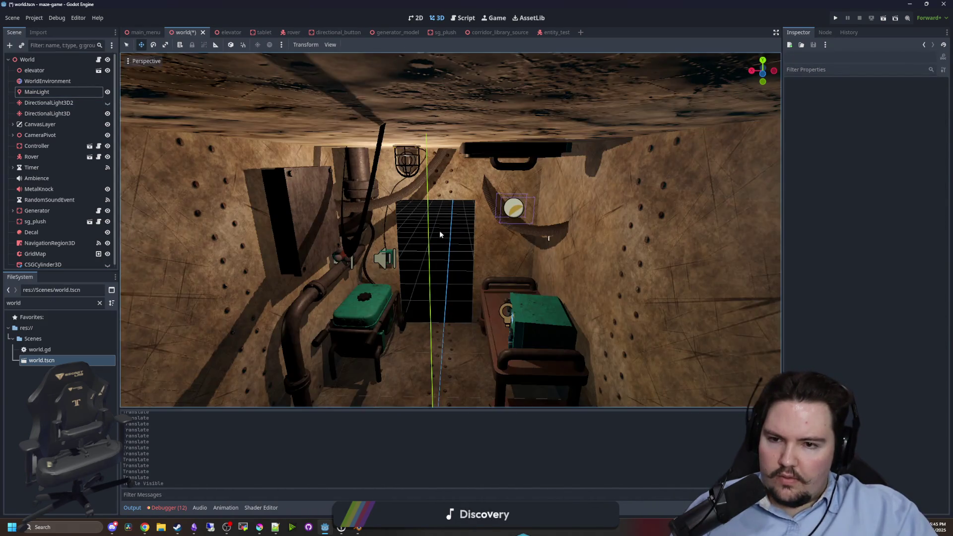
drag(450, 230, 451, 198)
scroll(451, 230, down, 3)
key(ctrl+s)
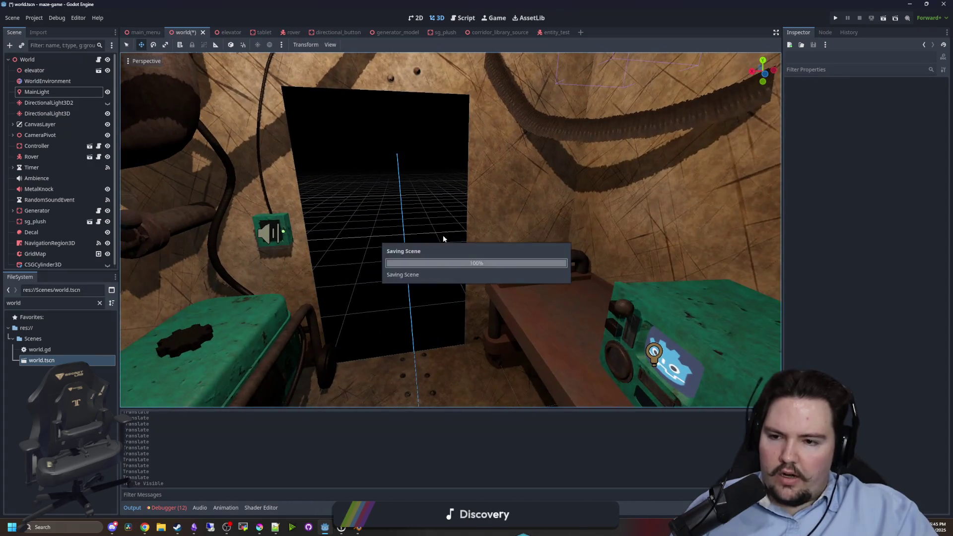
Orbit around the darkened world room, then select the elevator and open its scene.
scroll(487, 151, up, 2)
scroll(453, 143, down, 5)
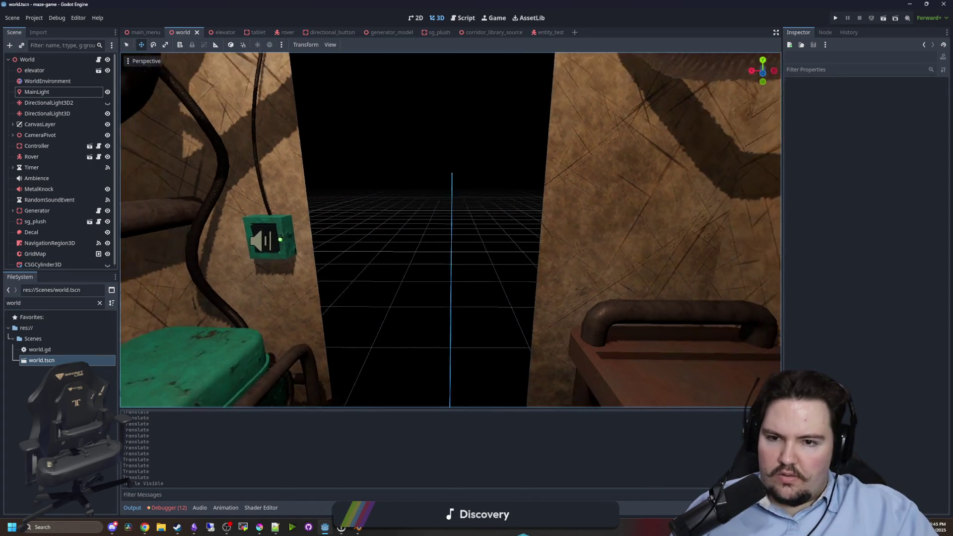
mouse_move(417, 269)
mouse_down()
mouse_move(457, 308)
mouse_move(487, 248)
mouse_move(466, 201)
mouse_up()
drag(407, 270, 465, 245)
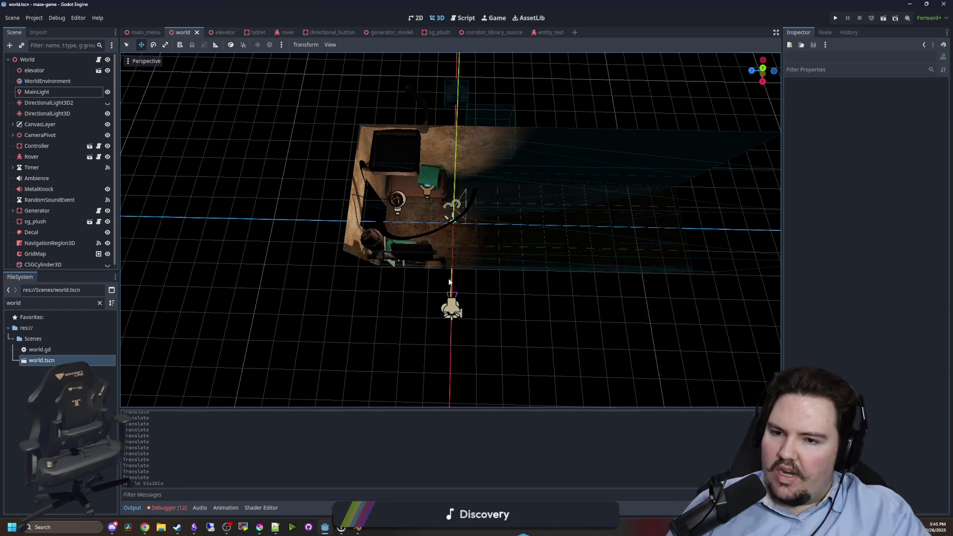
drag(248, 221, 482, 228)
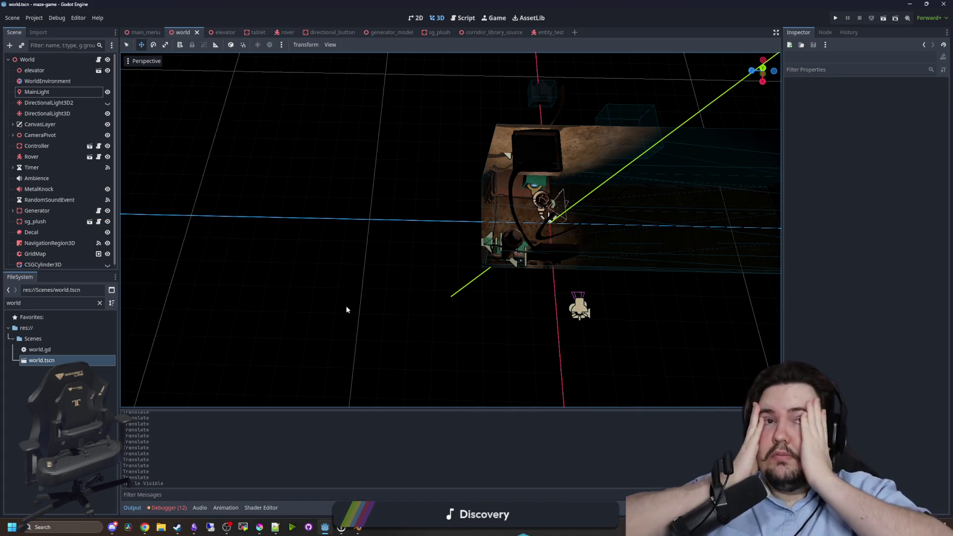
mouse_move(347, 310)
mouse_down()
mouse_move(355, 288)
mouse_move(273, 328)
mouse_move(367, 293)
mouse_move(403, 211)
mouse_up()
scroll(273, 328, up, 5)
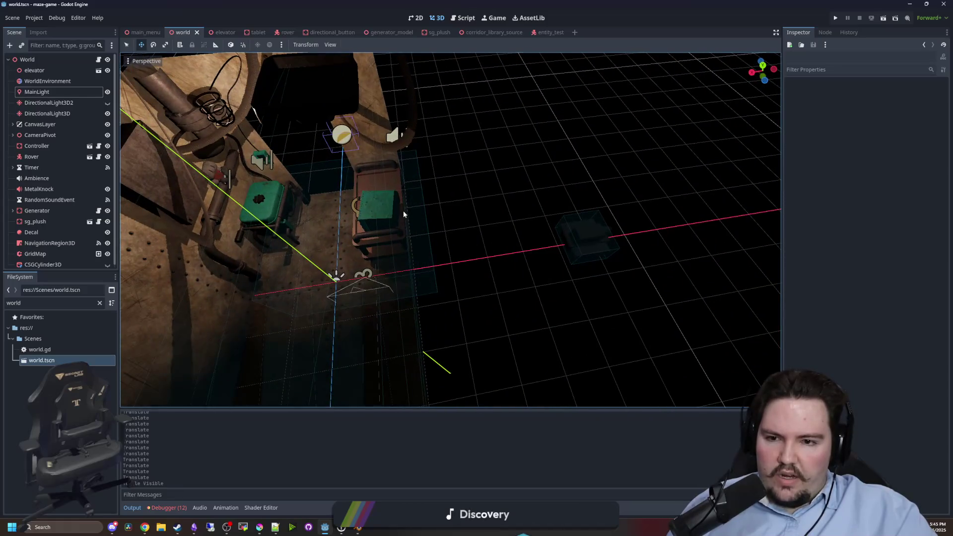
click(403, 211)
click(222, 32)
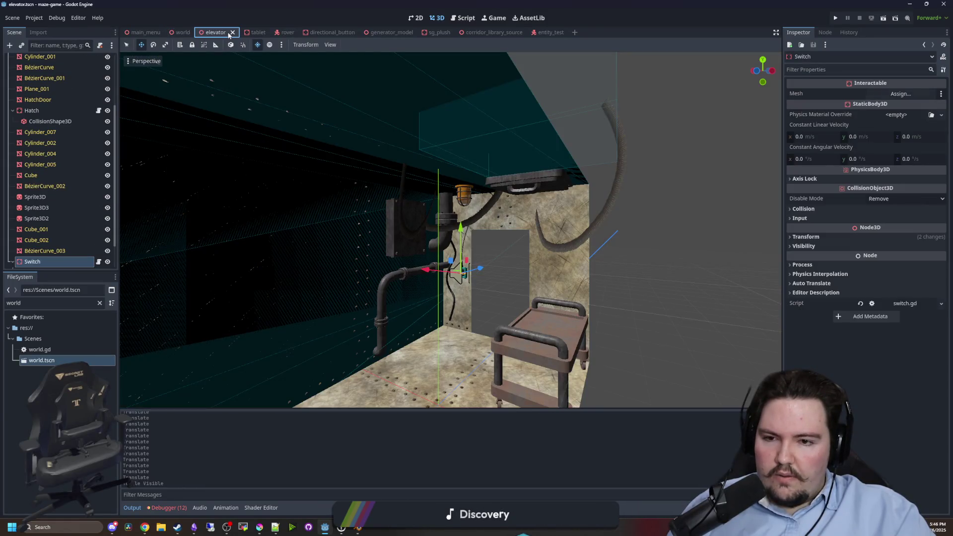
Select the Hatch, try sliding it along Z, undo the move, and launch a playtest.
click(469, 180)
click(592, 97)
mouse_move(592, 98)
mouse_down()
mouse_move(597, 180)
mouse_move(520, 190)
mouse_up()
click(508, 217)
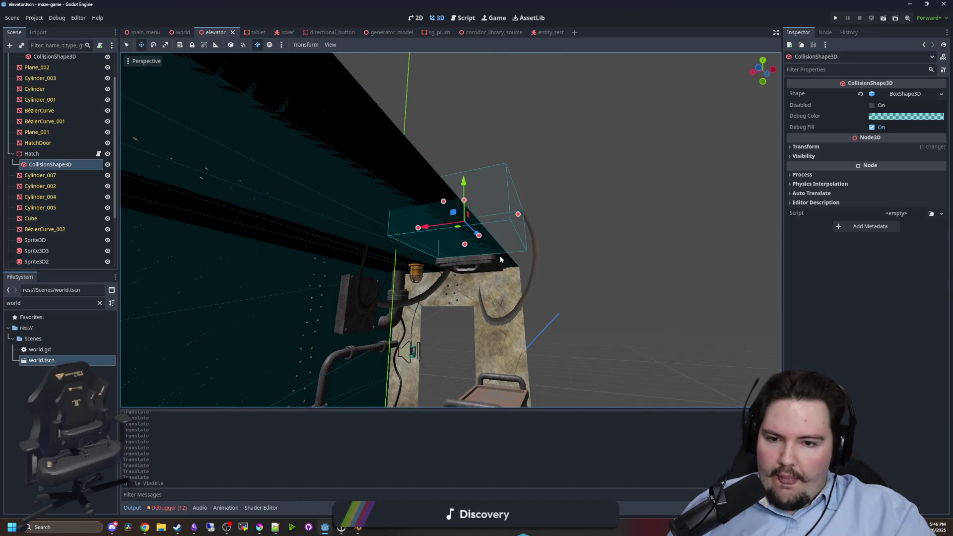
click(31, 153)
mouse_move(221, 193)
mouse_down()
mouse_move(580, 231)
mouse_move(542, 230)
mouse_up()
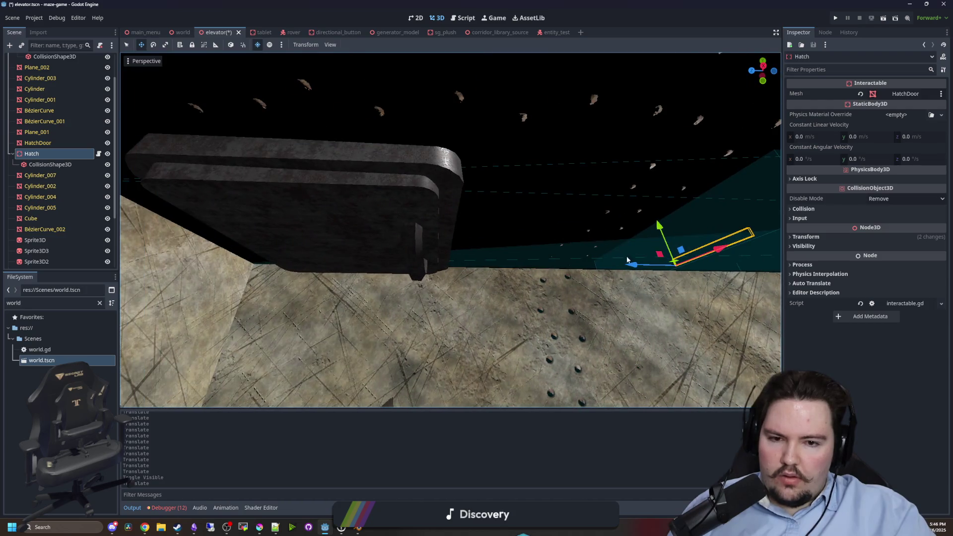
mouse_move(621, 244)
mouse_down()
mouse_move(318, 246)
mouse_move(472, 271)
mouse_move(478, 195)
mouse_move(450, 172)
mouse_move(430, 212)
mouse_move(446, 164)
mouse_move(460, 157)
mouse_move(432, 198)
mouse_move(411, 208)
mouse_up()
key(ctrl+z)
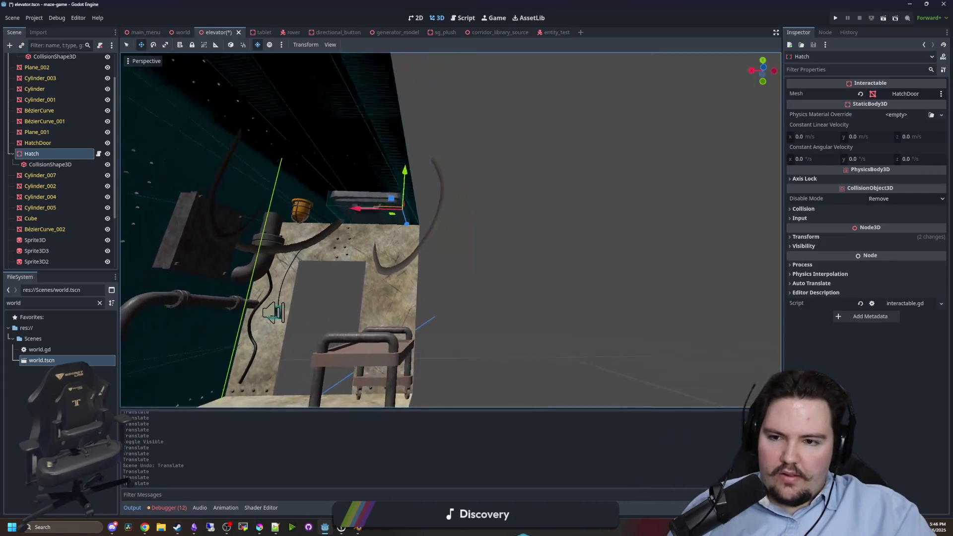
click(602, 270)
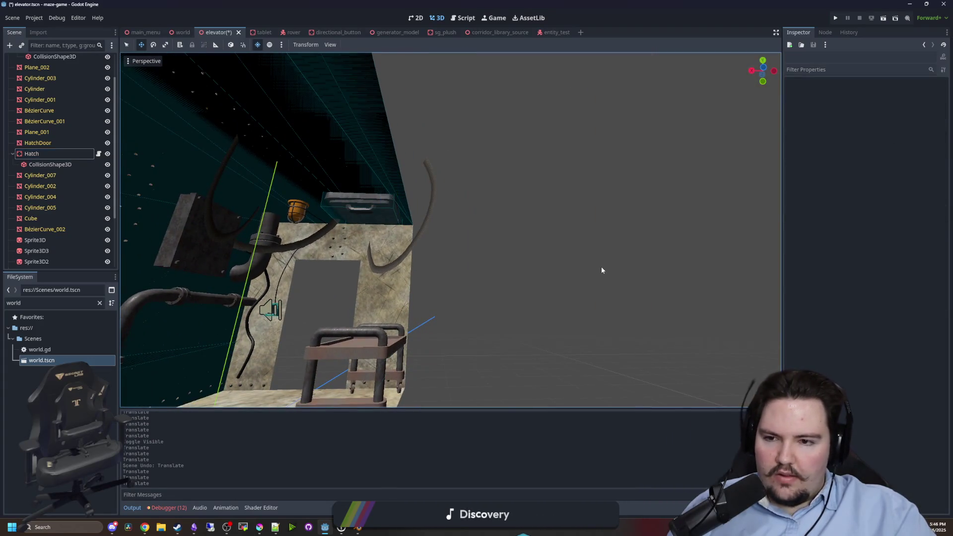
click(835, 18)
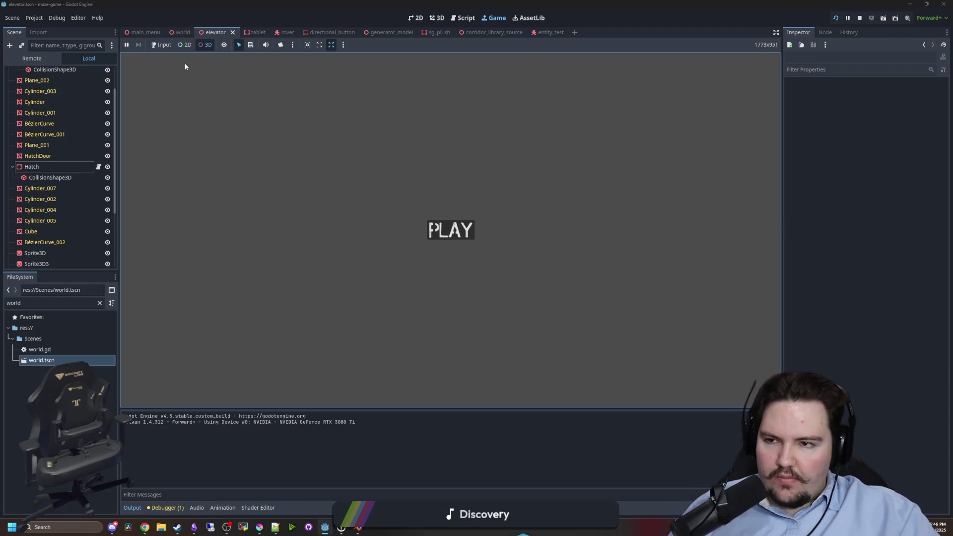
Start from PLAY, take over the game camera and inspect a mesh in the elevator shaft.
click(208, 47)
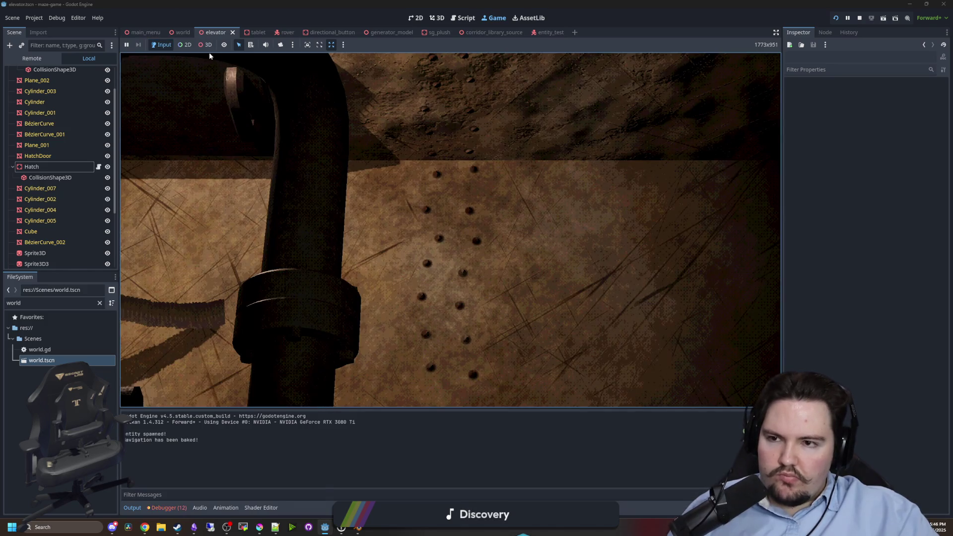
click(280, 45)
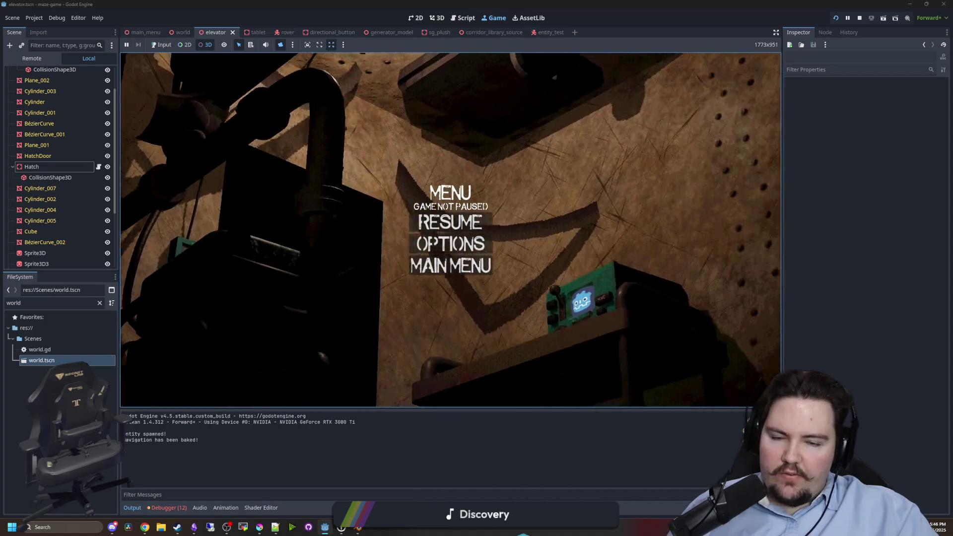
mouse_move(531, 234)
mouse_down()
mouse_move(570, 285)
mouse_move(530, 182)
mouse_up()
click(531, 182)
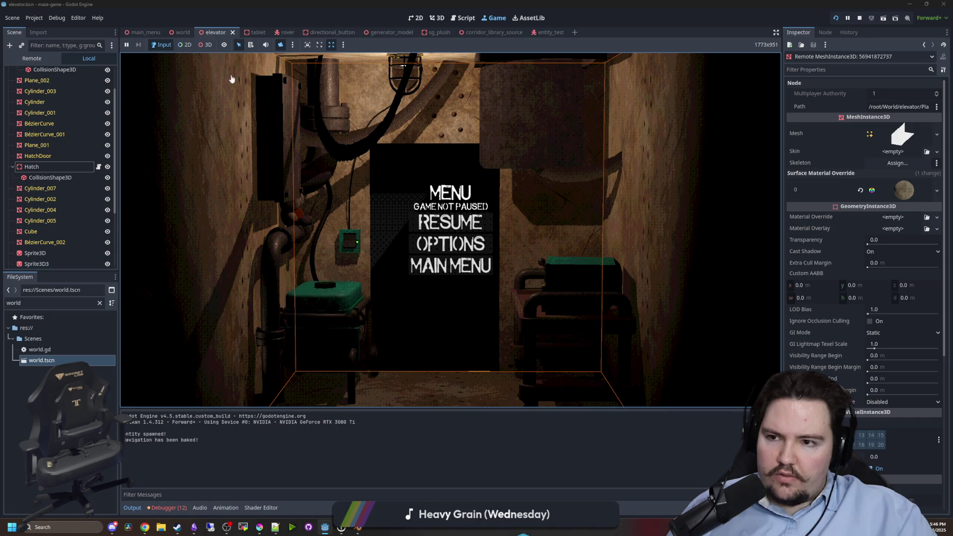
Toggle the camera override again, dismiss the pause menu and switch interaction to 3D mode.
click(282, 44)
click(279, 45)
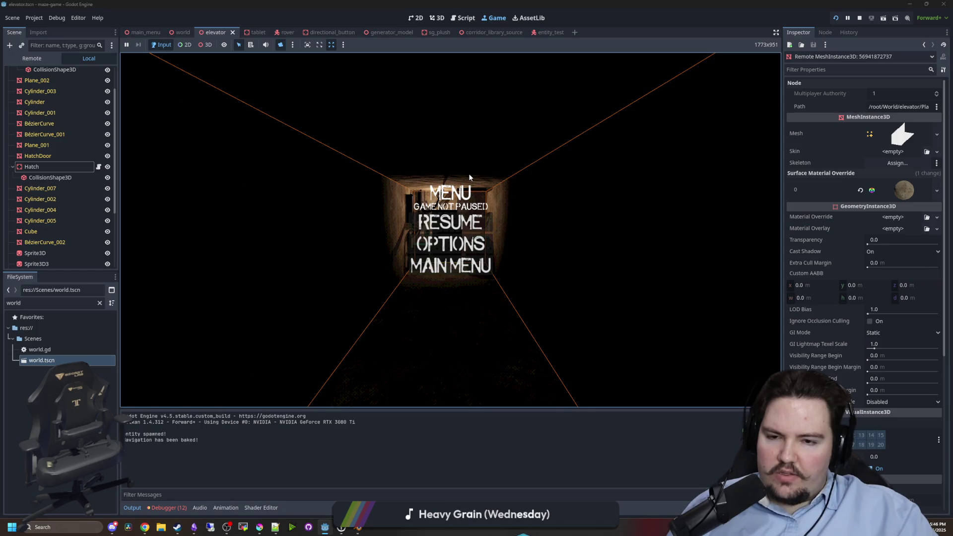
click(450, 223)
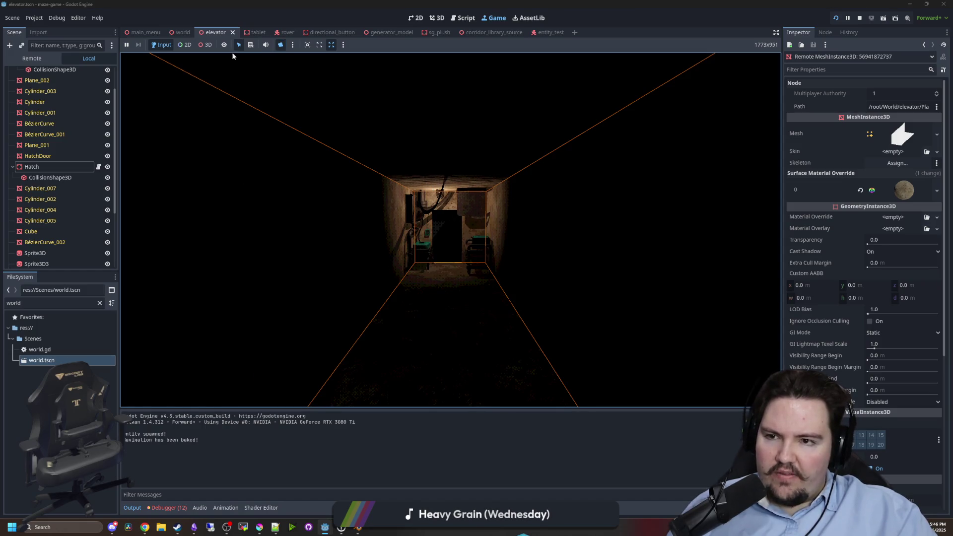
click(205, 44)
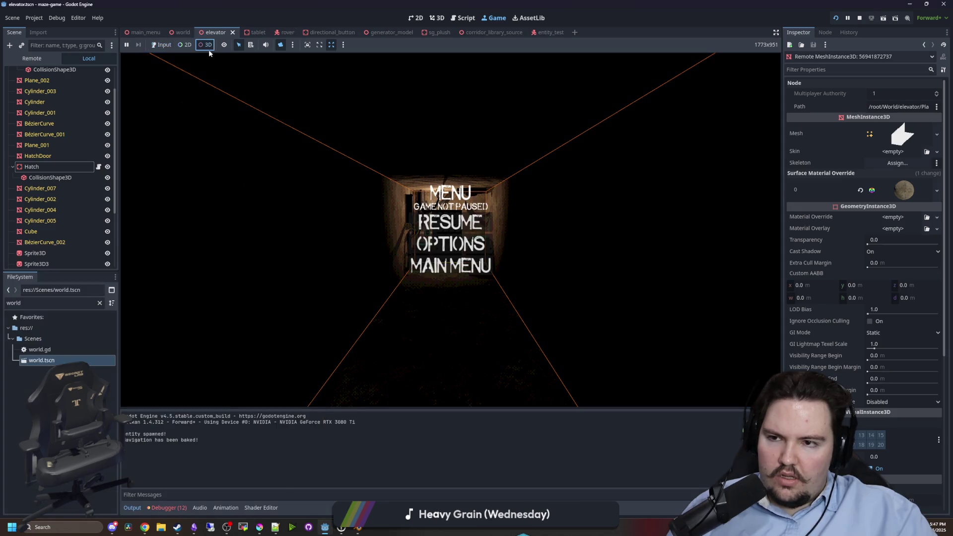
scroll(521, 209, up, 5)
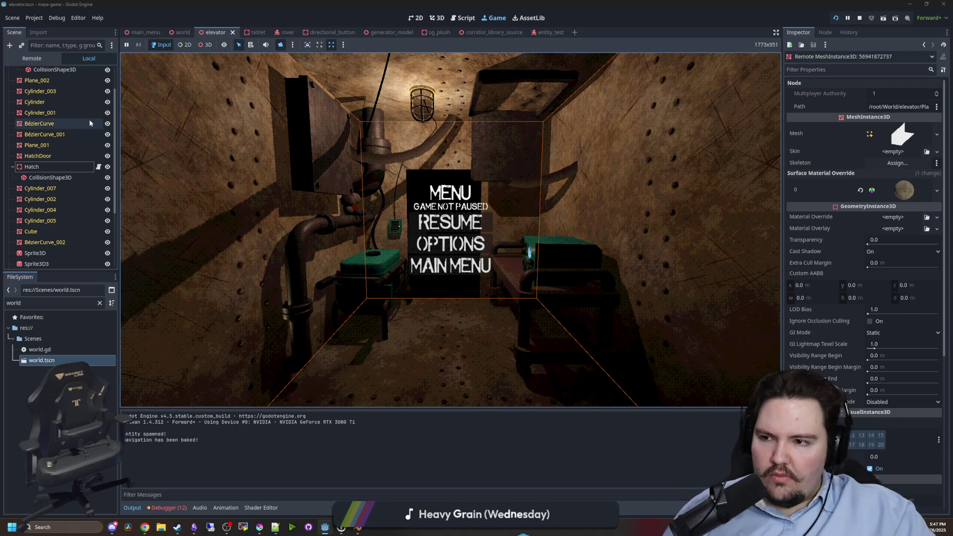
Re-enable the camera override and zoom the game camera out above the elevator.
click(280, 45)
scroll(451, 228, down, 6)
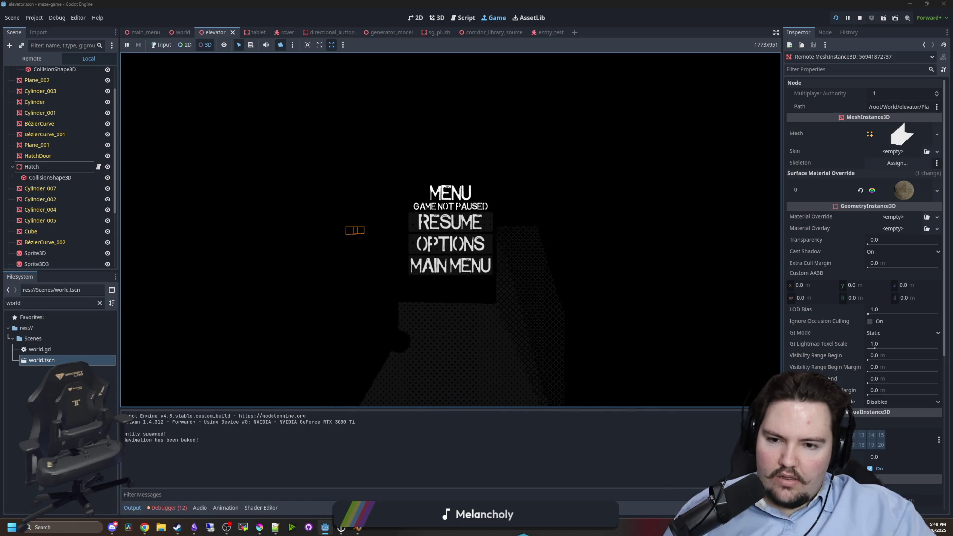
scroll(62, 93, up, 2)
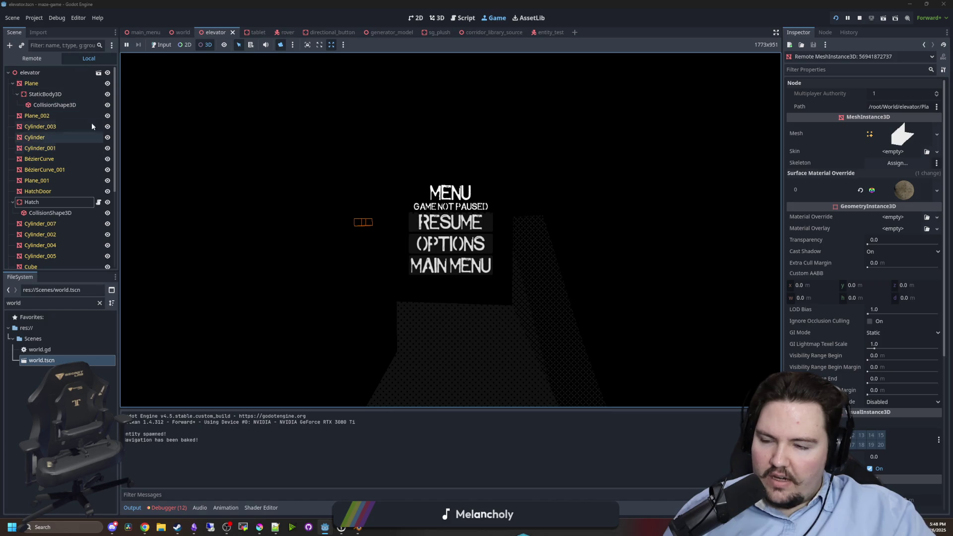
Open the world scene tab and make DirectionalLight3D2 visible in the Scene tree.
click(177, 29)
click(107, 116)
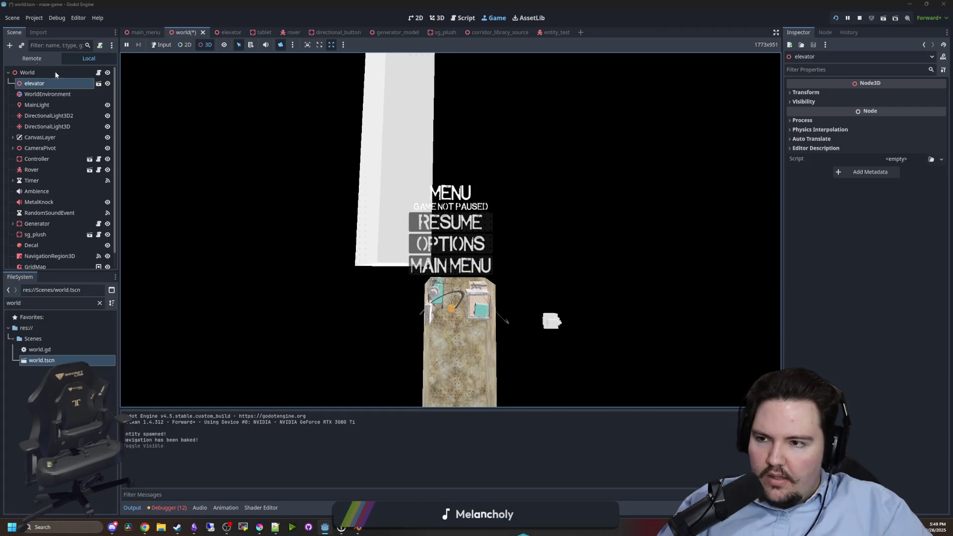
Select the GridMap node and set its Transform Position X to 0.
scroll(87, 130, down, 1)
scroll(85, 109, up, 1)
scroll(78, 213, down, 1)
click(54, 249)
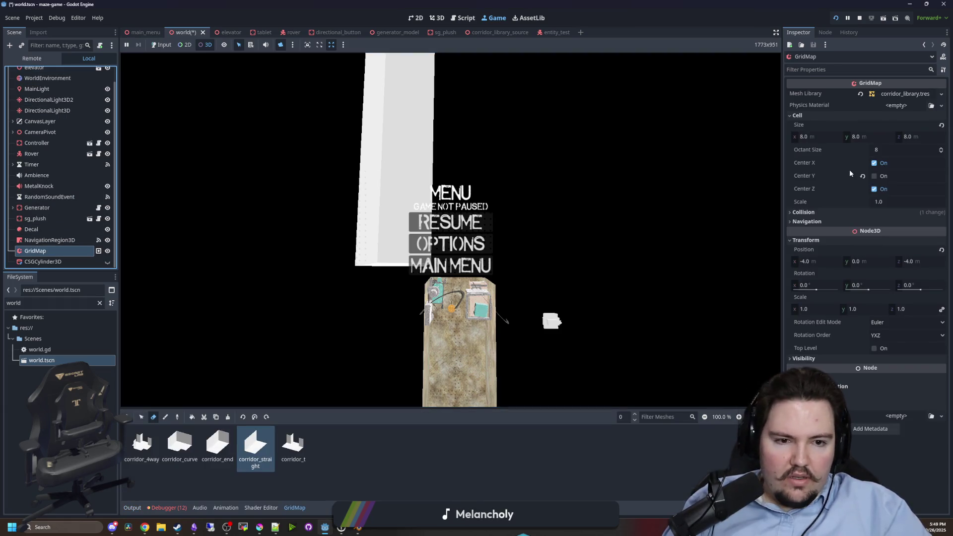
drag(811, 262, 825, 262)
mouse_move(816, 261)
mouse_down()
mouse_move(780, 261)
mouse_move(810, 264)
mouse_up()
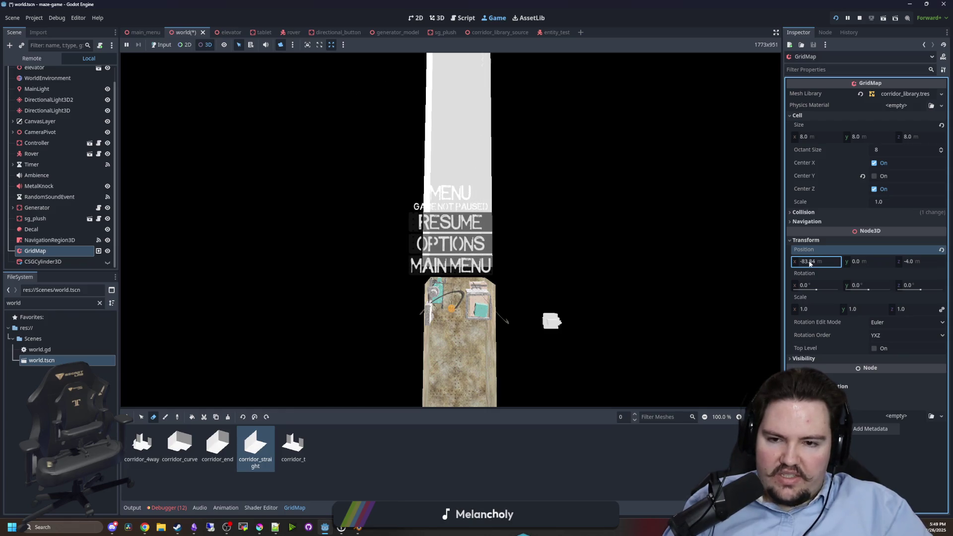
click(817, 265)
text(0)
key(Return)
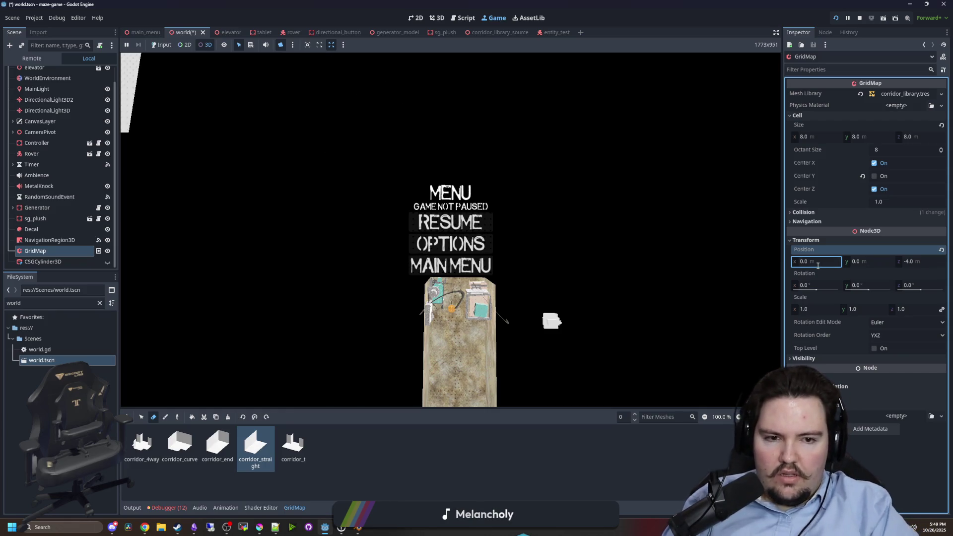
Stop the running game, set the GridMap's Position Z to 0, and save the world scene.
click(859, 19)
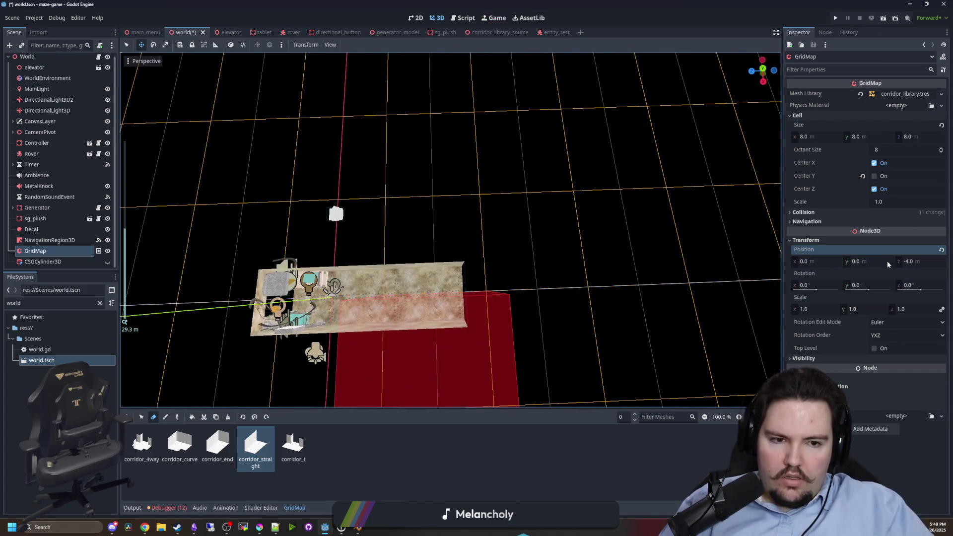
click(917, 270)
click(923, 262)
text(0)
key(Return)
key(ctrl+s)
Undo an accidental GridMap rotation and relaunch the game.
scroll(555, 222, down, 5)
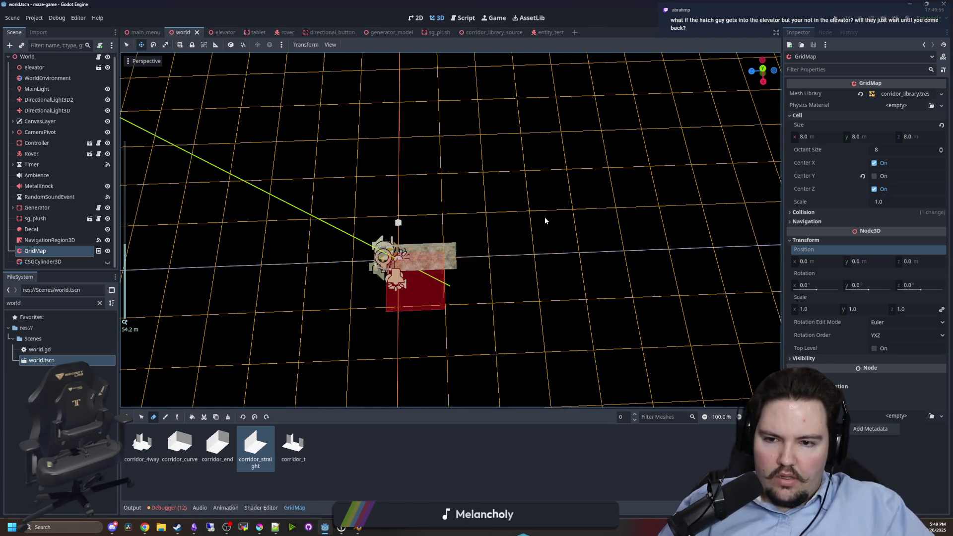
mouse_move(921, 291)
mouse_down()
mouse_move(912, 262)
mouse_move(903, 262)
mouse_up()
key(ctrl+z)
key(ctrl+z)
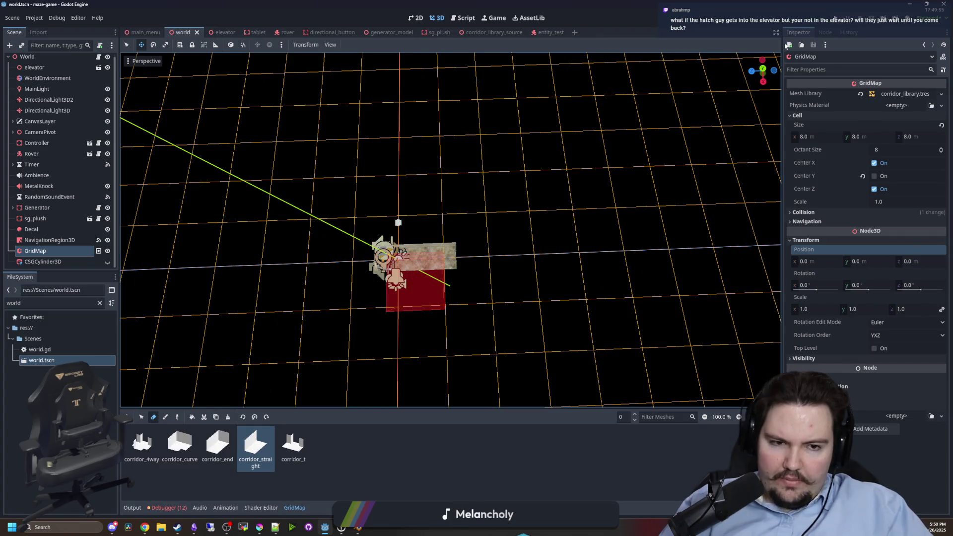
click(839, 21)
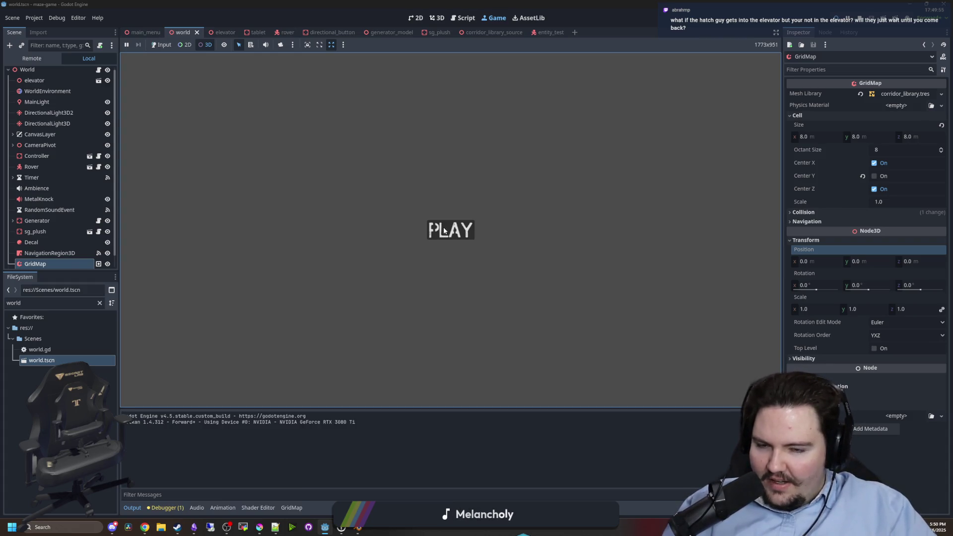
Give input to the running game, start it from PLAY, open the pause menu, then stop the playtest.
click(165, 45)
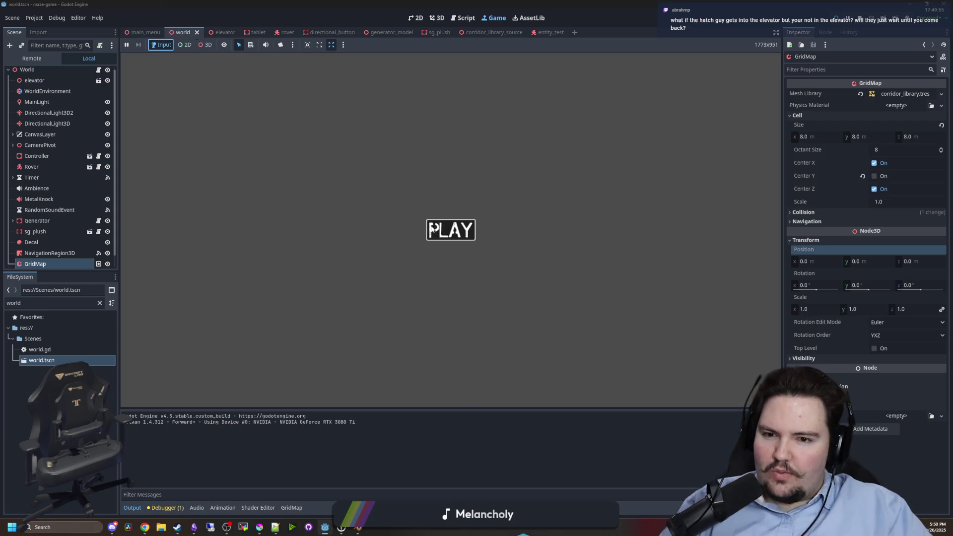
click(475, 226)
key(Escape)
key(super)
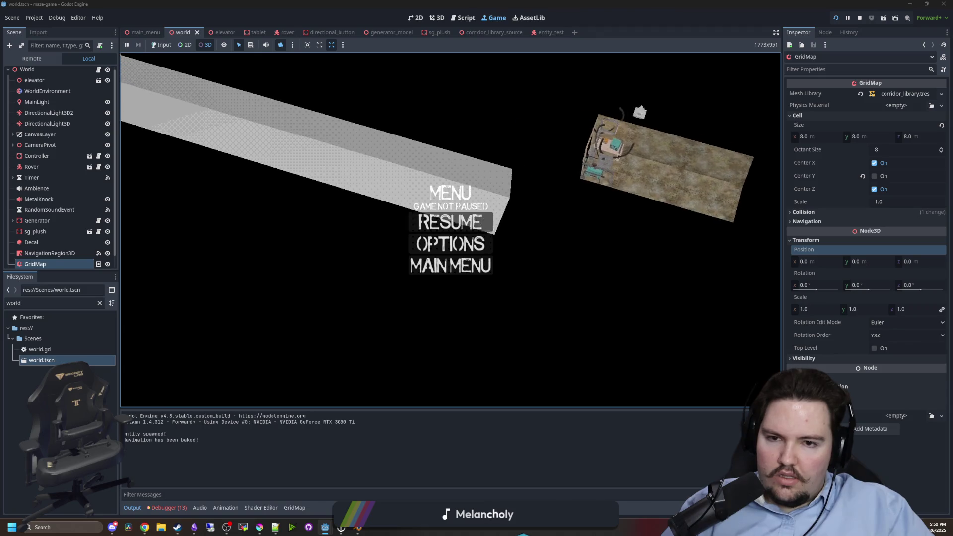
click(858, 19)
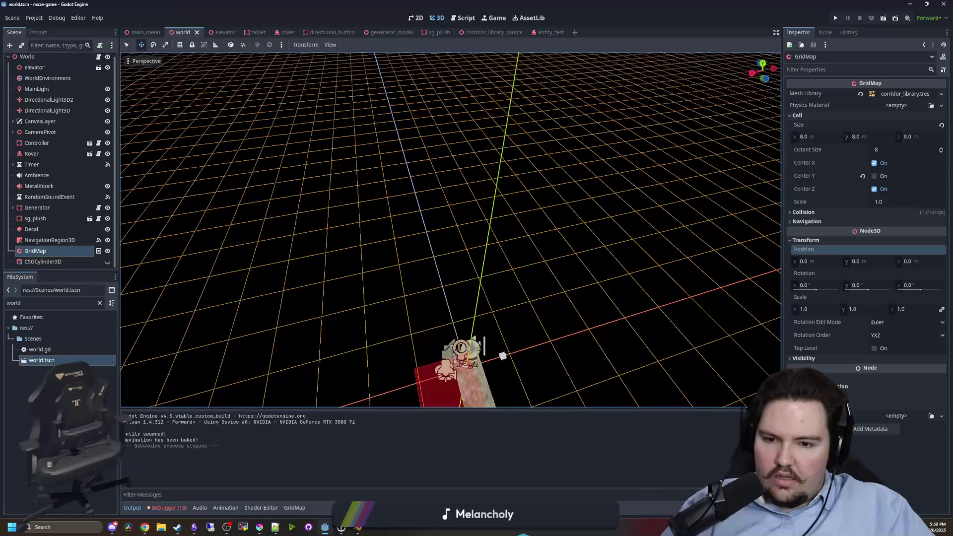
Save the world scene and set the GridMap's X position to 8.
key(ctrl+s)
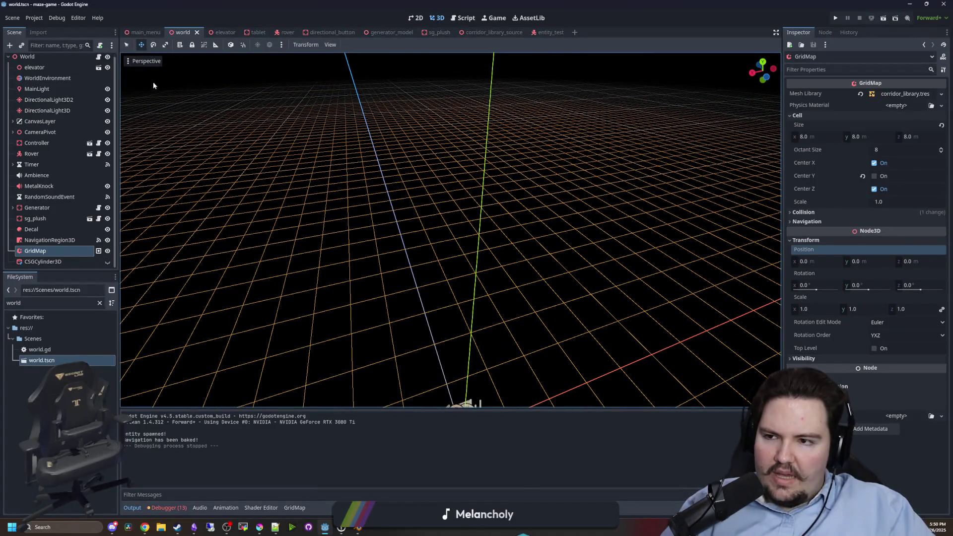
scroll(74, 99, up, 1)
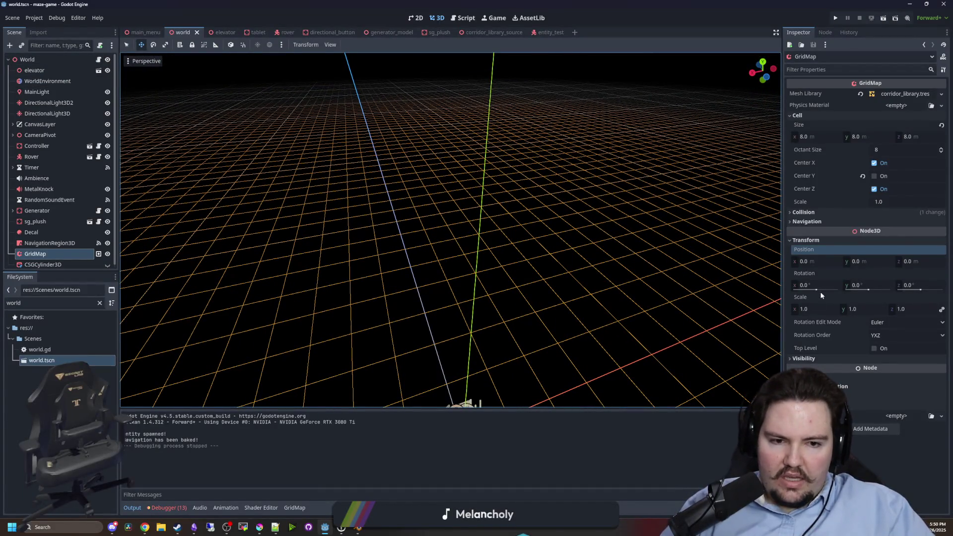
click(819, 267)
text(8)
key(Return)
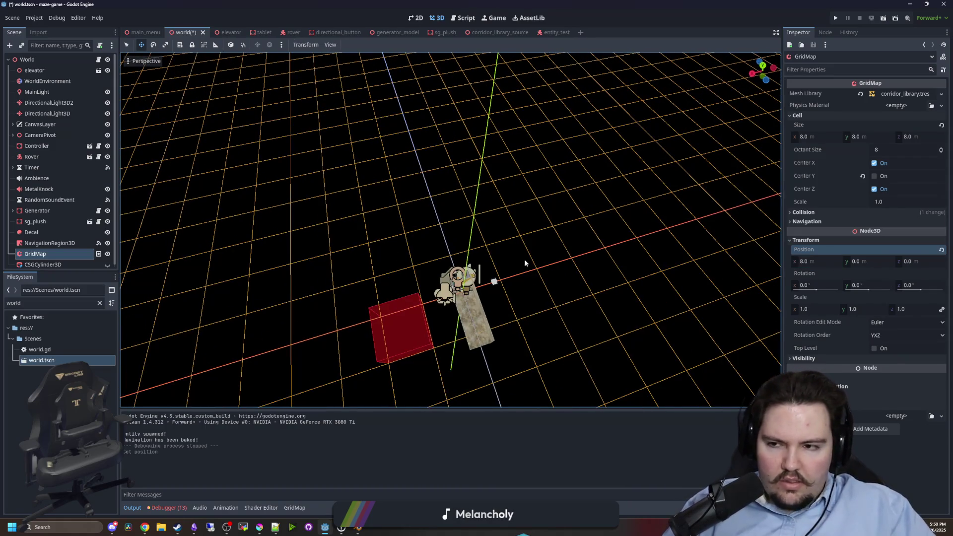
Set the GridMap position to Z -4 and X -8, then save and launch the game.
scroll(97, 226, down, 1)
click(915, 262)
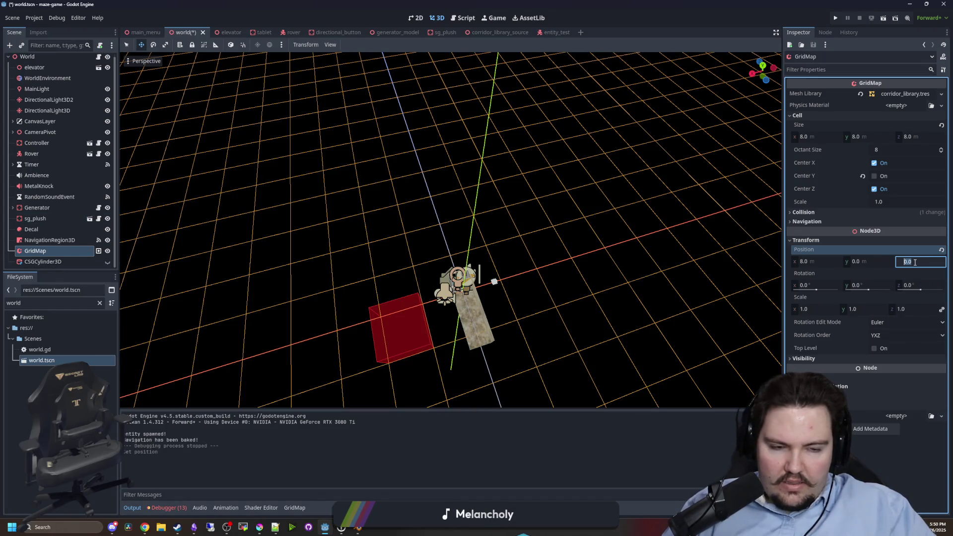
text(-4)
key(Return)
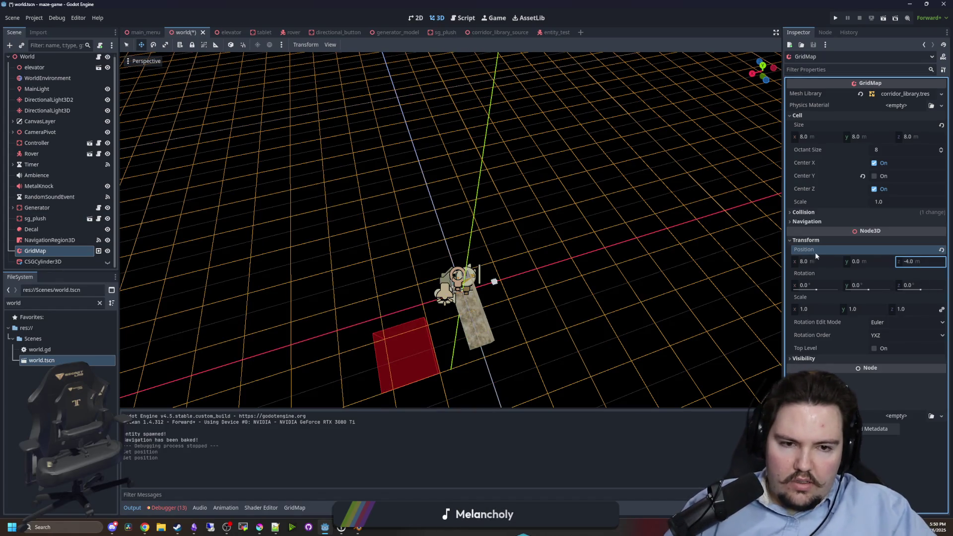
drag(812, 263, 812, 261)
click(813, 261)
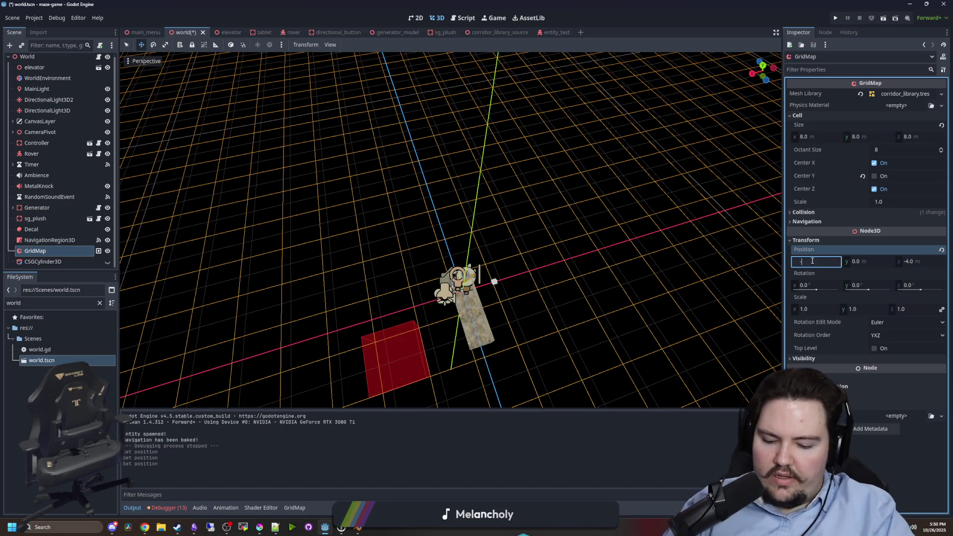
text(-8)
key(Return)
click(835, 17)
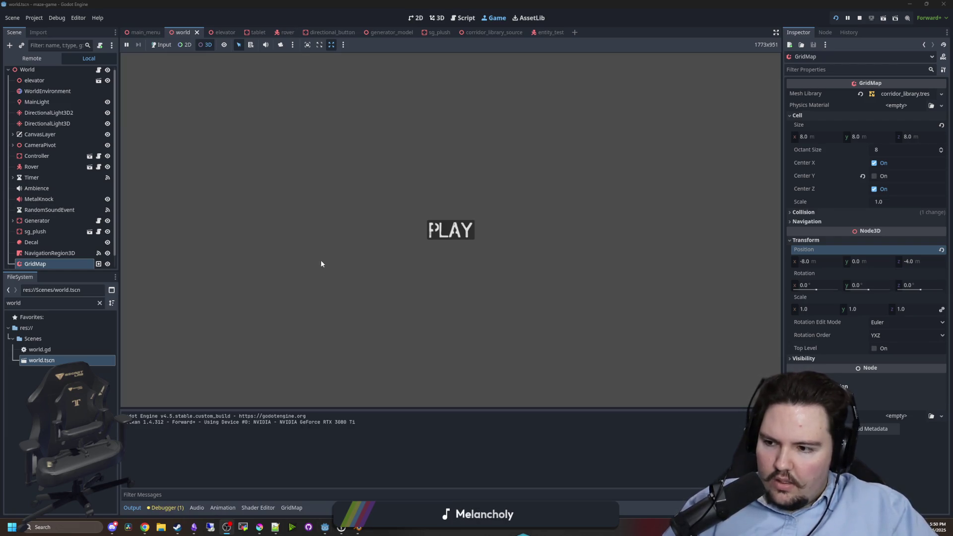
Hand input to the game, start the maze level from PLAY, explore it, then stop the playtest.
click(161, 45)
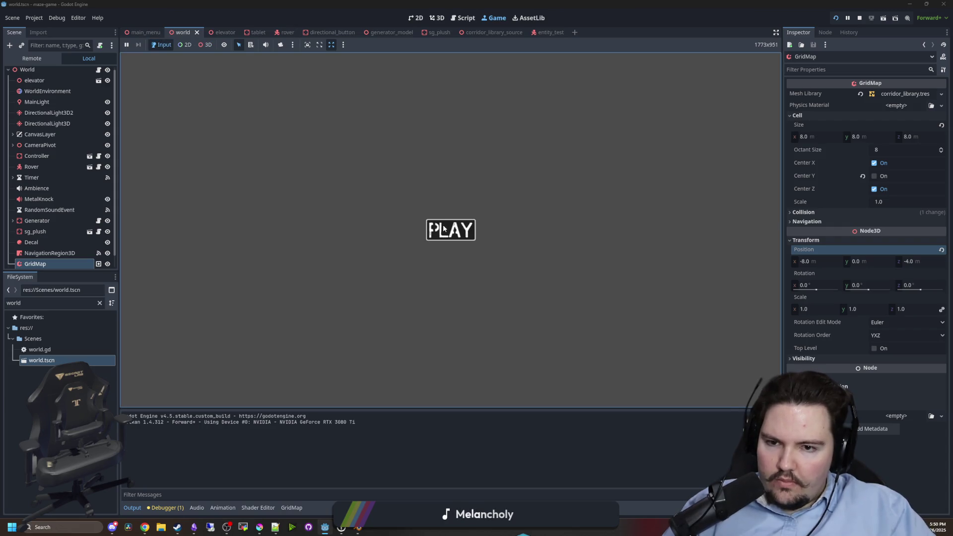
key(Return)
key(super)
click(204, 46)
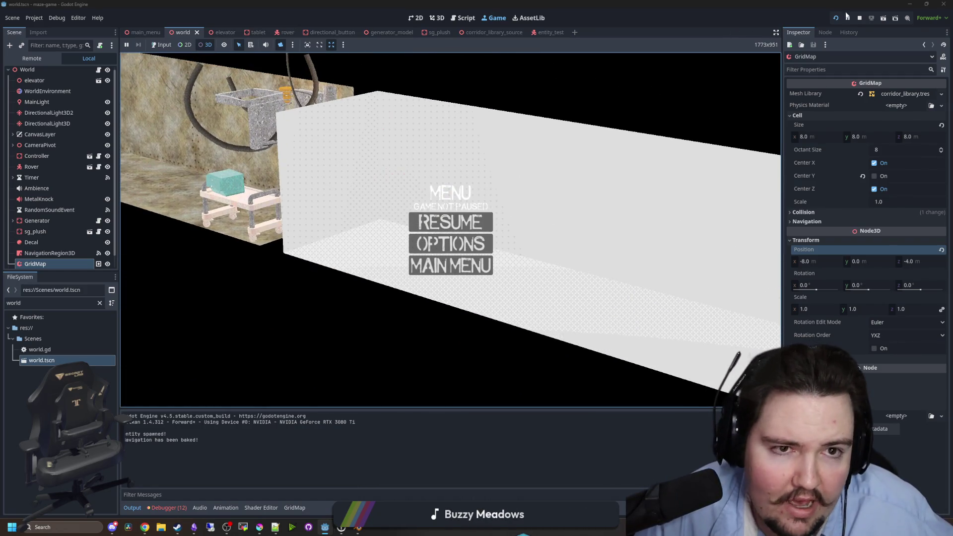
click(859, 18)
scroll(471, 301, up, 5)
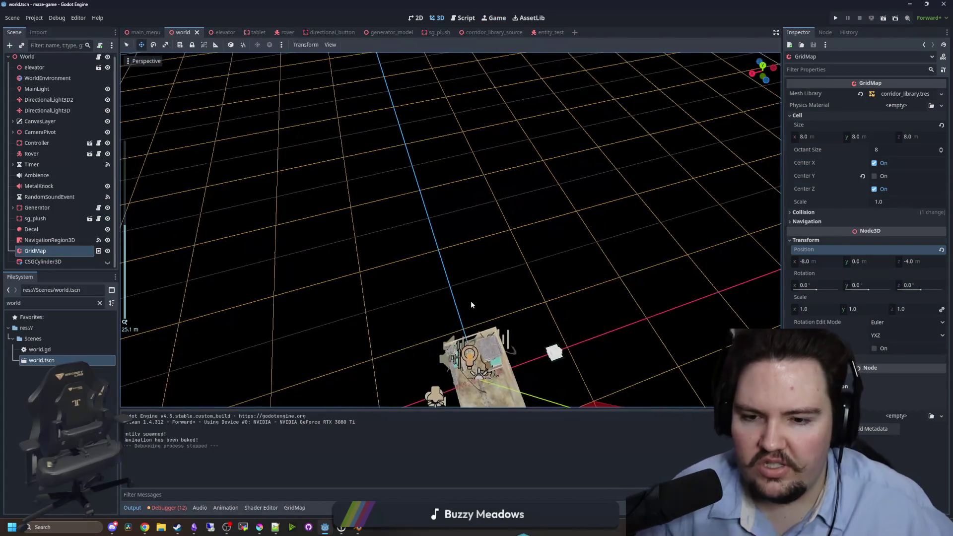
Fly the viewport camera around the room, then open world.gd in the script editor.
key(shift+f)
key(w)
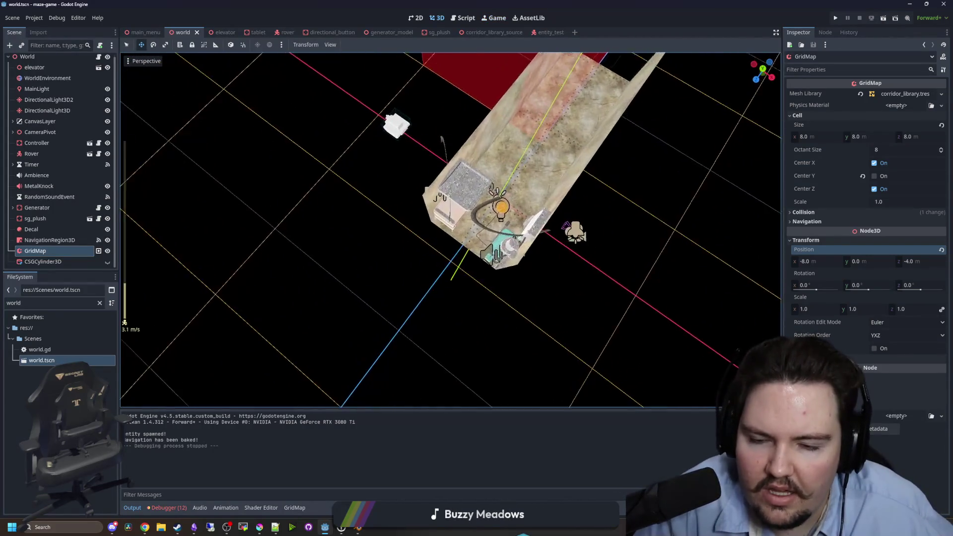
key(s)
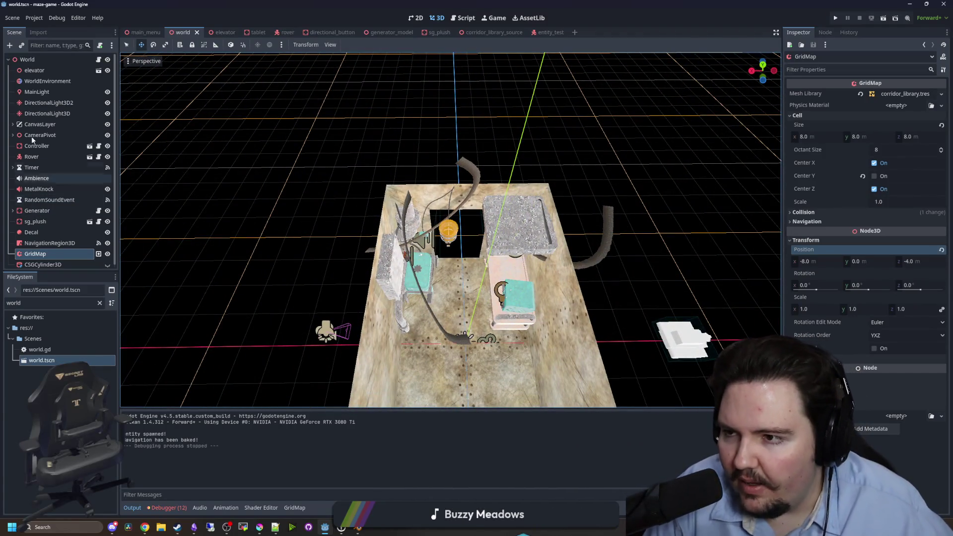
key(ctrl+F3)
click(409, 203)
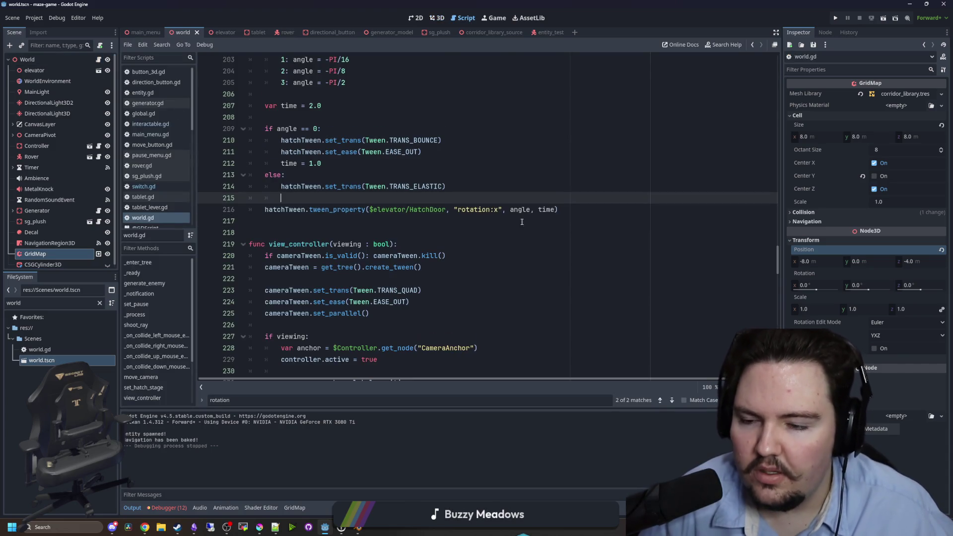
scroll(408, 203, down, 15)
scroll(416, 221, down, 14)
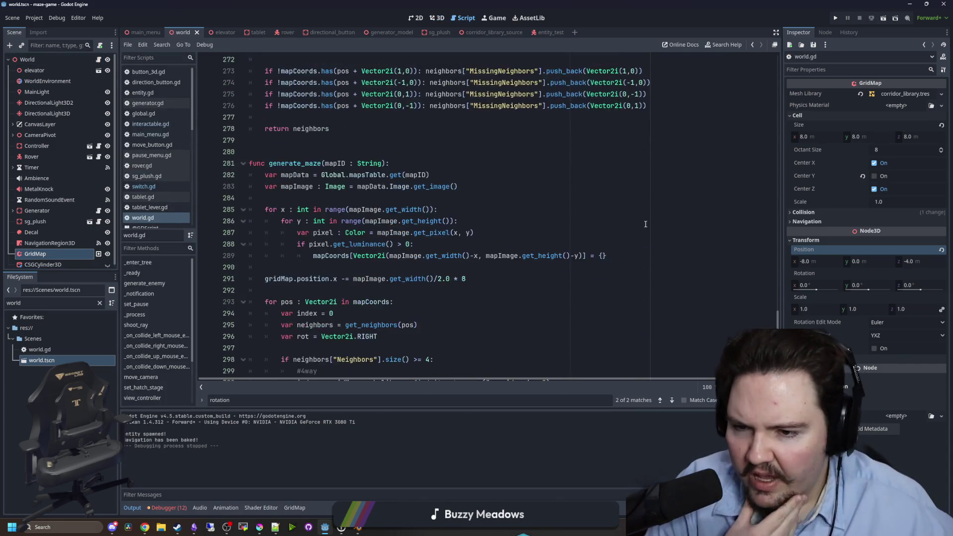
scroll(416, 221, down, 3)
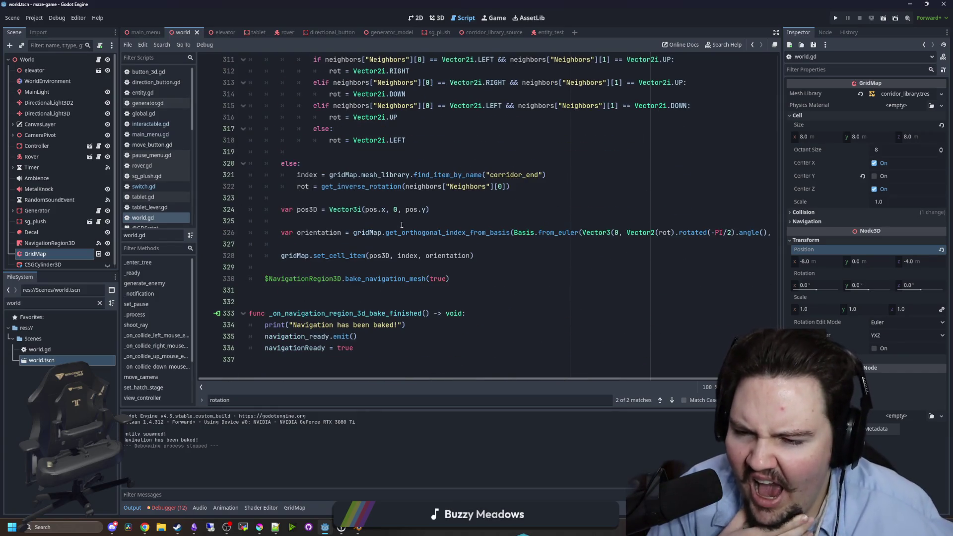
Review generate_maze's neighbors variable, corridor_end branch and #4way corridor code.
click(418, 211)
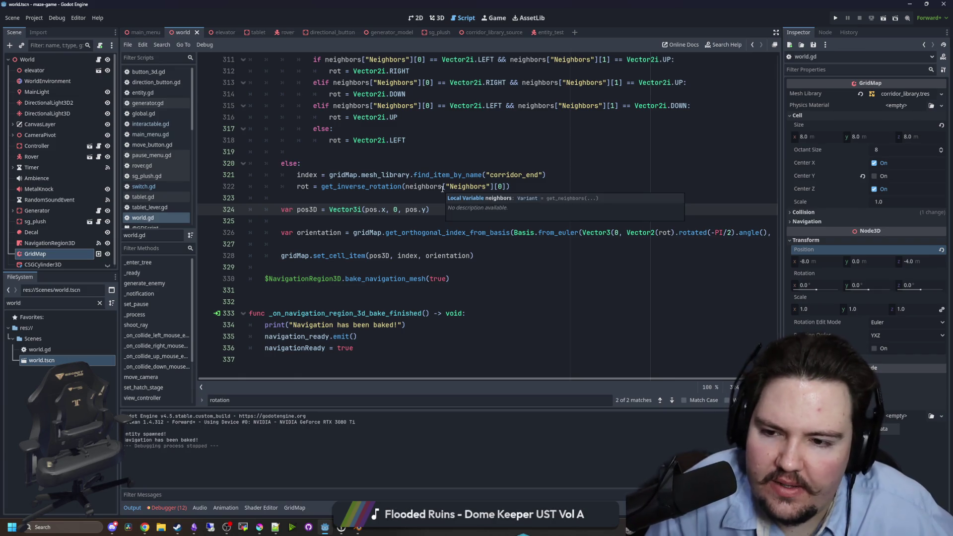
scroll(372, 209, up, 2)
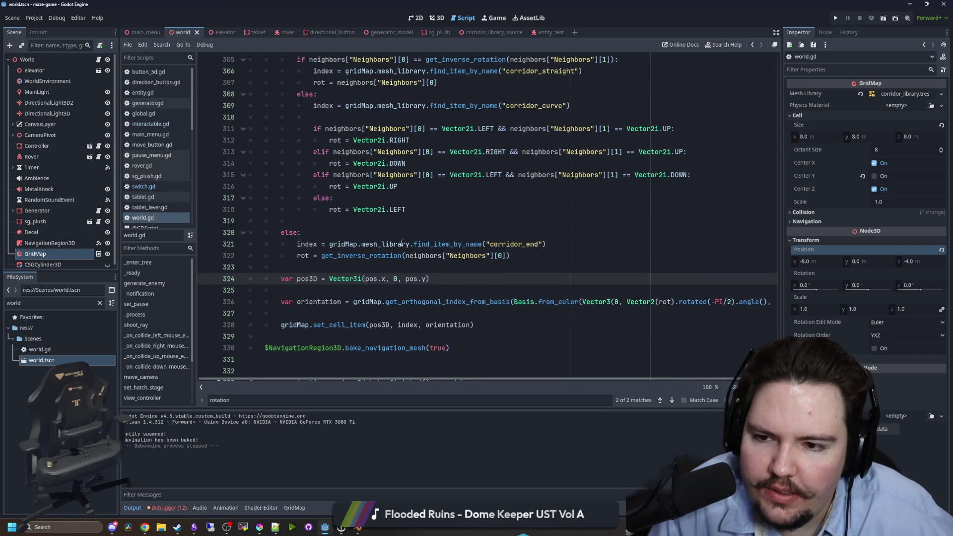
click(386, 232)
scroll(386, 232, up, 4)
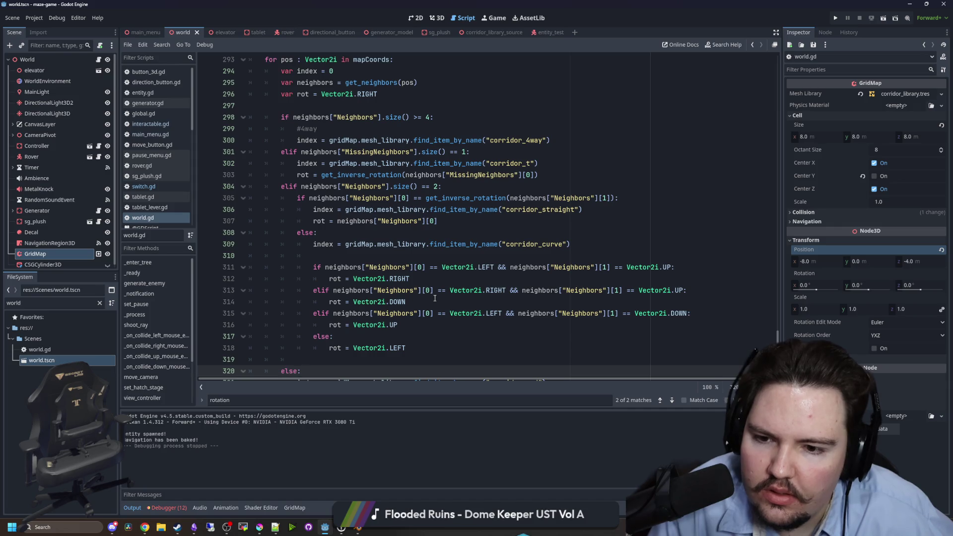
scroll(435, 298, up, 4)
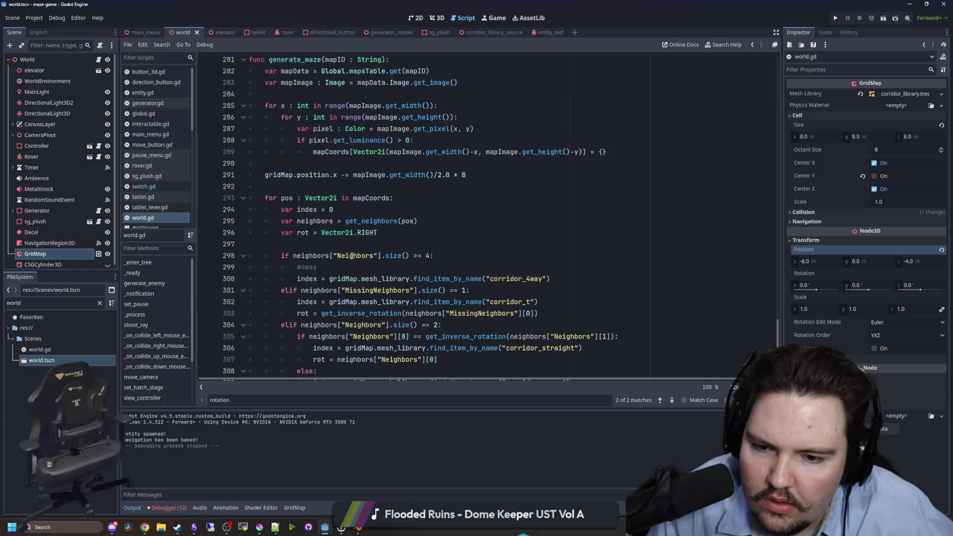
click(481, 272)
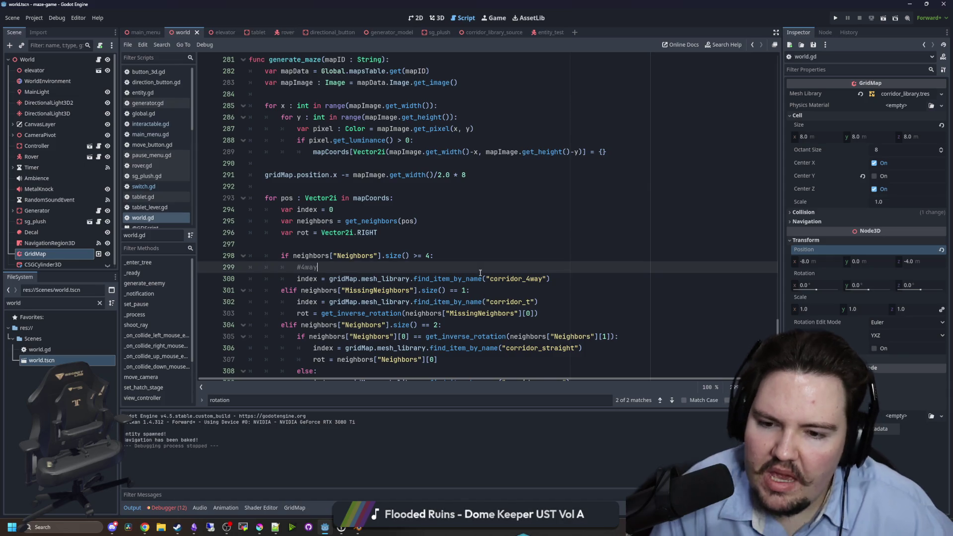
scroll(433, 302, down, 3)
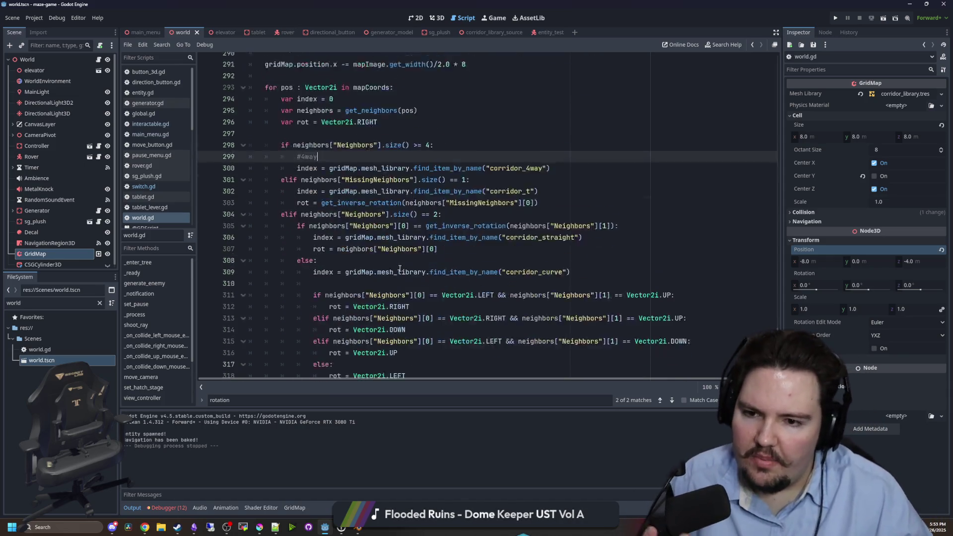
scroll(436, 192, up, 1)
Jump to get_neighbors and open a new line after the neighbor checks to begin an if statement.
ctrl+click(393, 153)
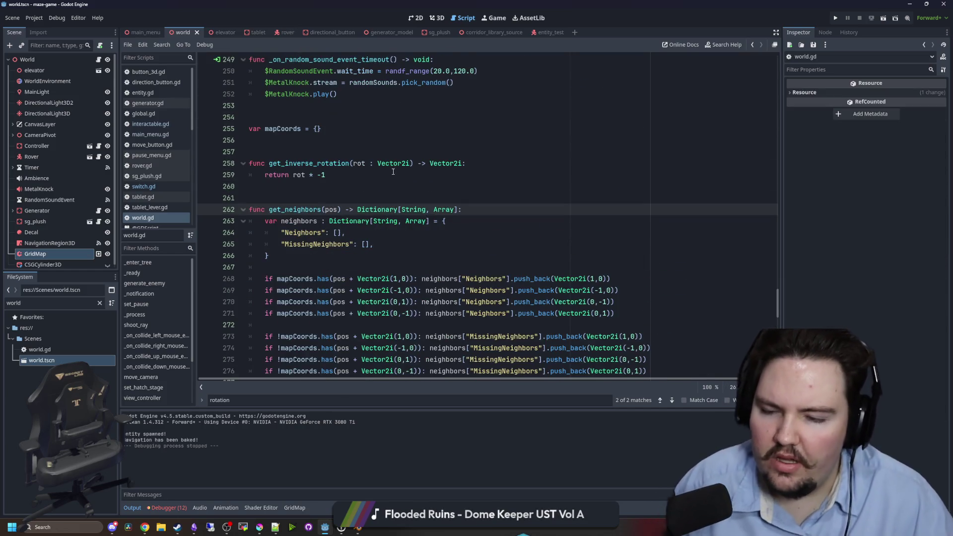
scroll(393, 172, down, 3)
click(333, 219)
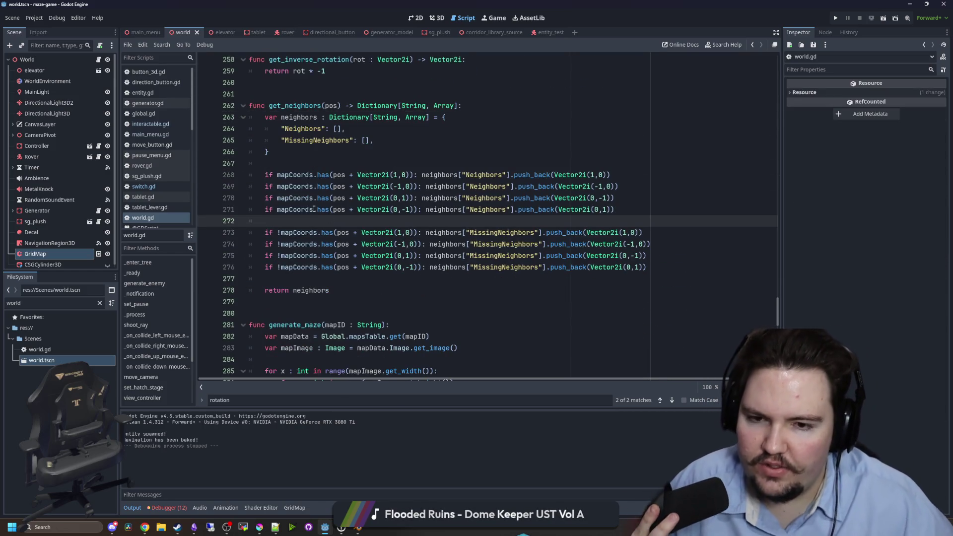
click(378, 163)
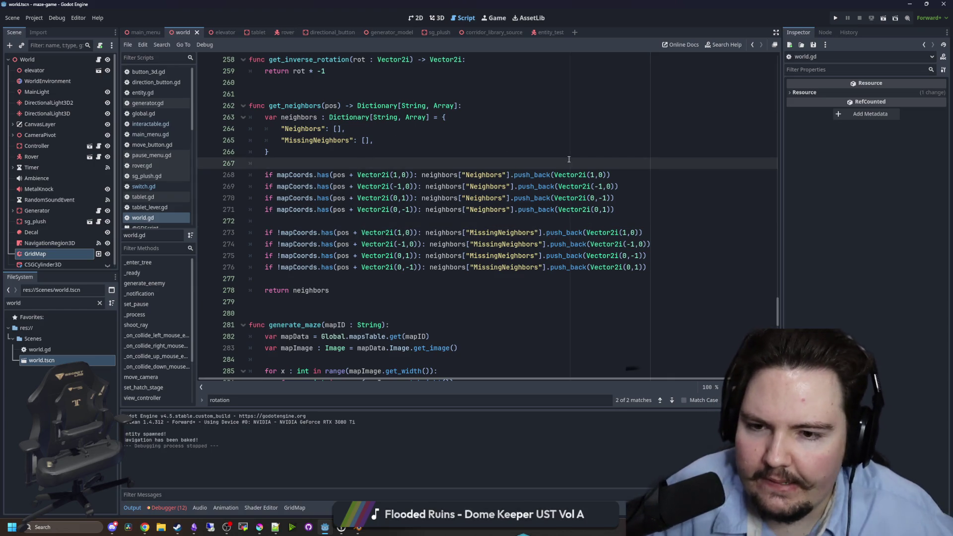
drag(635, 209, 258, 213)
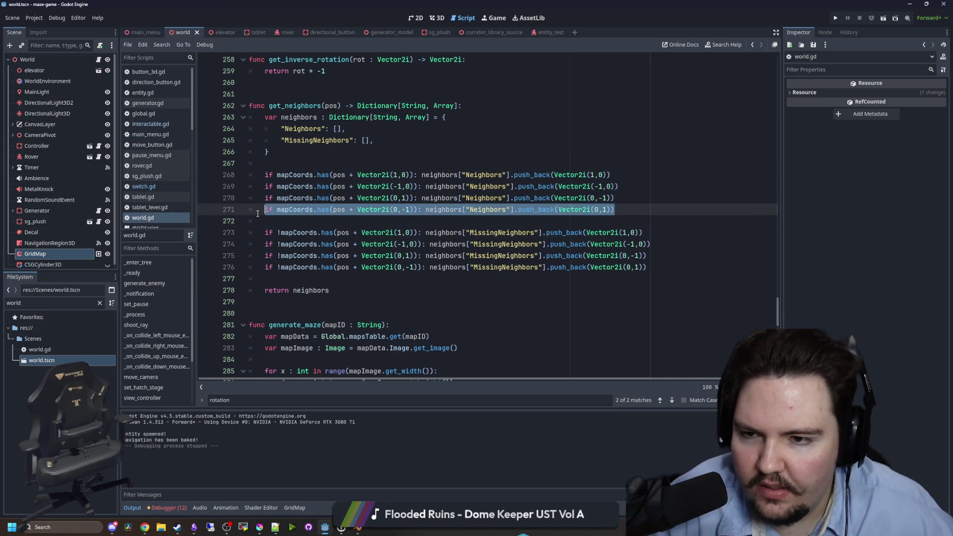
click(290, 219)
key(Return)
key(Return)
key(Return)
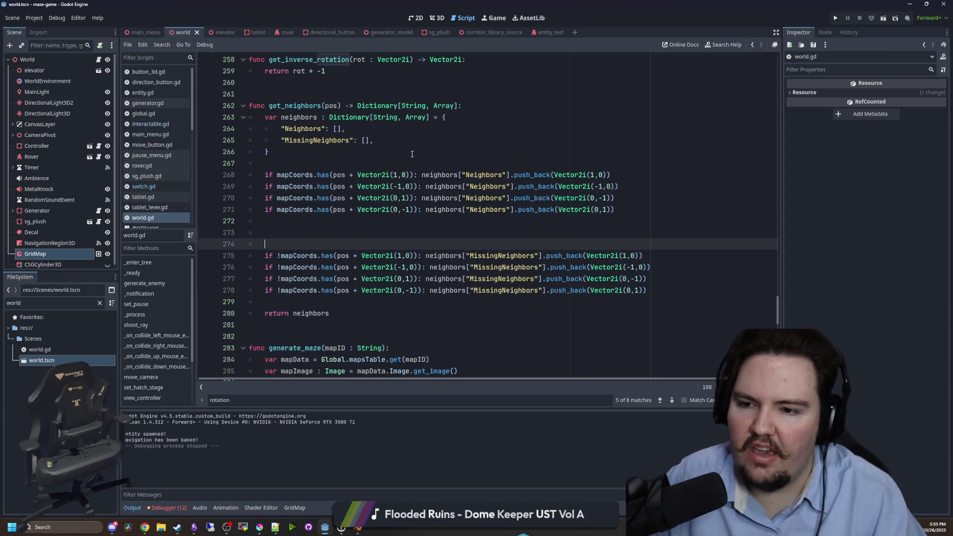
key(Up)
key(Up)
text(i)
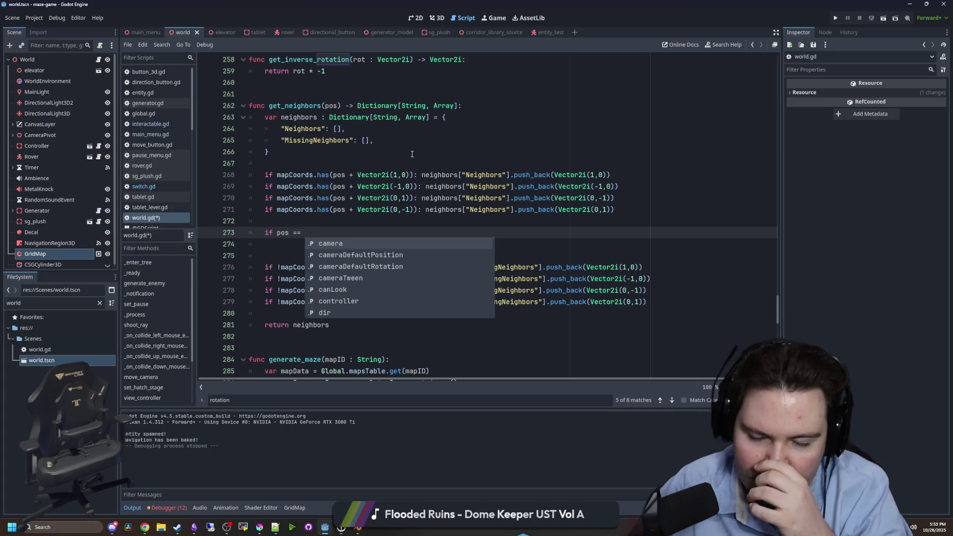
click(310, 233)
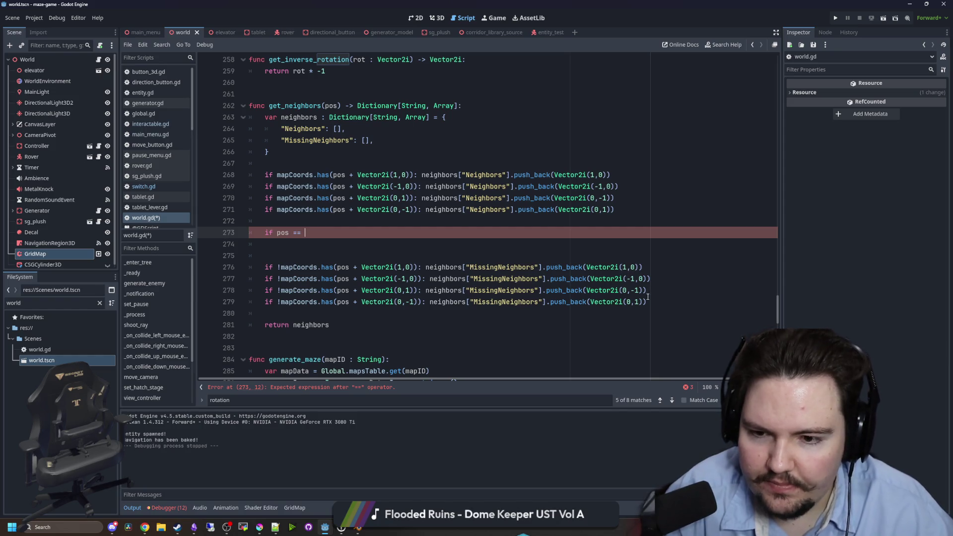
Review the missing-neighbor check on line 270, then bring fishboard.kra forward in Krita.
click(422, 302)
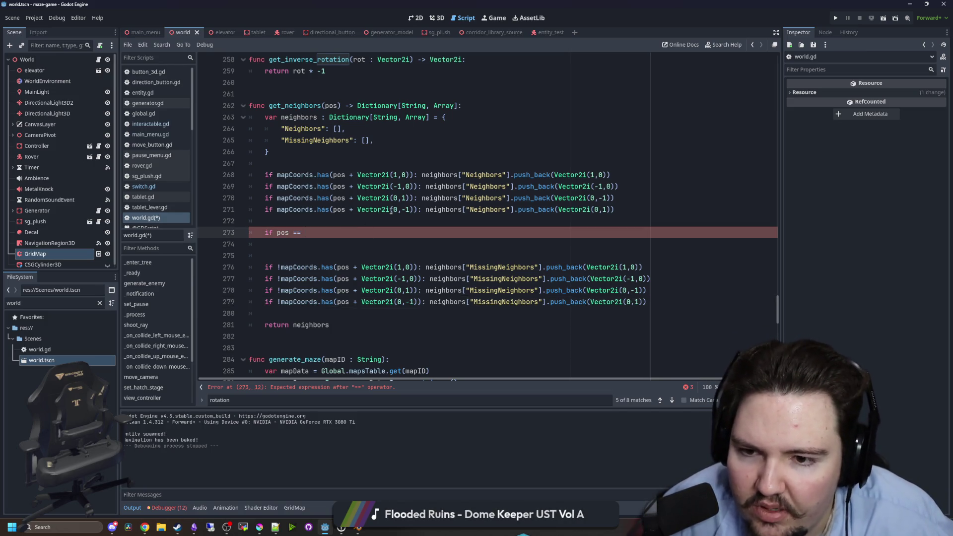
click(403, 198)
drag(618, 198, 265, 198)
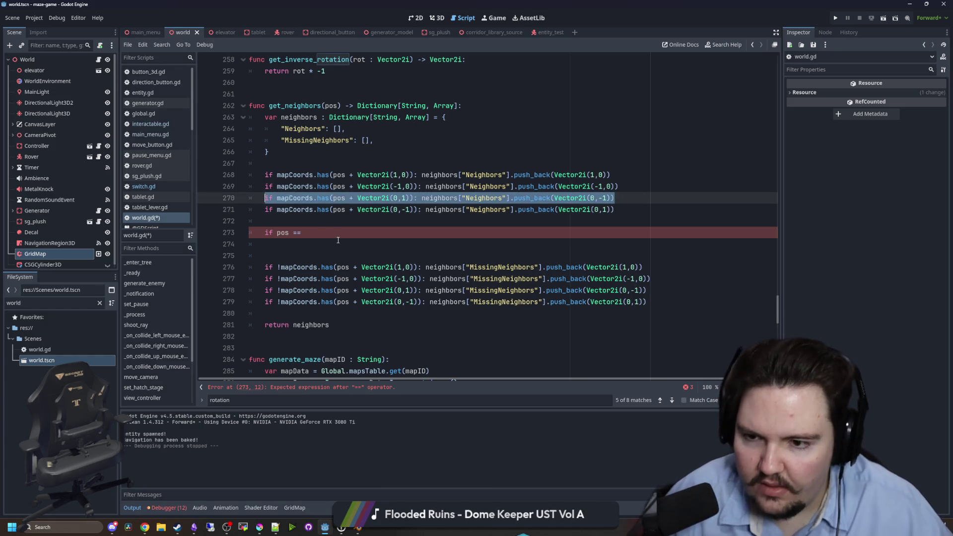
click(322, 229)
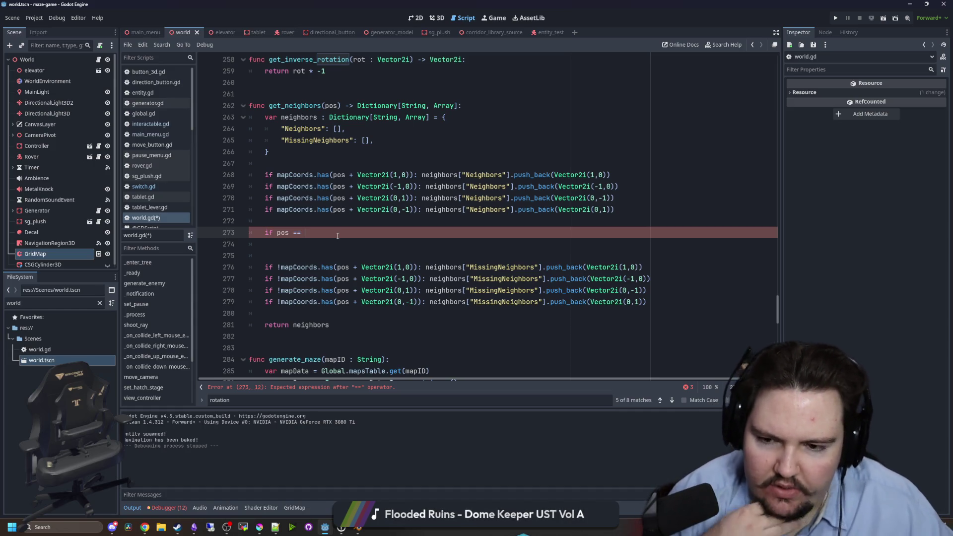
mouse_move(260, 527)
click(272, 505)
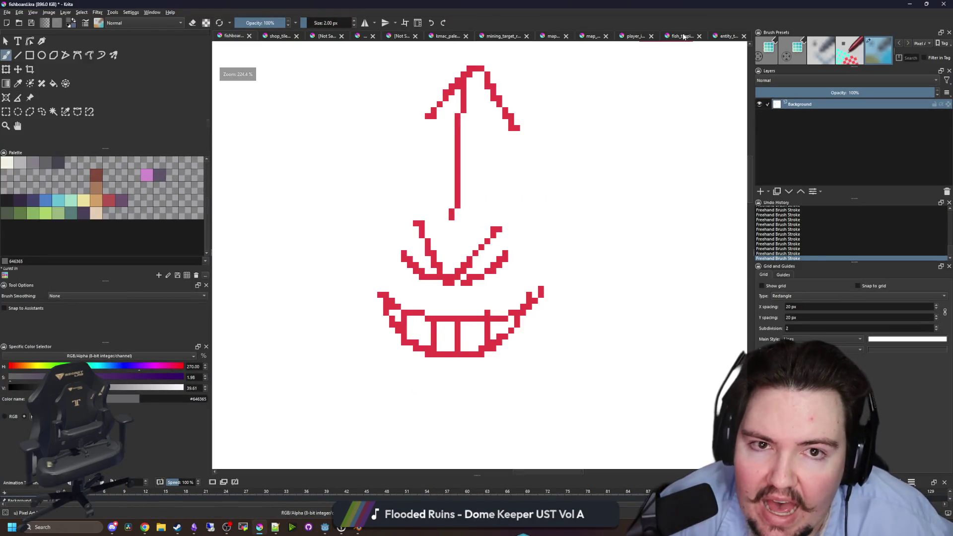
click(681, 36)
click(638, 36)
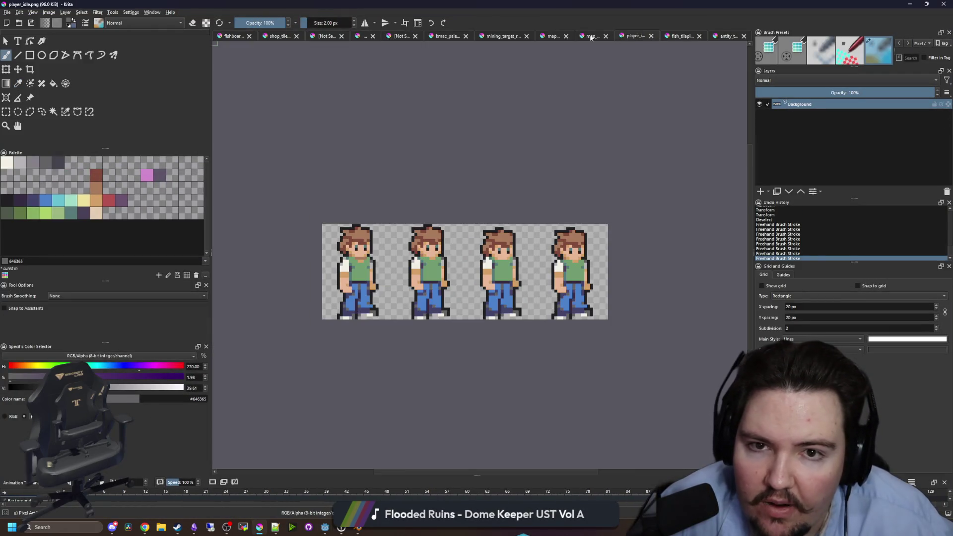
click(591, 35)
click(556, 35)
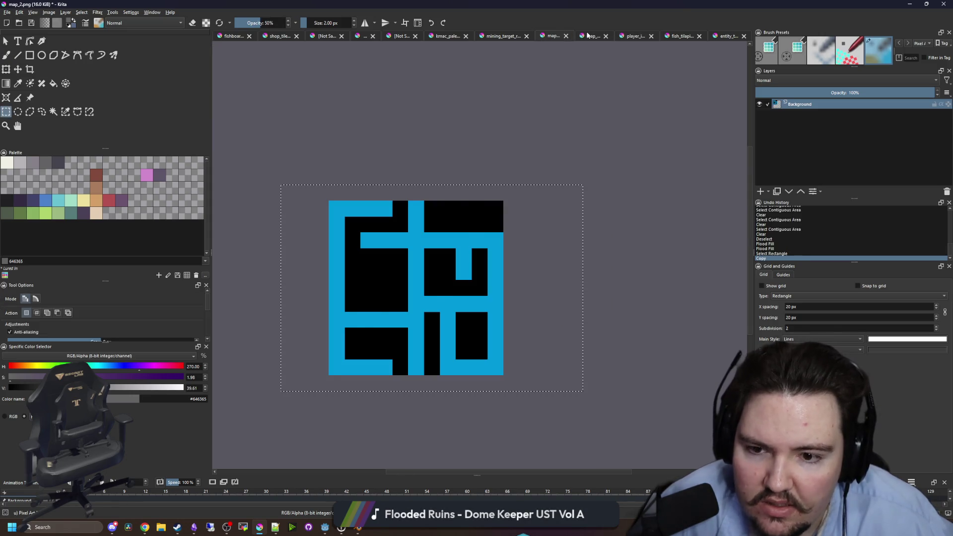
click(591, 36)
mouse_move(239, 124)
mouse_down()
mouse_move(539, 136)
mouse_move(538, 422)
mouse_move(386, 411)
mouse_move(390, 423)
mouse_move(398, 415)
mouse_move(537, 431)
mouse_move(398, 408)
mouse_move(236, 425)
mouse_up()
click(539, 423)
click(398, 418)
click(537, 431)
click(407, 422)
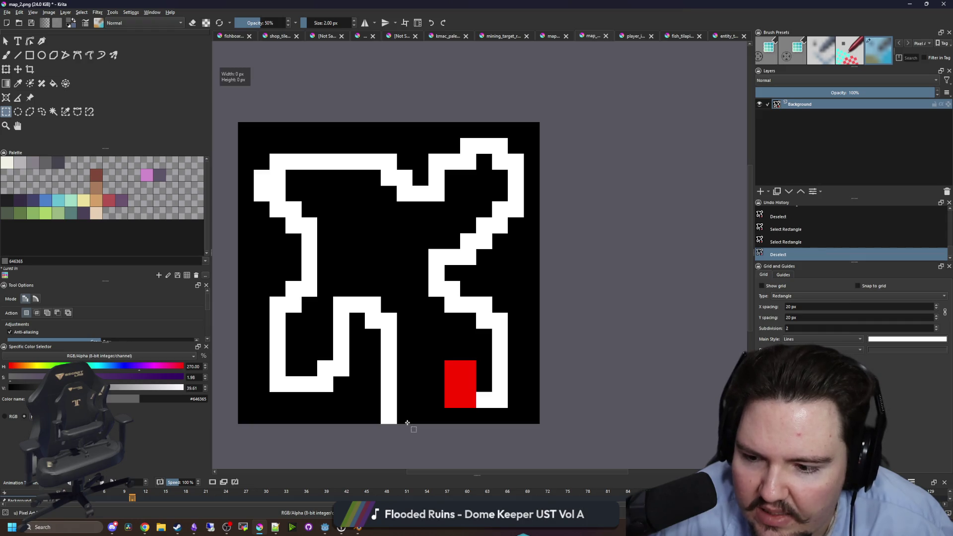
drag(391, 415, 396, 423)
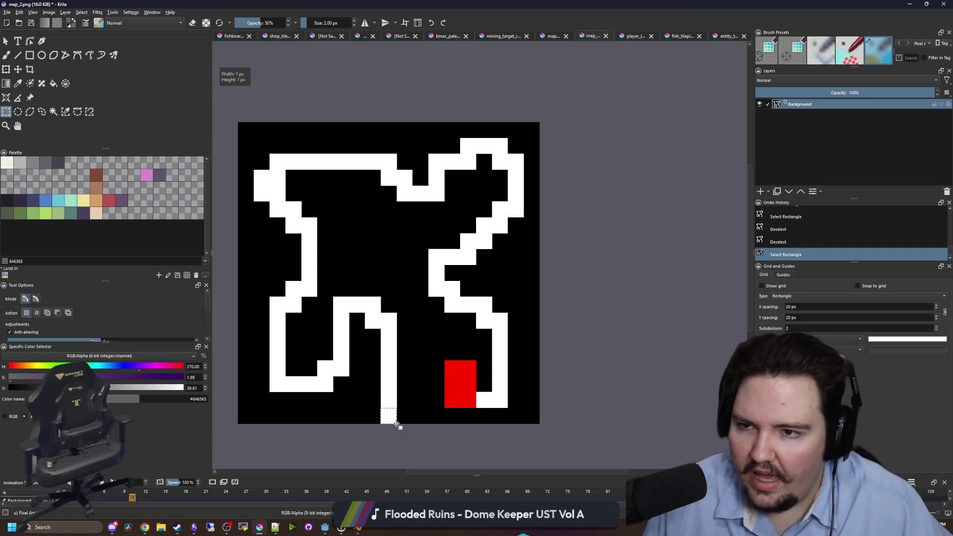
key(alt+Tab)
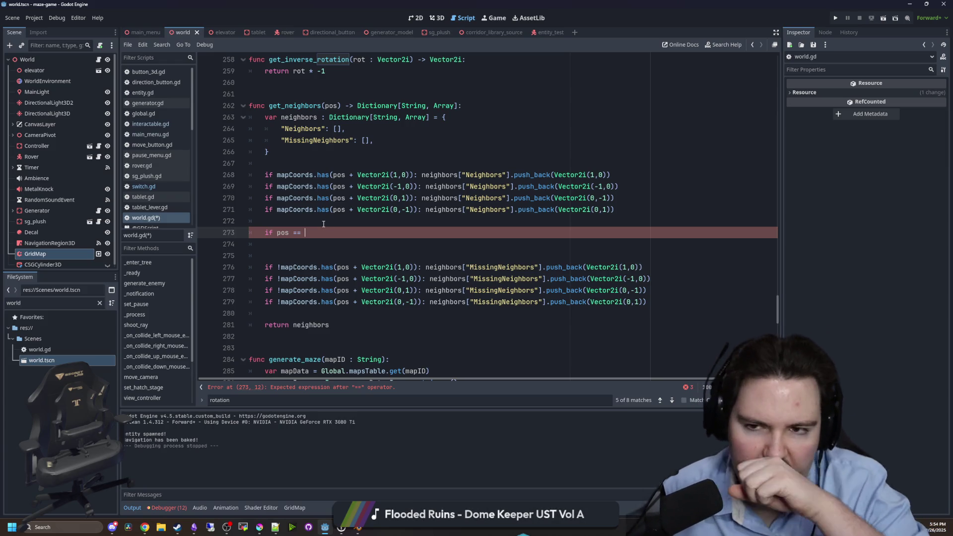
Declare a new variable mapSize = Vector2i.ZERO below the navigationReady line.
scroll(776, 298, up, 5)
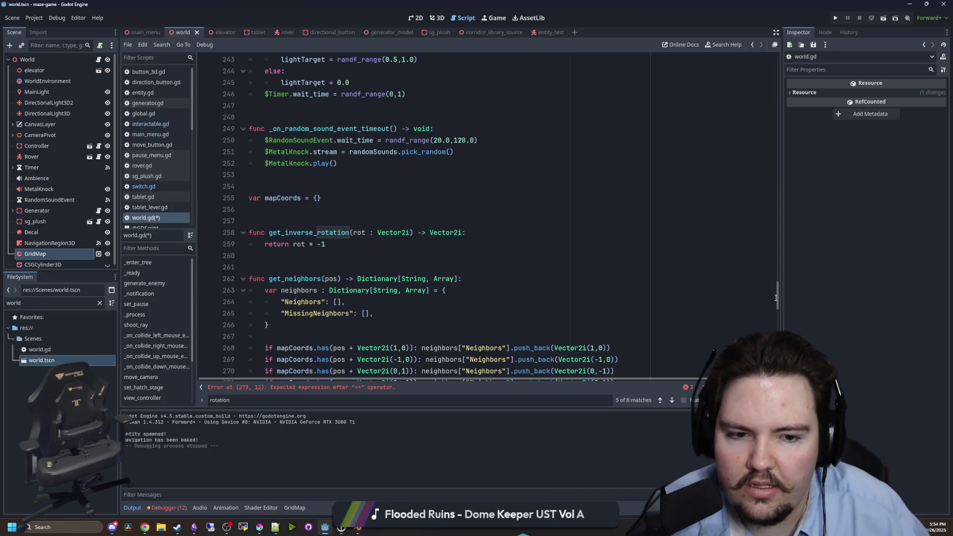
drag(776, 297, 767, 57)
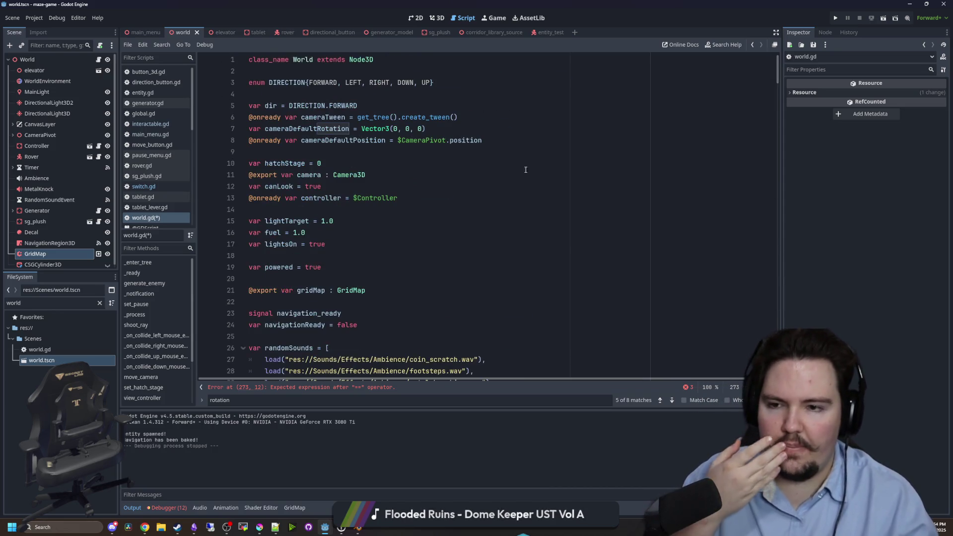
click(325, 153)
click(357, 256)
click(377, 325)
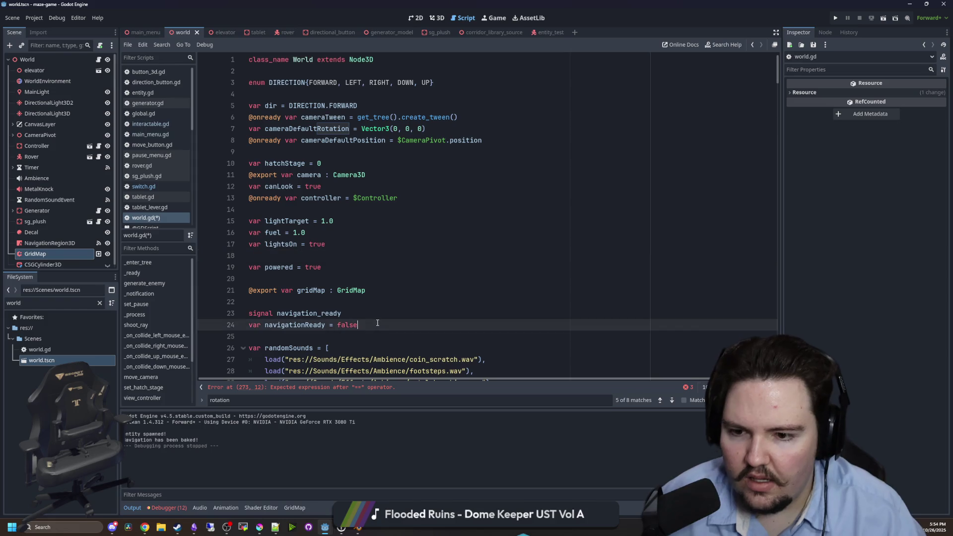
key(Return)
key(Return)
text(var mapSize )
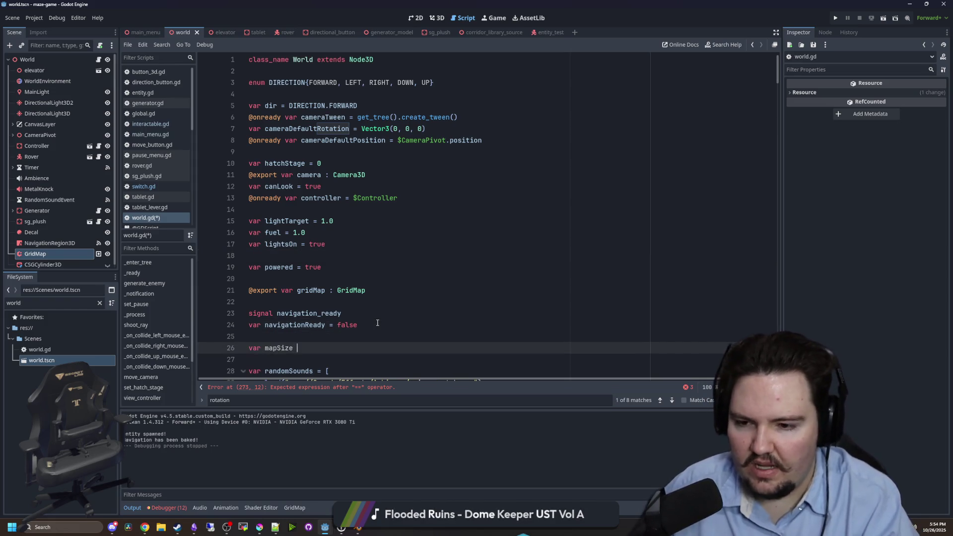
text(= Vector2i()
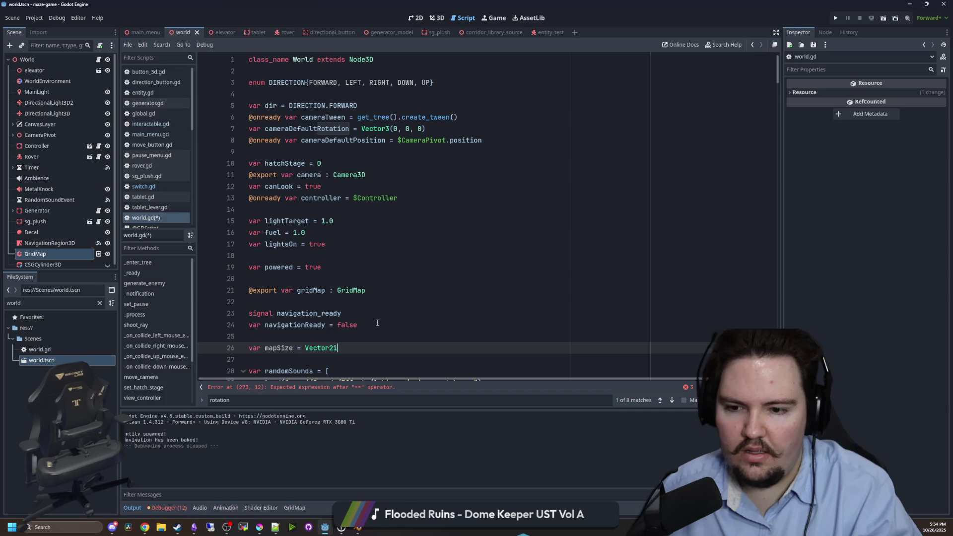
key(Up)
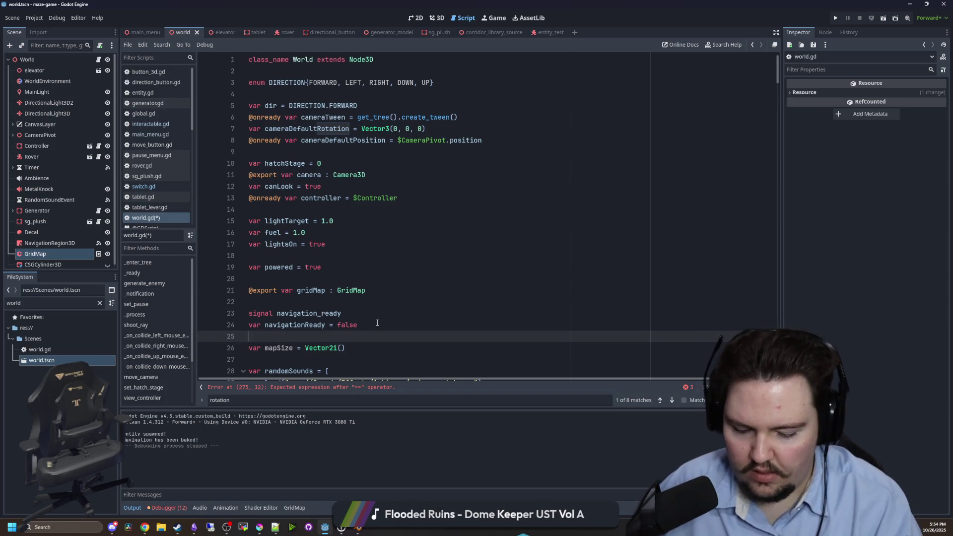
scroll(378, 323, right, 1)
click(327, 348)
key(BackSpace)
text(.z)
key(Return)
Find generate_maze and start a mapSize line above the gridMap line.
double_click(265, 348)
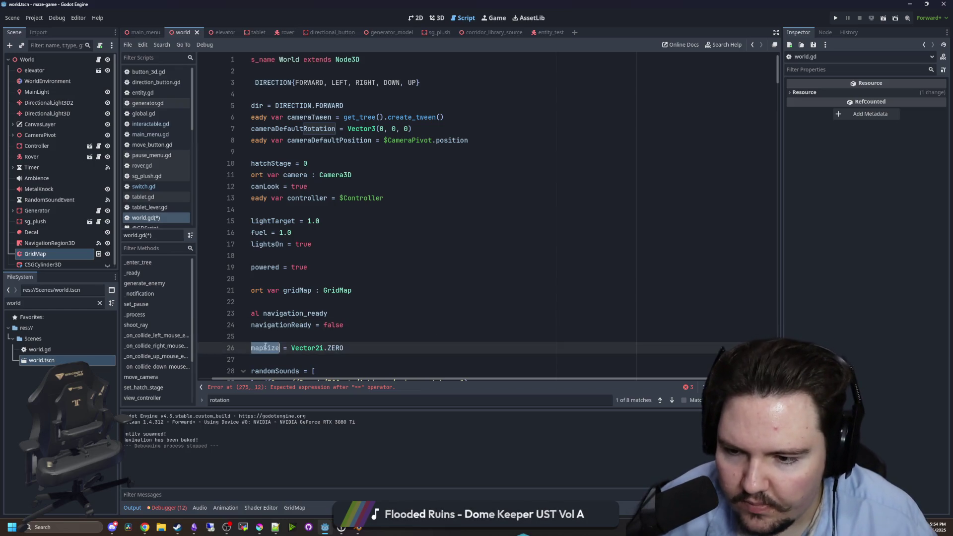
scroll(446, 253, down, 3)
click(445, 254)
key(ctrl+f)
text(gener)
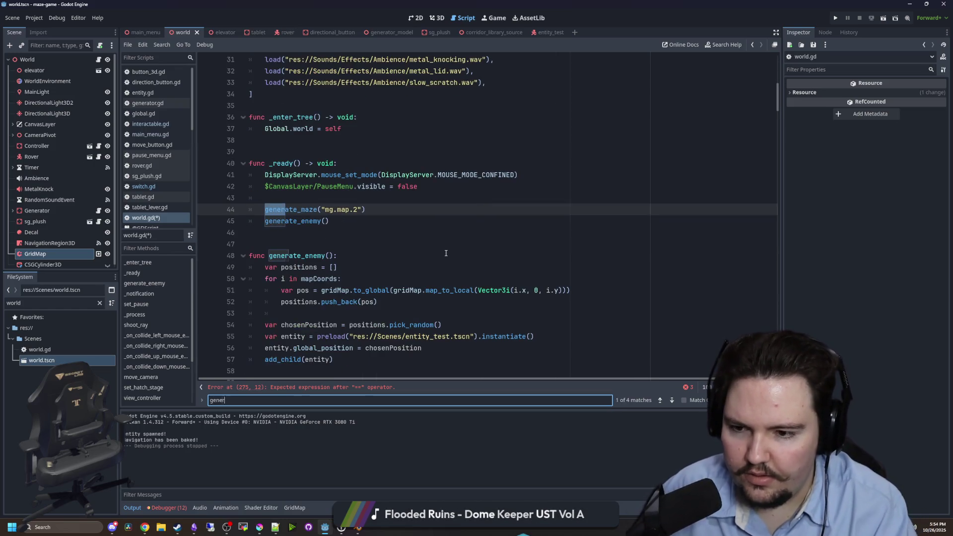
text(ate_map)
ctrl+click(304, 211)
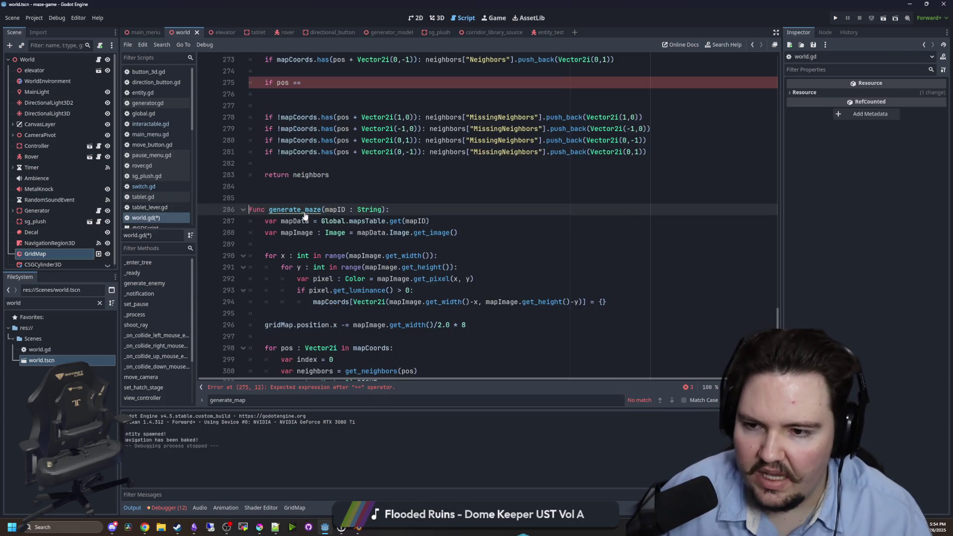
scroll(346, 256, down, 5)
scroll(323, 243, up, 3)
click(298, 231)
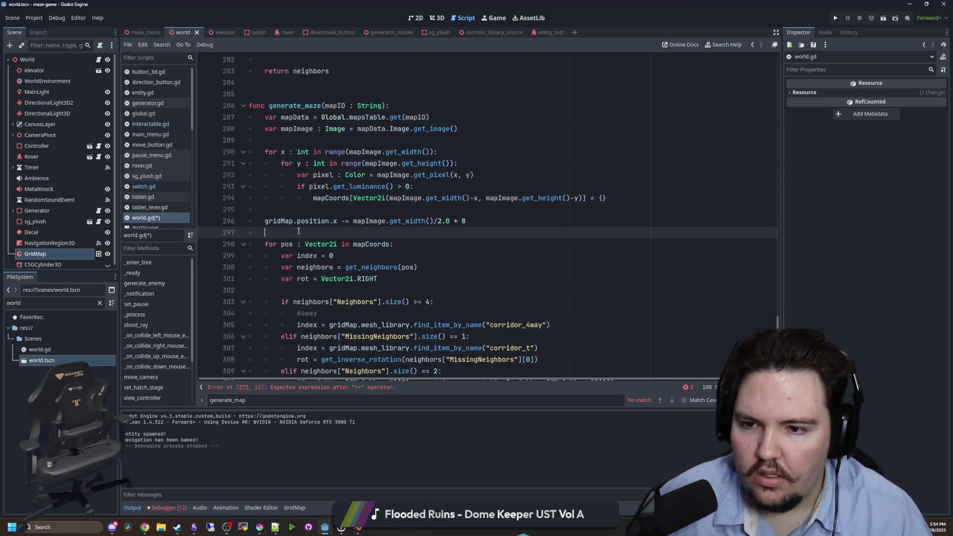
key(Up)
key(ctrl+shift+Return)
key(ctrl+shift+Return)
text(mapSize)
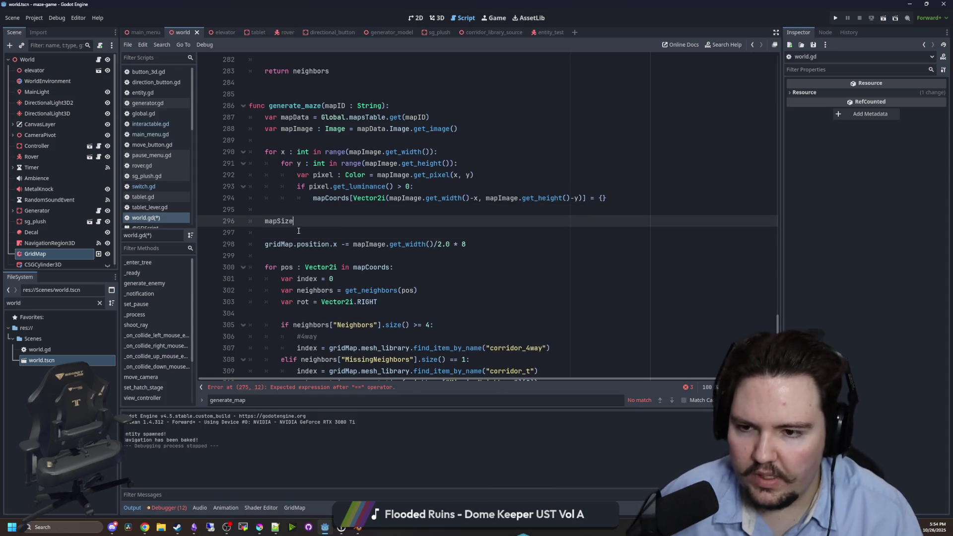
Assign mapSize = mapImage.get_size() and check the get_size documentation.
double_click(365, 152)
key(ctrl+c)
click(305, 220)
text(=)
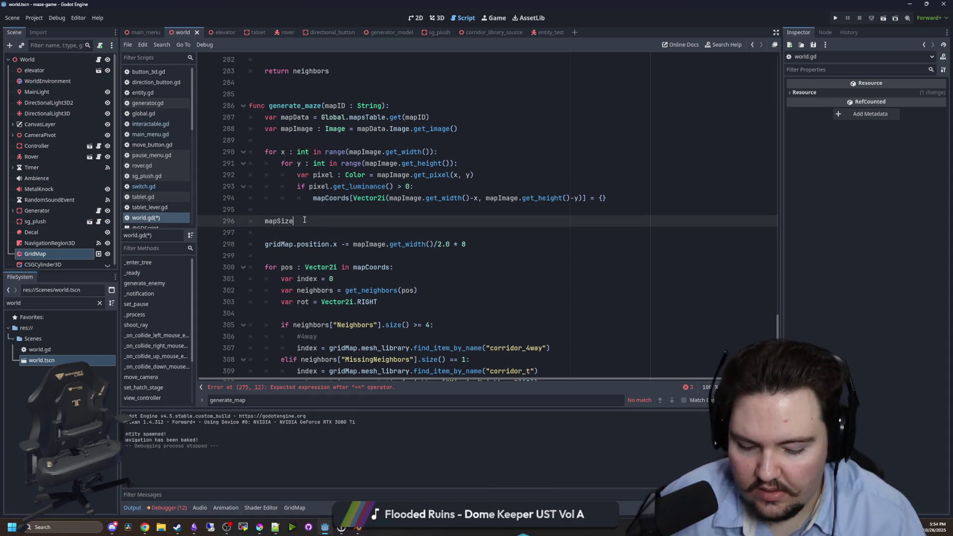
key(ctrl+v)
text(.get_s)
key(Return)
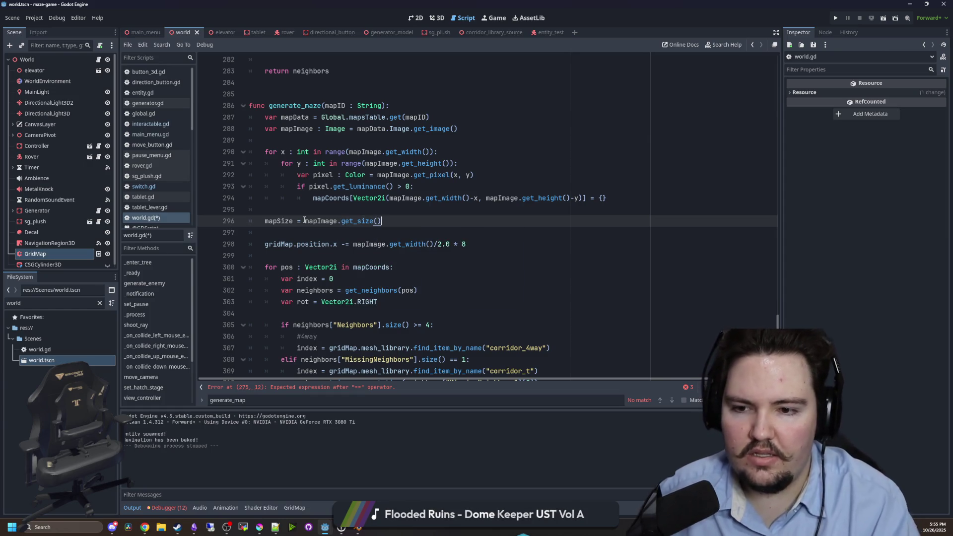
ctrl+click(362, 224)
key(alt+Left)
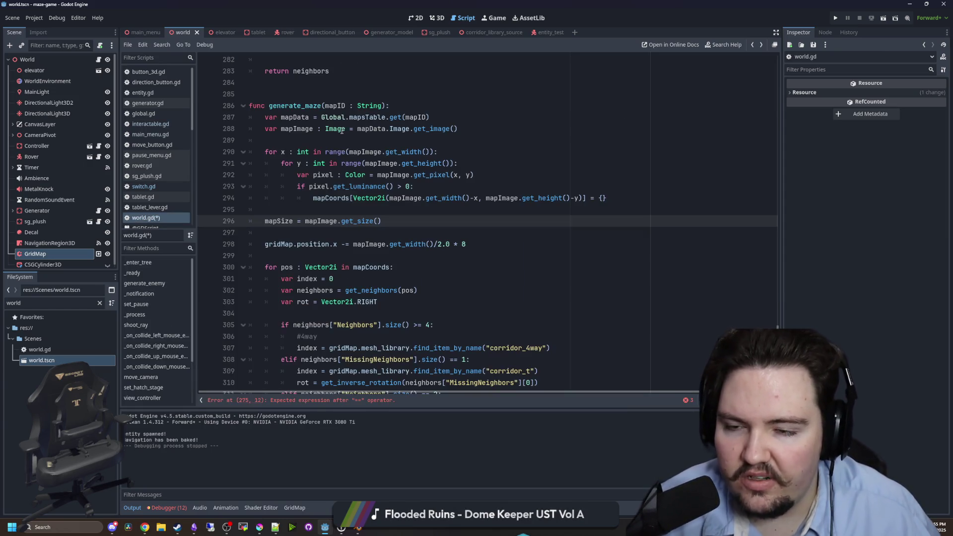
double_click(283, 223)
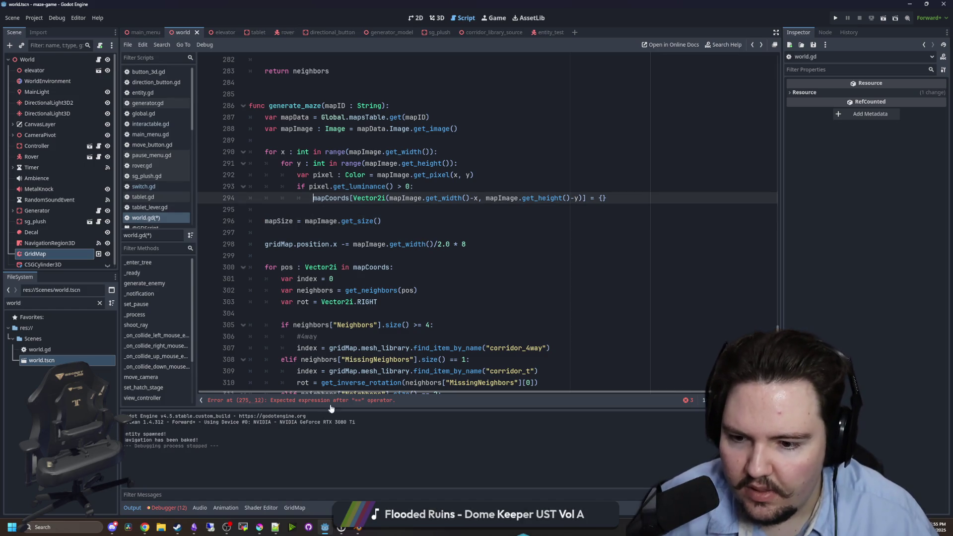
Write the line 275 centre check as Vector2i(roundi(mapSize.x/2.0), 0).
scroll(369, 250, up, 7)
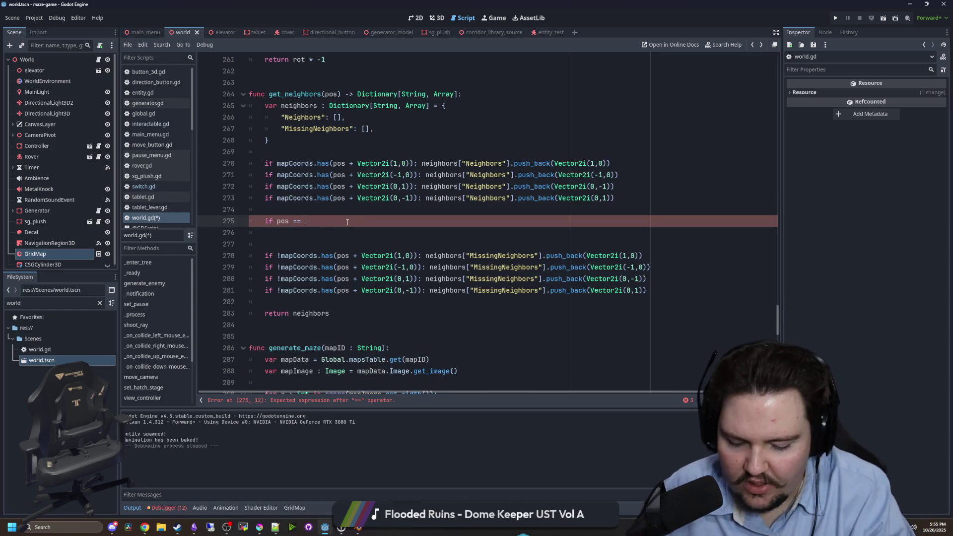
key(BackSpace)
key(BackSpace)
key(BackSpace)
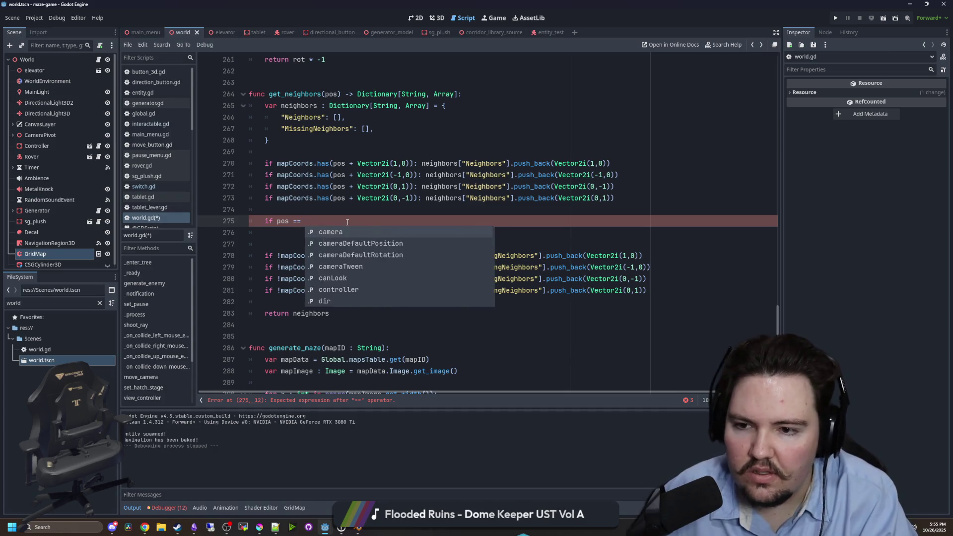
text(Vector2(mapS)
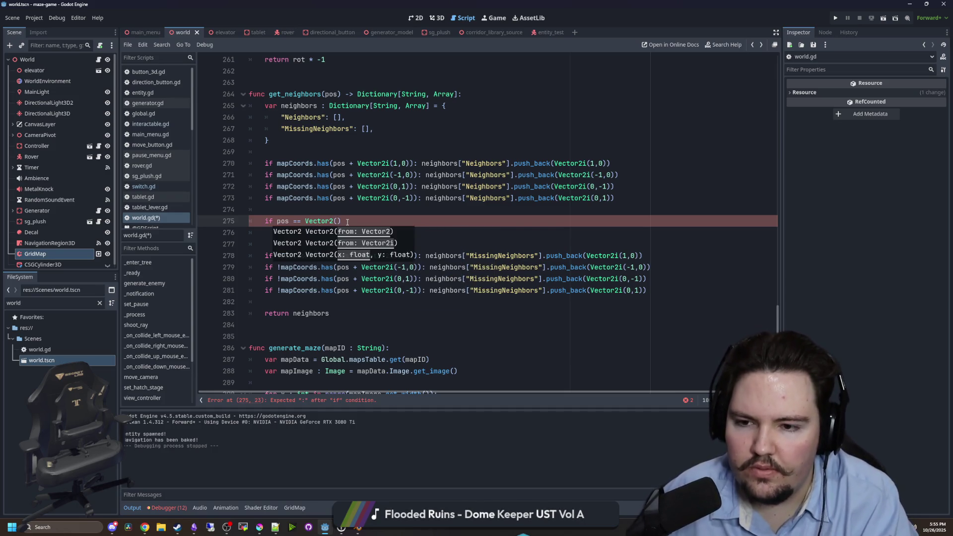
text(ize)
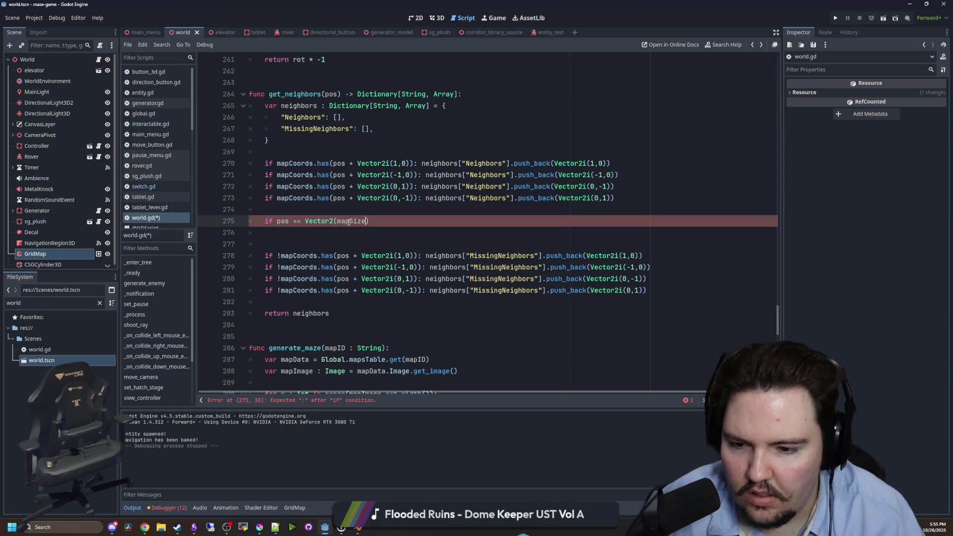
drag(375, 225, 303, 226)
mouse_move(306, 226)
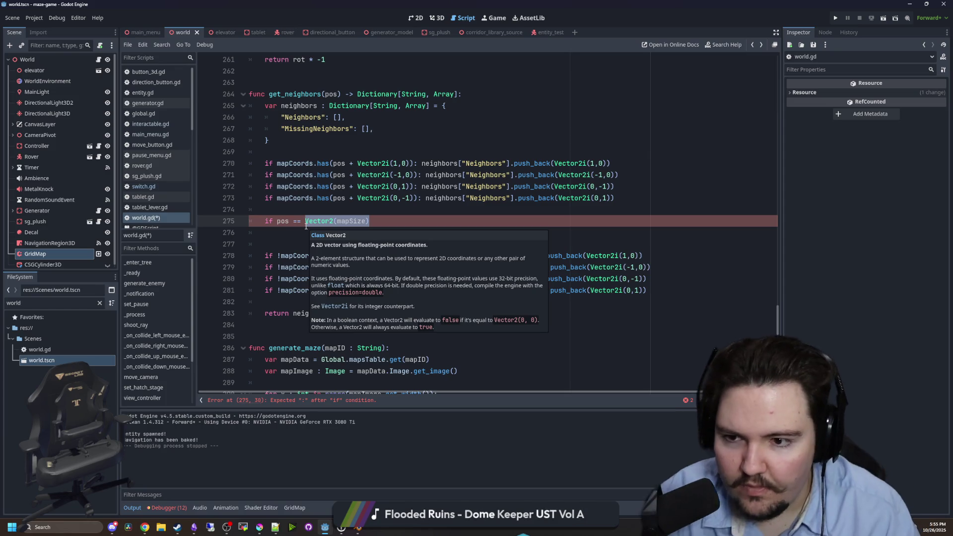
key(BackSpace)
text(Vector2)
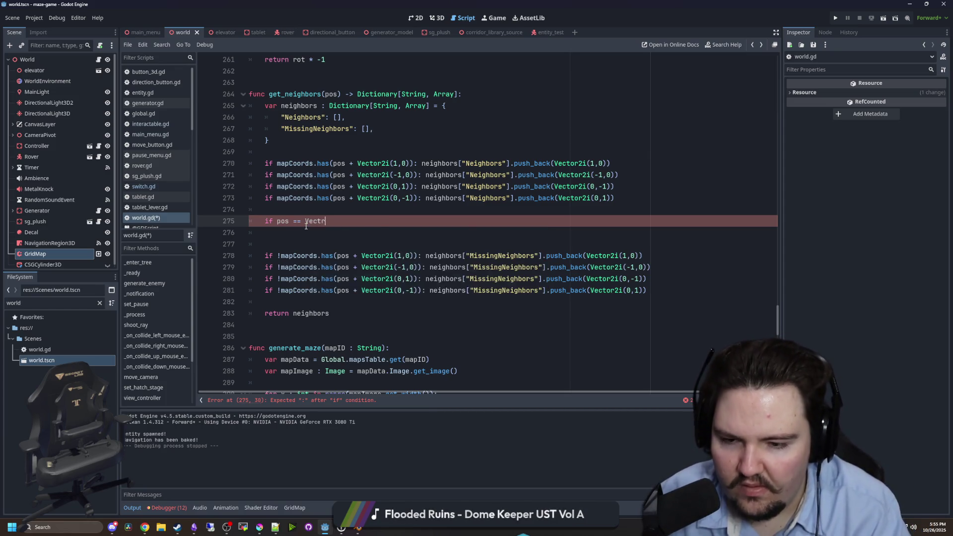
text(i()
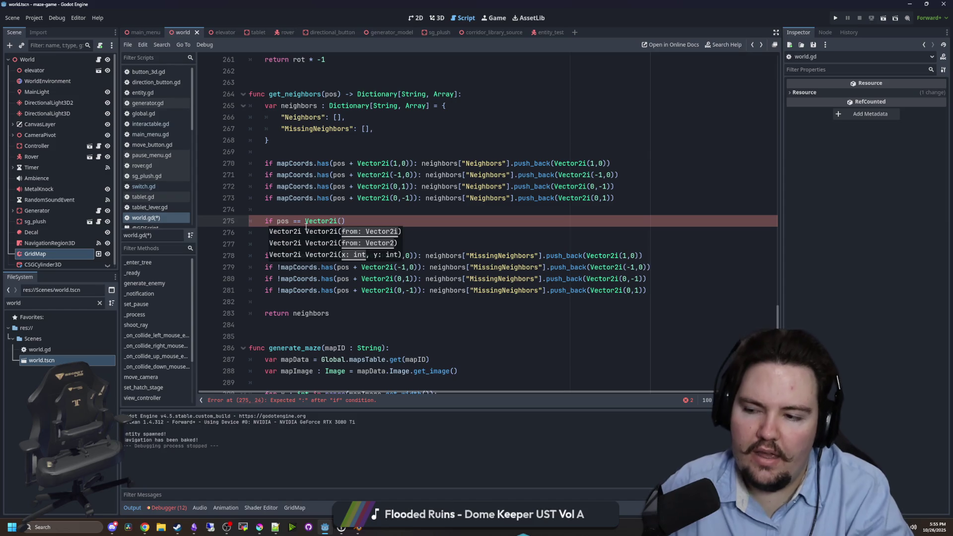
text(, 0)
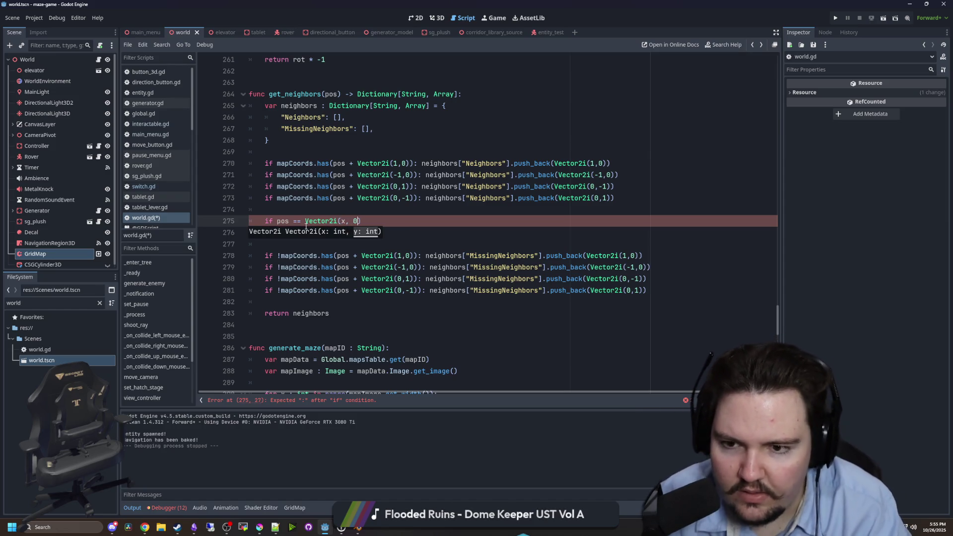
text(mapSize.x/2.0)
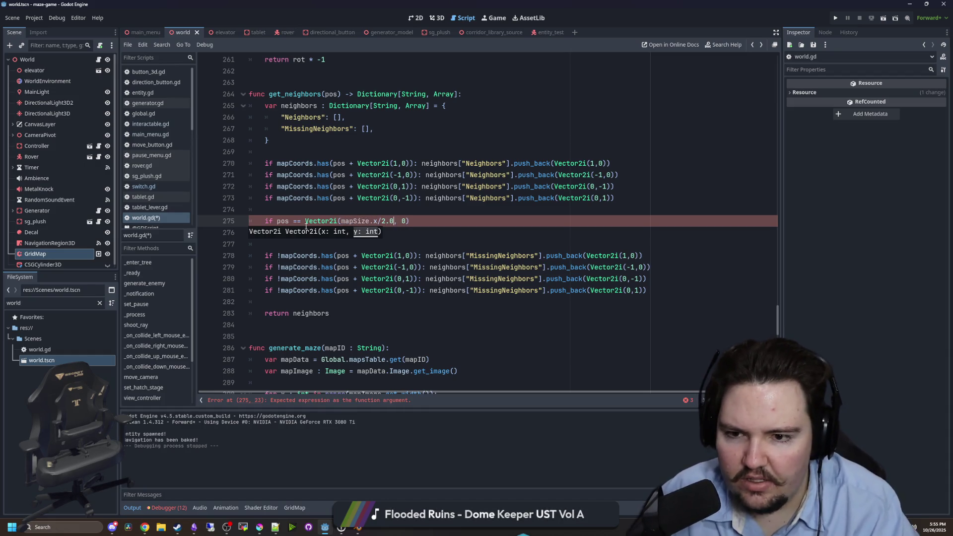
key(Left)
text(roundi()
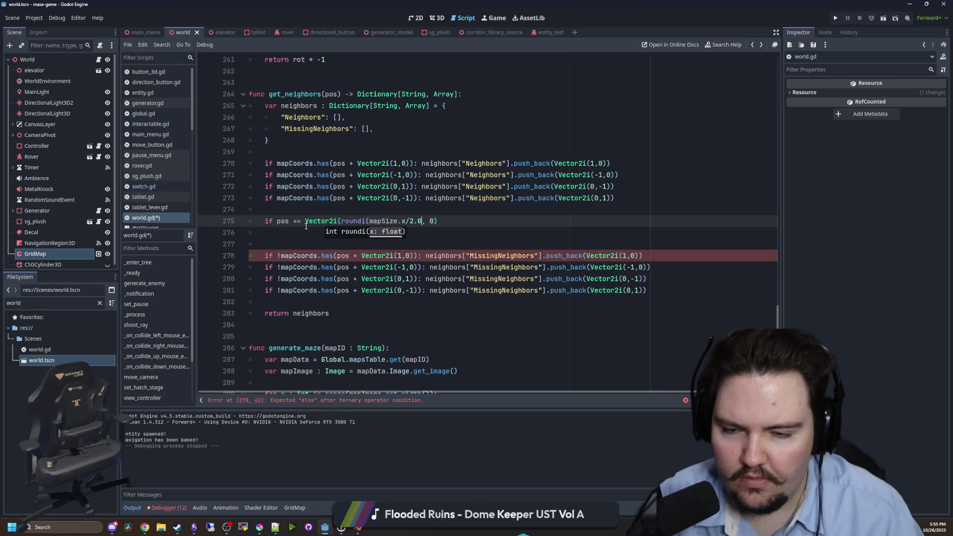
key(BackSpace)
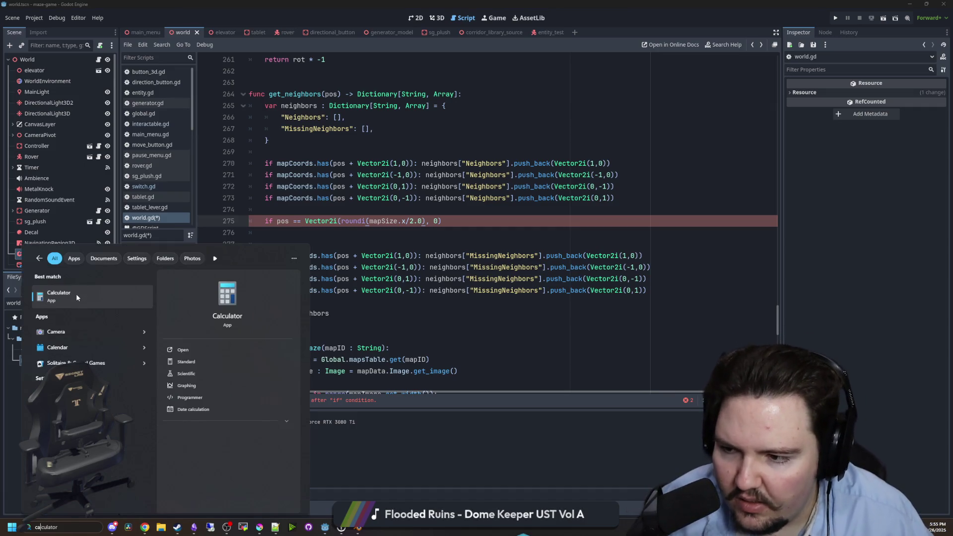
Confirm in the calculator that 19/2 gives 9.5, then return to world.gd.
text(1)
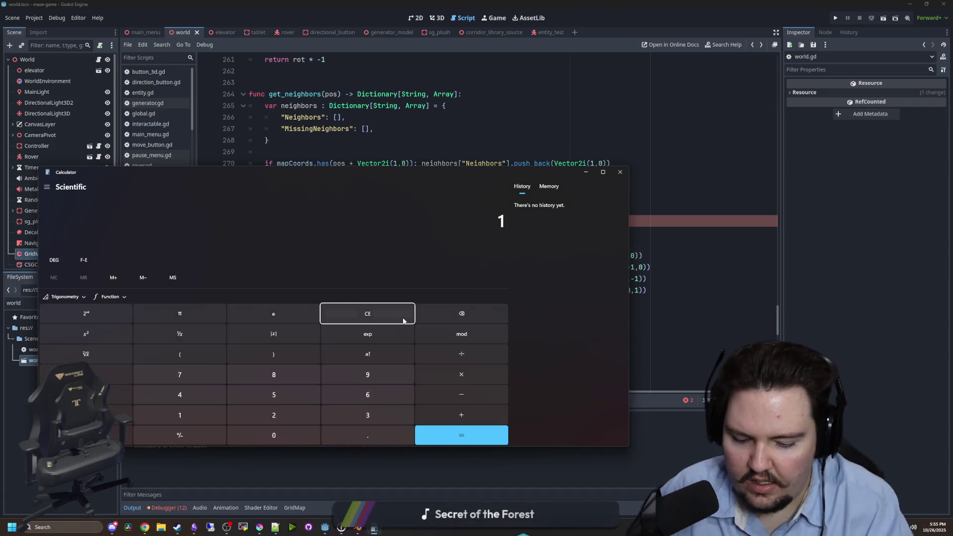
text(9/2)
key(Return)
key(alt+Tab)
click(317, 235)
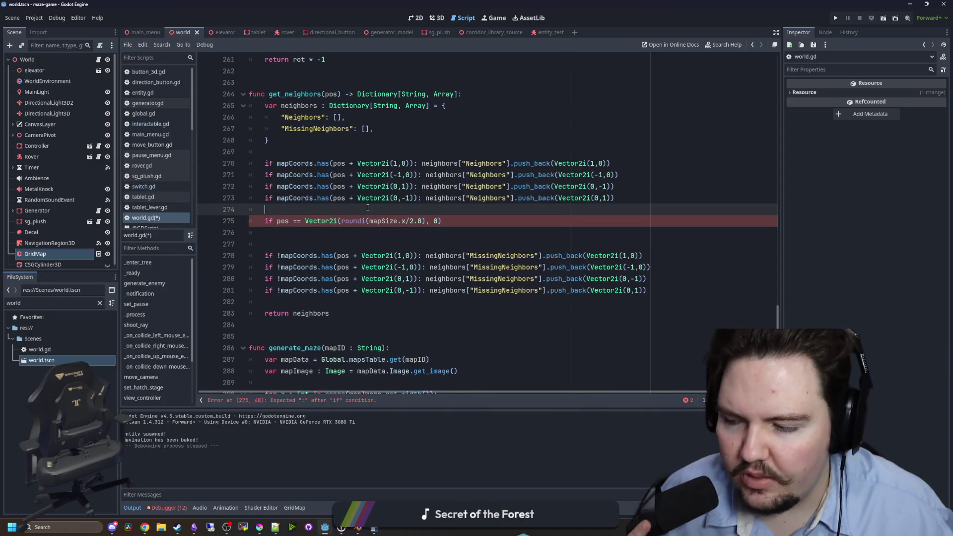
Replace roundi with ceili in the centre check on line 275 and end it with a colon.
drag(368, 222, 342, 222)
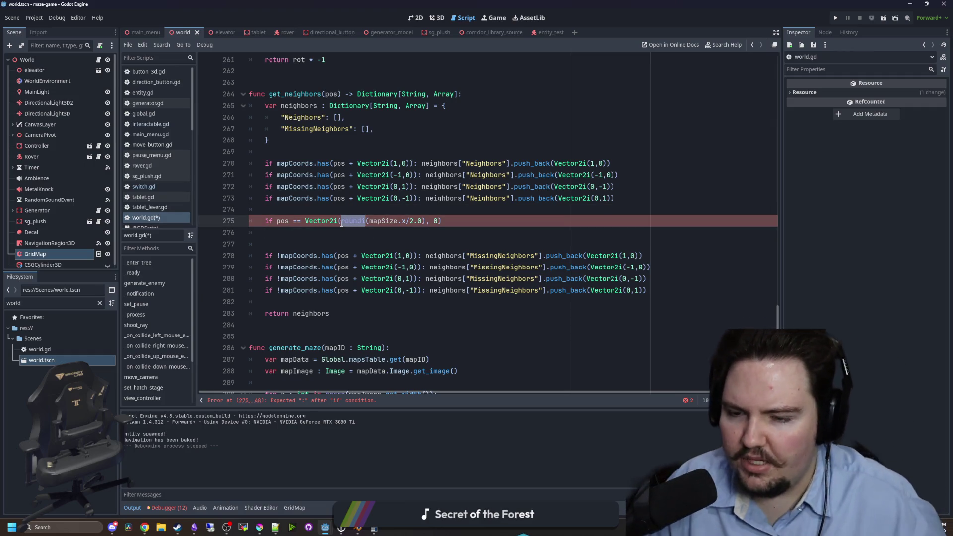
text(ceili)
click(406, 221)
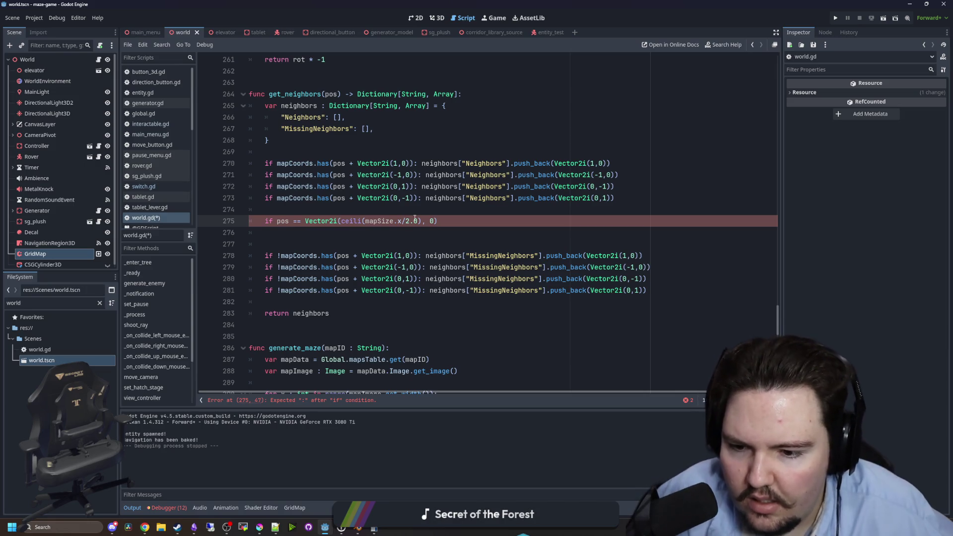
text(:)
key(Return)
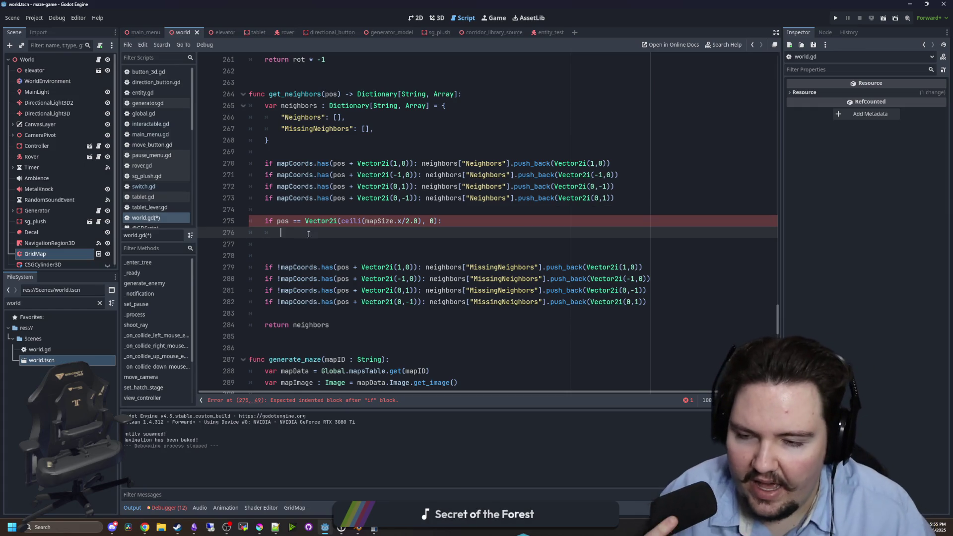
Add a Neighbors push_back of Vector2i(0,1) inside the centre check.
drag(634, 200, 264, 197)
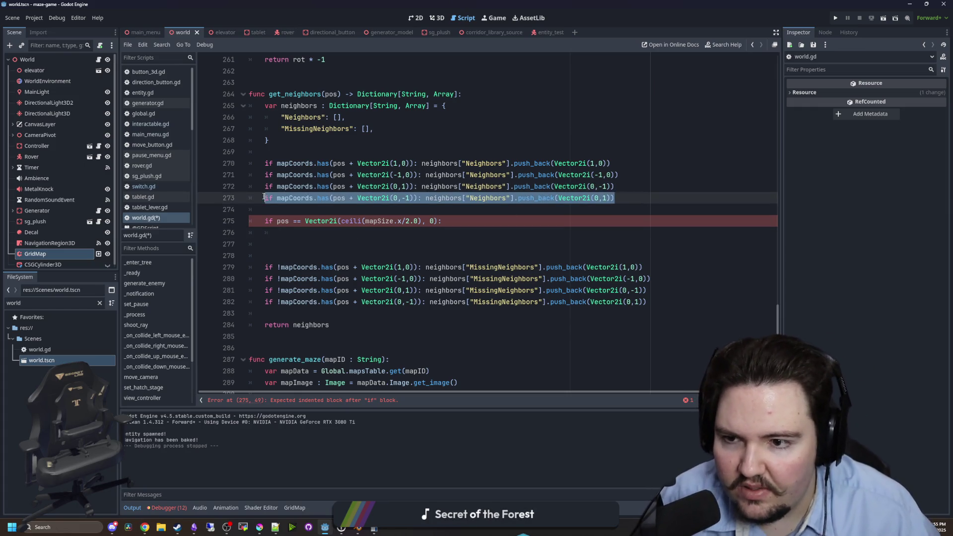
key(ctrl+c)
click(296, 237)
key(ctrl+v)
key(Return)
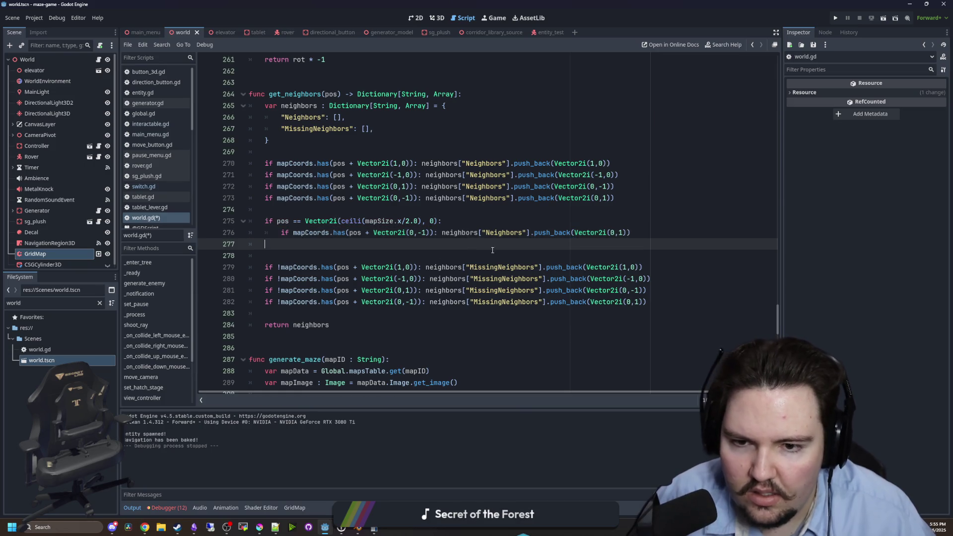
drag(443, 234, 281, 235)
key(BackSpace)
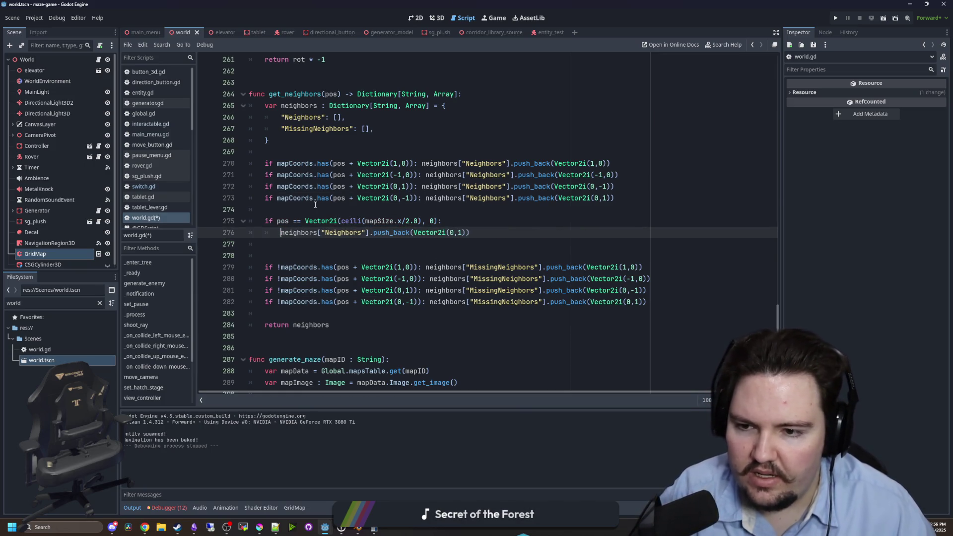
key(Up)
key(Up)
drag(474, 232, 281, 233)
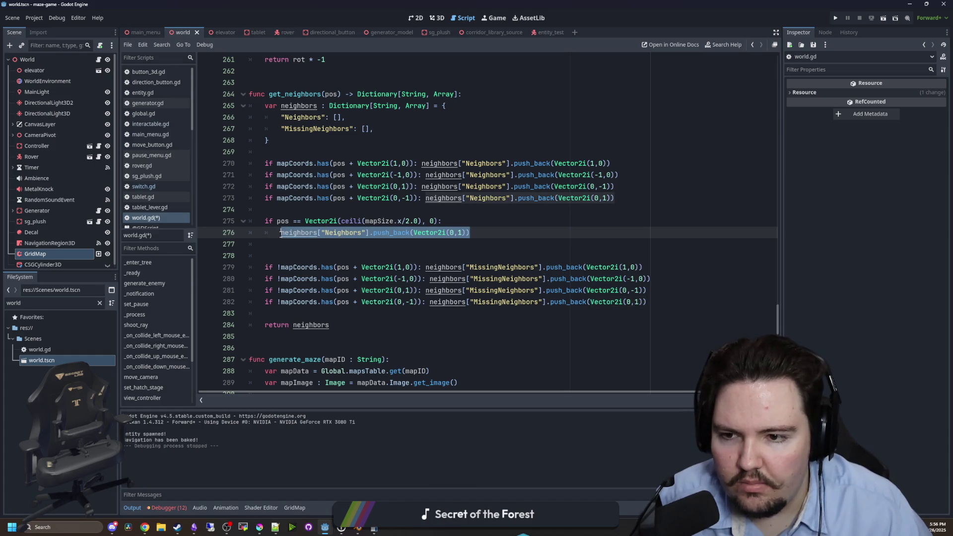
click(471, 235)
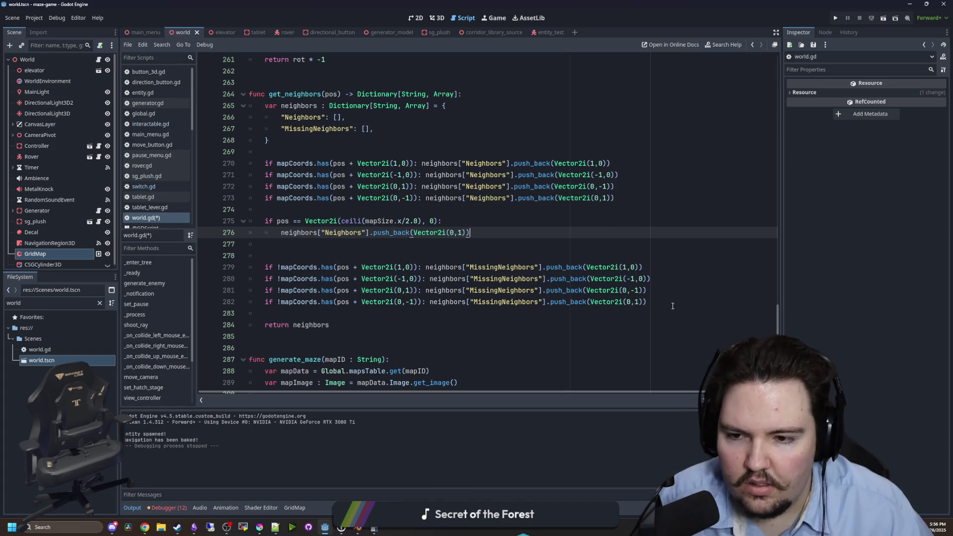
Move the four MissingNeighbors checks above the centre check and fix the indent.
drag(673, 306, 251, 267)
key(ctrl+x)
click(289, 215)
key(ctrl+v)
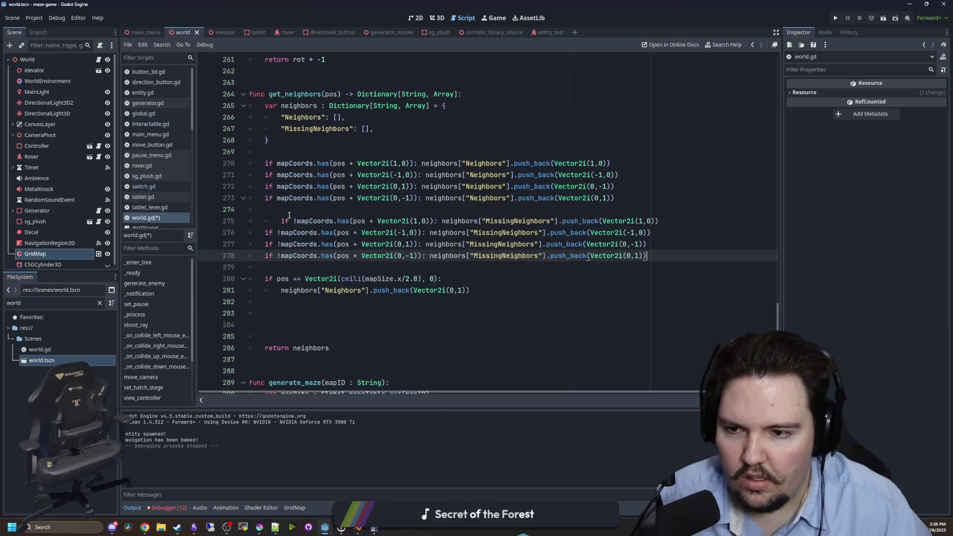
click(275, 221)
key(BackSpace)
Add neighbors["MissingNeighbors"].erase(Vector2i(0,1)) under the centre check.
click(349, 265)
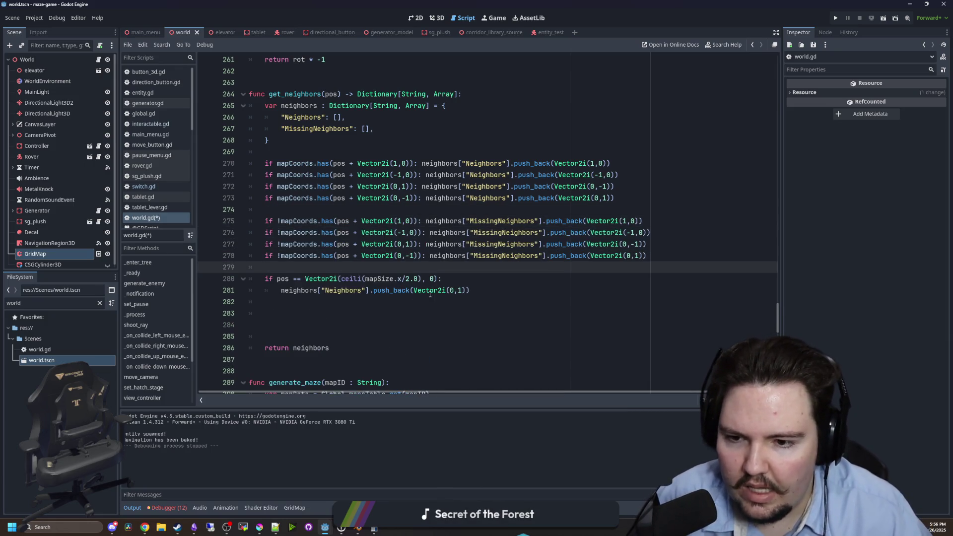
click(477, 295)
key(Return)
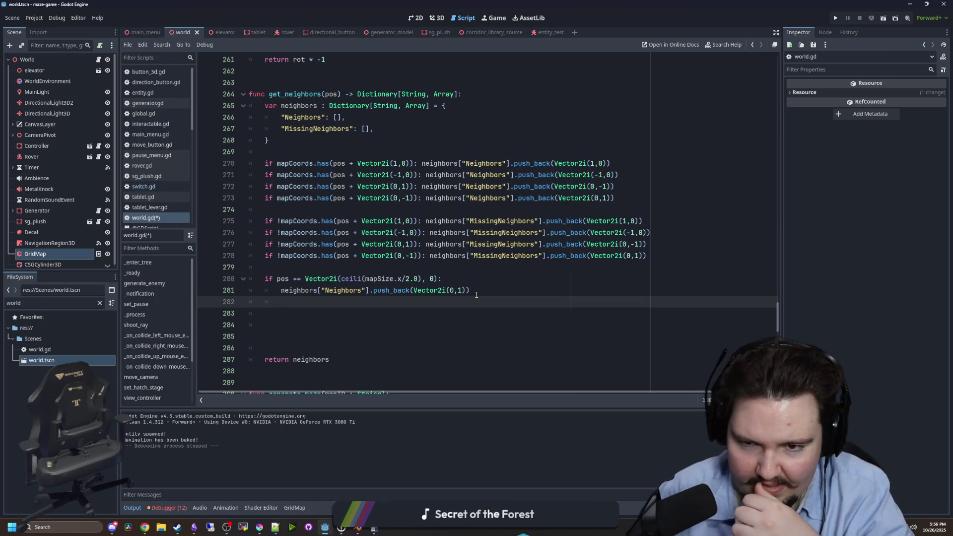
drag(430, 256, 546, 255)
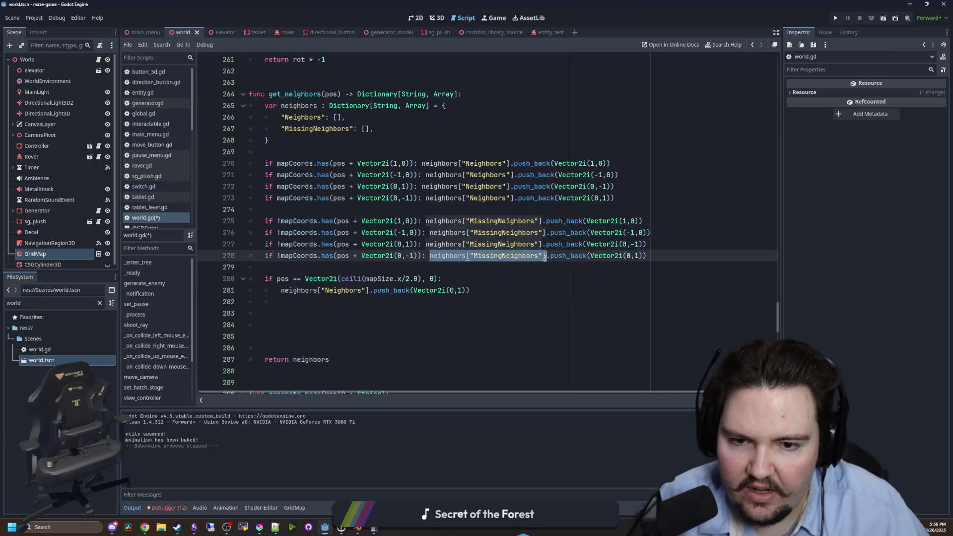
click(348, 299)
key(ctrl+v)
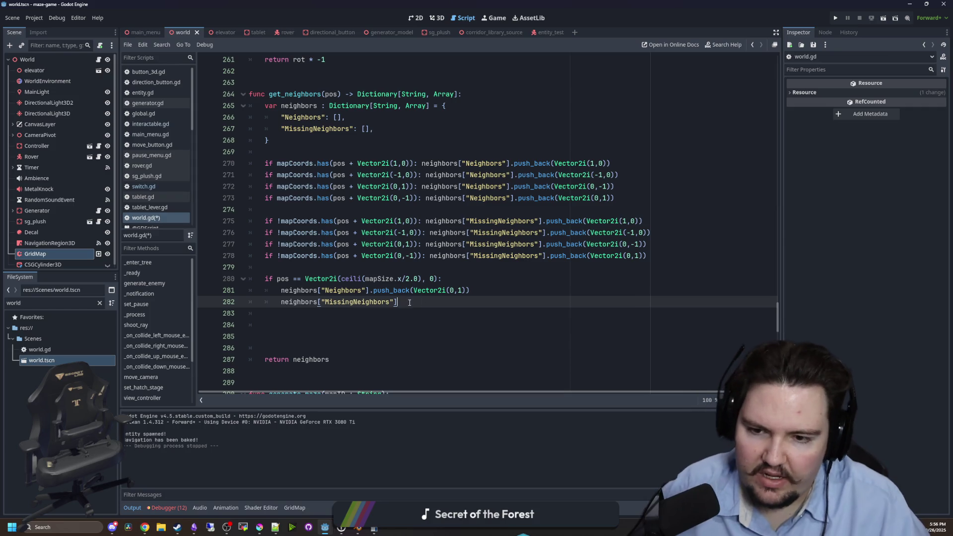
text(.erase()
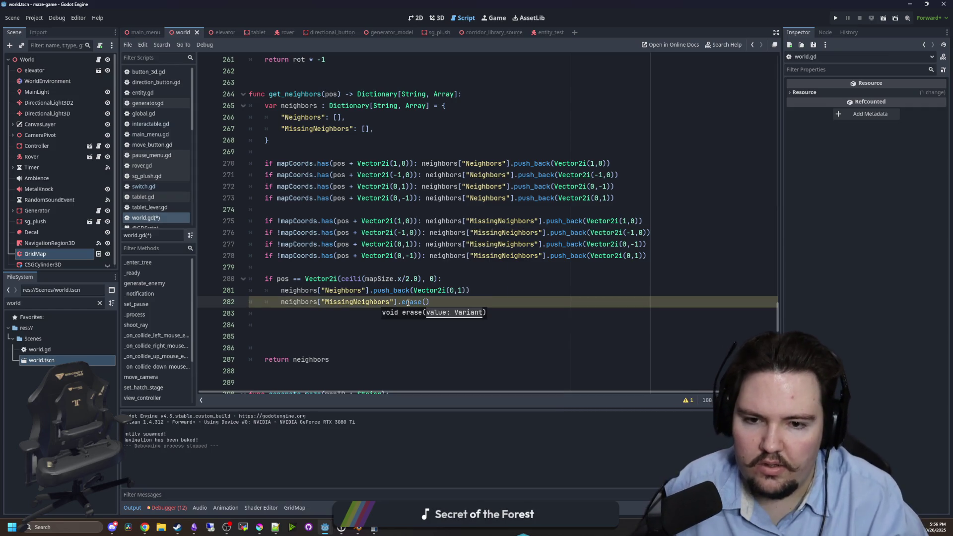
drag(644, 256, 591, 258)
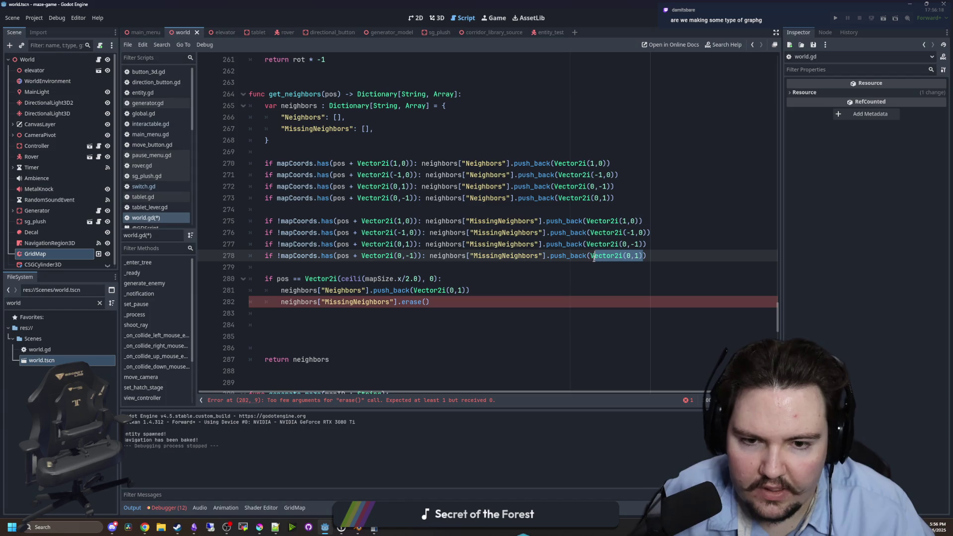
key(ctrl+c)
click(430, 302)
key(ctrl+v)
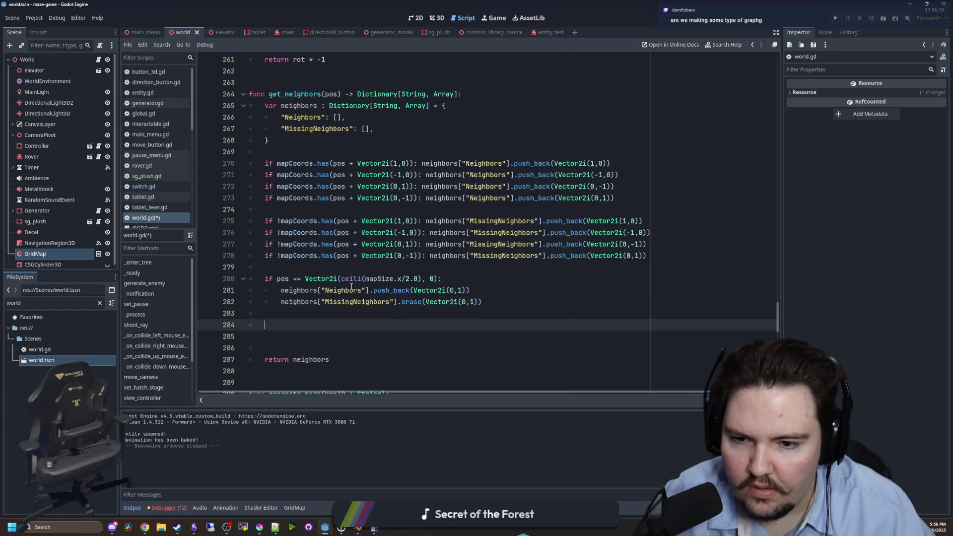
Remove the extra blank lines before return, save world.gd and launch the game.
click(298, 268)
click(297, 336)
key(BackSpace)
key(BackSpace)
key(BackSpace)
click(288, 268)
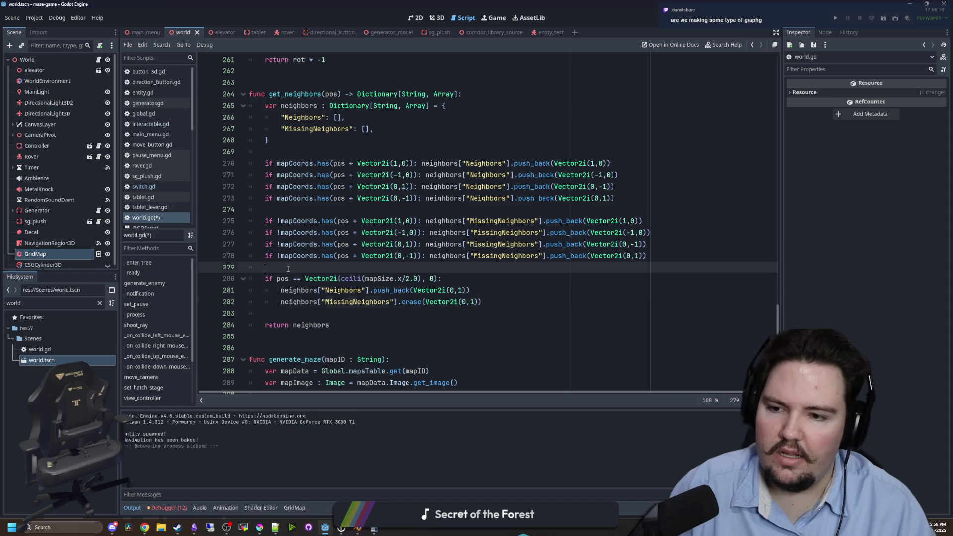
key(ctrl+s)
click(835, 18)
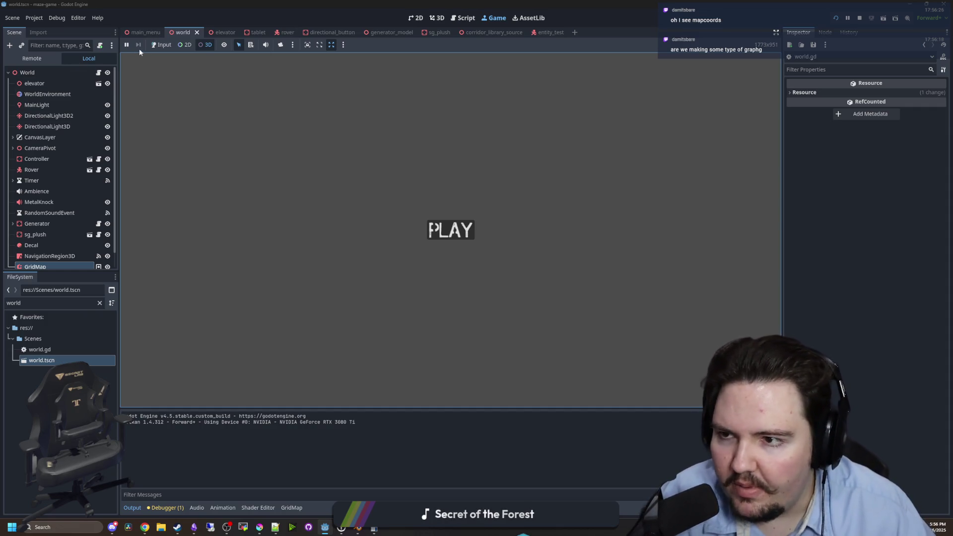
Play the maze level, inspect it in 3D with the camera override, then return to world.gd.
click(161, 45)
key(Return)
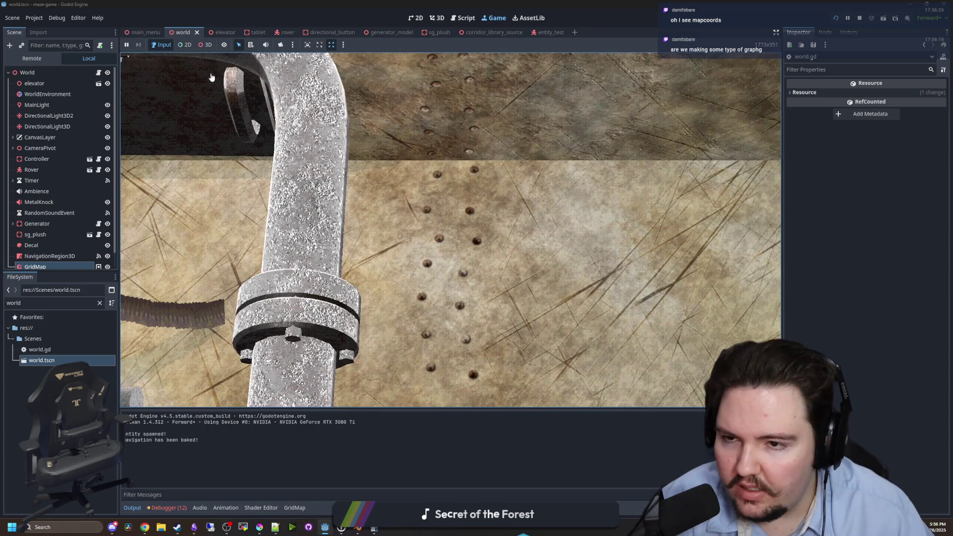
click(205, 45)
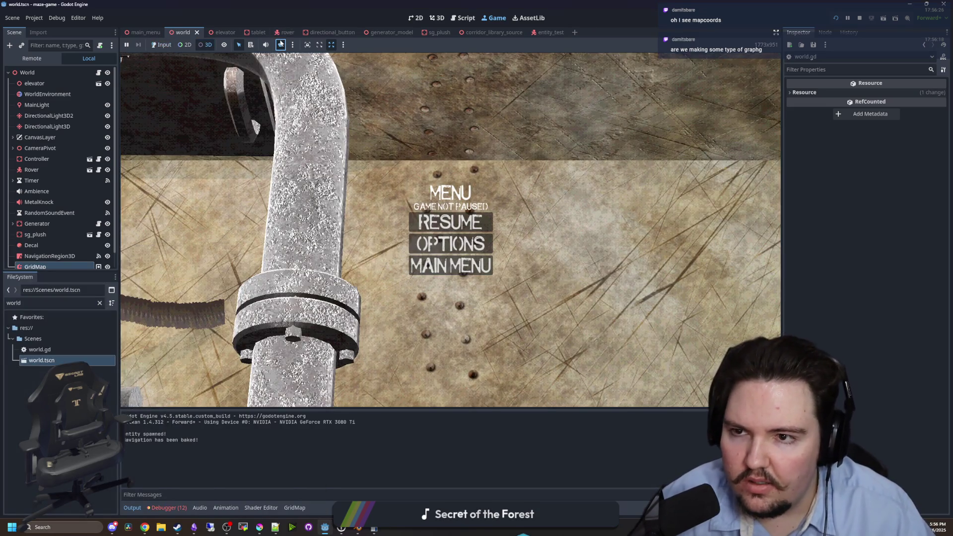
click(281, 45)
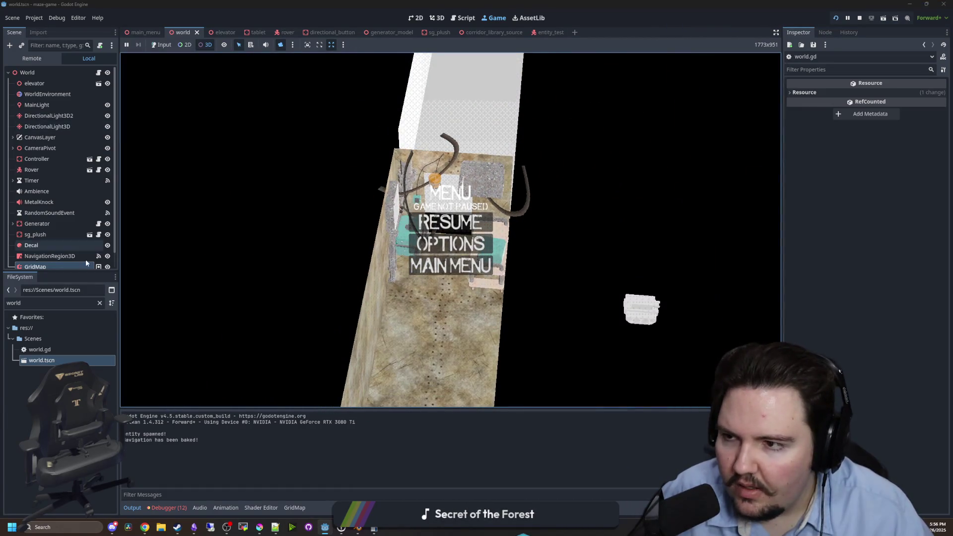
click(99, 73)
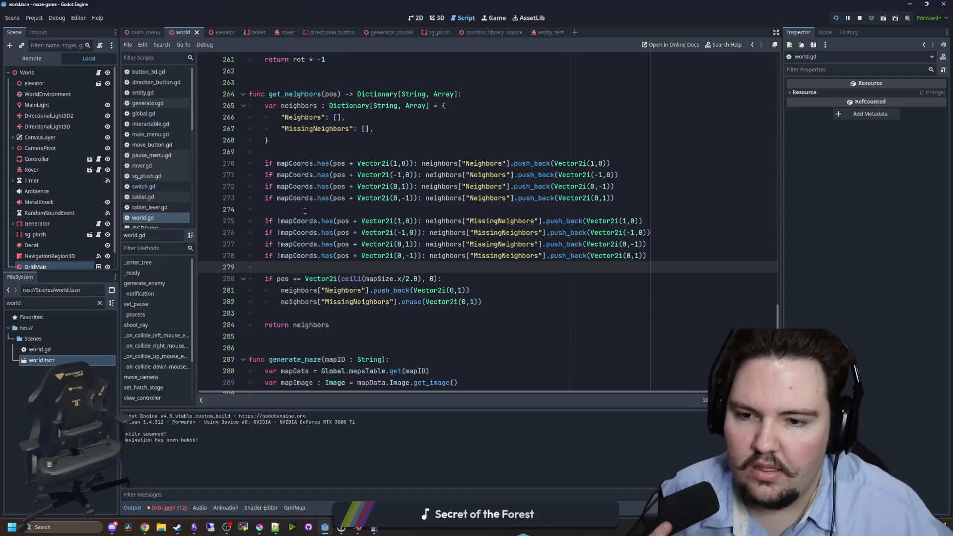
Insert a print("hahhaa") debug line above the push_back in the centre check.
scroll(395, 267, down, 1)
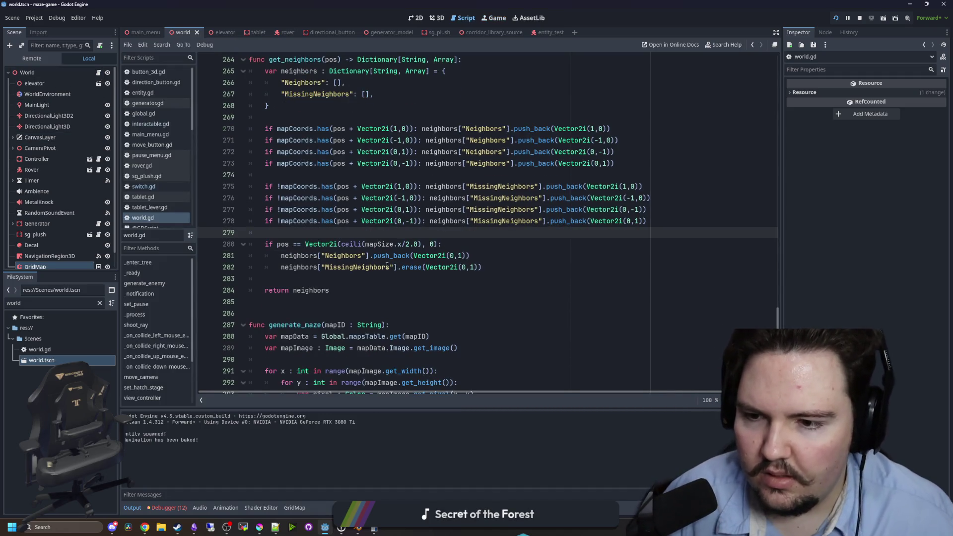
click(461, 256)
key(ctrl+shift+Return)
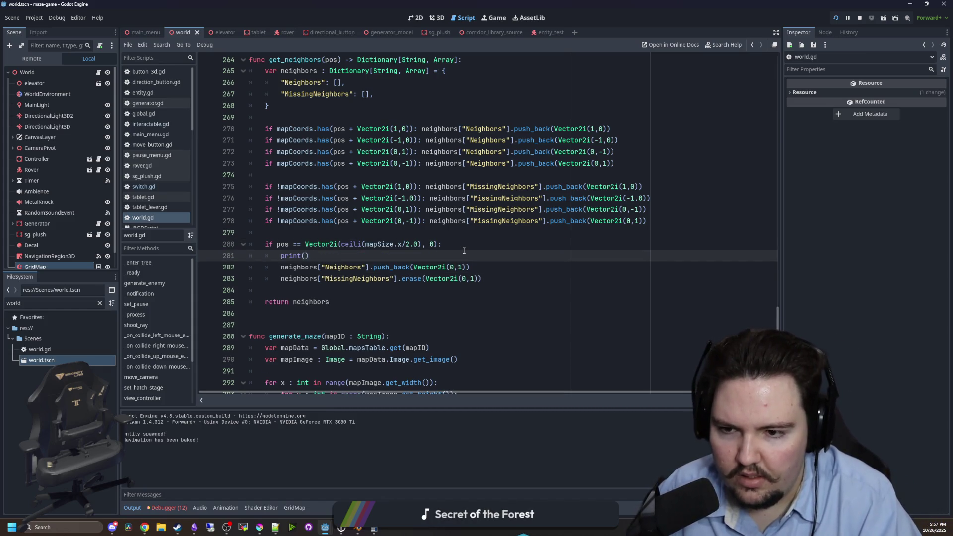
key(End)
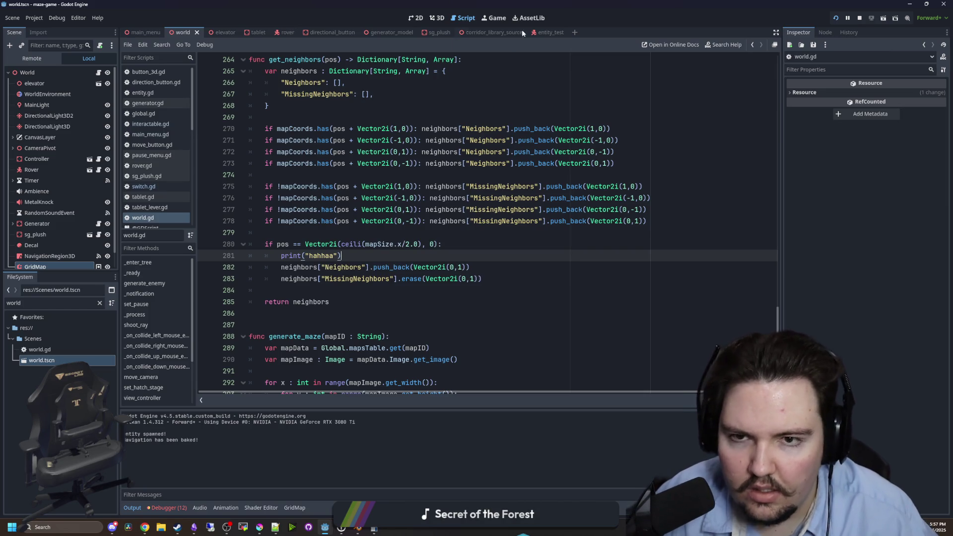
Playtest the maze level again, then stop the running game.
click(861, 18)
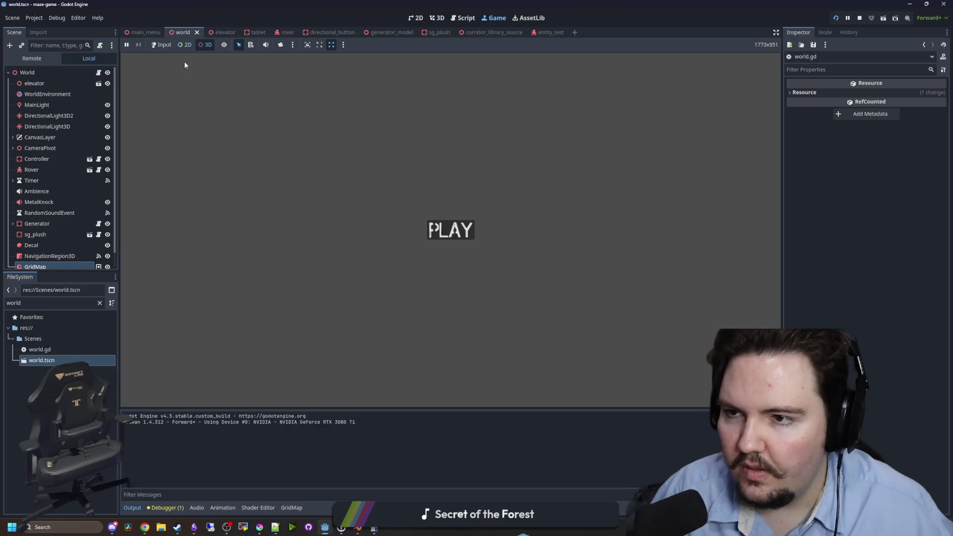
click(453, 233)
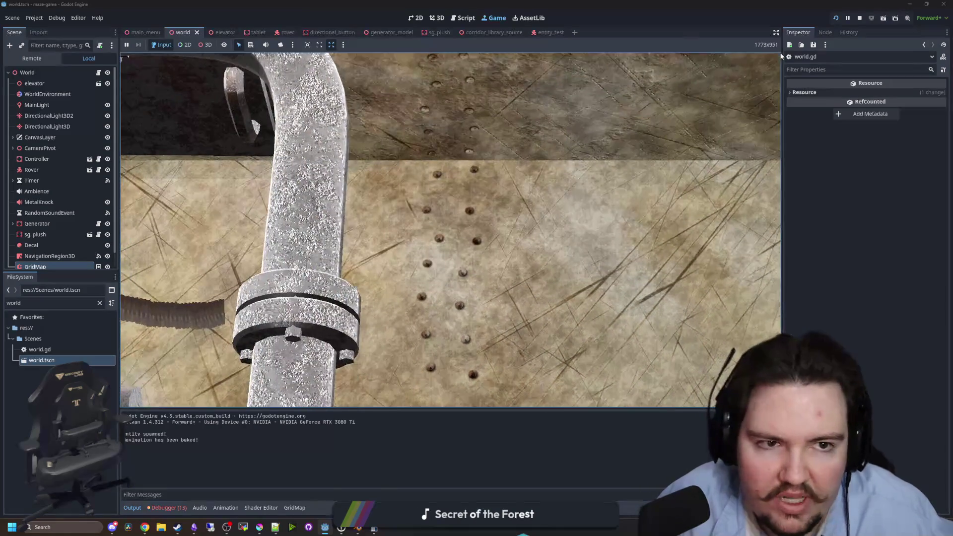
key(Escape)
click(860, 18)
click(376, 234)
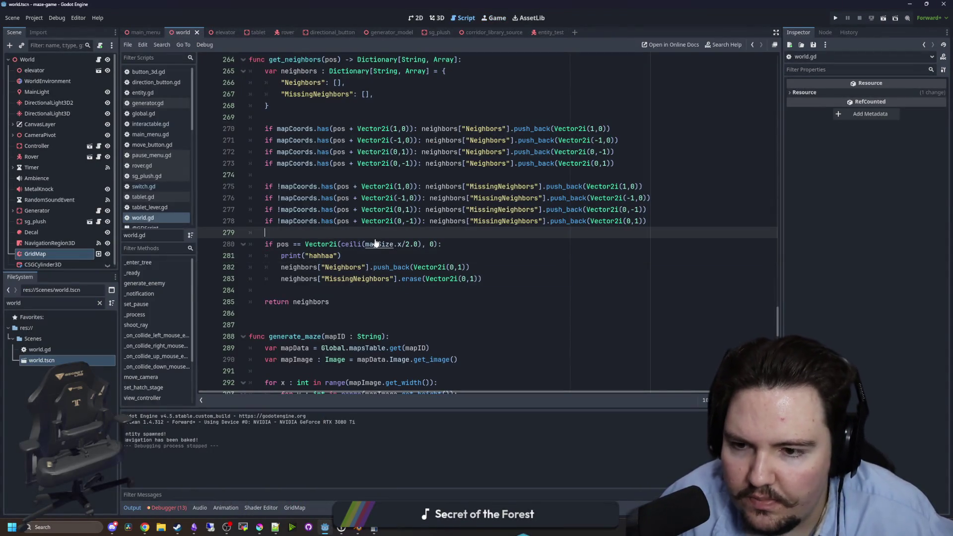
Type get_neighbors' pos parameter as Vector2i.
scroll(366, 232, up, 1)
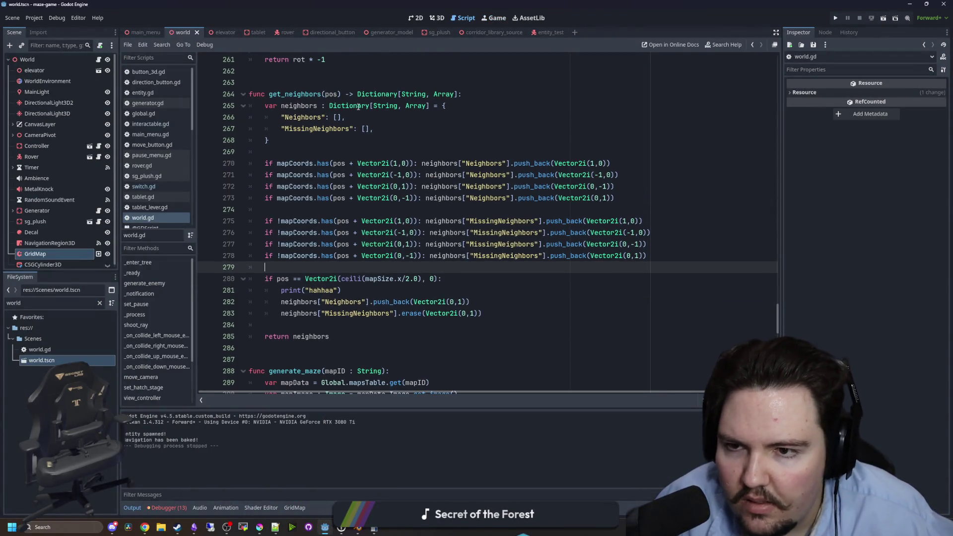
click(335, 93)
text(Vector2i)
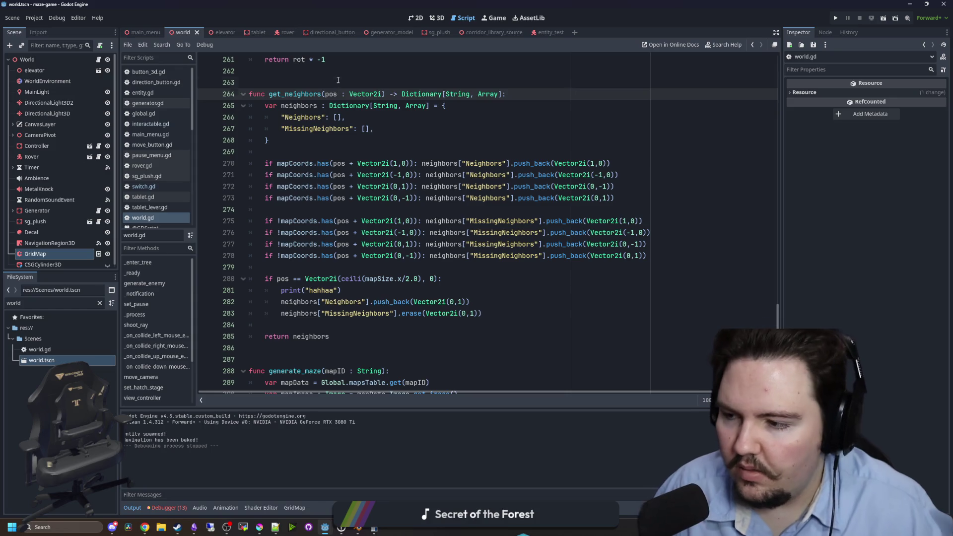
Add a lowercase print(pos) line above the centre check and run the game.
drag(342, 291, 298, 291)
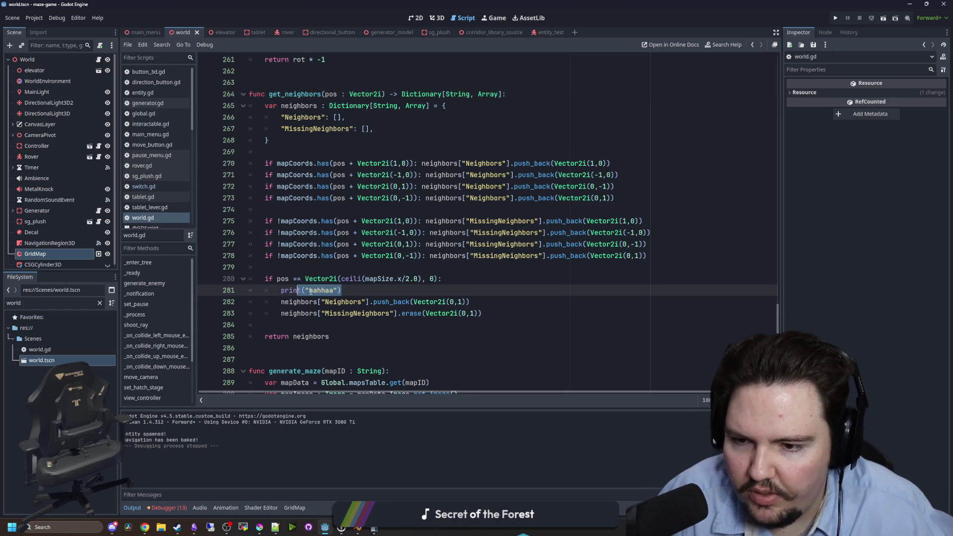
click(347, 267)
key(Return)
key(Return)
key(Up)
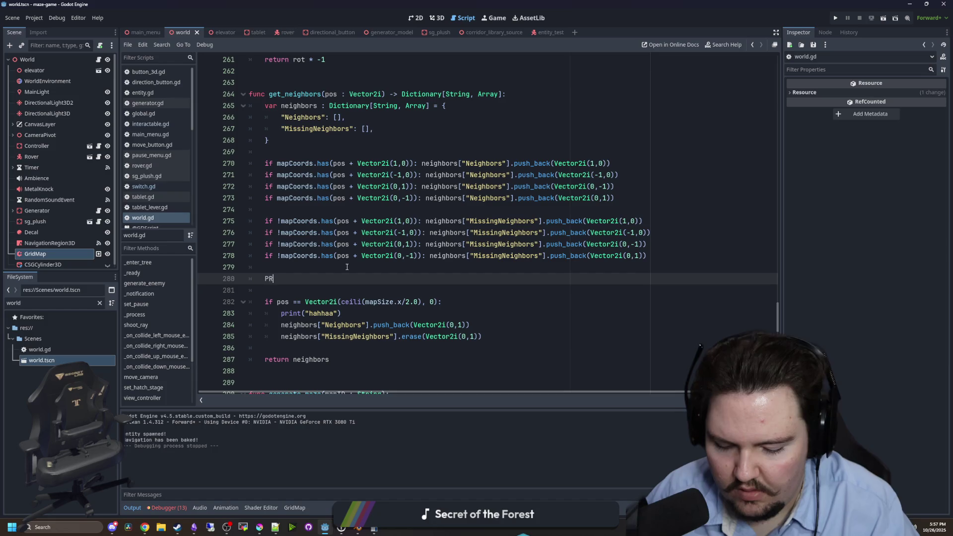
text(INT(pos)
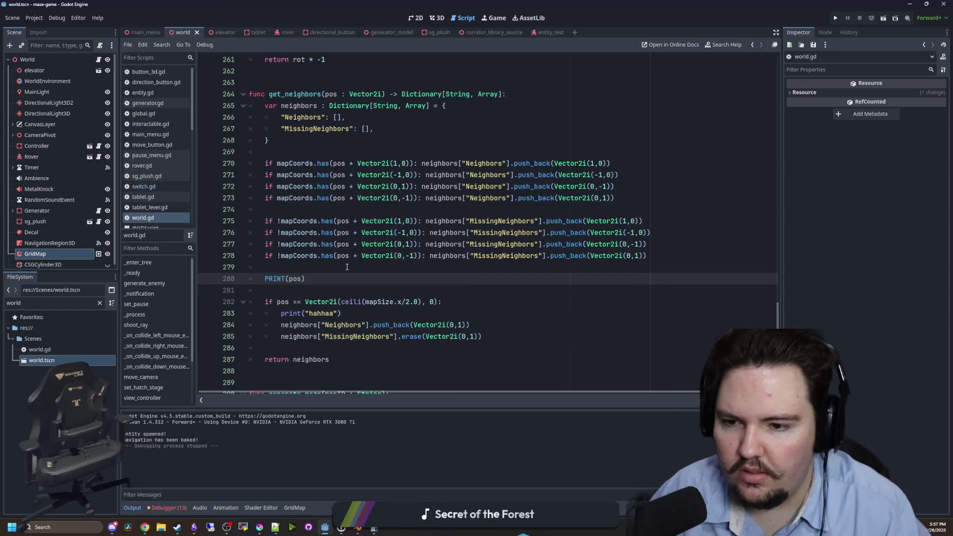
double_click(271, 278)
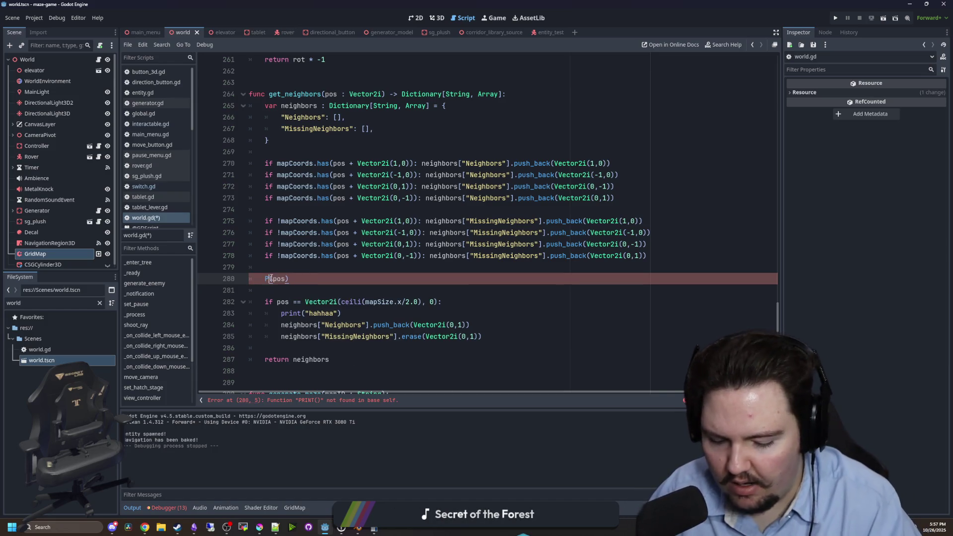
text(pr)
key(BackSpace)
key(BackSpace)
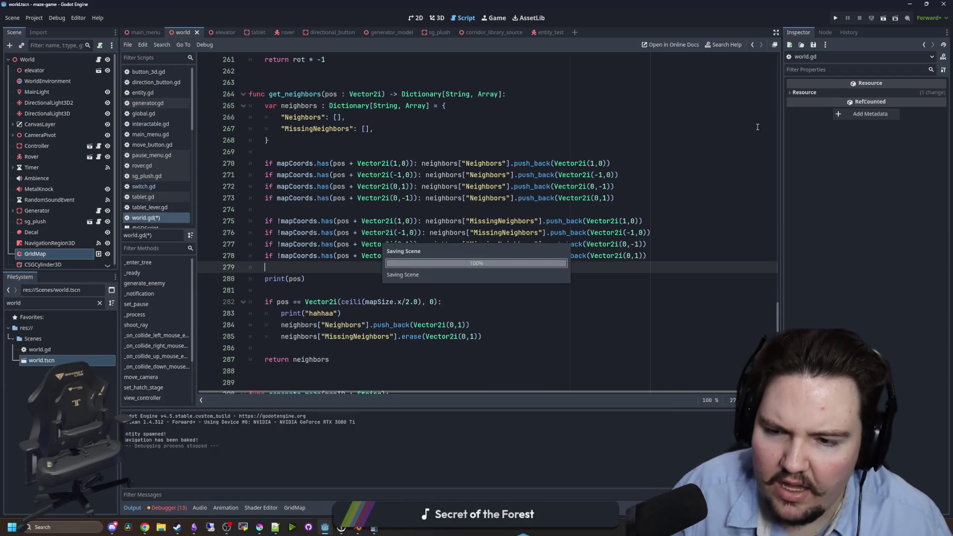
click(834, 17)
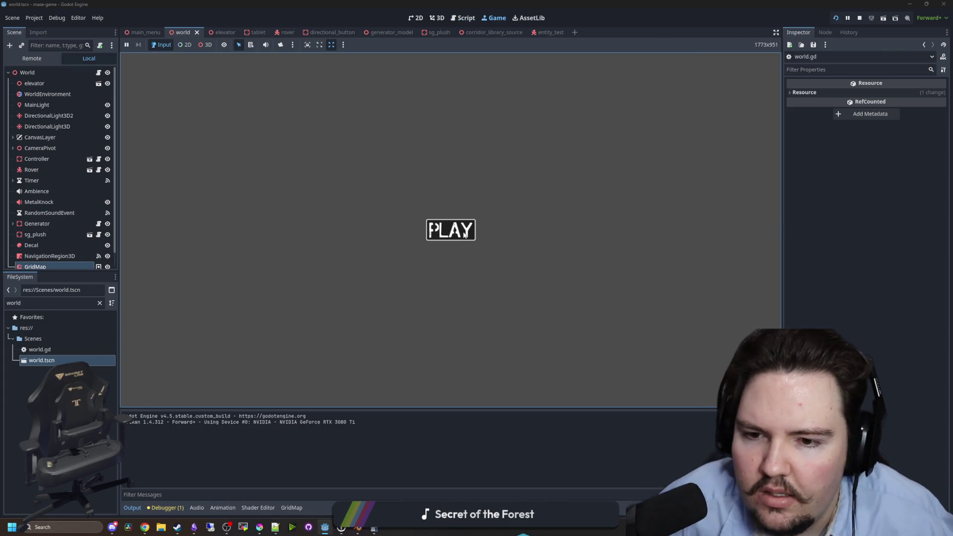
Start the maze level, pause it, and scroll through the printed grid positions in Output.
click(466, 232)
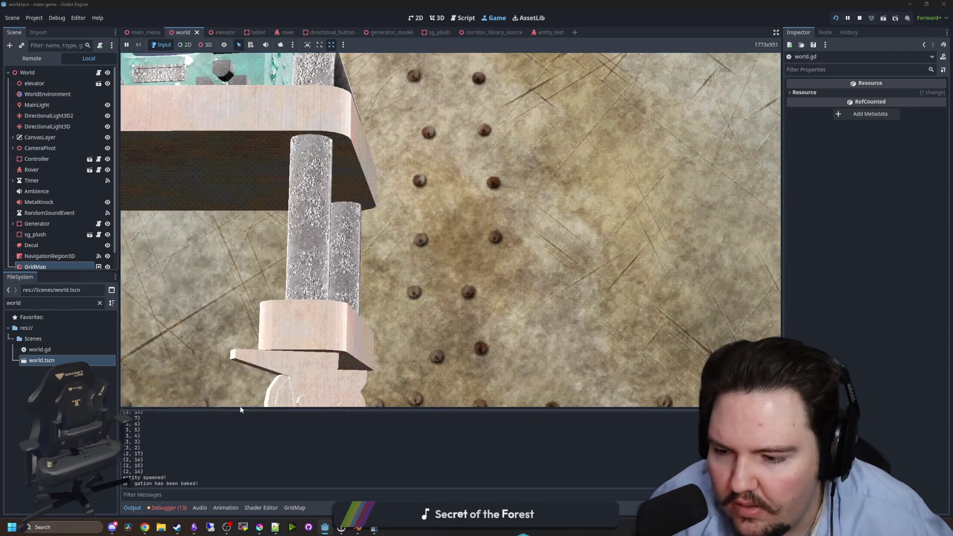
key(Escape)
scroll(218, 464, up, 10)
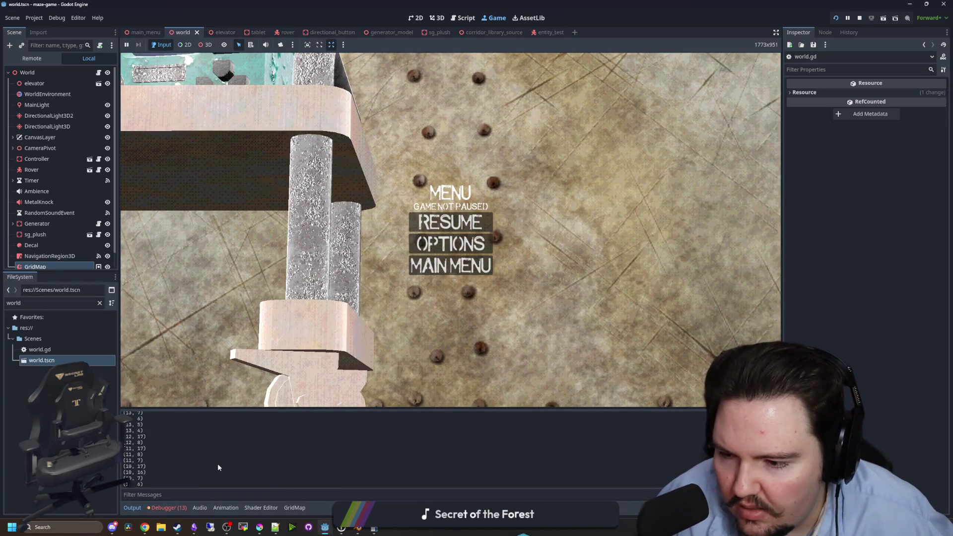
scroll(144, 437, down, 2)
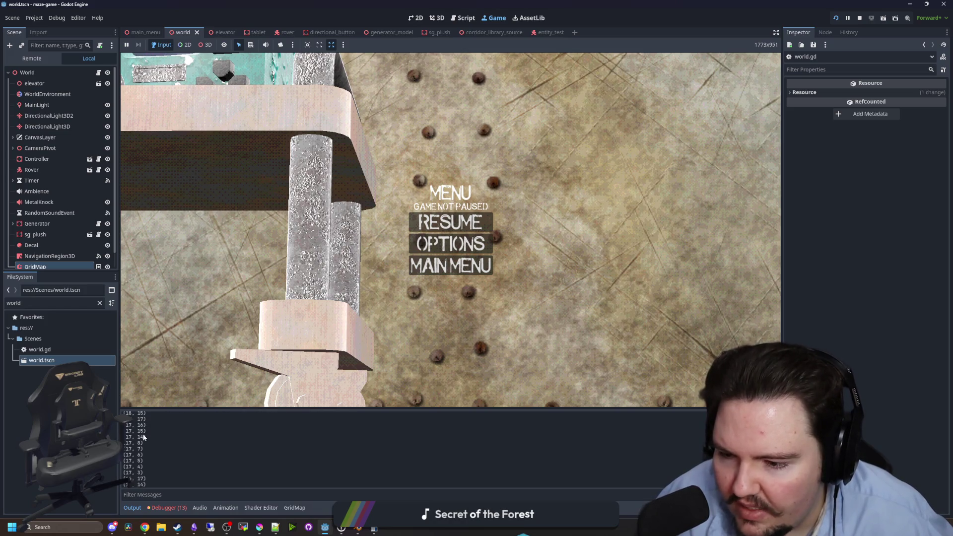
scroll(143, 436, up, 2)
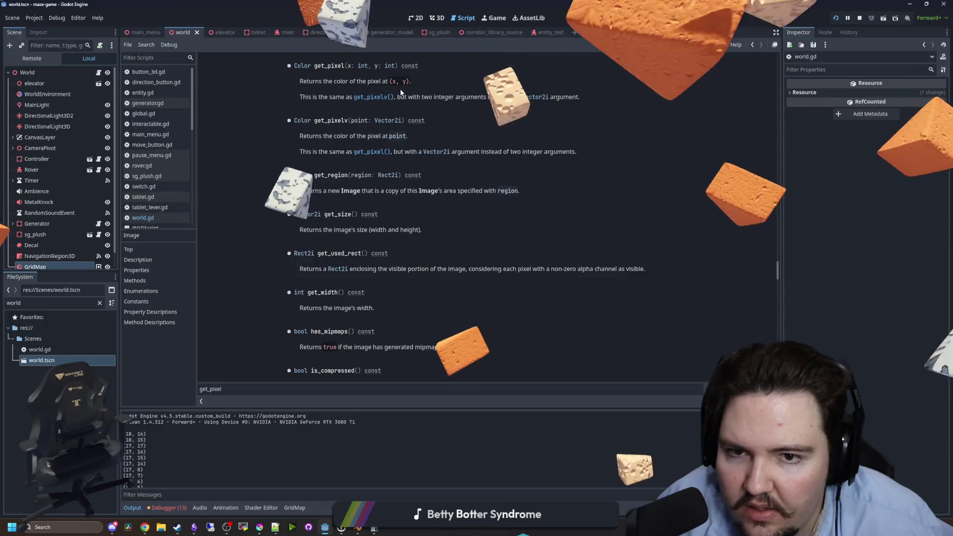
Go back to world.gd and delete the print(coord) debug line from generate_maze.
key(ctrl+F3)
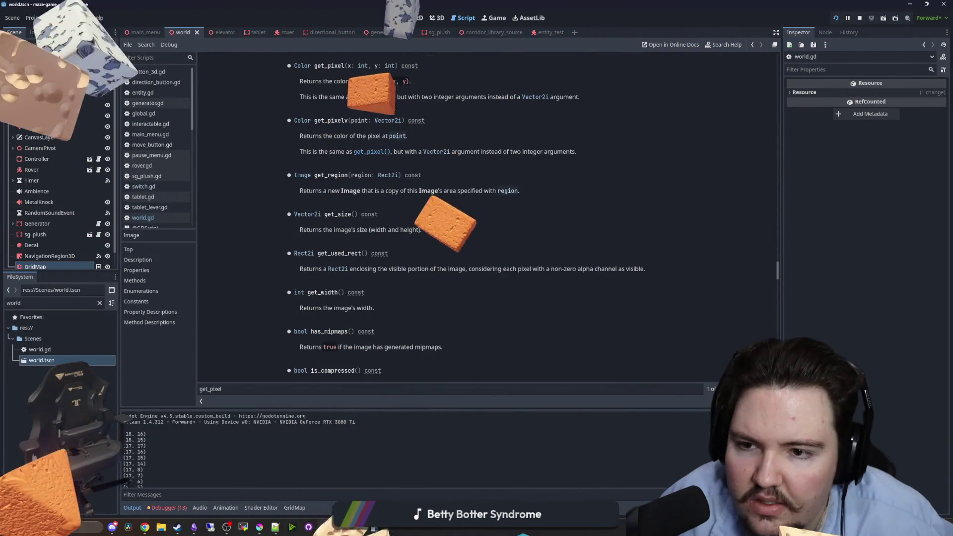
key(alt+Left)
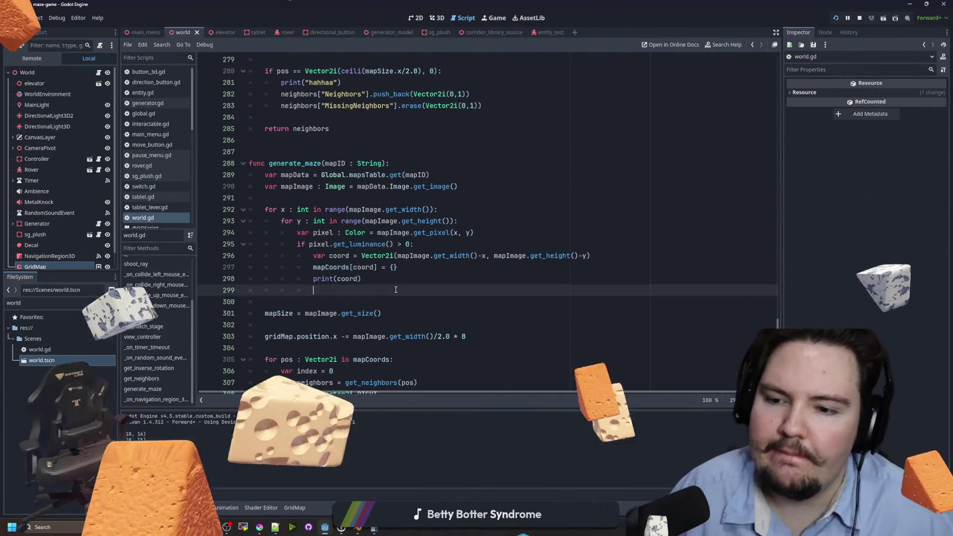
drag(314, 291, 213, 279)
key(BackSpace)
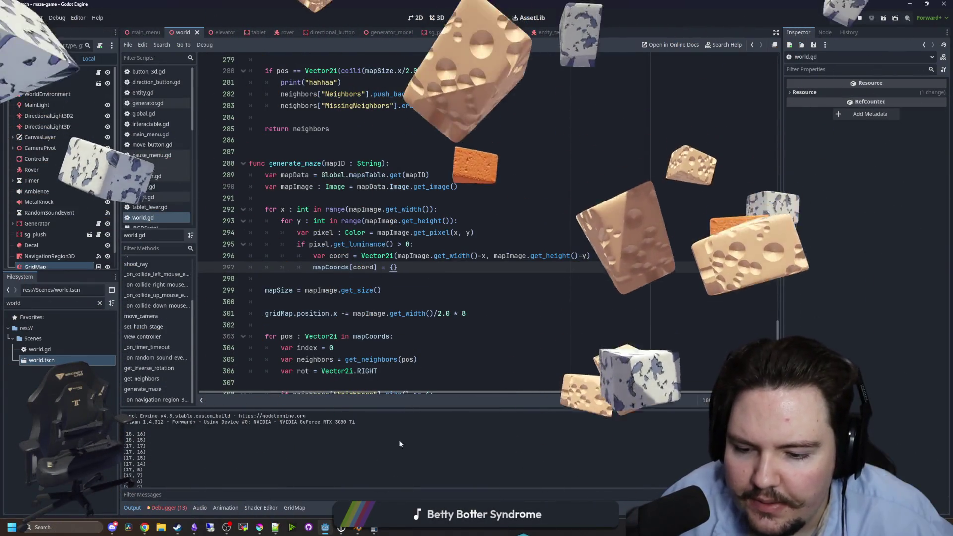
Bring Calculator over the editor, move it lower and clear its result.
key(alt+Tab)
mouse_move(506, 171)
mouse_down()
mouse_move(508, 355)
mouse_move(495, 316)
mouse_up()
click(460, 422)
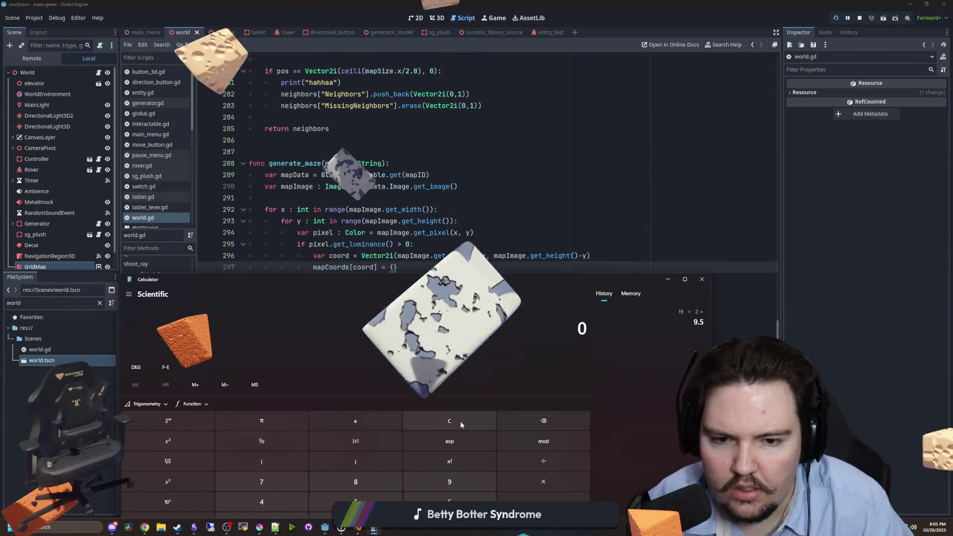
Calculate 19 − 0 = 19 and 19 − 18 = 1, then return to the Godot script.
text(1)
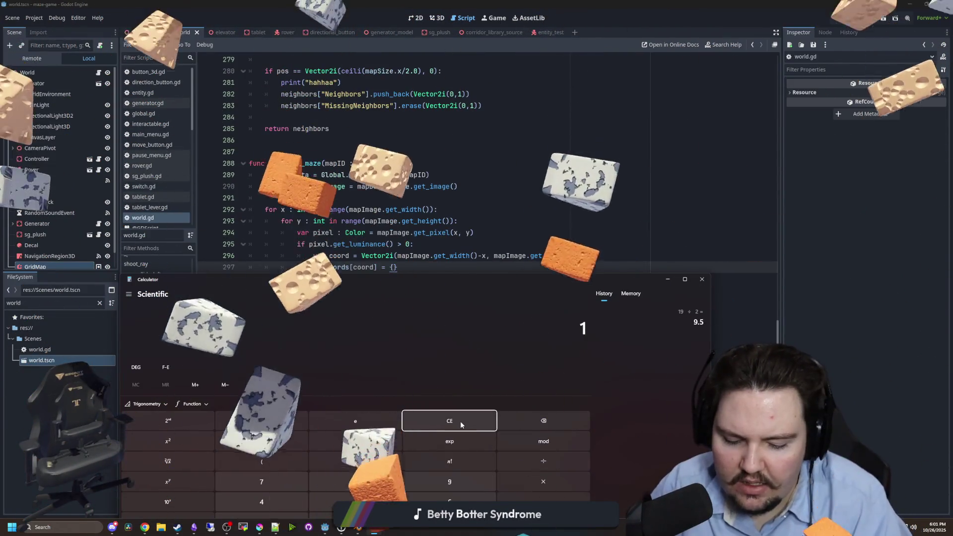
text(9 - 0)
key(Return)
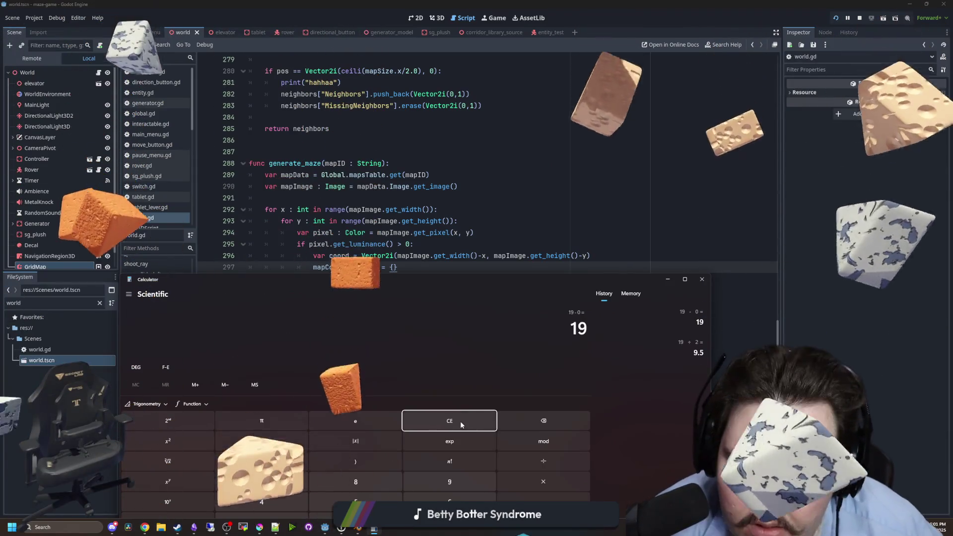
click(460, 421)
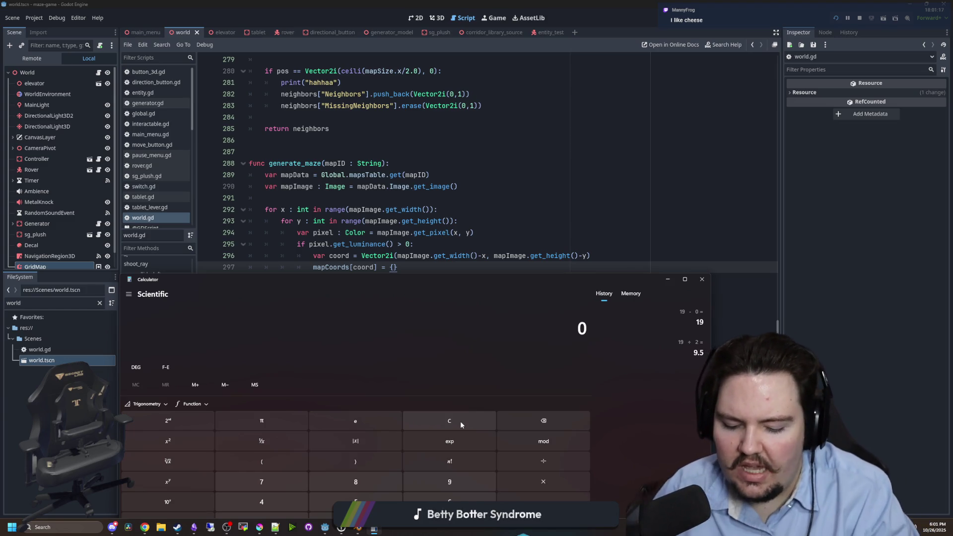
text(19 - 18)
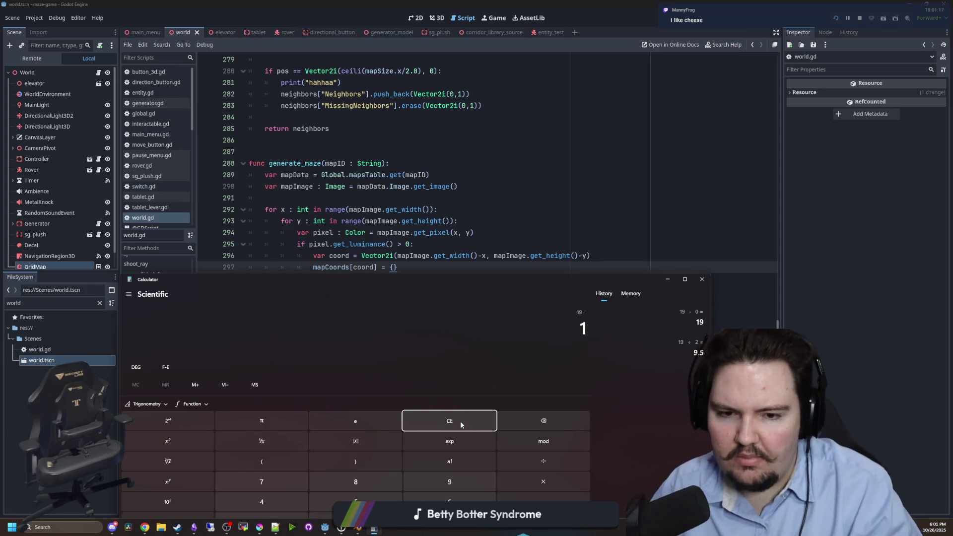
key(Return)
click(515, 270)
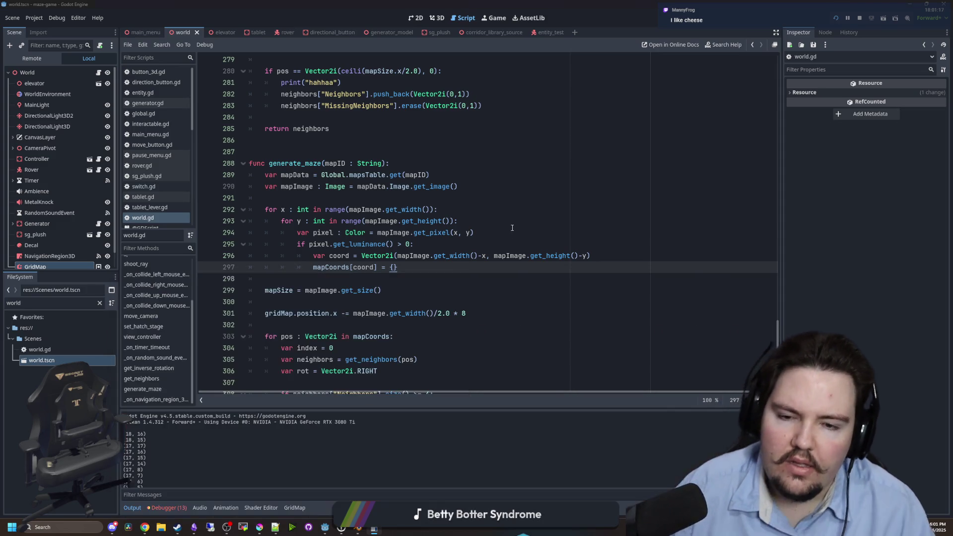
Inspect the get_pixel and luminance check lines in generate_maze.
click(474, 234)
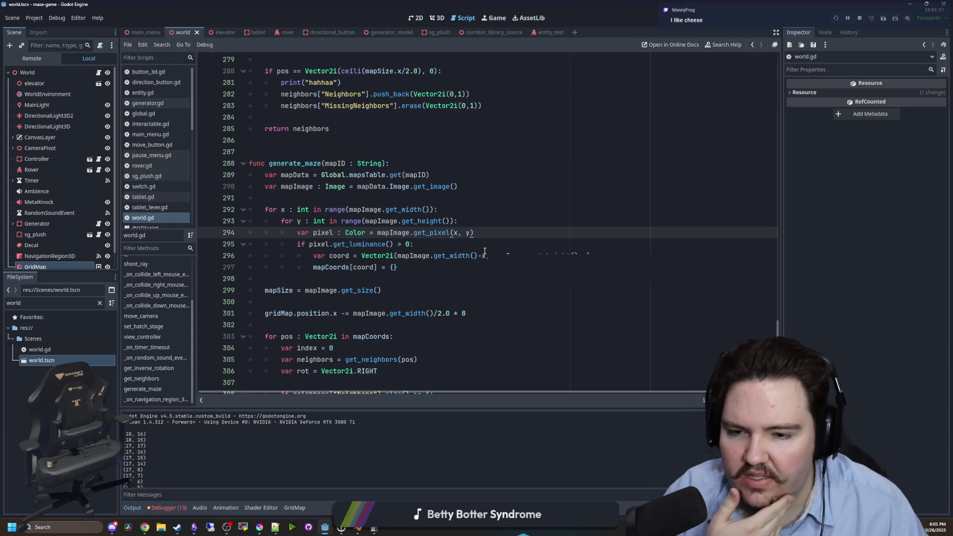
click(485, 252)
click(501, 243)
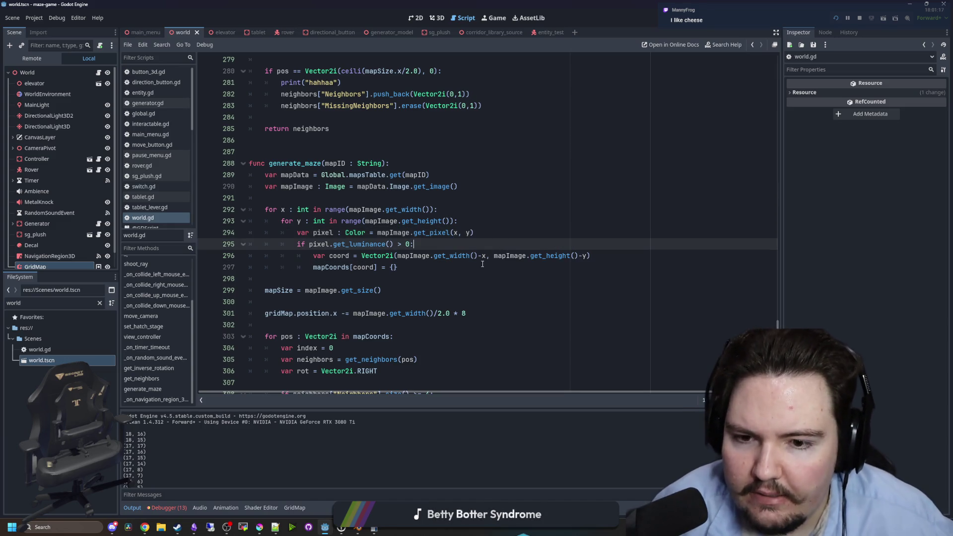
click(453, 234)
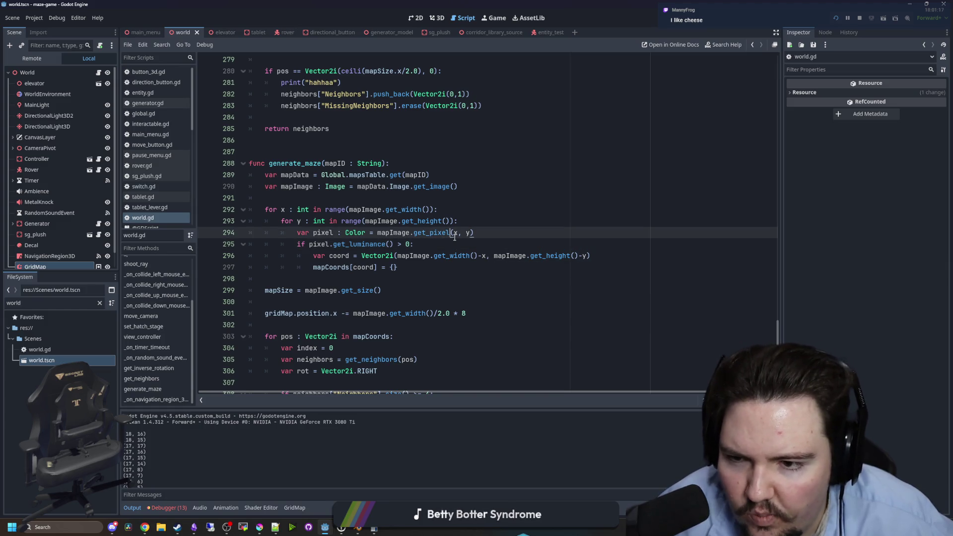
Change line 296's flipped coordinate to subtract (x+1) instead of x, and save world.gd.
click(485, 255)
text(+1)
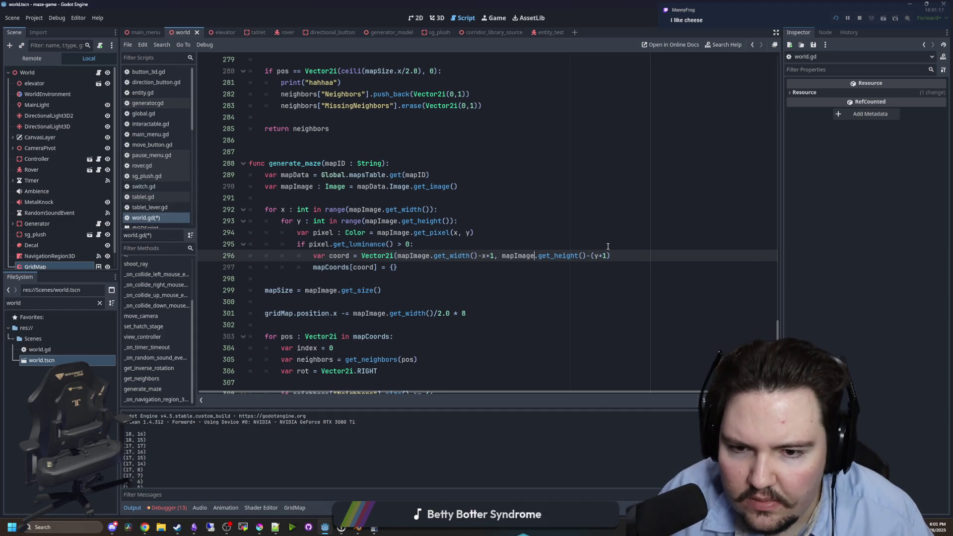
key(ctrl+Left)
key(ctrl+Left)
key(ctrl+Left)
key(Left)
key(Left)
key(Left)
text(()
click(544, 196)
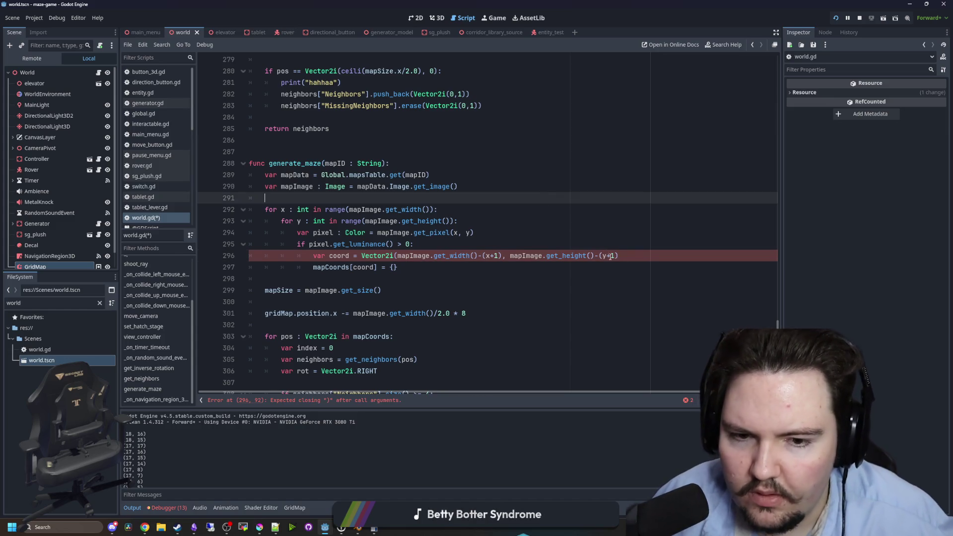
click(633, 260)
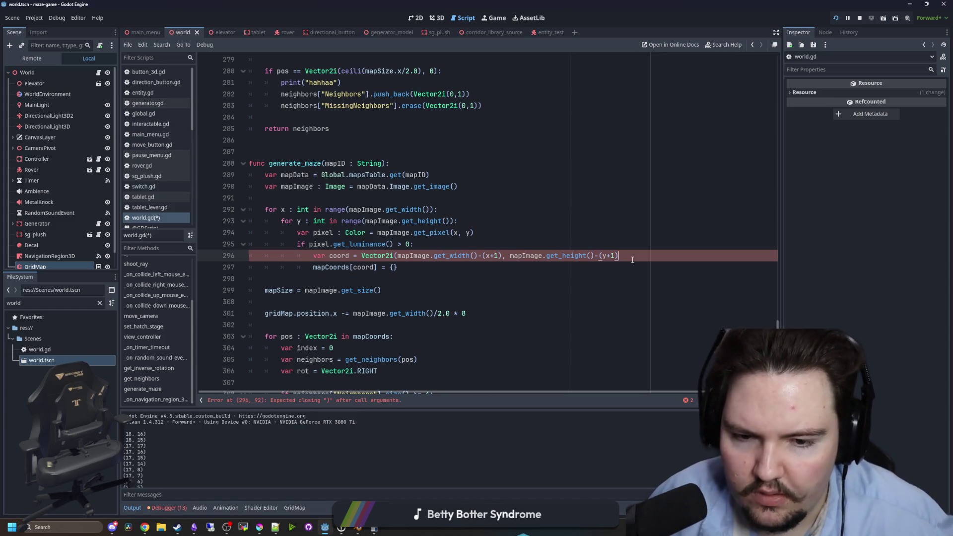
click(525, 217)
click(526, 211)
key(ctrl+s)
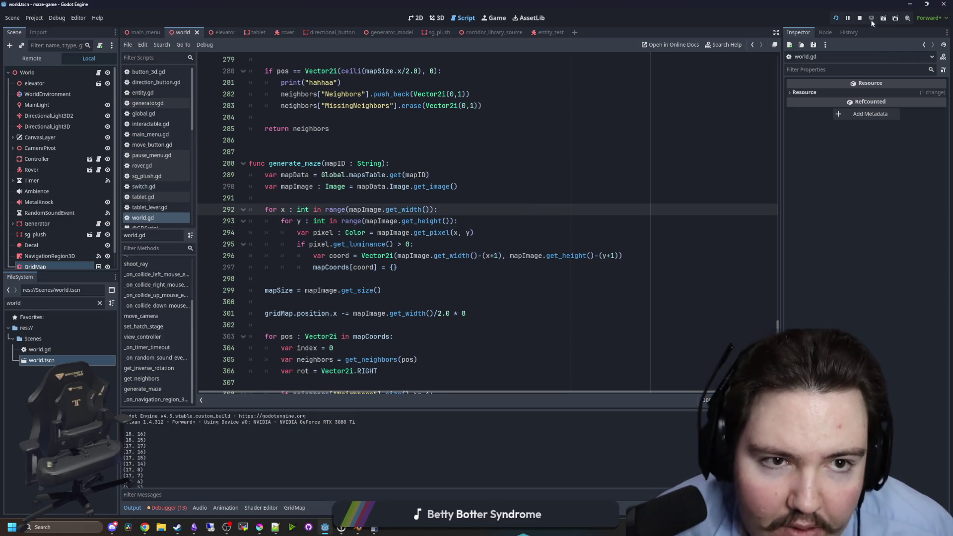
Replay the maze level with the fix, then reopen the World node's world.gd script.
click(836, 17)
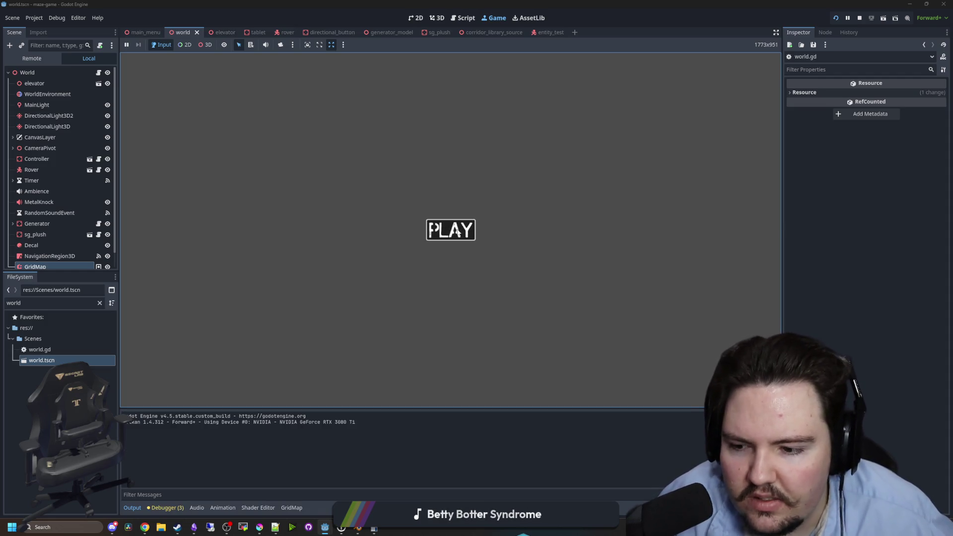
click(458, 232)
key(super)
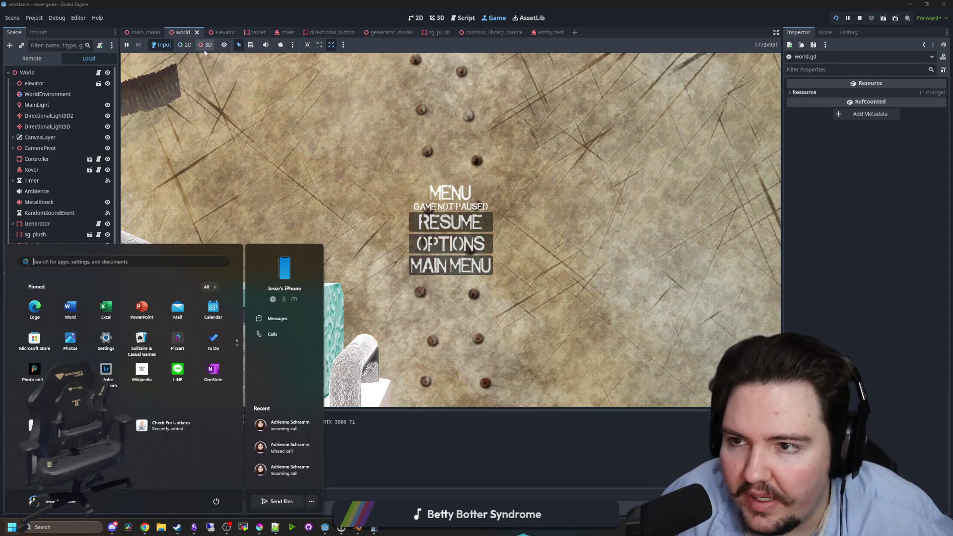
key(Escape)
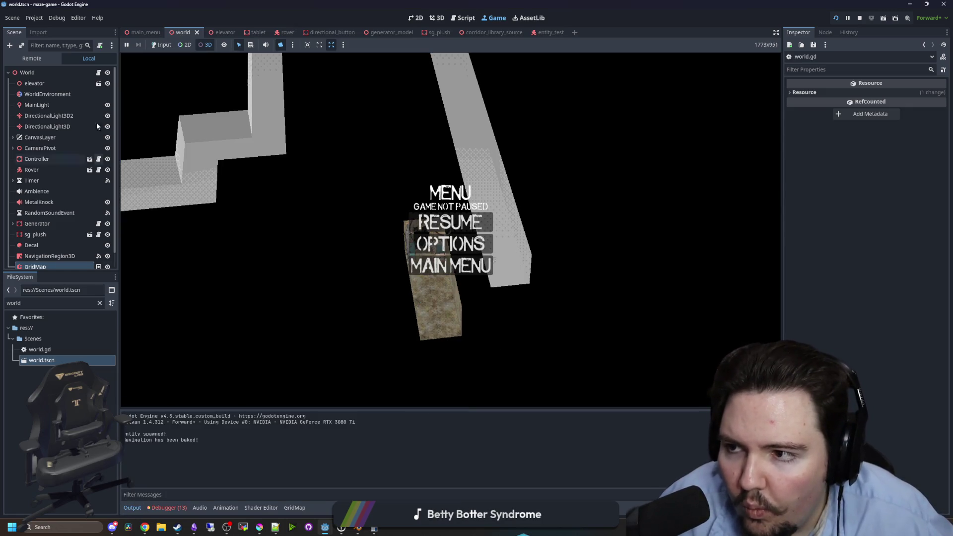
click(99, 73)
click(407, 282)
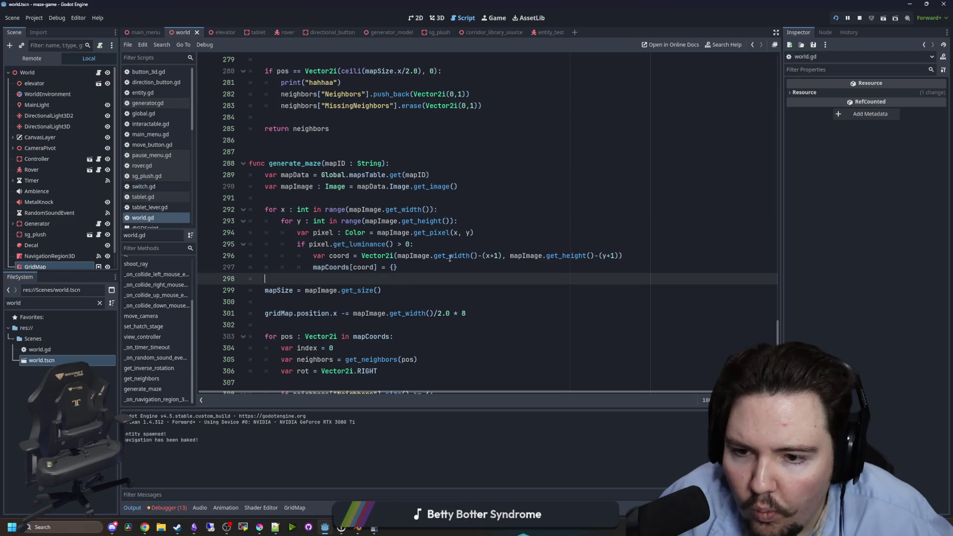
Add print(coord) after the mapCoords assignment in the pixel loop and run the game.
click(431, 266)
key(Return)
text(print()
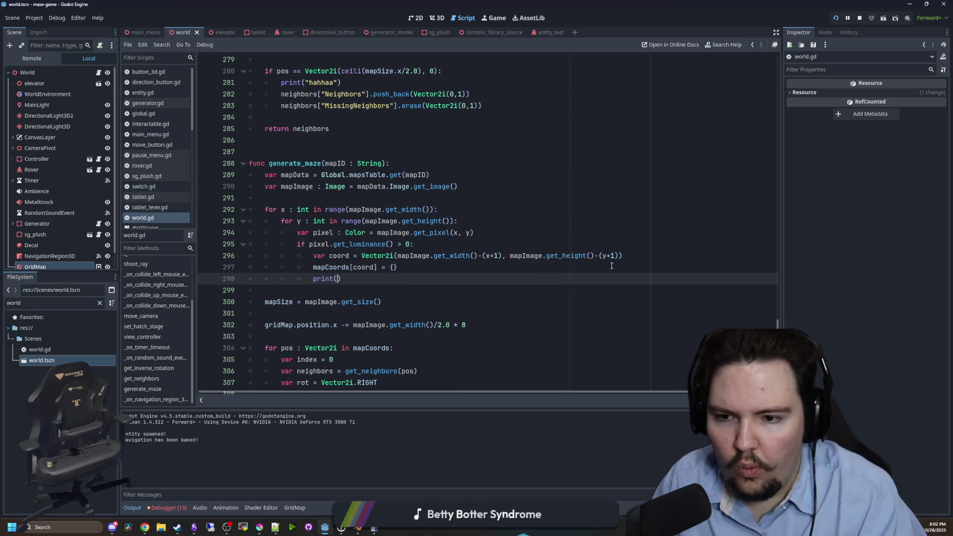
text(coord))
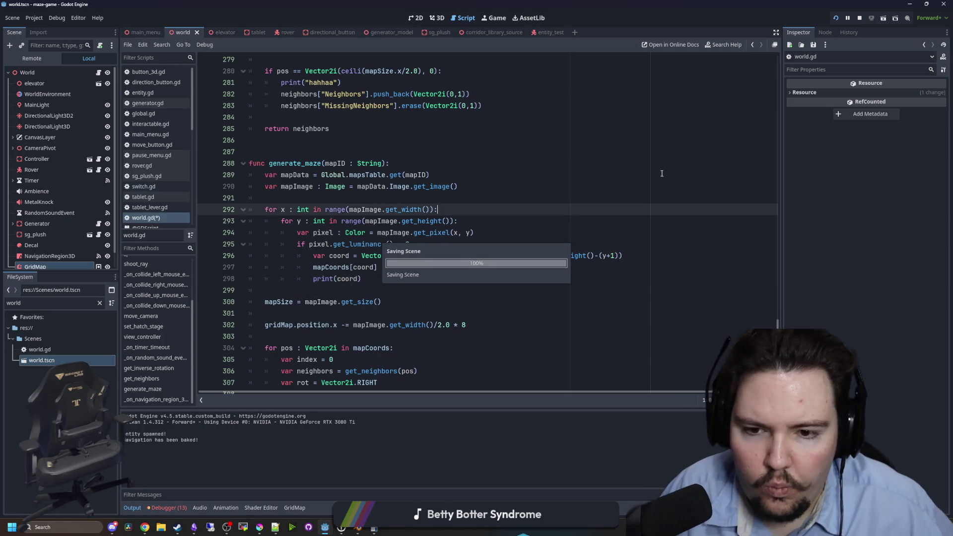
click(836, 19)
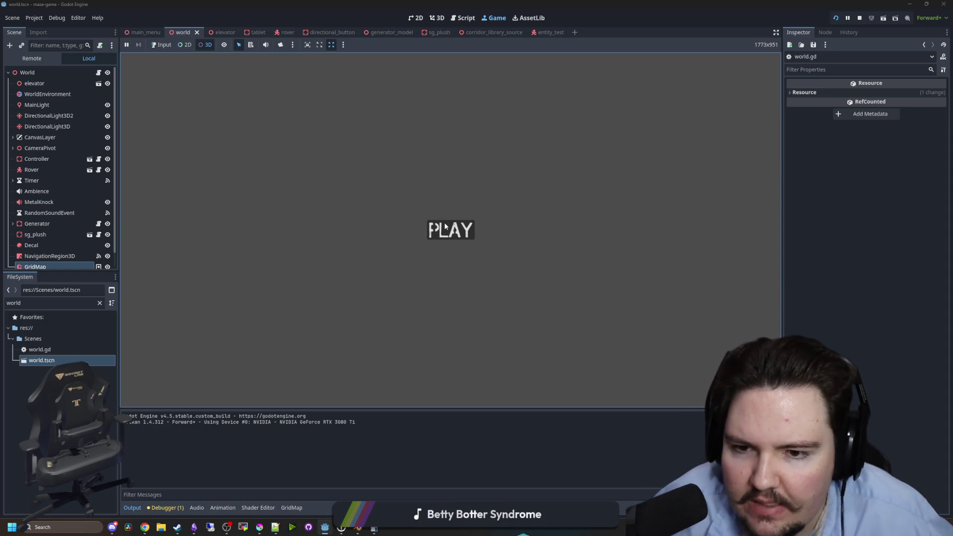
Play and pause the level, then check the Debugger errors and logged coordinates.
click(456, 229)
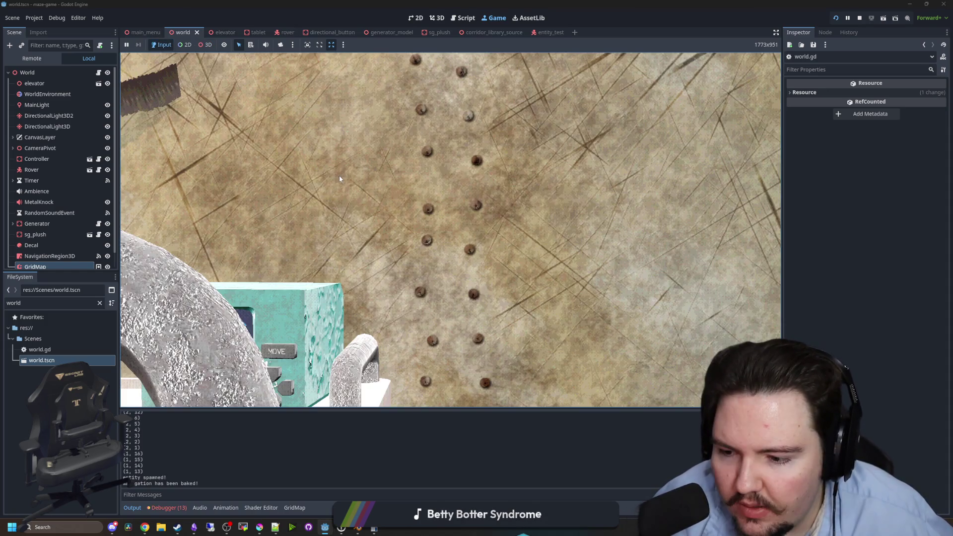
key(Escape)
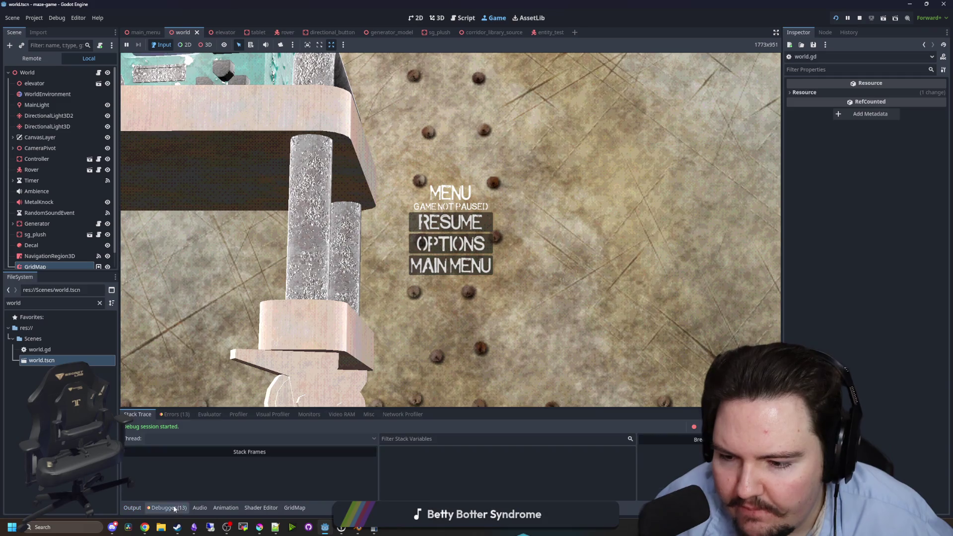
click(174, 414)
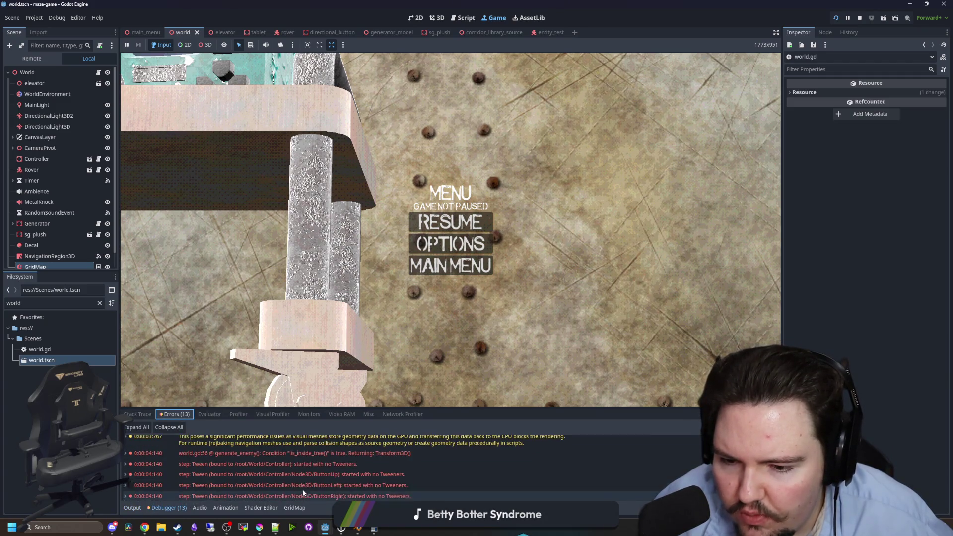
click(132, 508)
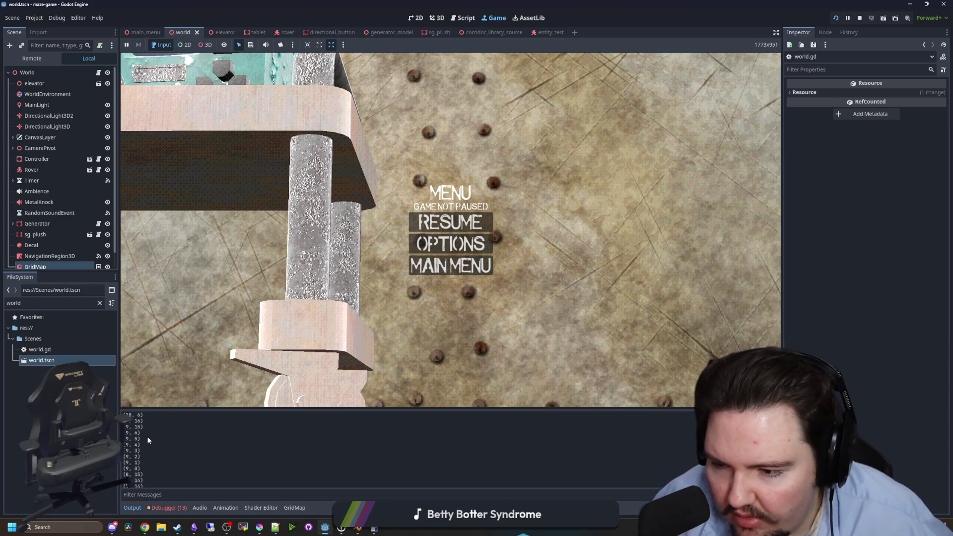
scroll(147, 437, down, 2)
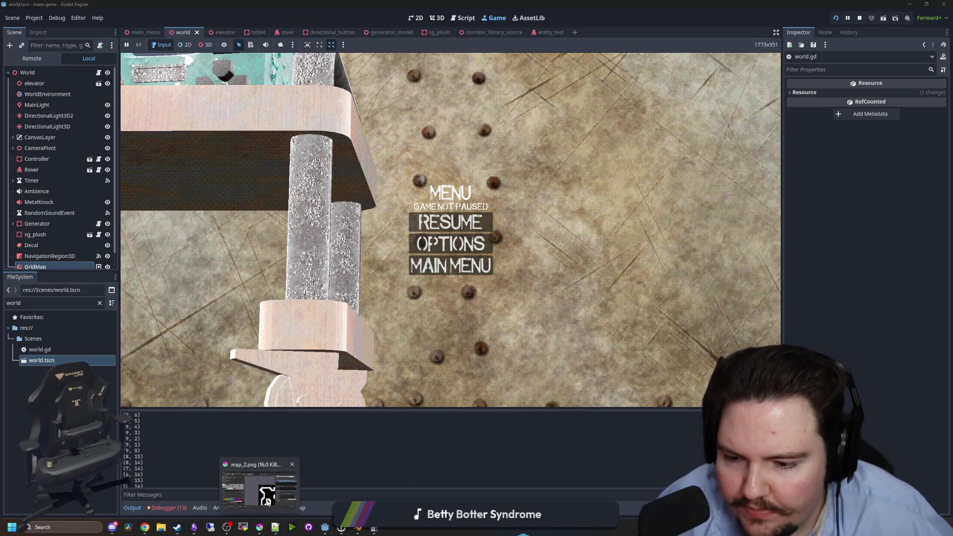
click(264, 529)
scroll(566, 367, up, 2)
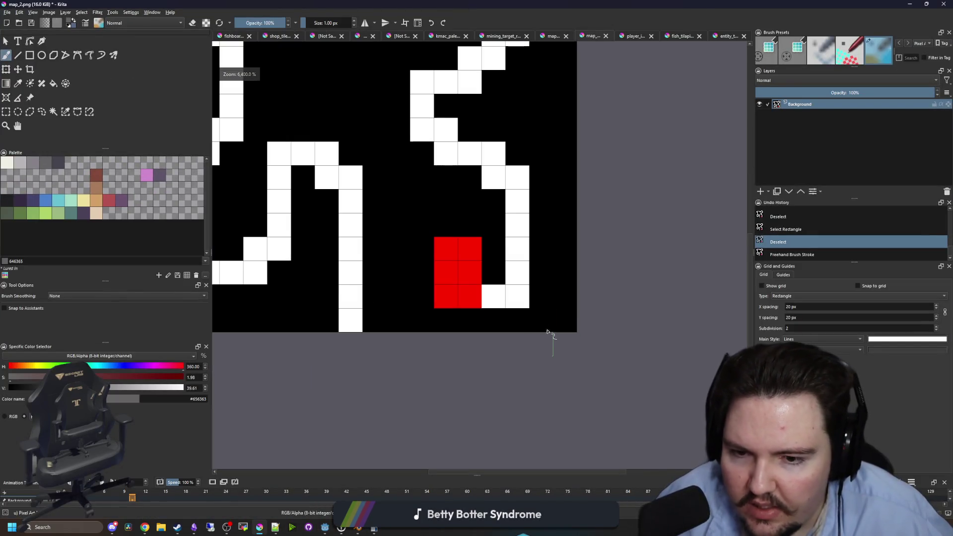
Paint the bottom row of map_2.png blue, right edge to the leftmost cell.
click(46, 200)
click(565, 296)
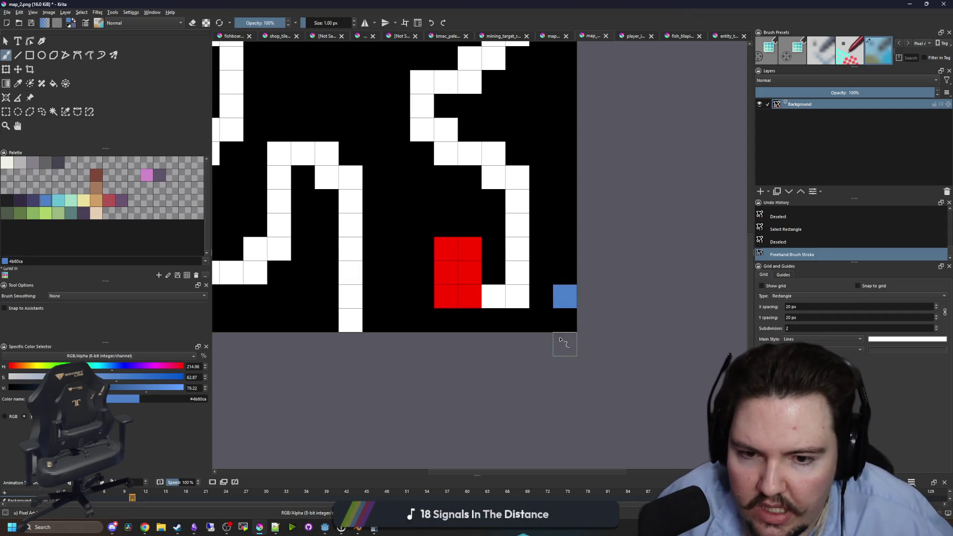
click(541, 297)
click(517, 296)
click(494, 296)
click(469, 297)
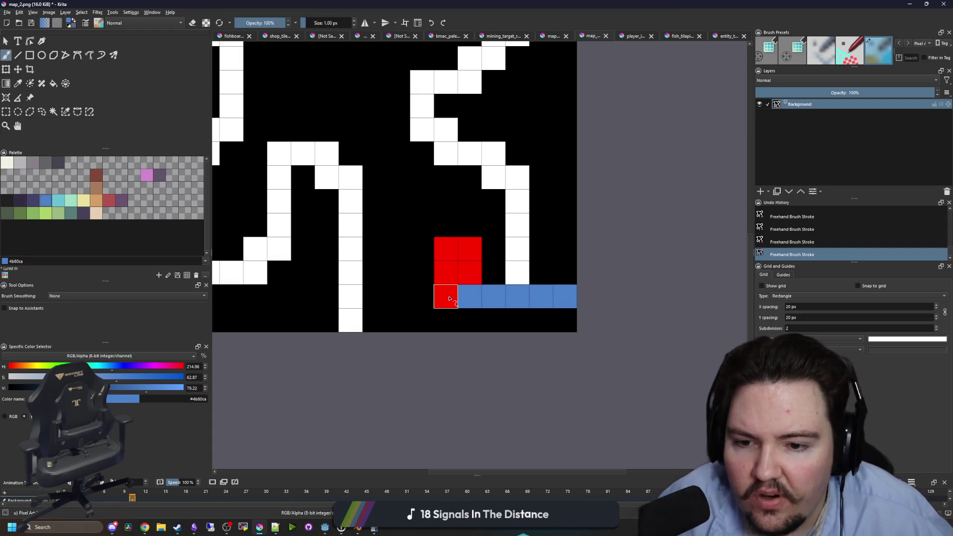
click(446, 297)
click(422, 296)
click(403, 302)
Undo all the blue strokes and switch back to Godot.
key(ctrl+z)
scroll(462, 333, down, 4)
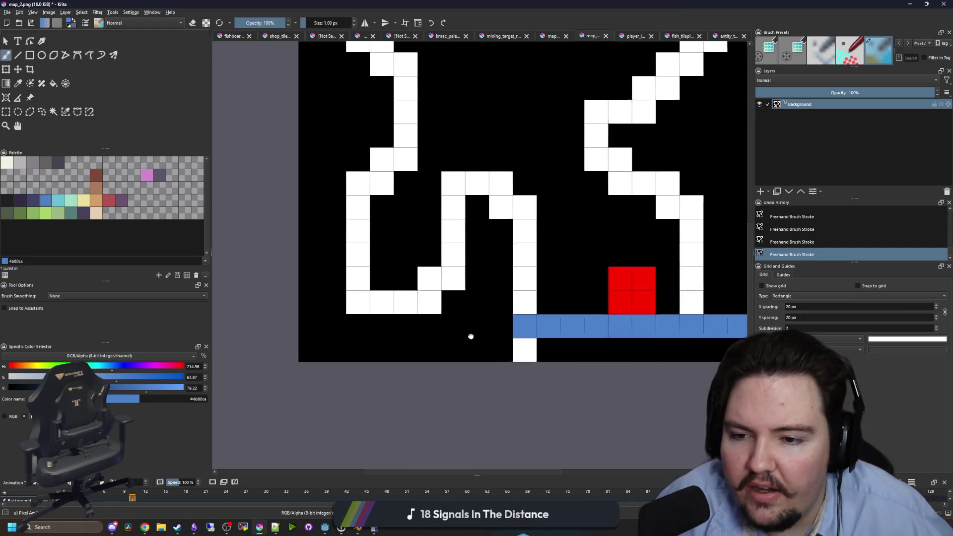
key(ctrl+z)
key(ctrl+z)
key(ctrl+z)
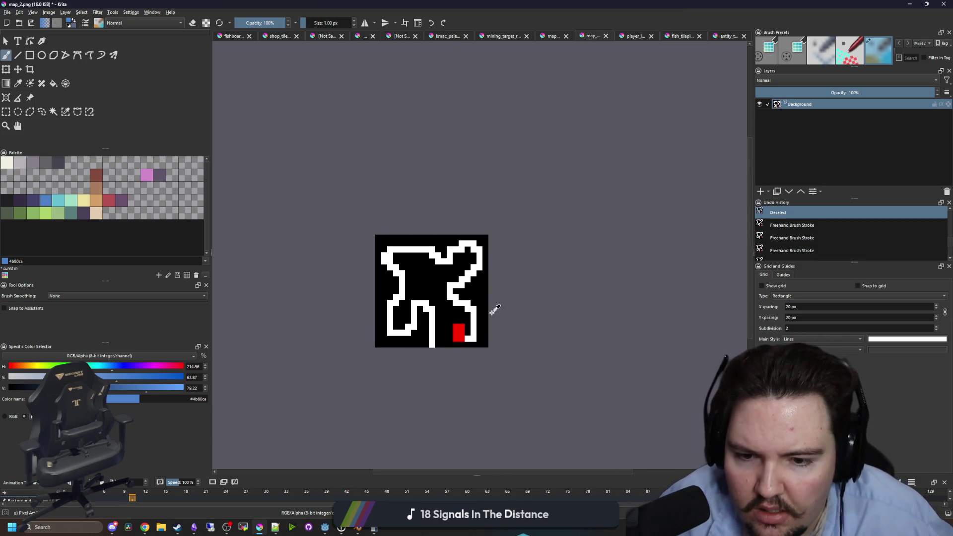
key(alt+Tab)
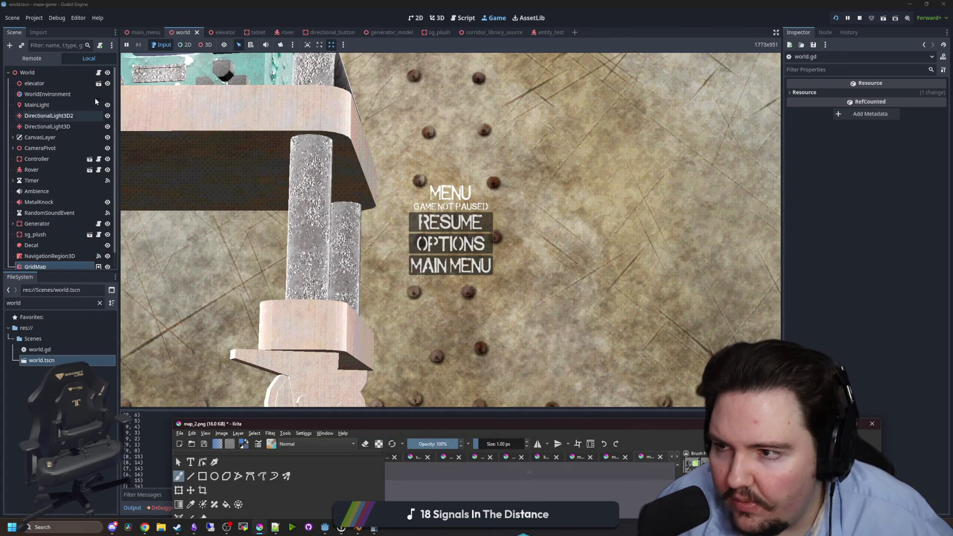
Change ceili to floori on line 280 of world.gd and save the script.
click(98, 72)
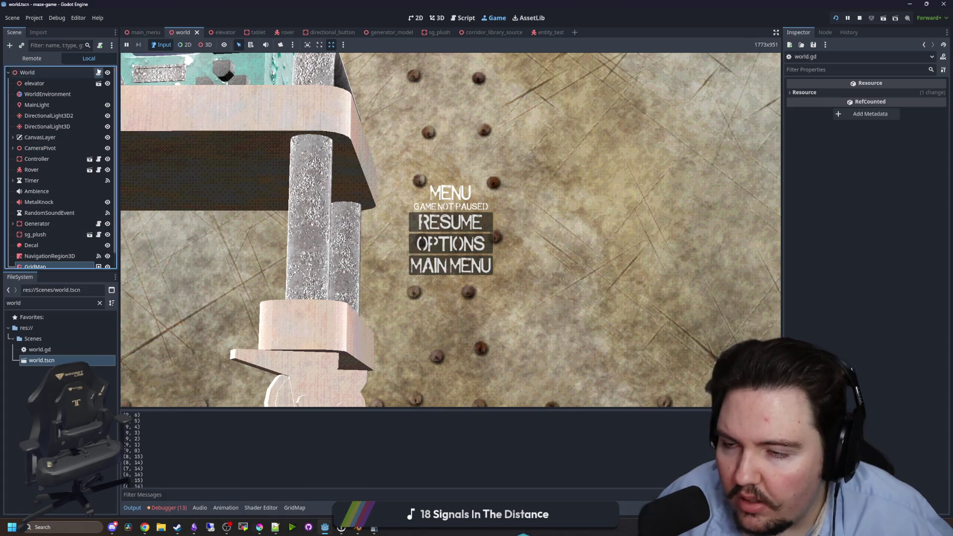
scroll(365, 188, up, 4)
scroll(368, 199, up, 3)
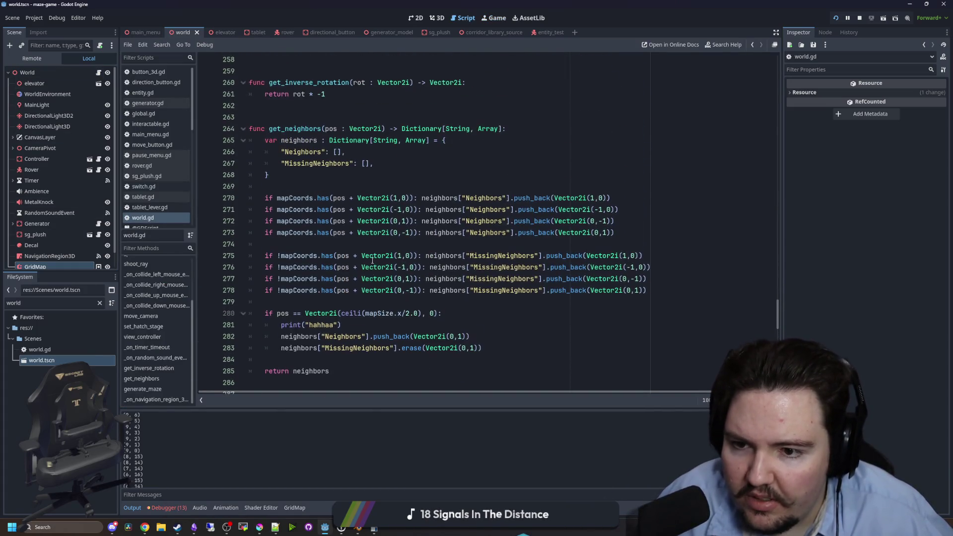
click(358, 314)
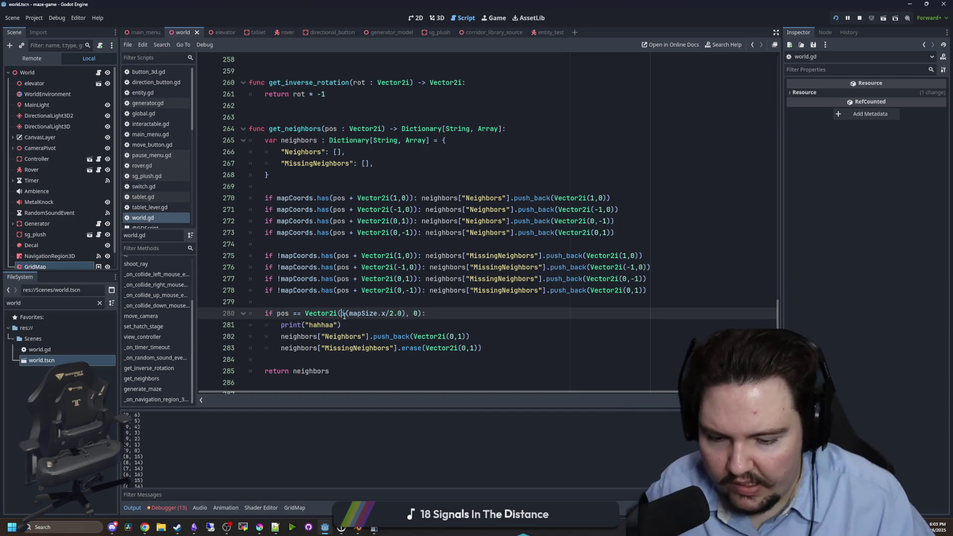
text(floori)
key(Return)
key(Up)
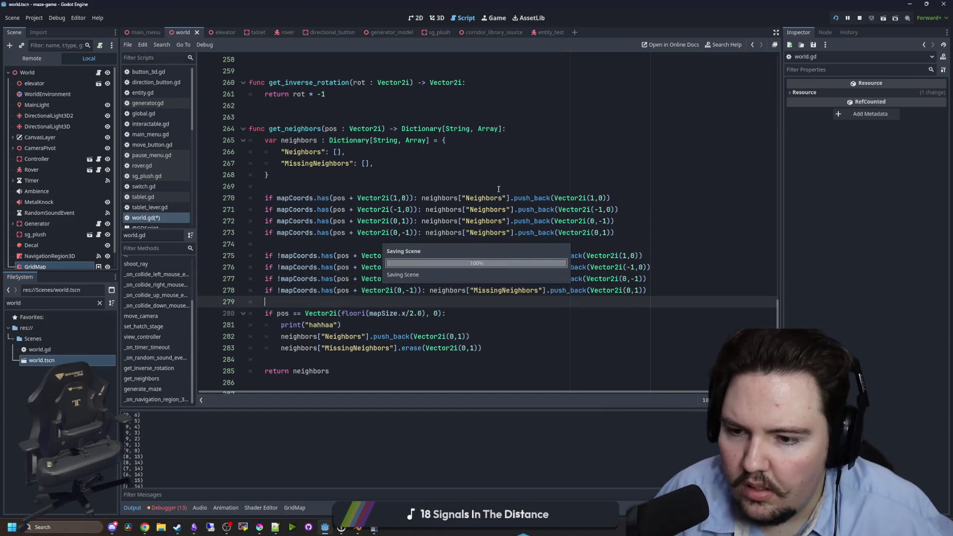
Stop the game and reset the GridMap's Position x and z to 0.
click(860, 18)
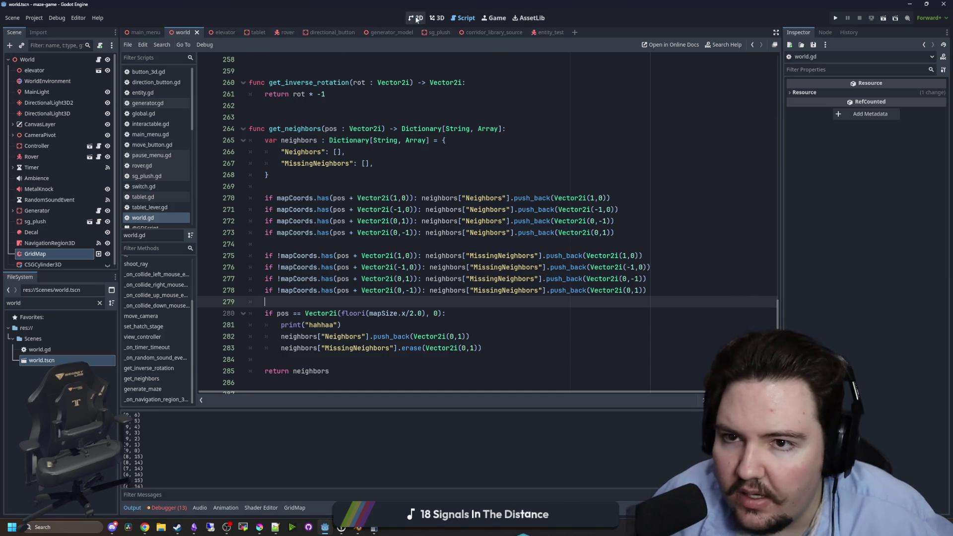
click(416, 19)
click(43, 248)
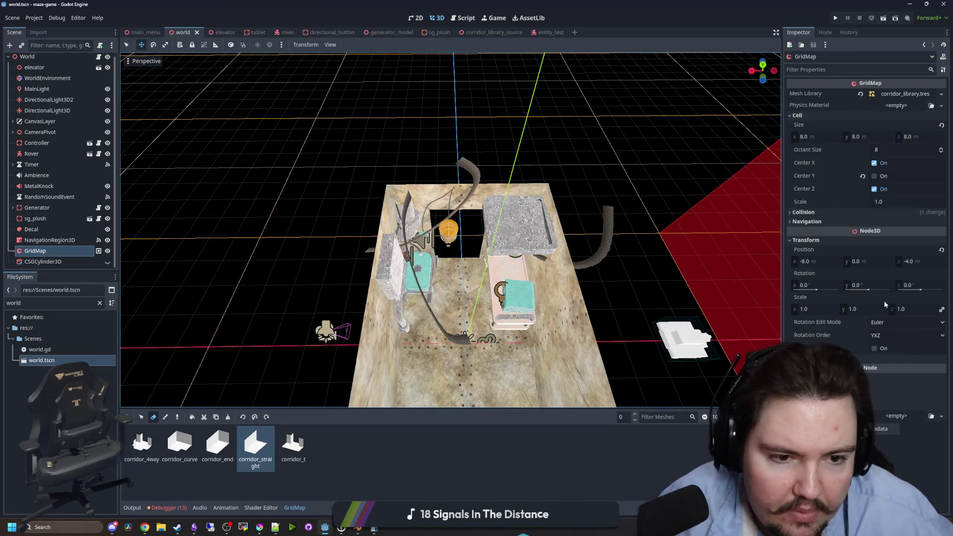
click(912, 263)
key(Return)
click(804, 262)
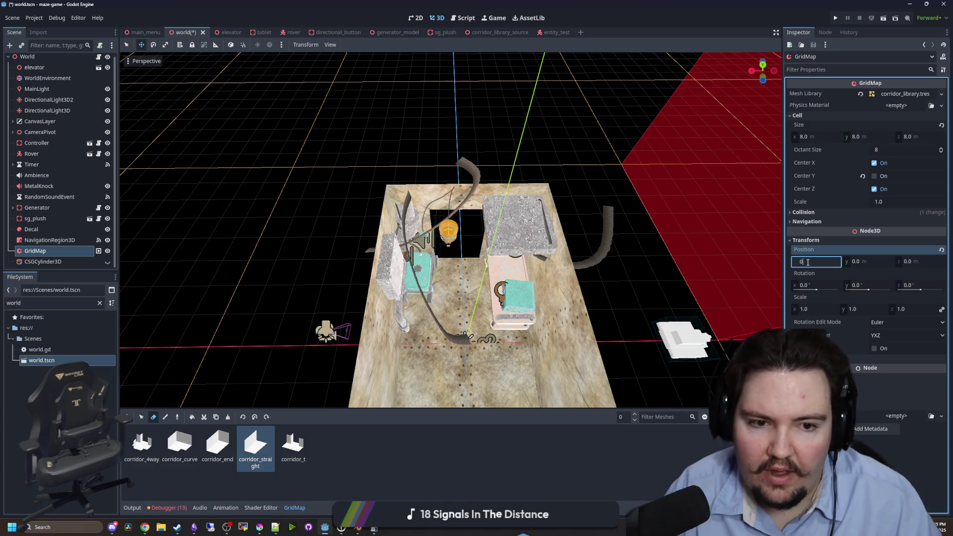
text(0)
key(Return)
Run the game and view the maze through the game camera in 3D.
click(836, 17)
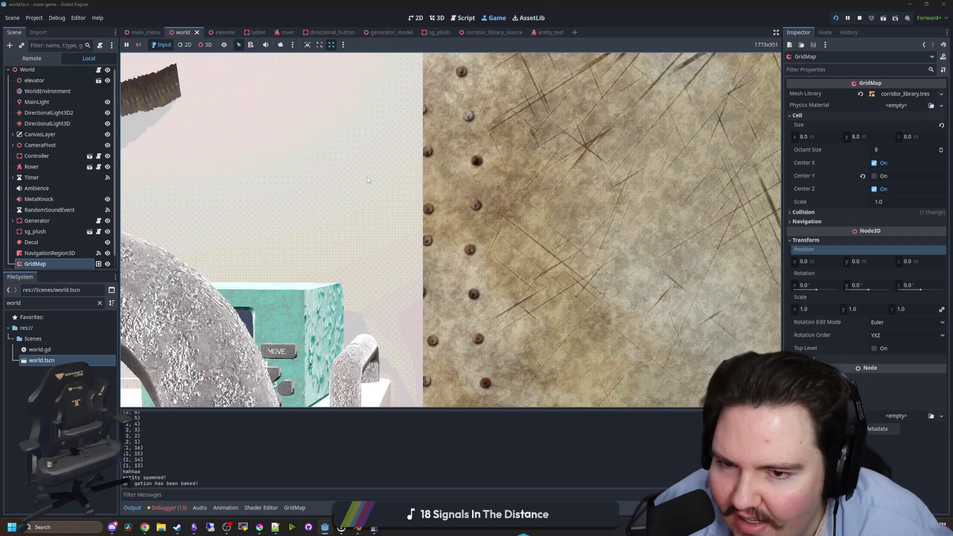
key(super)
click(281, 45)
click(208, 45)
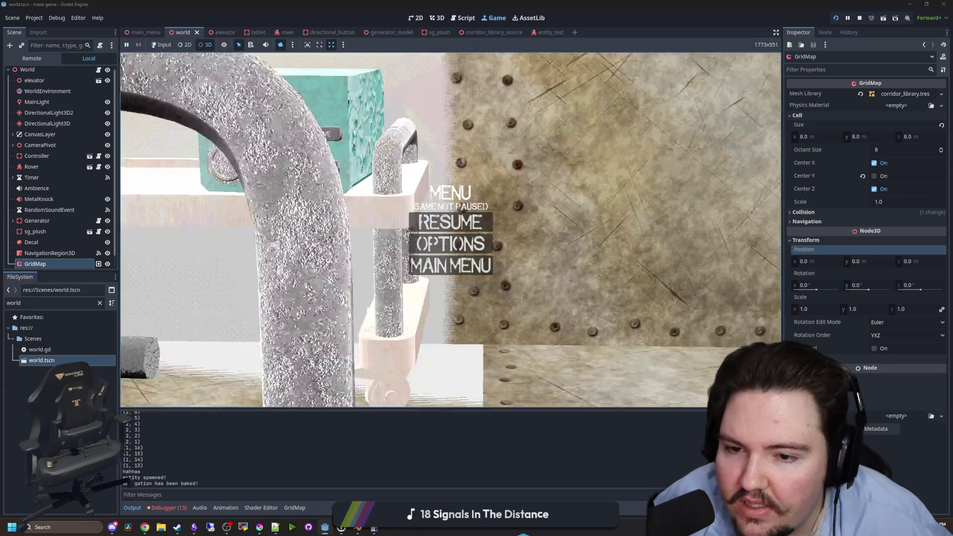
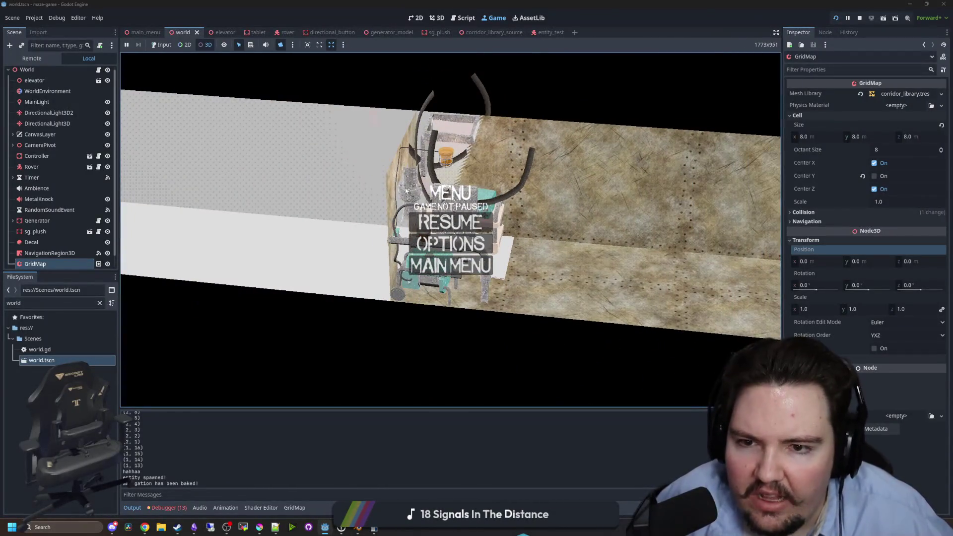
Stop the running maze game and switch over to the elevator model in Blender.
click(859, 18)
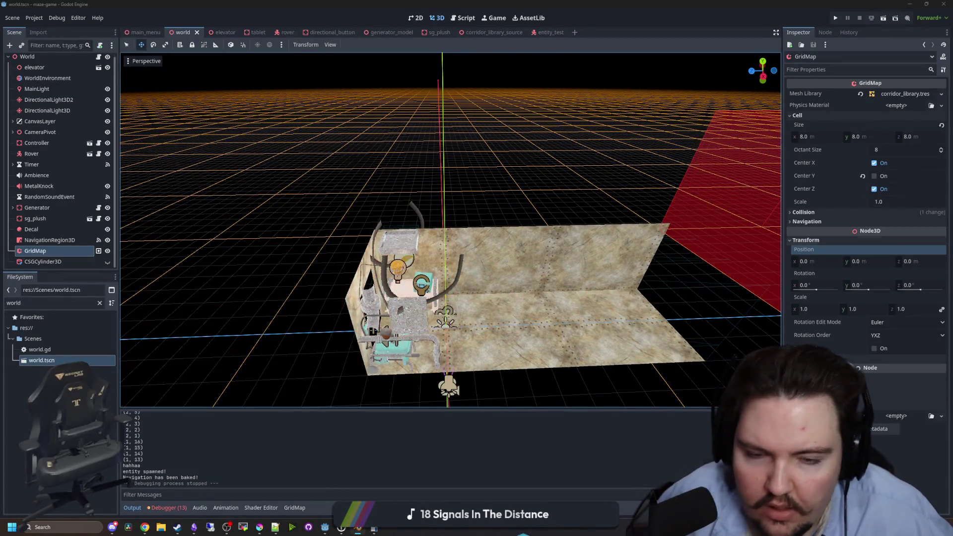
key(alt+Tab)
Select the Plane and try moving it and all objects along Y, undoing the attempts.
scroll(460, 291, down, 5)
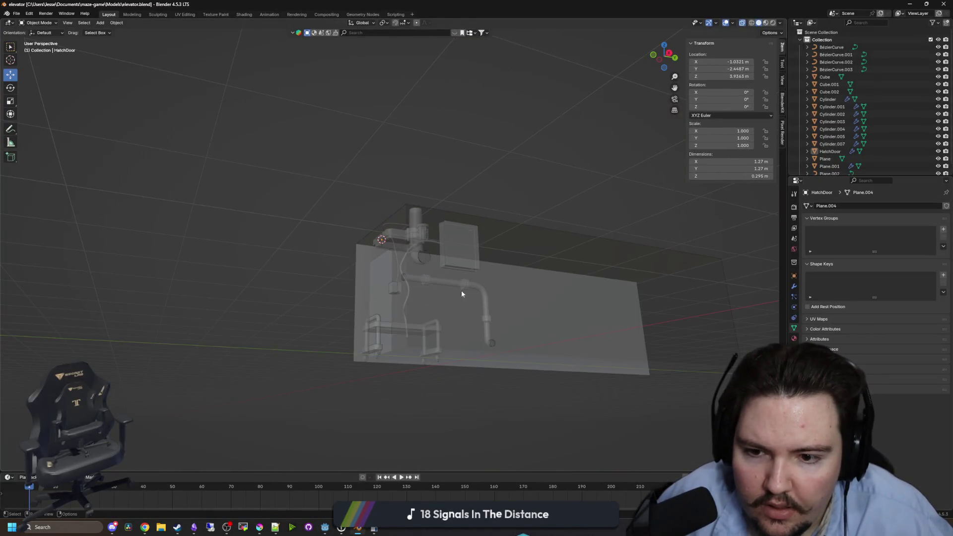
click(455, 356)
mouse_move(511, 347)
mouse_down()
mouse_move(493, 287)
mouse_move(487, 355)
mouse_move(489, 347)
mouse_move(374, 330)
mouse_move(366, 281)
mouse_move(426, 282)
mouse_move(403, 292)
mouse_up()
text(gy)
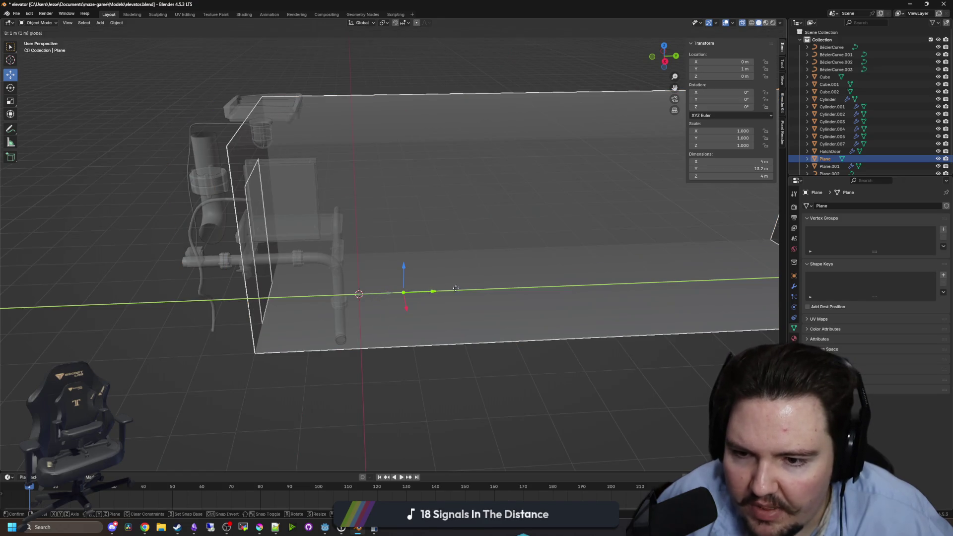
text(3)
key(Return)
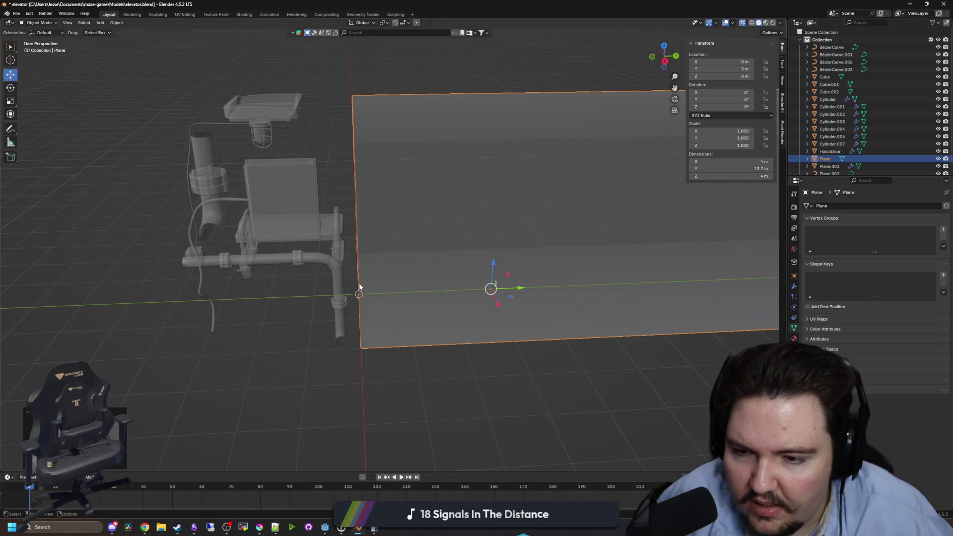
key(ctrl+z)
key(a)
key(g)
click(428, 281)
key(ctrl+z)
Move all the elevator model's objects 3 m along the Y axis.
key(g)
key(z)
key(Escape)
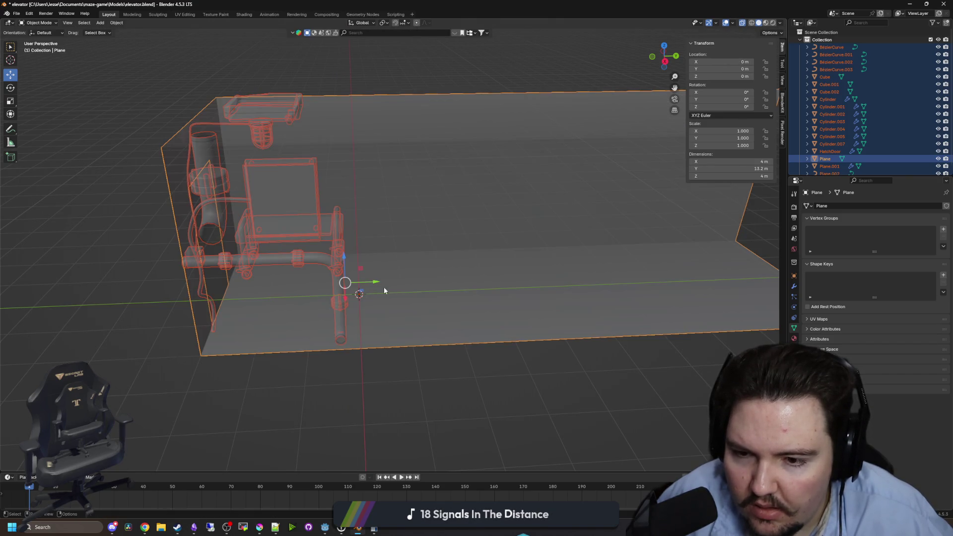
key(g)
key(y)
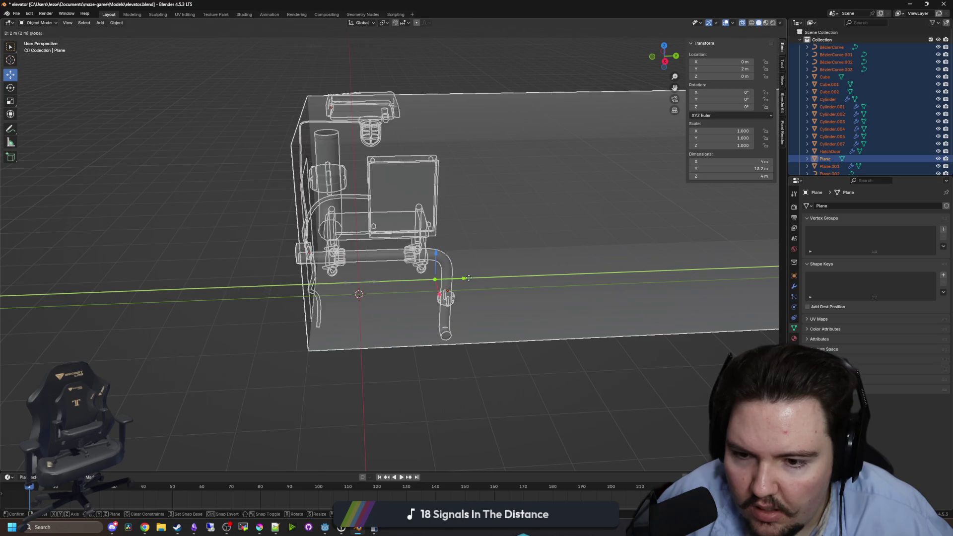
click(434, 299)
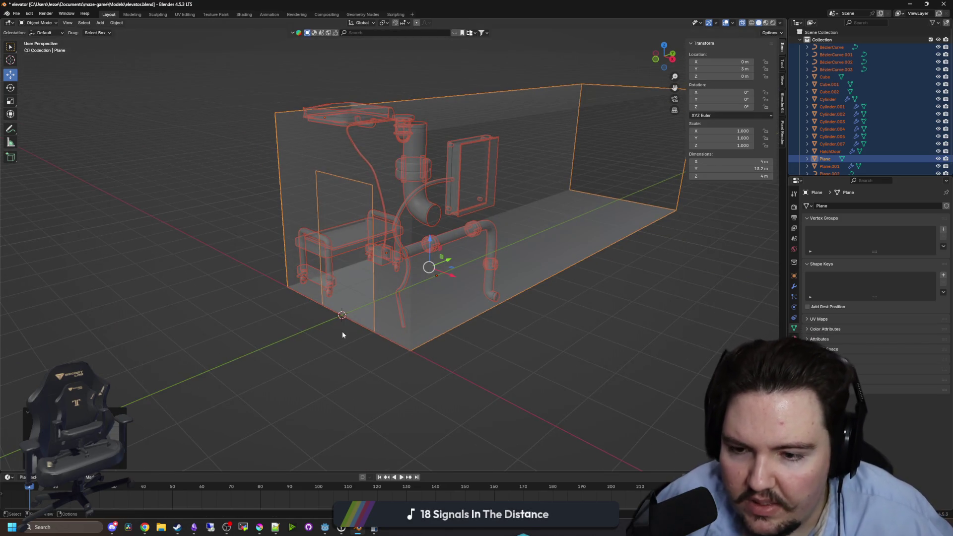
Set the Plane's origin to its geometry, then return to Godot.
key(alt+a)
key(ctrl+a)
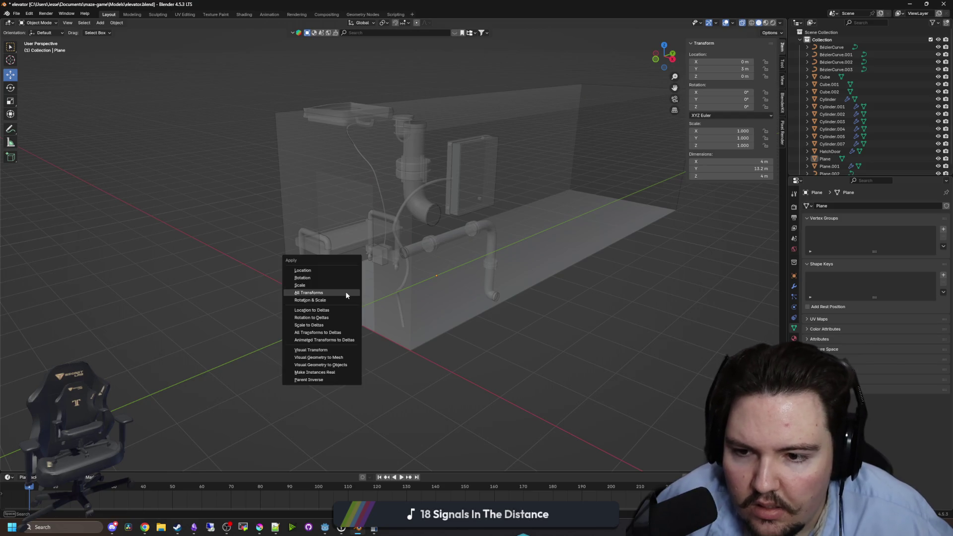
click(345, 294)
click(346, 283)
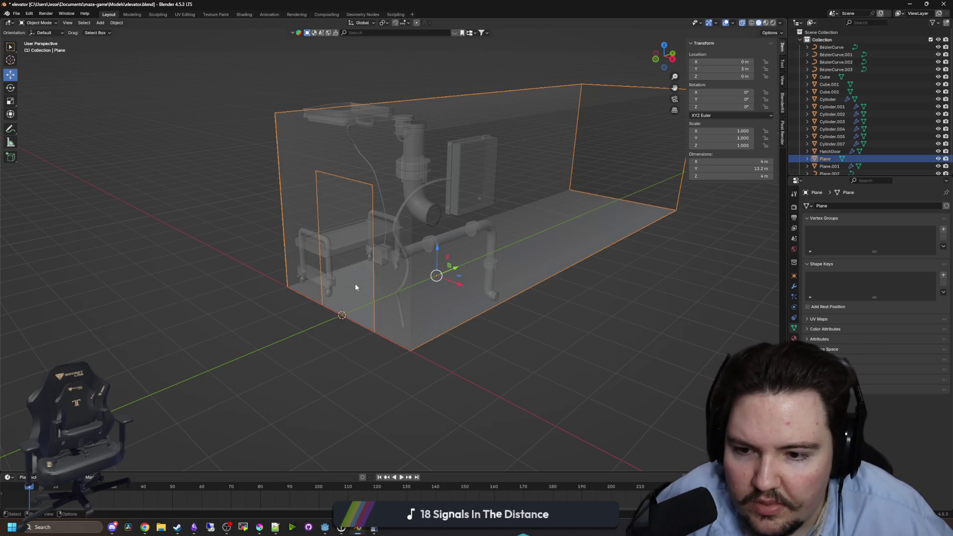
right_click(372, 285)
mouse_move(363, 282)
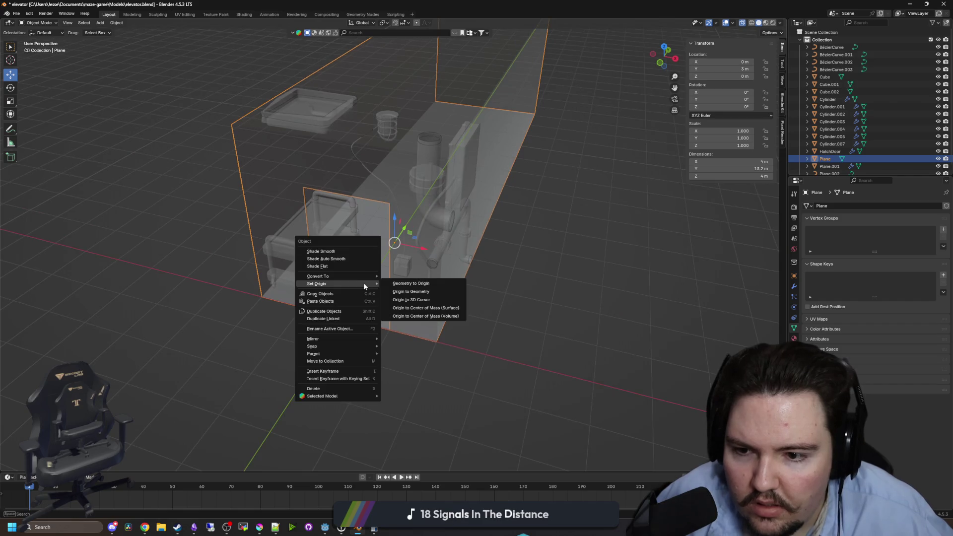
click(416, 296)
click(406, 345)
scroll(351, 329, up, 3)
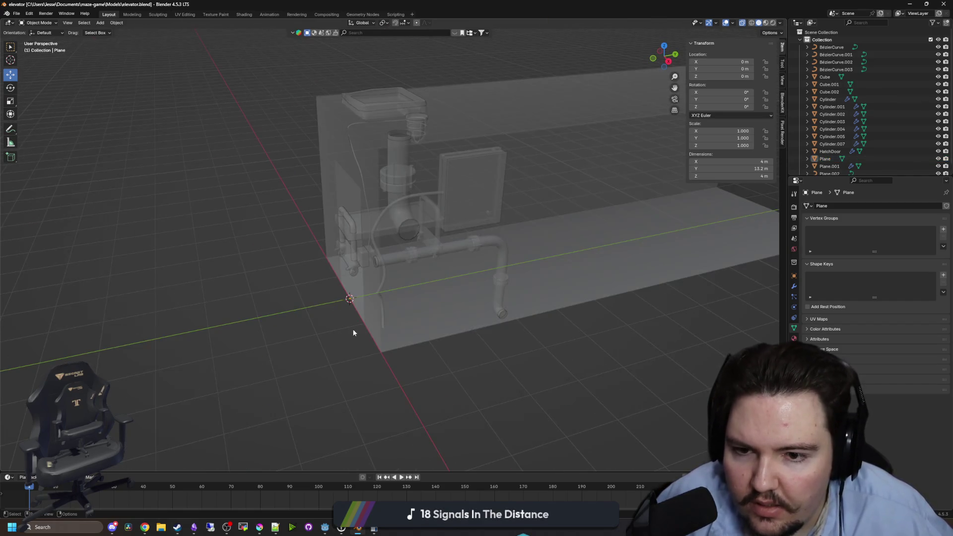
key(alt+Tab)
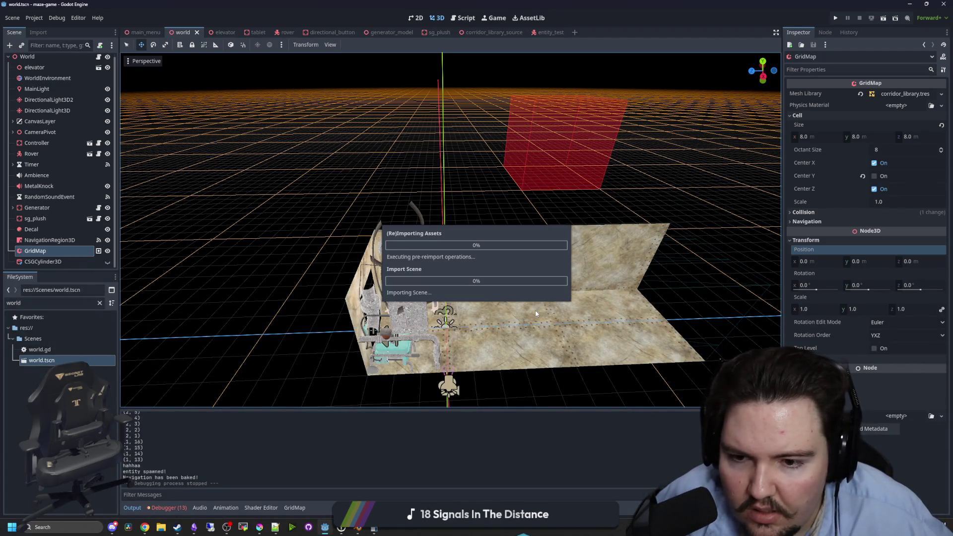
Look around the corridor, selecting the Controller and then the elevator in the view.
drag(536, 313, 263, 163)
click(127, 45)
drag(302, 187, 119, 80)
key(z)
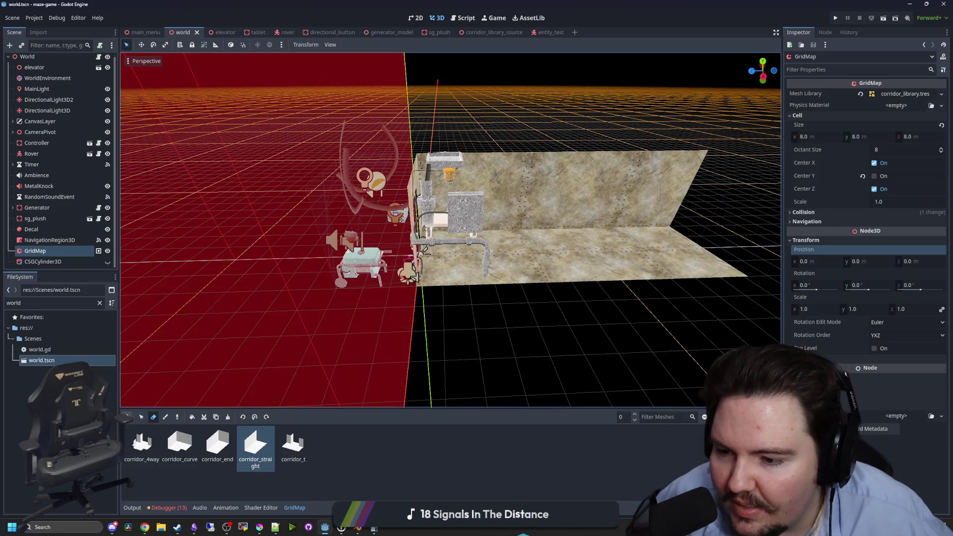
click(396, 214)
scroll(283, 164, up, 2)
drag(257, 369, 367, 144)
click(480, 362)
scroll(480, 362, down, 3)
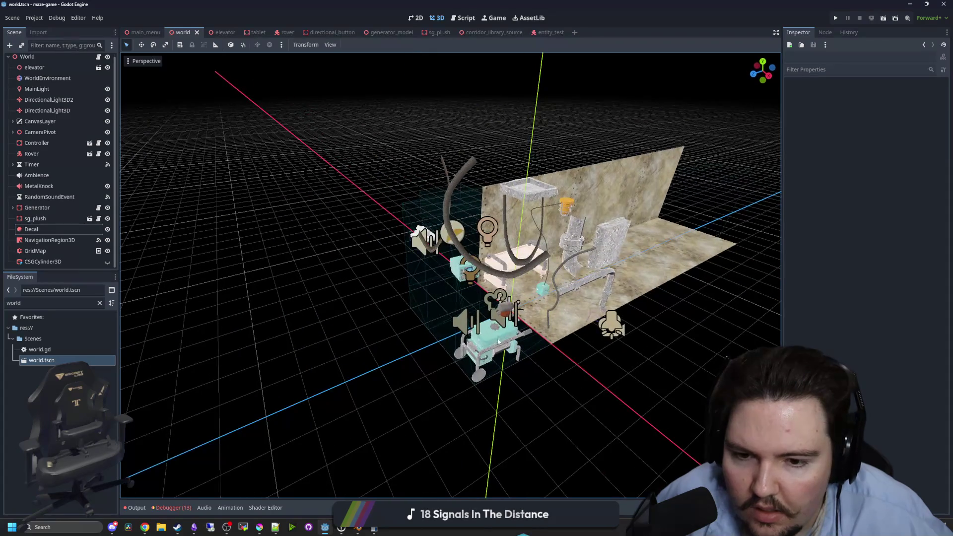
scroll(461, 337, up, 5)
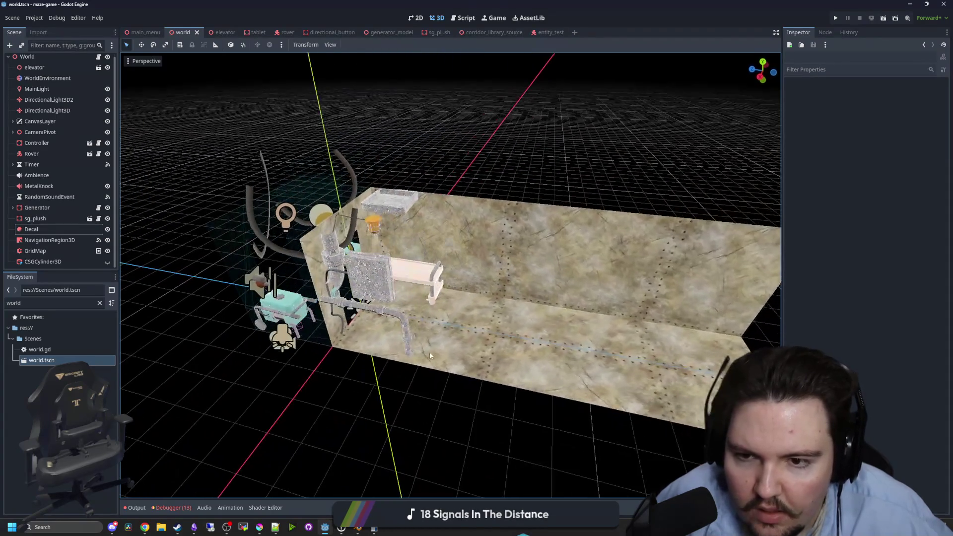
scroll(429, 352, down, 3)
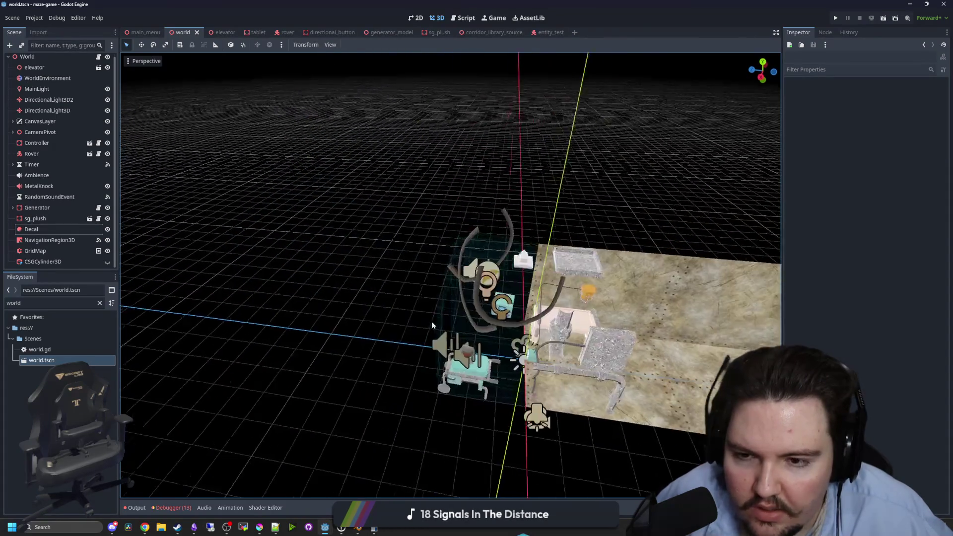
scroll(431, 320, up, 3)
click(508, 320)
scroll(490, 394, down, 3)
scroll(490, 393, up, 3)
Select the Generator, try shifting its Z position, then undo back to the saved position.
click(70, 209)
scroll(450, 307, up, 2)
drag(451, 307, 601, 285)
key(ctrl+s)
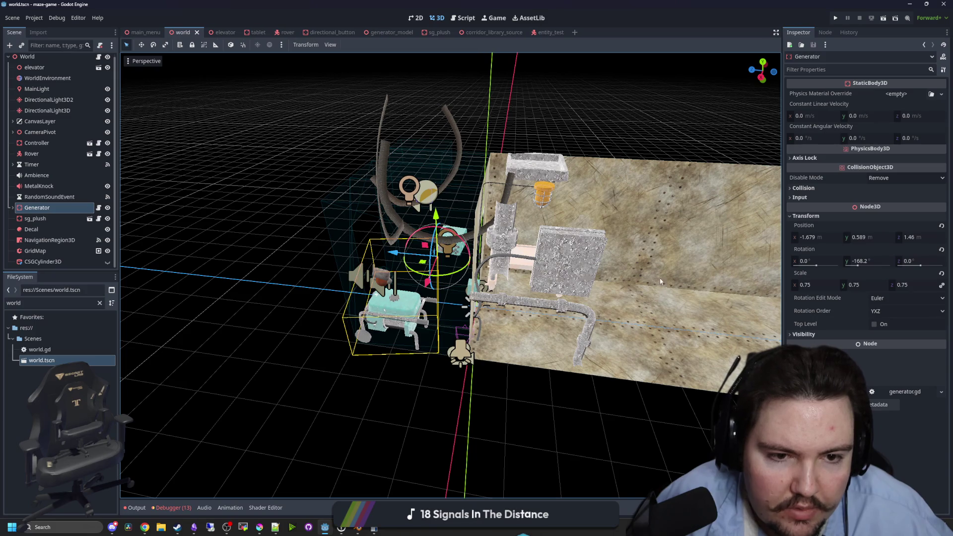
click(932, 240)
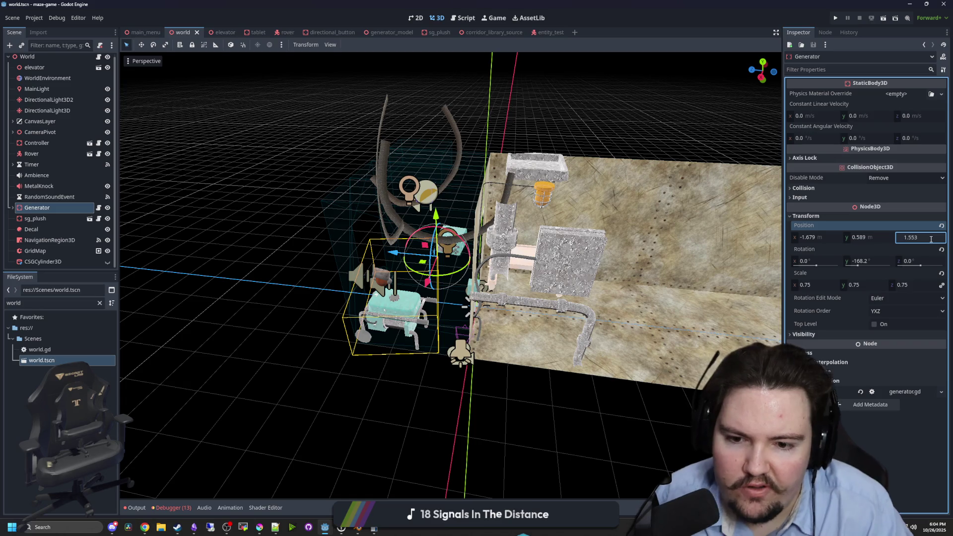
key(Return)
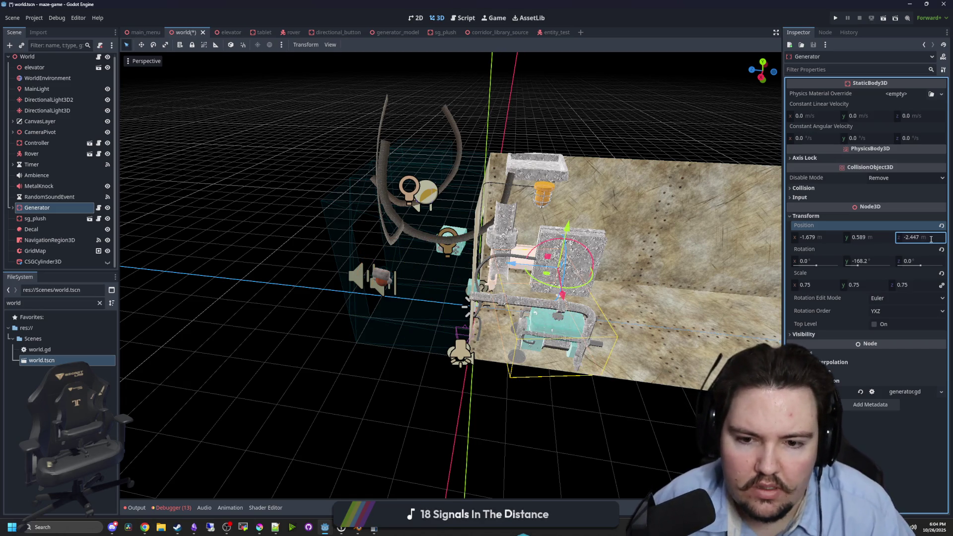
key(f)
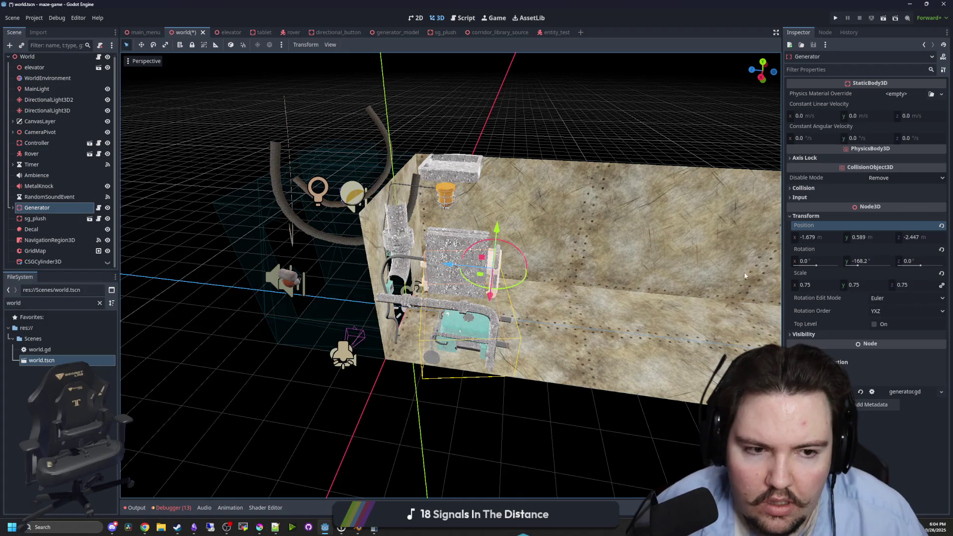
key(ctrl+z)
key(f)
Set the Generator's Z position to -1.447 by subtracting 3.
click(935, 240)
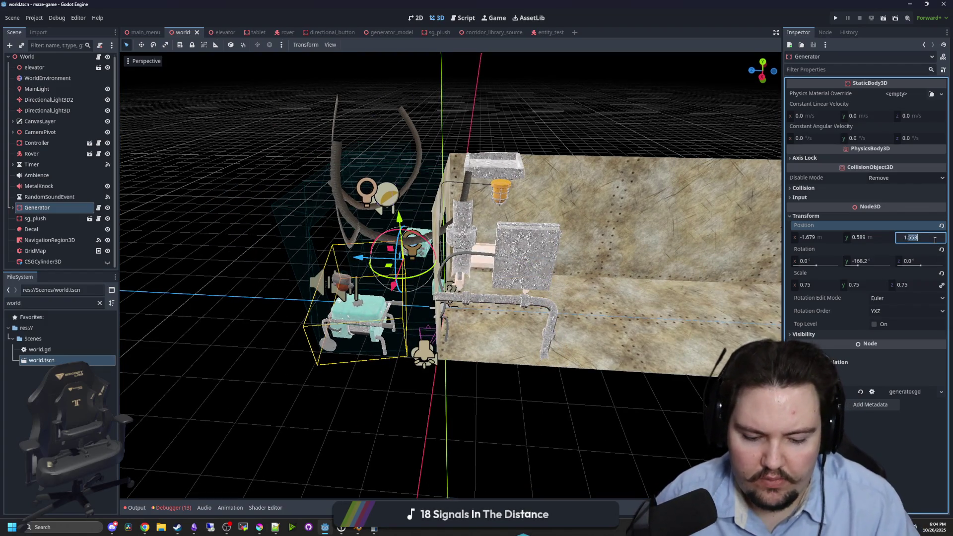
text(-3)
key(Return)
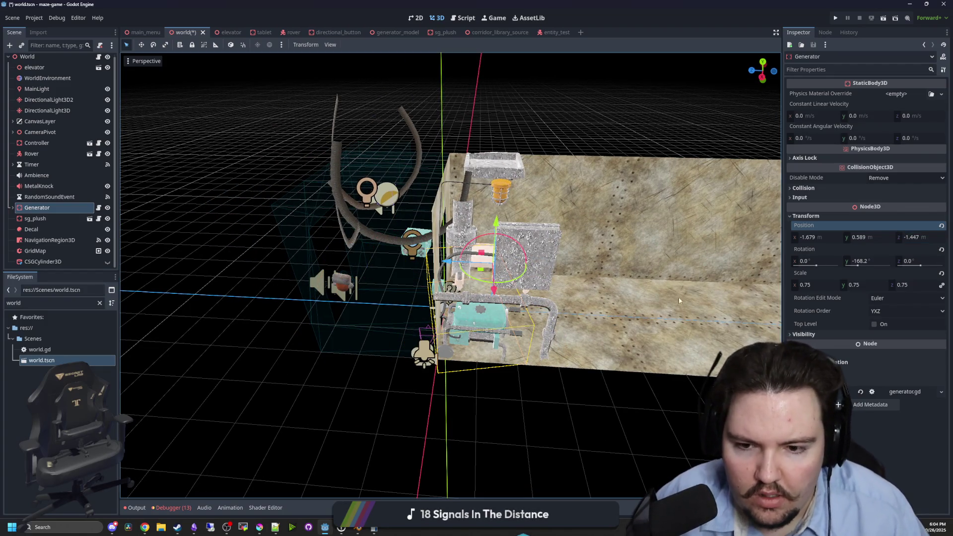
key(f)
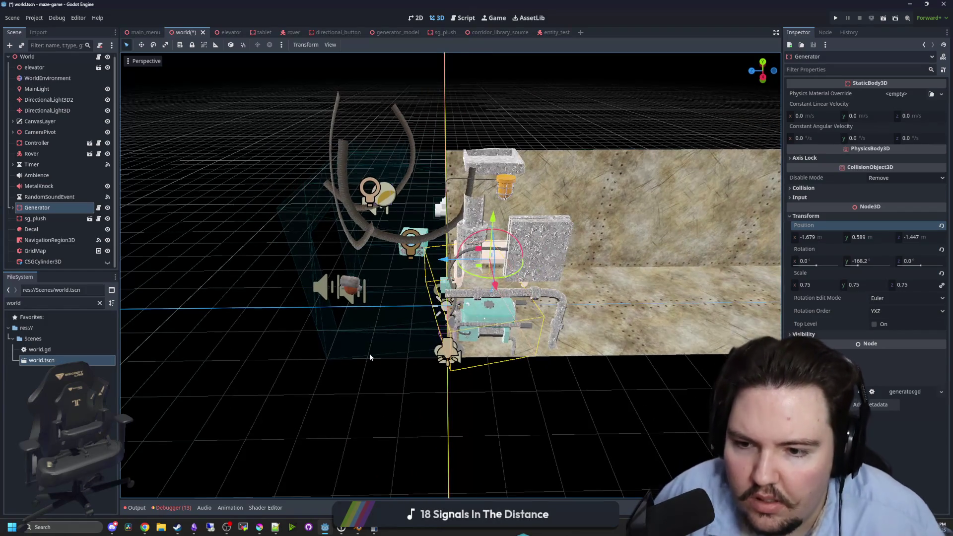
Set sg_plush's Z position to 2.051, then select the elevator in the scene tree.
click(351, 286)
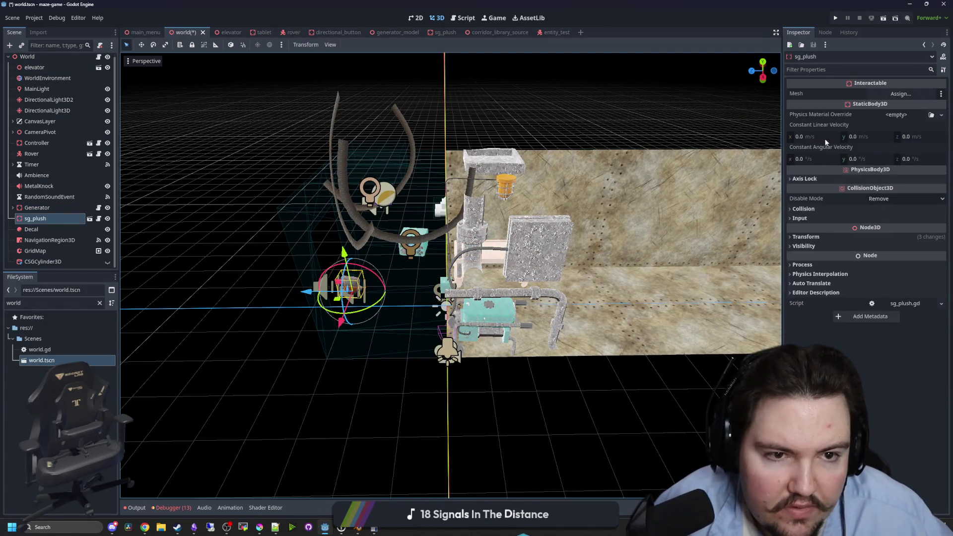
click(808, 238)
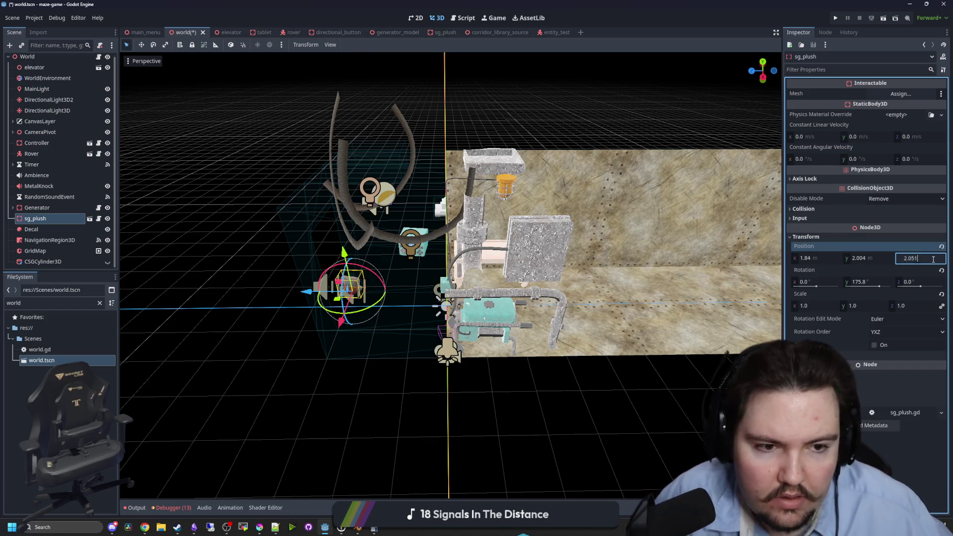
key(Return)
click(342, 396)
click(365, 356)
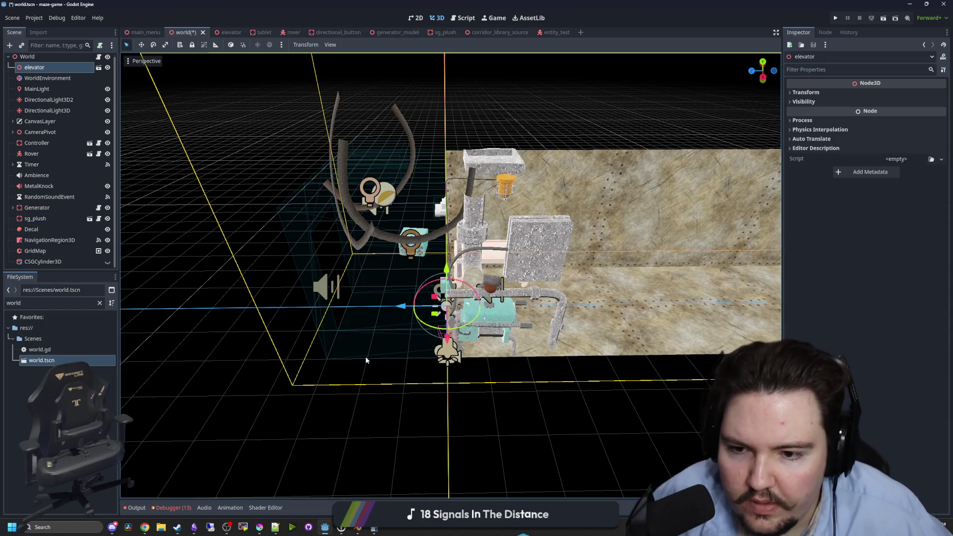
drag(390, 395, 365, 432)
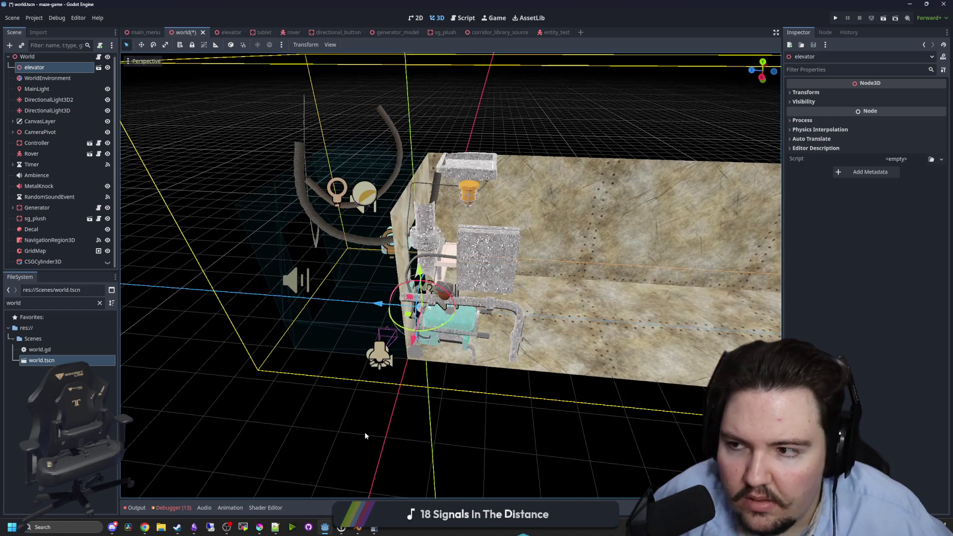
click(30, 74)
Open the elevator scene and inspect the nodes around the speaker.
click(98, 70)
scroll(493, 224, down, 5)
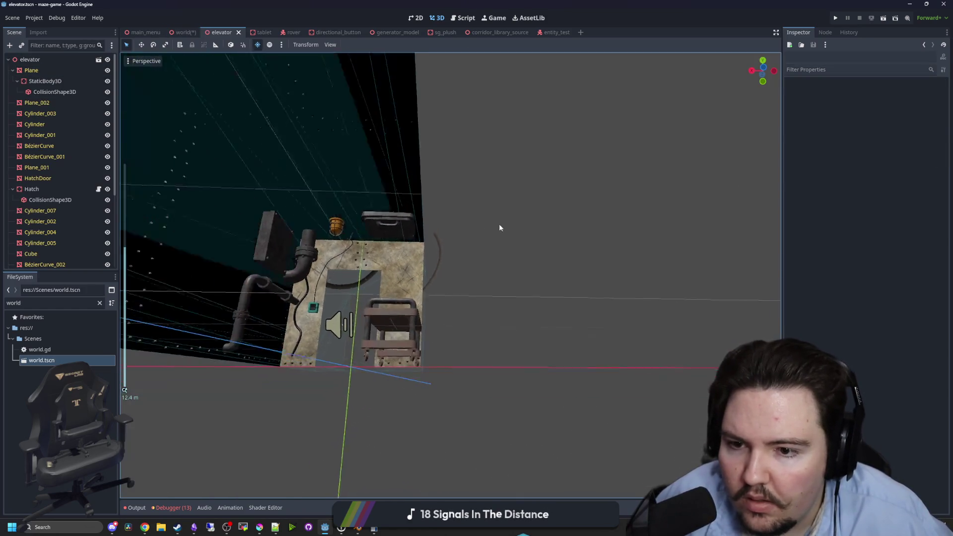
mouse_move(425, 263)
mouse_down()
mouse_move(540, 280)
mouse_move(391, 302)
mouse_up()
drag(380, 391, 300, 190)
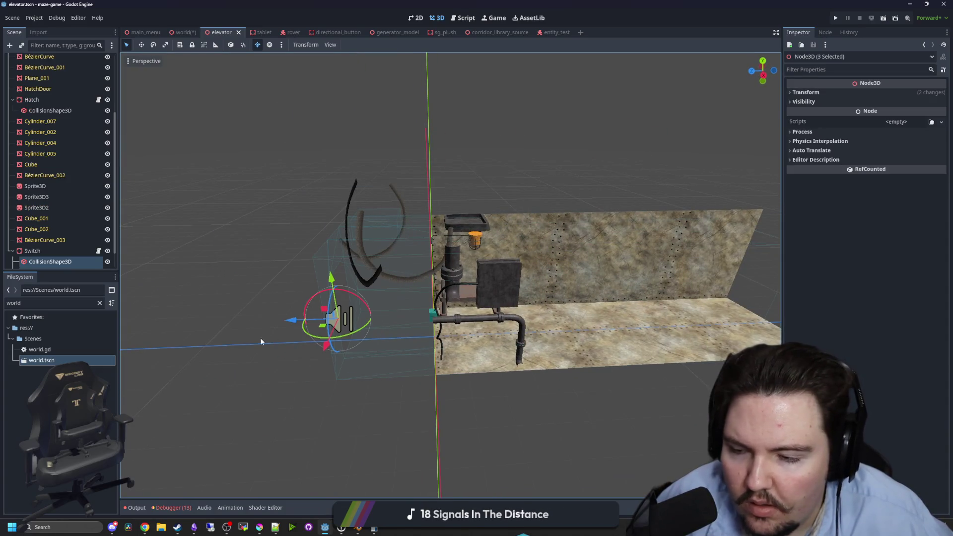
click(45, 240)
scroll(40, 213, down, 1)
Move the Switch to Z position 2.851.
click(41, 229)
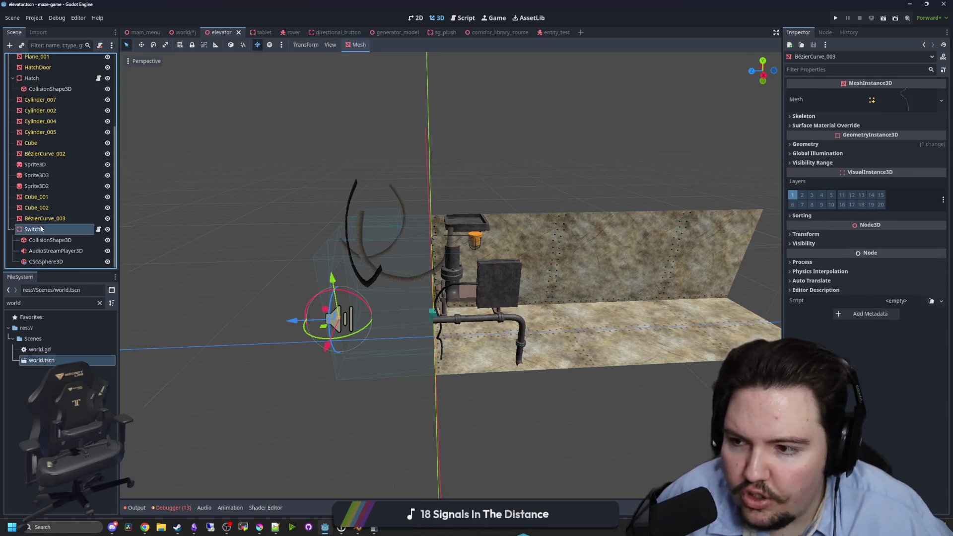
click(822, 236)
click(923, 257)
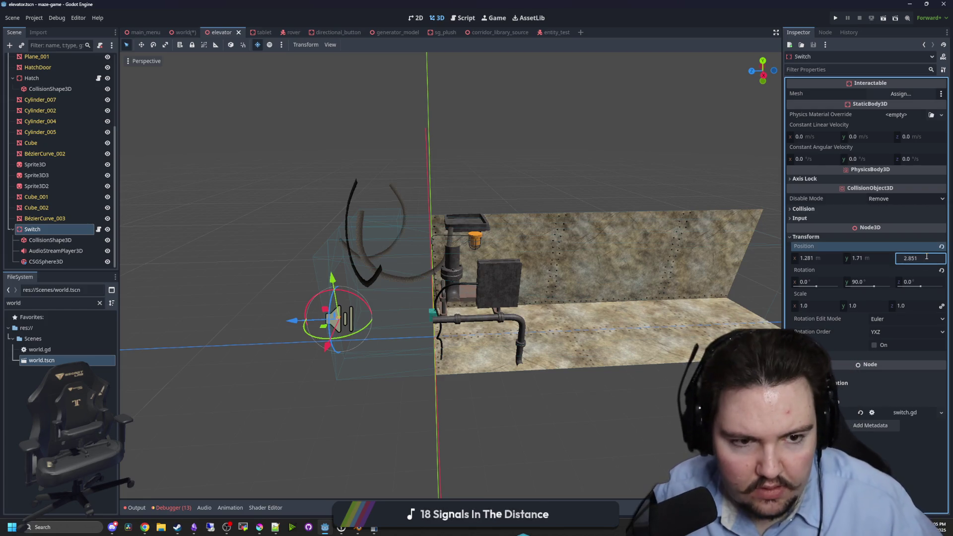
key(Return)
Set Sprite3D, Sprite3D2 and Sprite3D3 together to Z position 1.904.
click(358, 179)
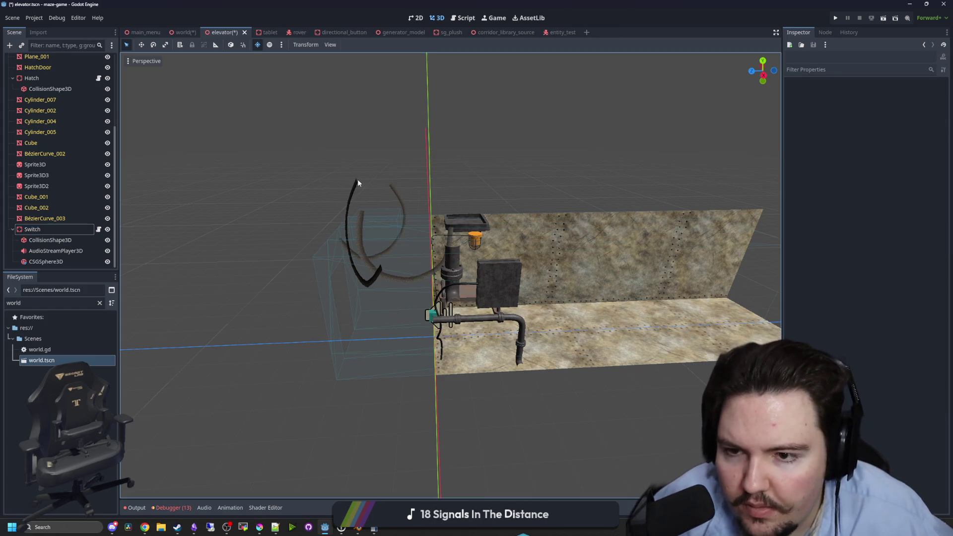
scroll(818, 300, down, 5)
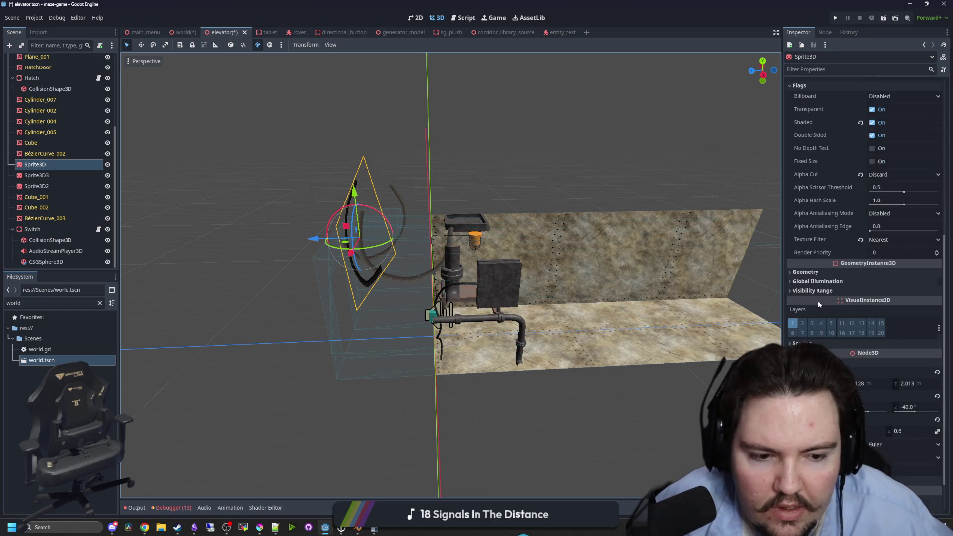
click(50, 186)
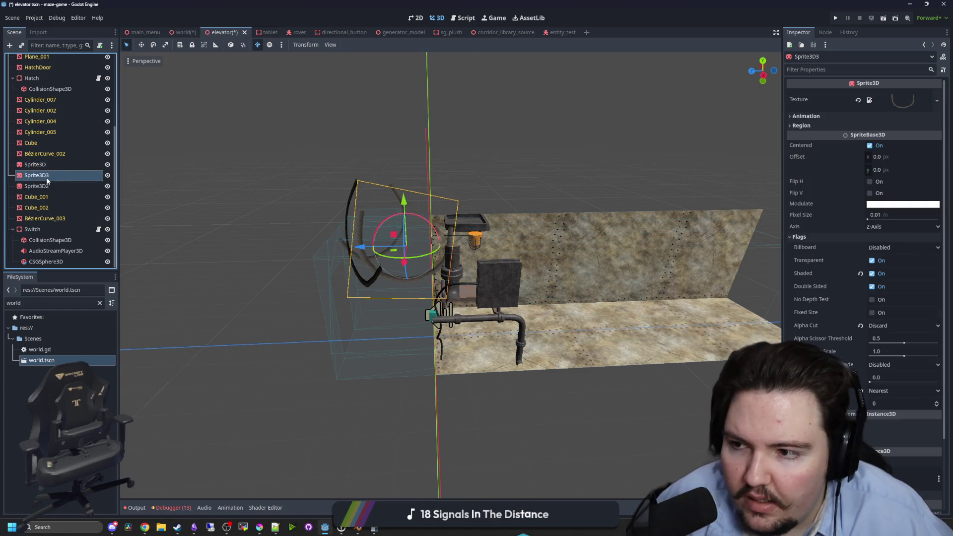
shift+click(48, 165)
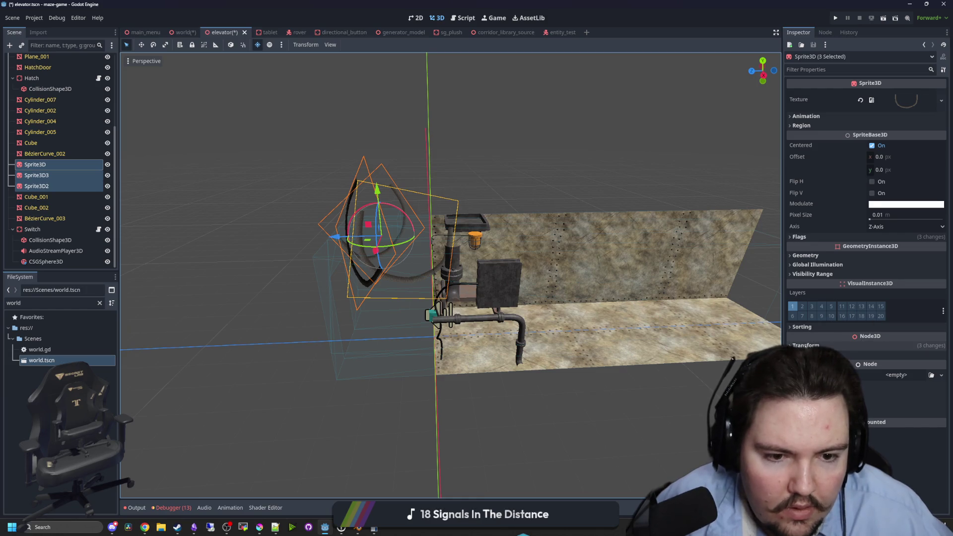
click(806, 345)
click(931, 368)
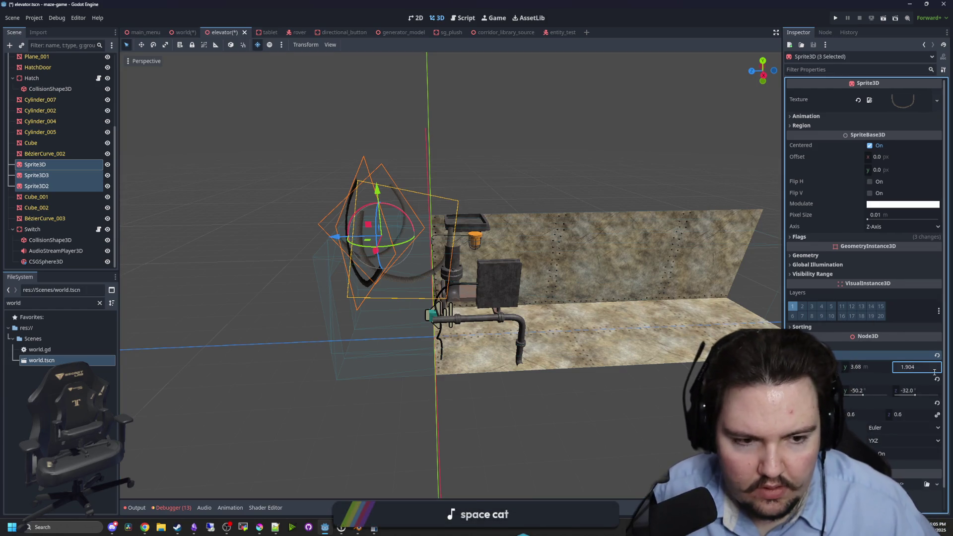
key(Return)
Select the StaticBody3D parent and view its transform settings.
click(353, 251)
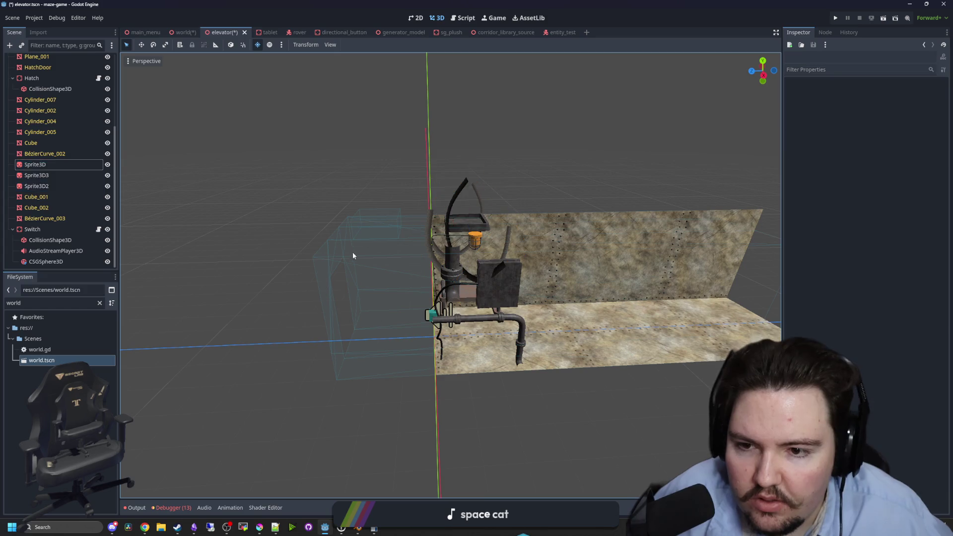
click(381, 234)
click(815, 299)
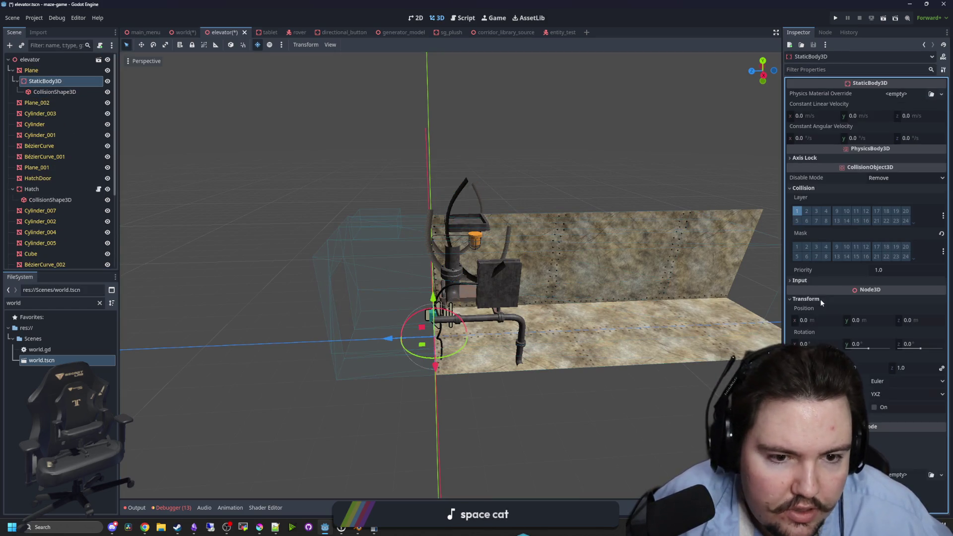
Check the old collision shape, then delete StaticBody3D with its children.
click(50, 94)
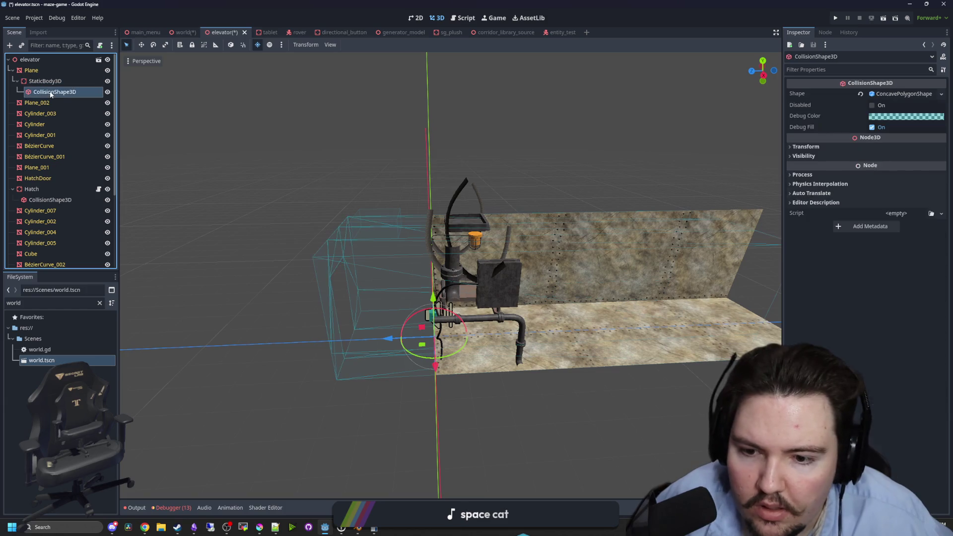
click(832, 150)
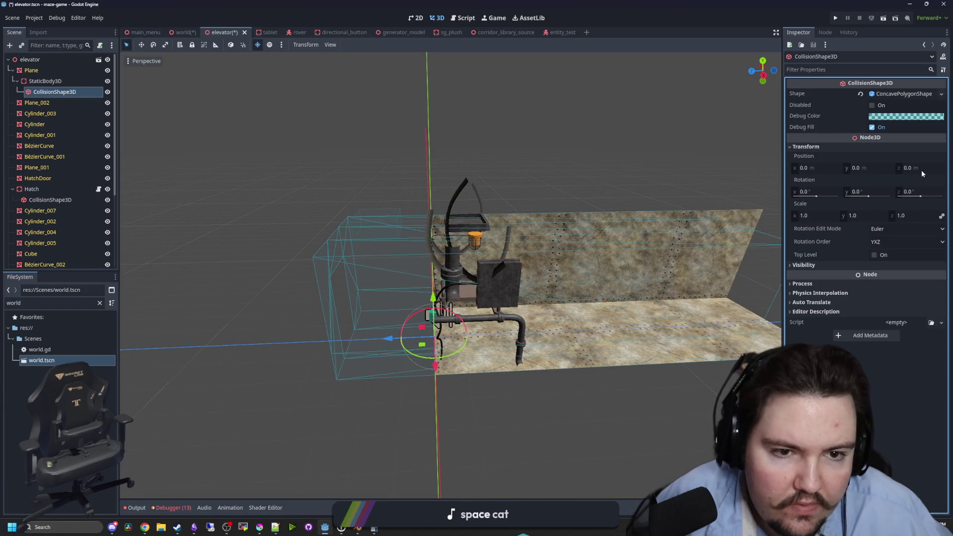
click(46, 81)
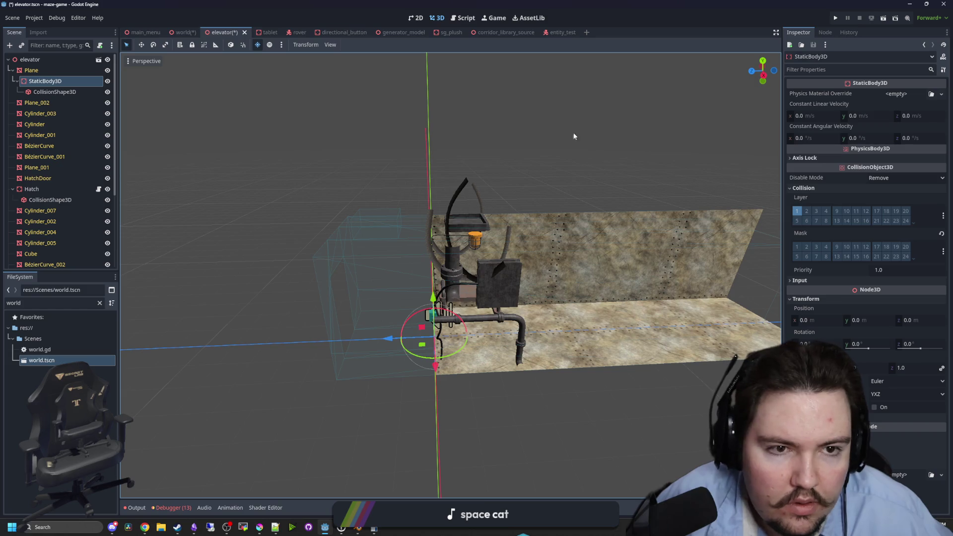
right_click(38, 80)
click(65, 326)
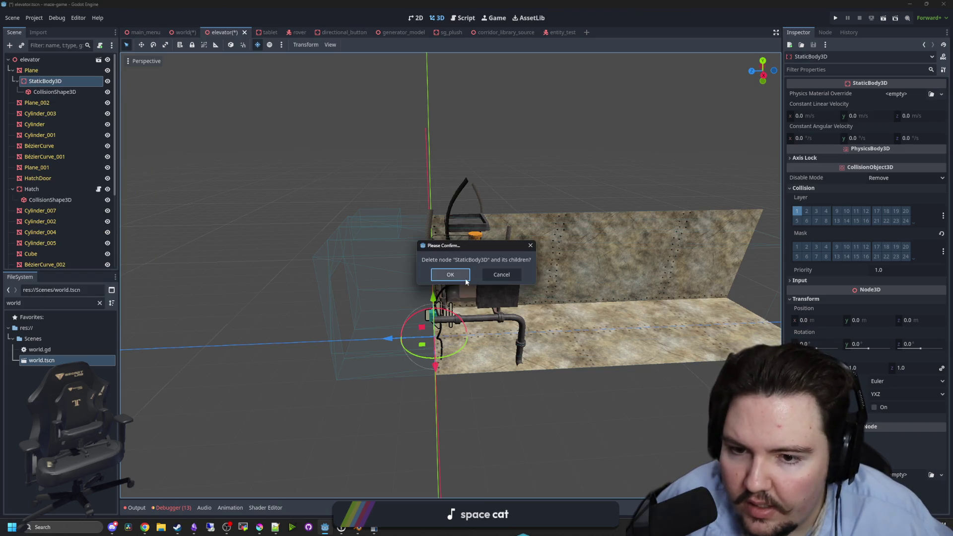
click(451, 275)
Create a new collision shape for the Plane mesh.
click(31, 70)
click(356, 45)
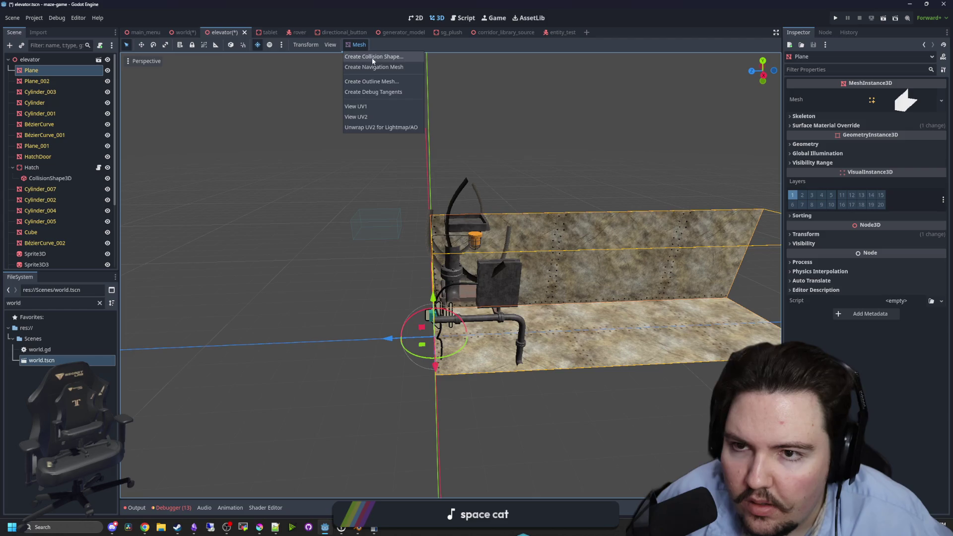
click(372, 57)
click(465, 295)
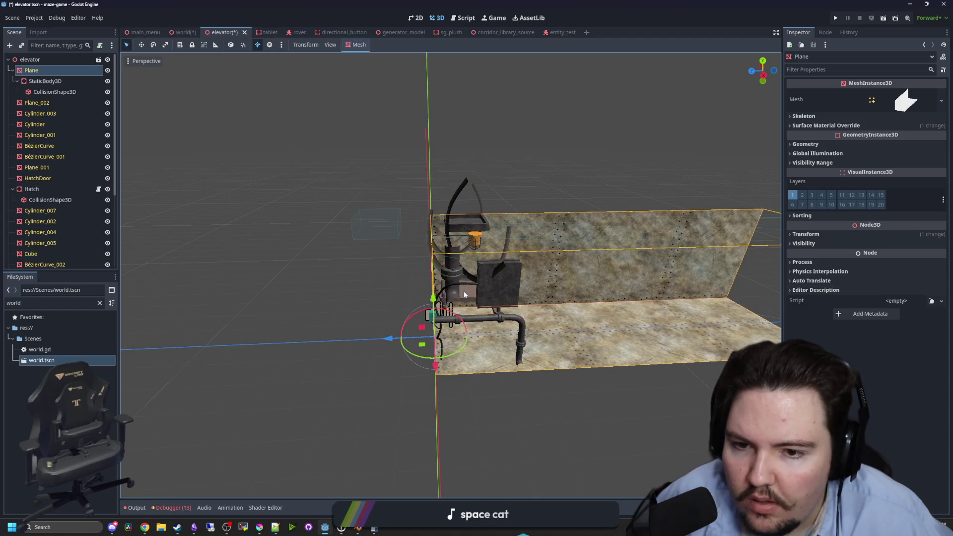
Set the Hatch's Z position to 1.799.
click(396, 239)
click(31, 190)
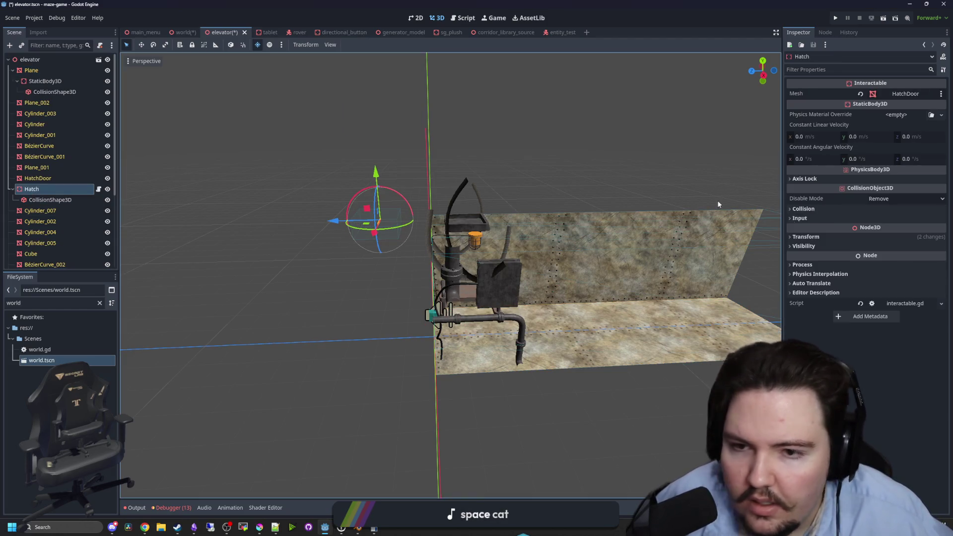
click(829, 237)
click(931, 258)
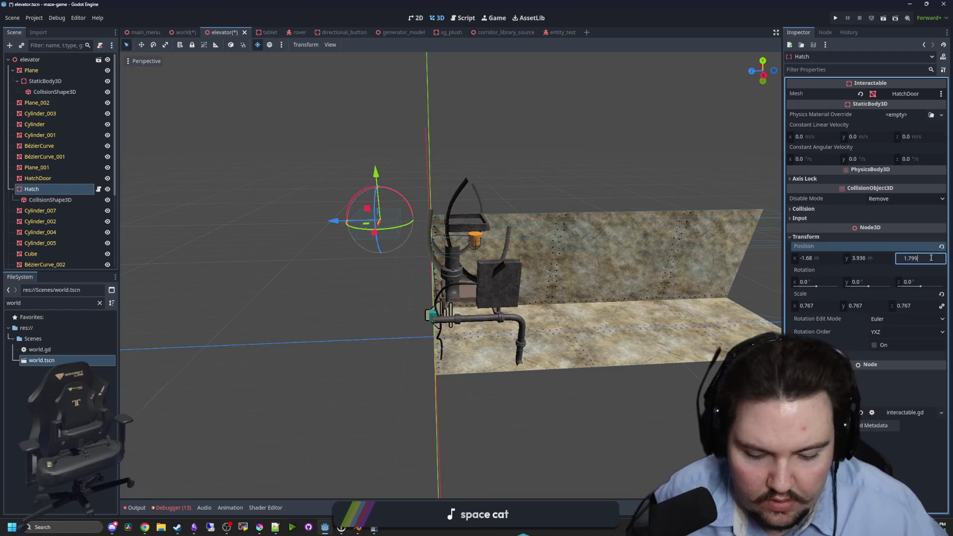
click(372, 407)
scroll(388, 380, up, 5)
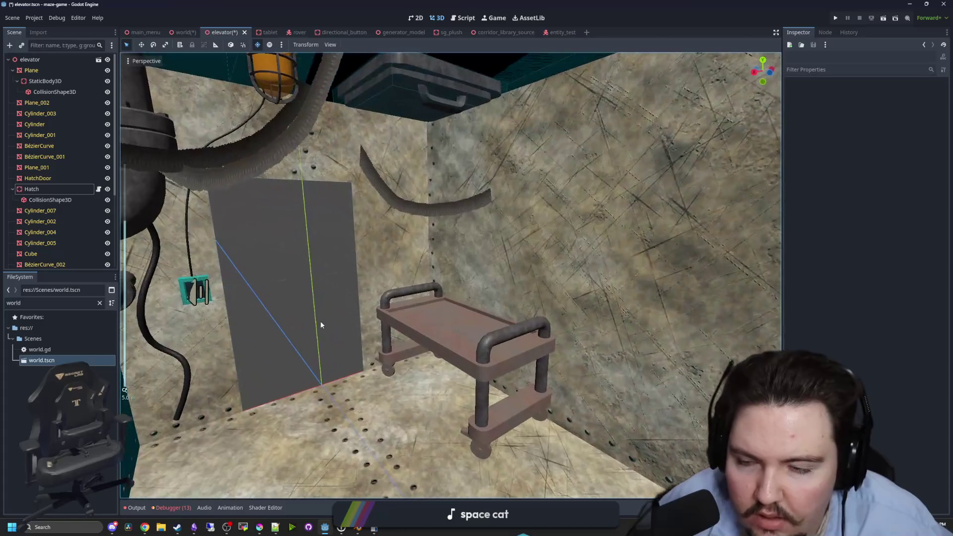
scroll(320, 321, down, 5)
Save the elevator scene and switch to the world scene.
key(ctrl+s)
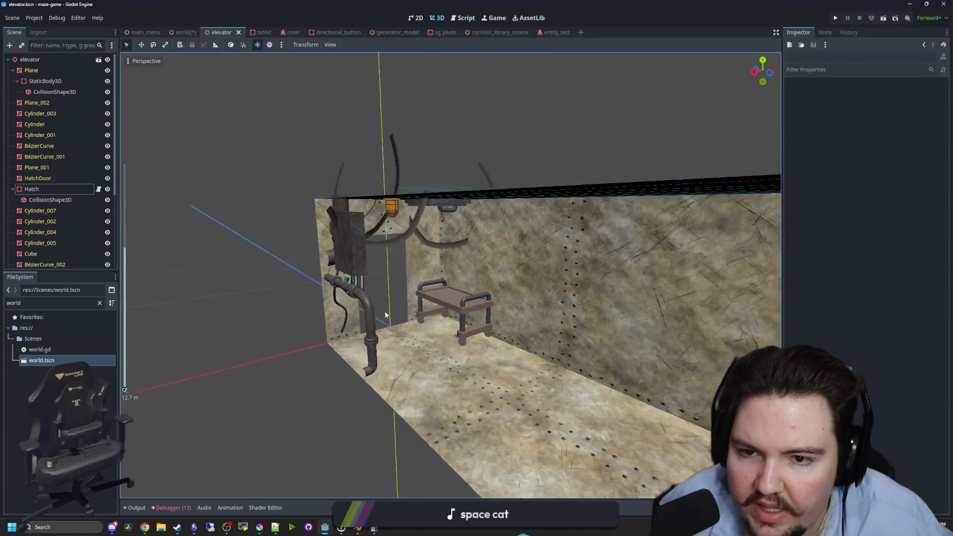
scroll(385, 310, down, 4)
click(183, 32)
scroll(326, 309, up, 3)
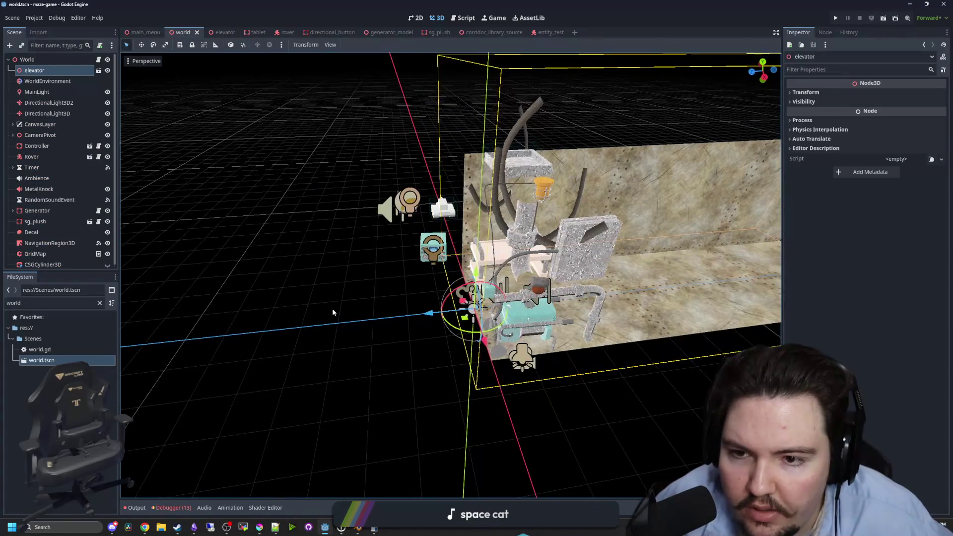
Set MainLight's Z position to 1.68.
click(502, 216)
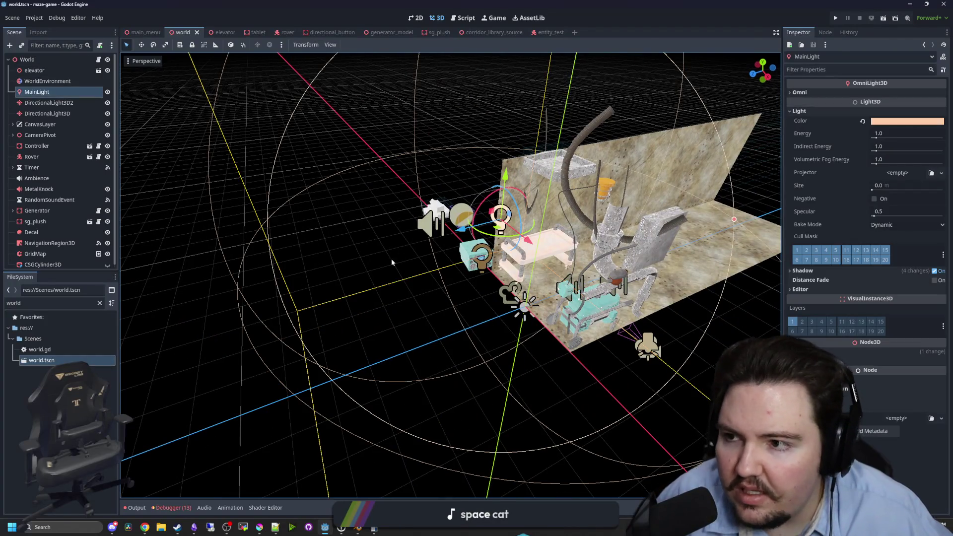
key(f)
click(906, 352)
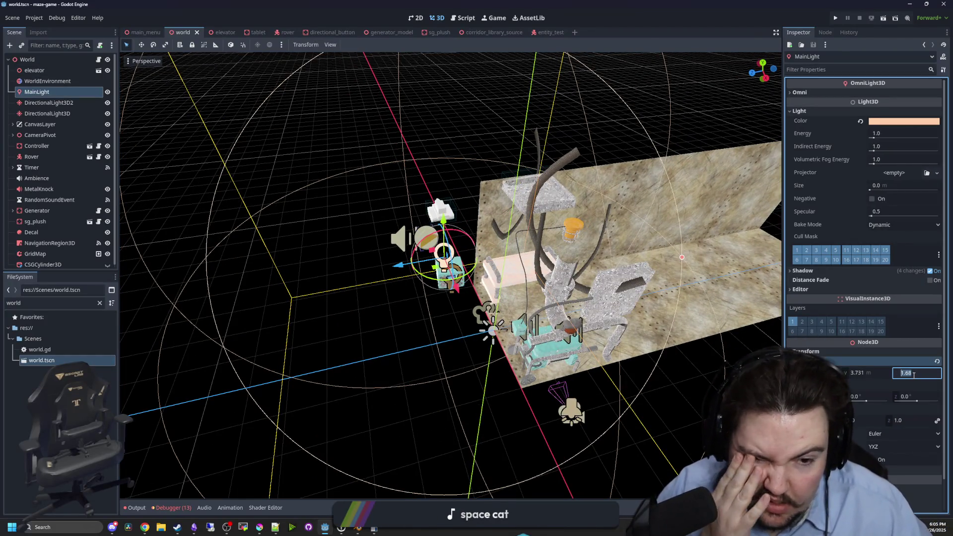
key(Return)
Orbit around the elevator and select the MetalKnock sound node.
mouse_move(427, 258)
mouse_down()
mouse_move(326, 298)
mouse_move(451, 310)
mouse_move(395, 295)
mouse_up()
click(379, 232)
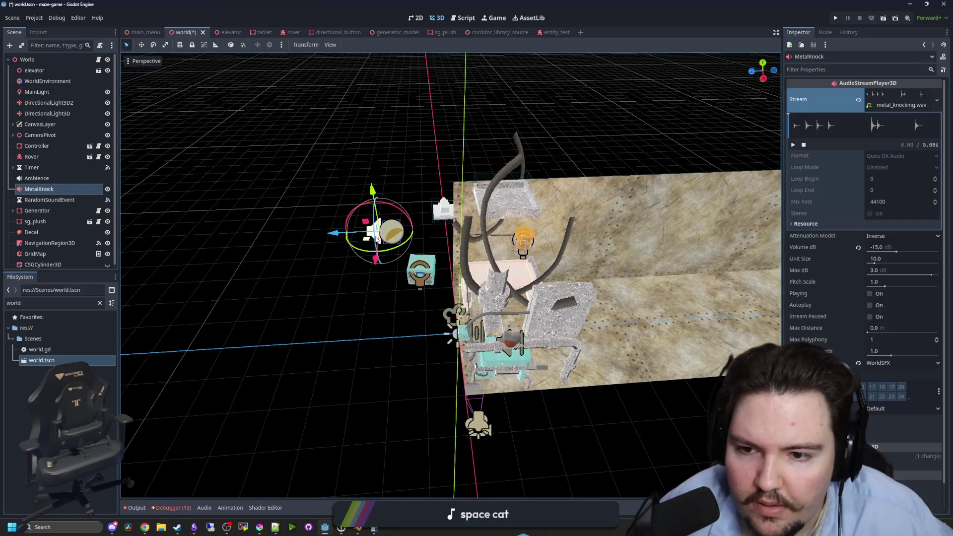
click(267, 256)
click(56, 190)
drag(309, 266, 348, 270)
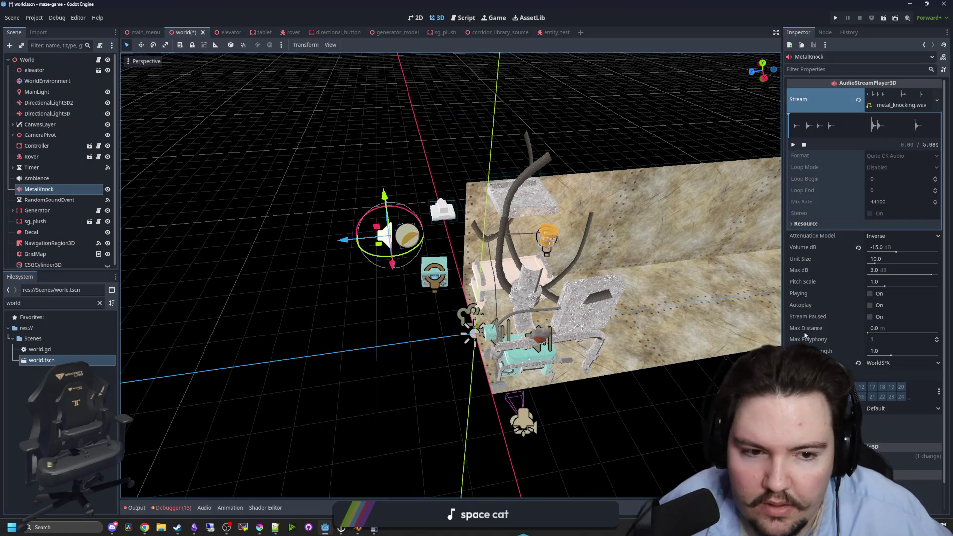
drag(596, 340, 918, 274)
scroll(866, 264, down, 2)
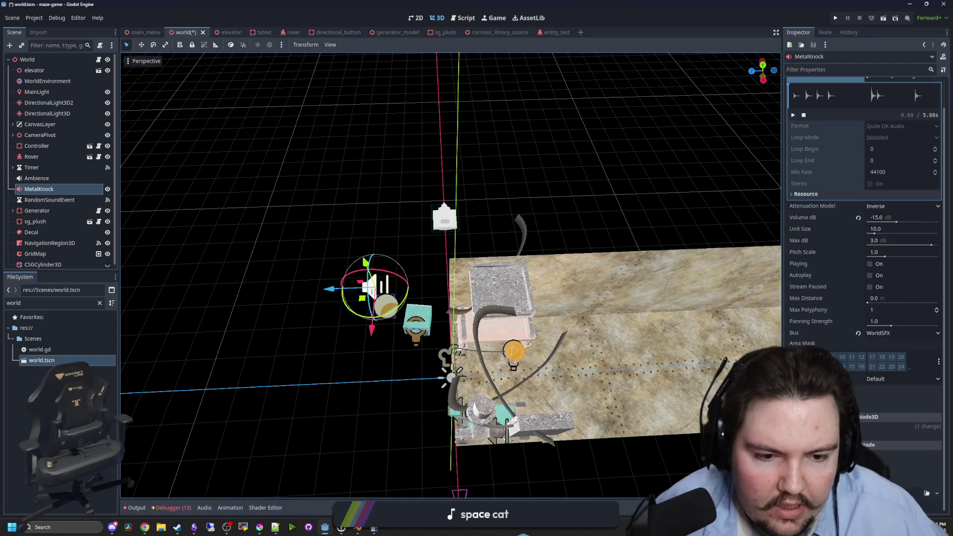
mouse_move(348, 358)
mouse_down()
mouse_move(234, 326)
mouse_move(163, 261)
mouse_up()
Move the Controller to Z position -1.943.
click(37, 145)
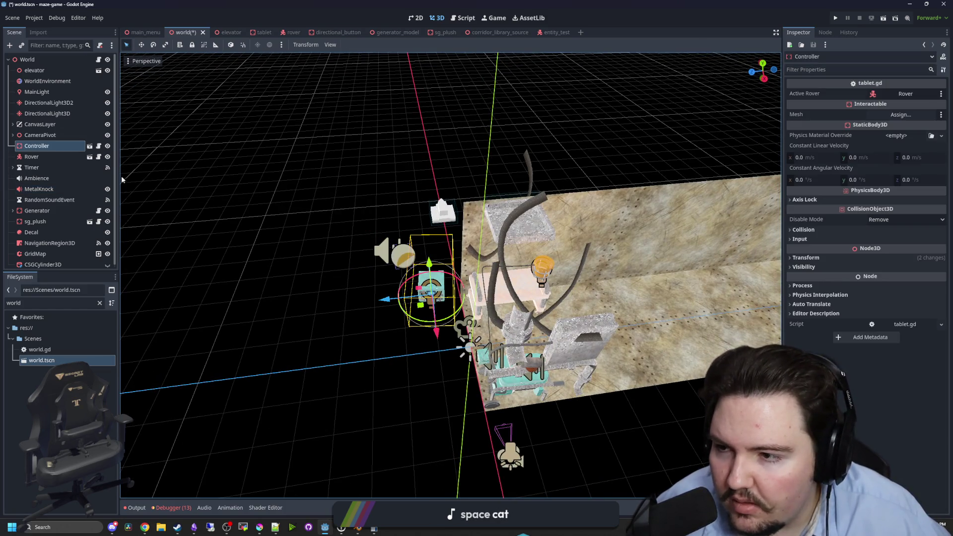
click(41, 135)
click(37, 146)
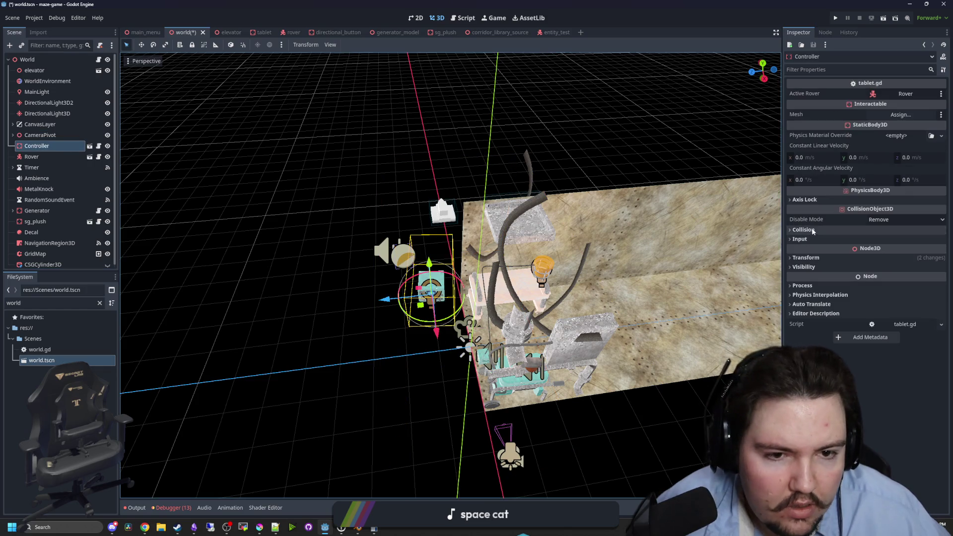
click(806, 257)
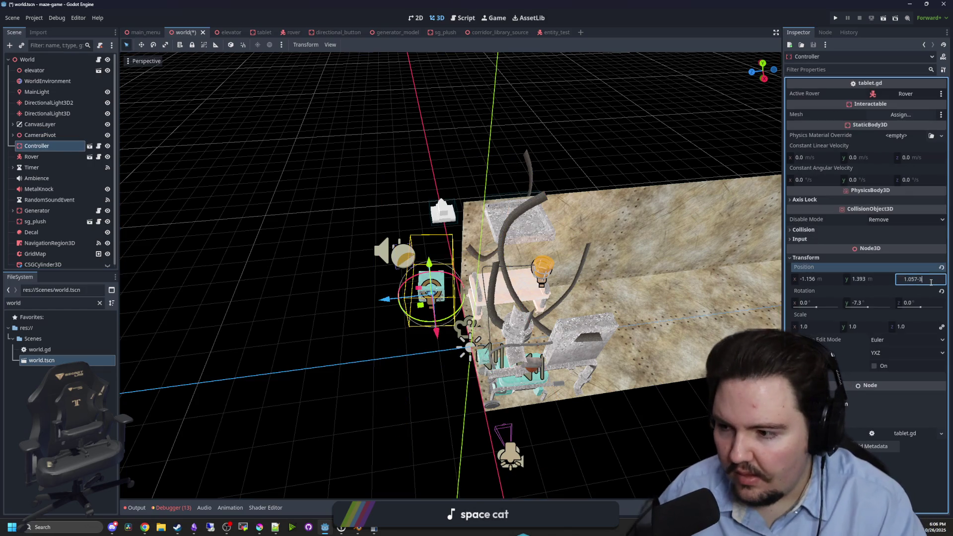
key(Return)
Select the SpotLight3D, then the Decal node.
click(515, 444)
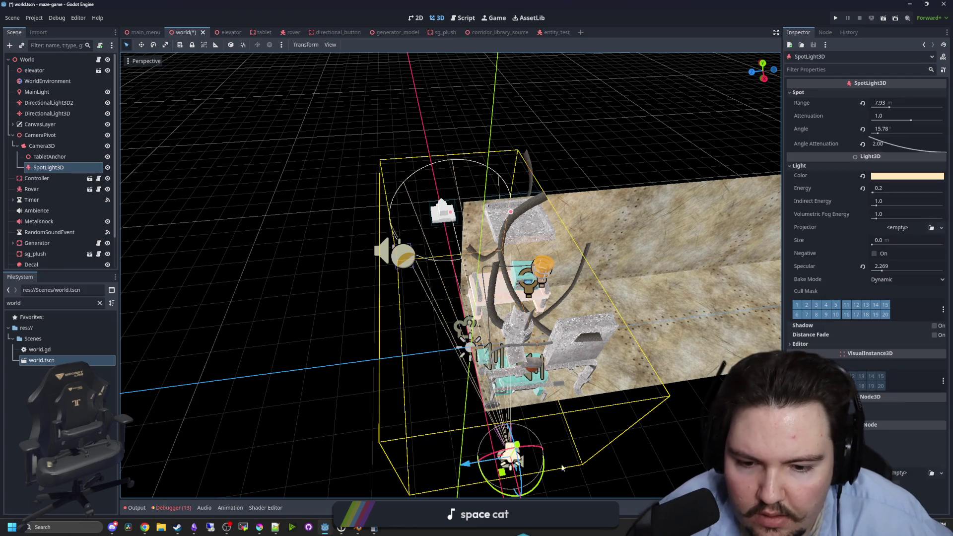
click(629, 453)
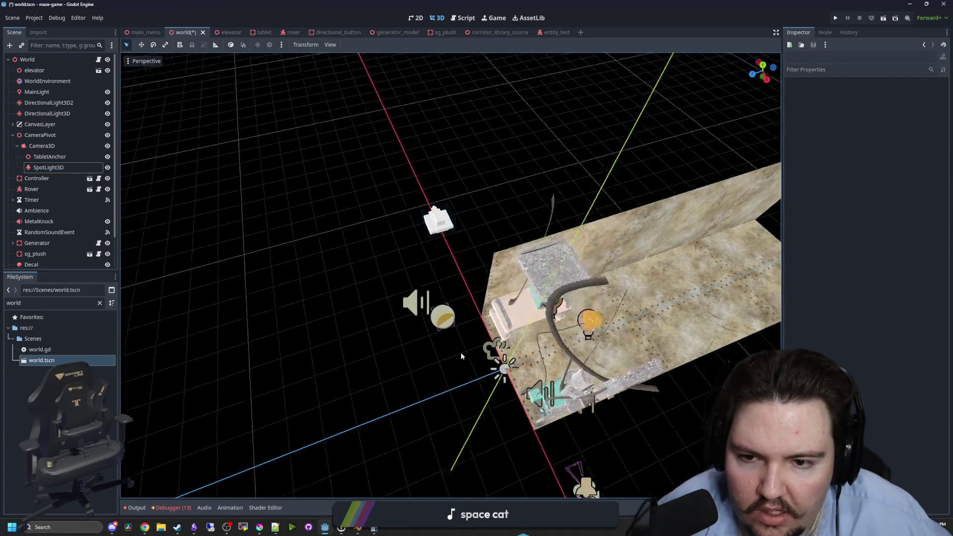
click(425, 306)
Set the Decal's Z position to -3 from a top-down view of the level.
scroll(64, 228, down, 1)
mouse_move(320, 304)
mouse_down()
mouse_move(248, 319)
mouse_move(278, 313)
mouse_up()
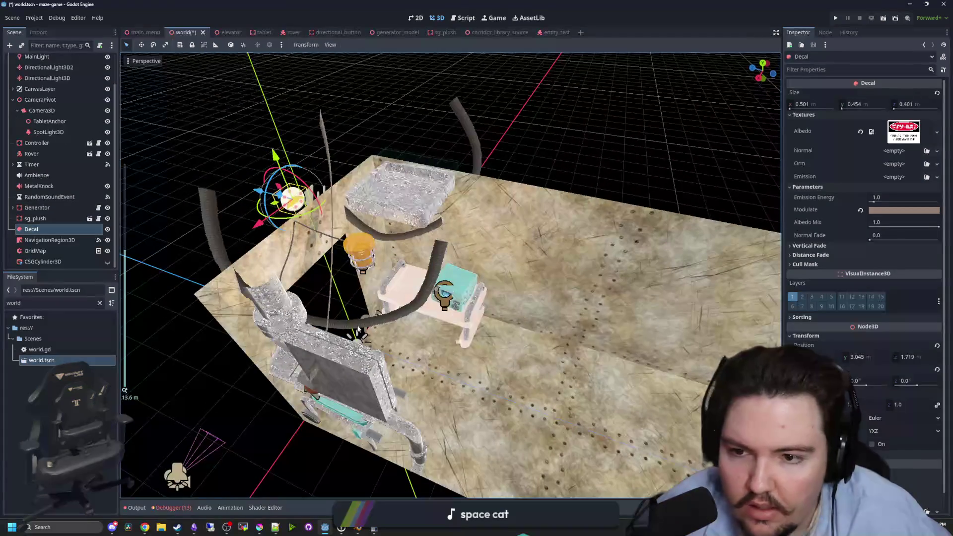
scroll(918, 349, down, 1)
click(929, 338)
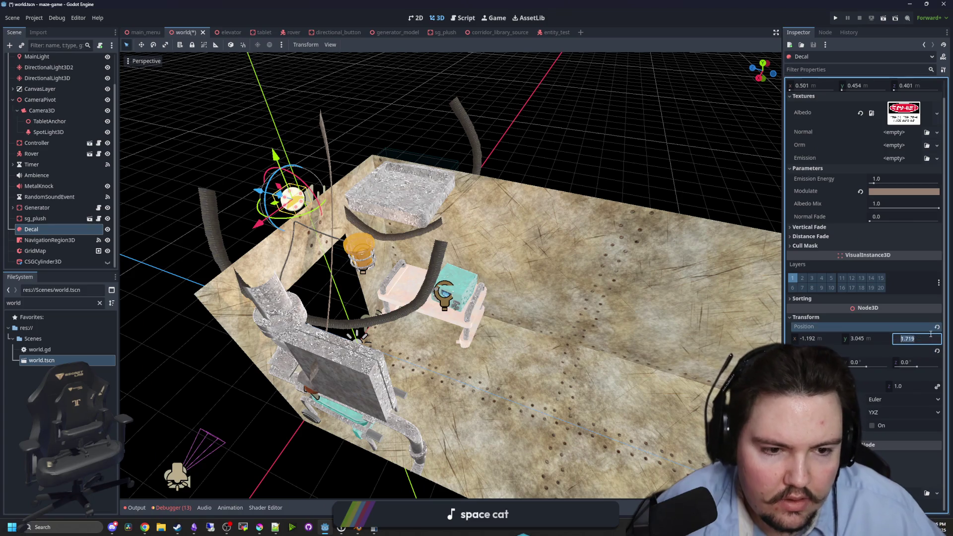
text(-3)
key(Return)
Rotate the Decal 90 degrees on Y and shift it along X and Z.
mouse_move(298, 248)
mouse_down()
mouse_move(448, 296)
mouse_move(477, 249)
mouse_move(474, 241)
mouse_move(331, 262)
mouse_move(358, 268)
mouse_up()
text(ry90)
key(Return)
key(g)
key(x)
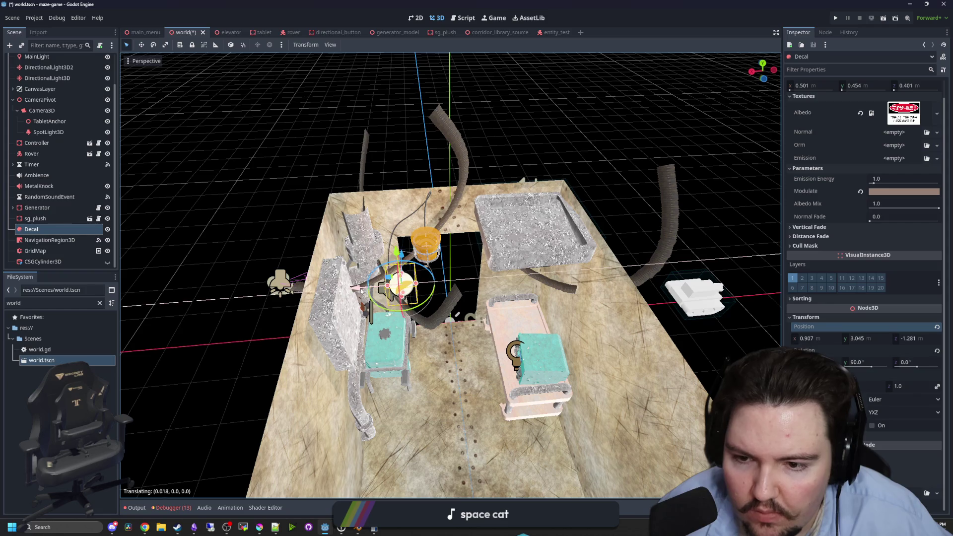
click(343, 291)
scroll(397, 285, up, 5)
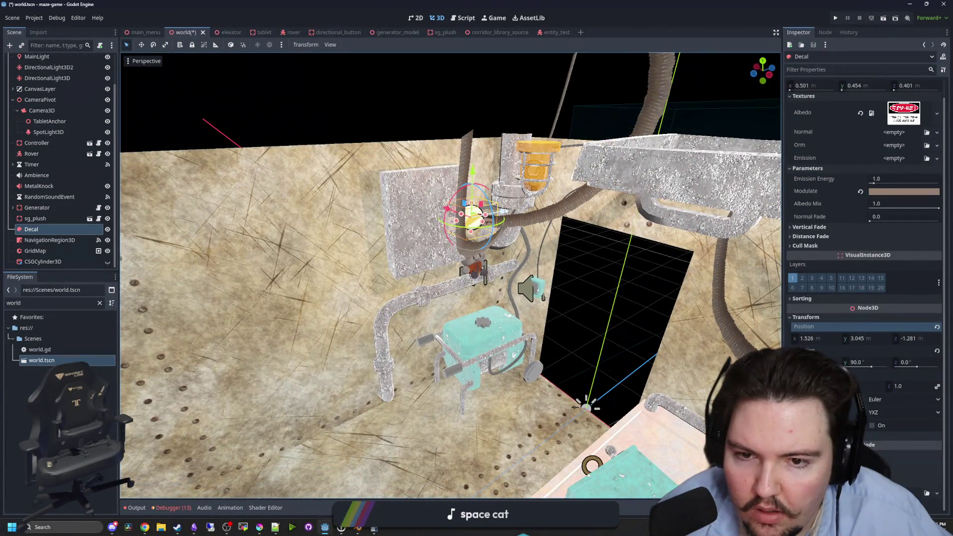
key(g)
key(z)
click(481, 219)
scroll(437, 258, up, 6)
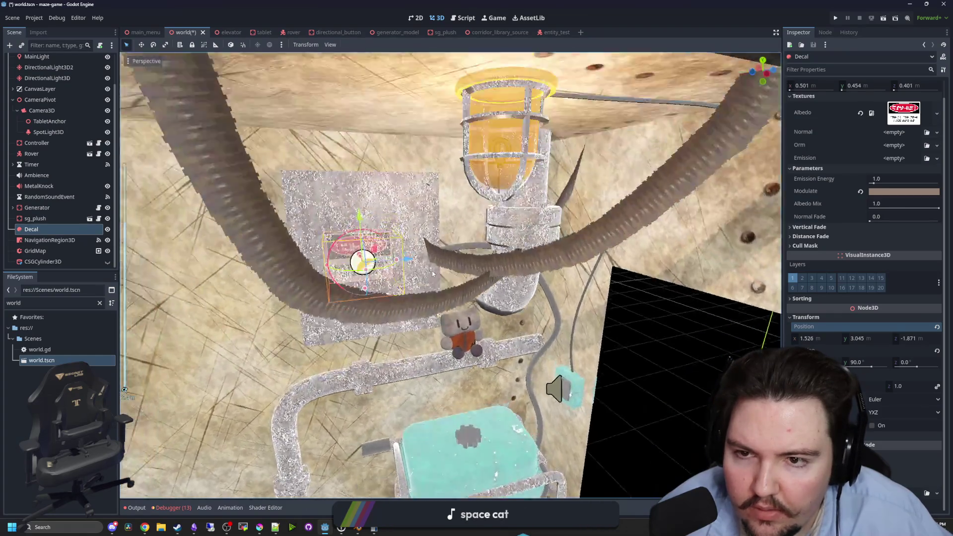
Shift the Decal along X, resize its projection box, and lift it vertically.
drag(432, 273, 418, 258)
drag(346, 417, 512, 378)
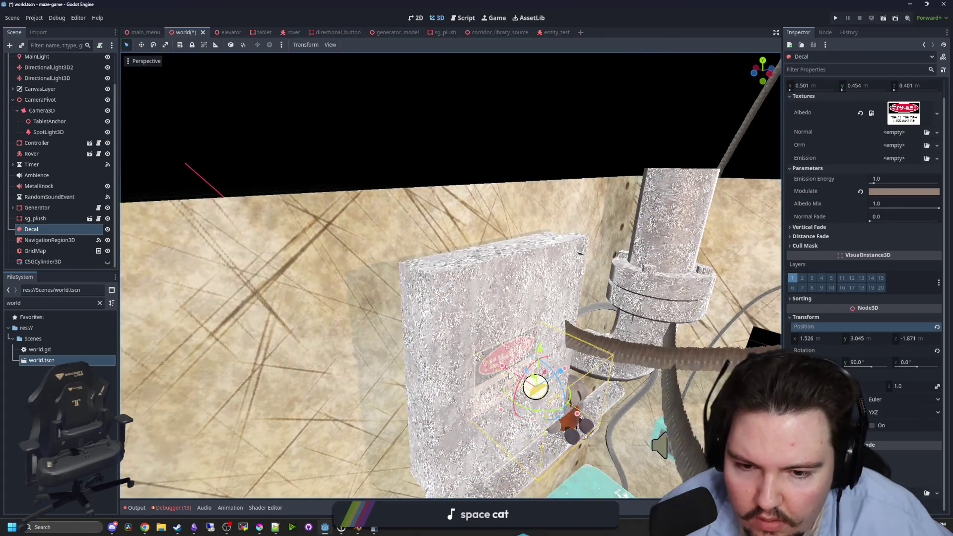
key(g)
key(x)
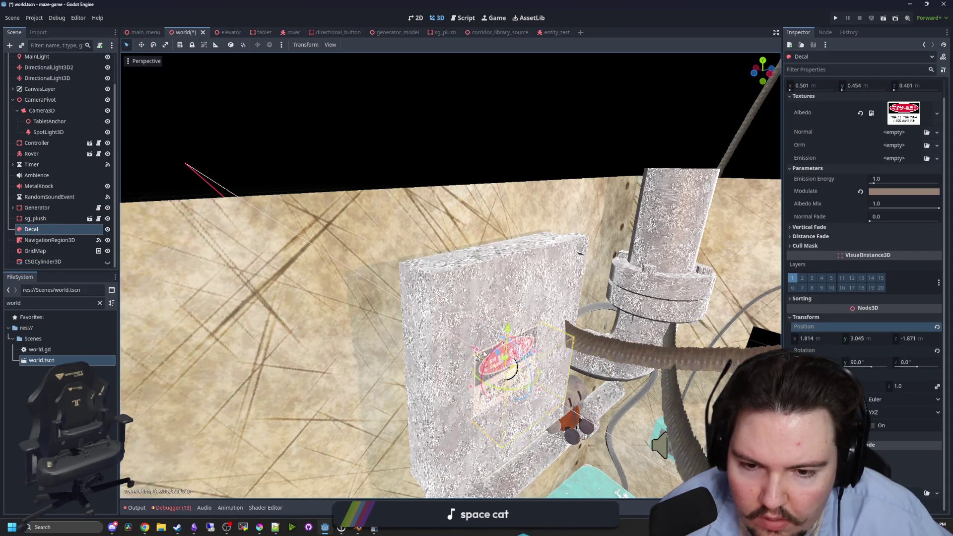
click(491, 358)
drag(492, 357, 461, 356)
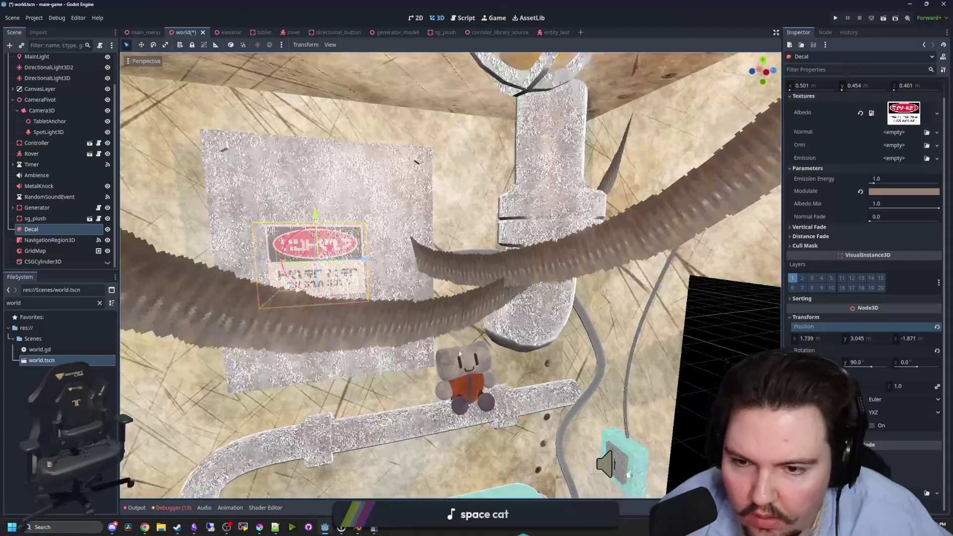
mouse_move(366, 258)
mouse_down()
mouse_move(393, 244)
mouse_move(375, 266)
mouse_move(385, 255)
mouse_up()
key(g)
key(y)
click(332, 210)
scroll(332, 209, down, 10)
click(630, 326)
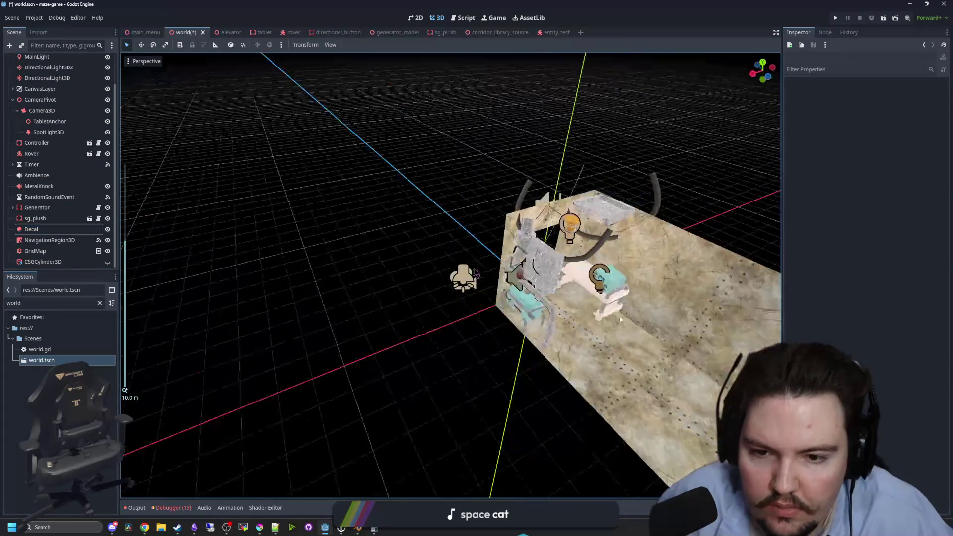
Check the room from side and front views, then save world.tscn.
mouse_move(452, 284)
mouse_down()
mouse_move(404, 314)
mouse_move(403, 260)
mouse_up()
click(361, 254)
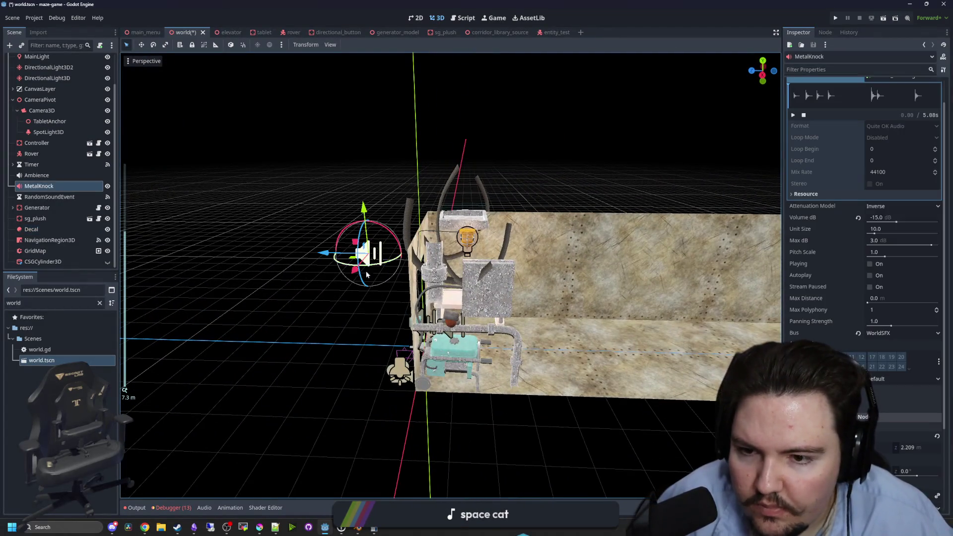
click(376, 297)
mouse_move(376, 297)
mouse_down()
mouse_move(446, 328)
mouse_move(601, 328)
mouse_move(382, 317)
mouse_move(508, 306)
mouse_move(451, 284)
mouse_move(425, 257)
mouse_move(461, 349)
mouse_up()
scroll(462, 331, up, 3)
scroll(462, 332, up, 5)
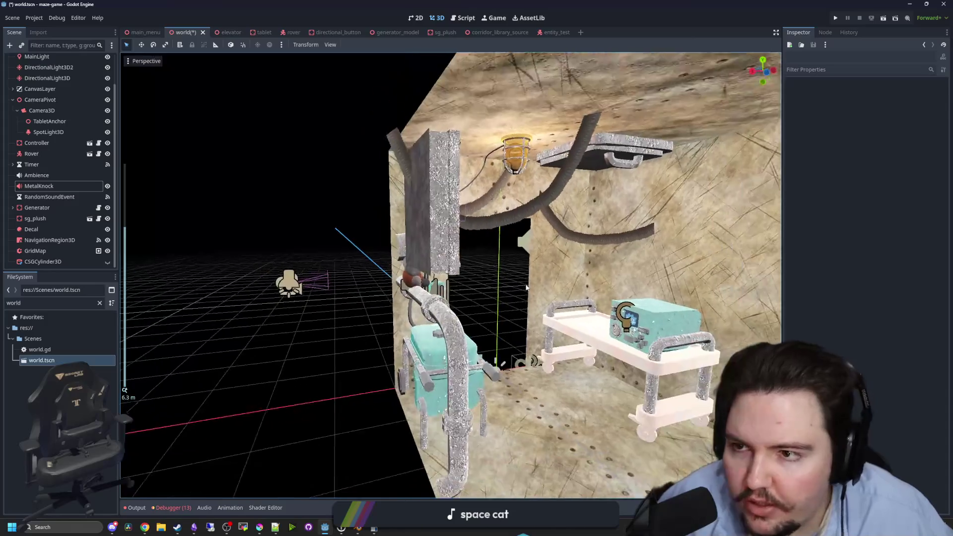
key(ctrl+s)
click(461, 349)
mouse_move(398, 296)
mouse_down()
mouse_move(198, 199)
mouse_move(124, 149)
mouse_up()
scroll(54, 127, up, 1)
double_click(47, 81)
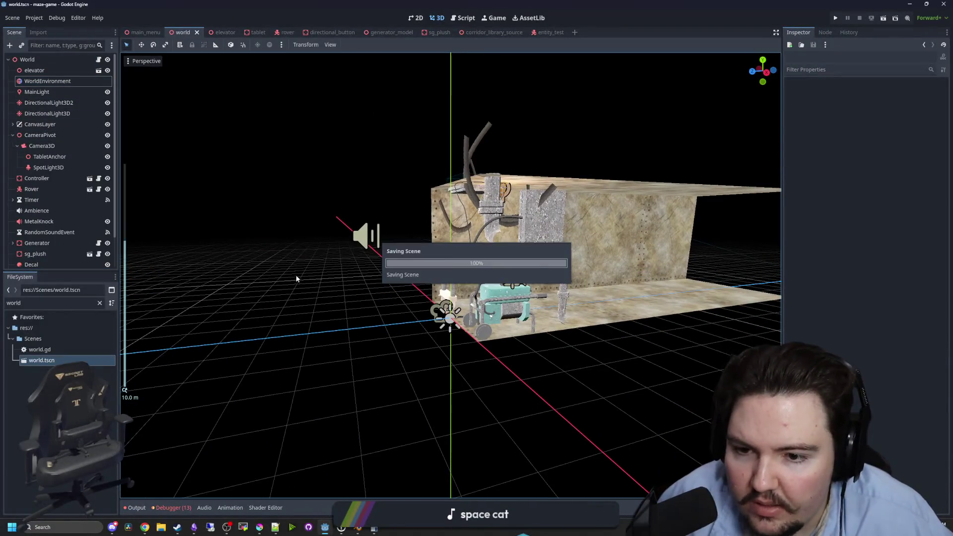
Run the project, press PLAY on the title screen, and bring up the in-game menu.
click(296, 276)
click(837, 18)
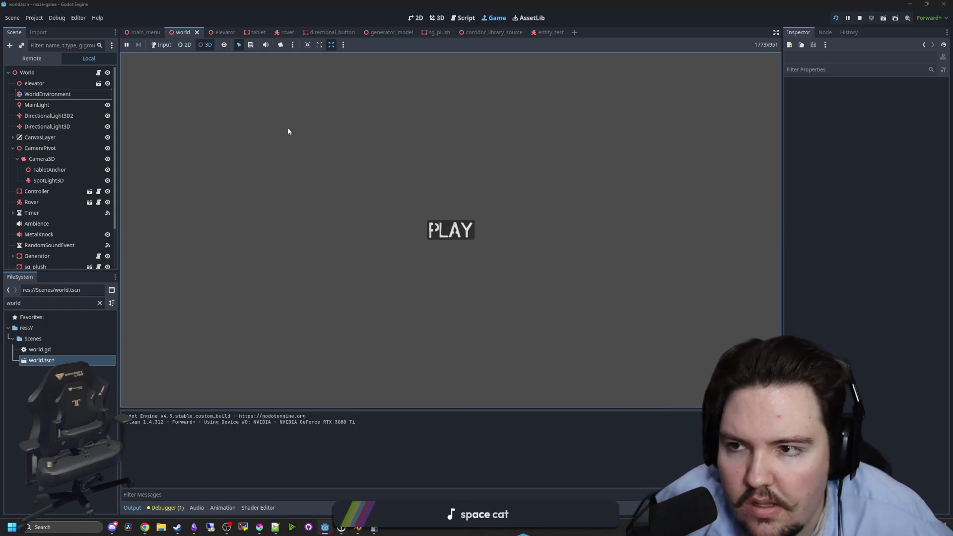
click(450, 230)
key(Escape)
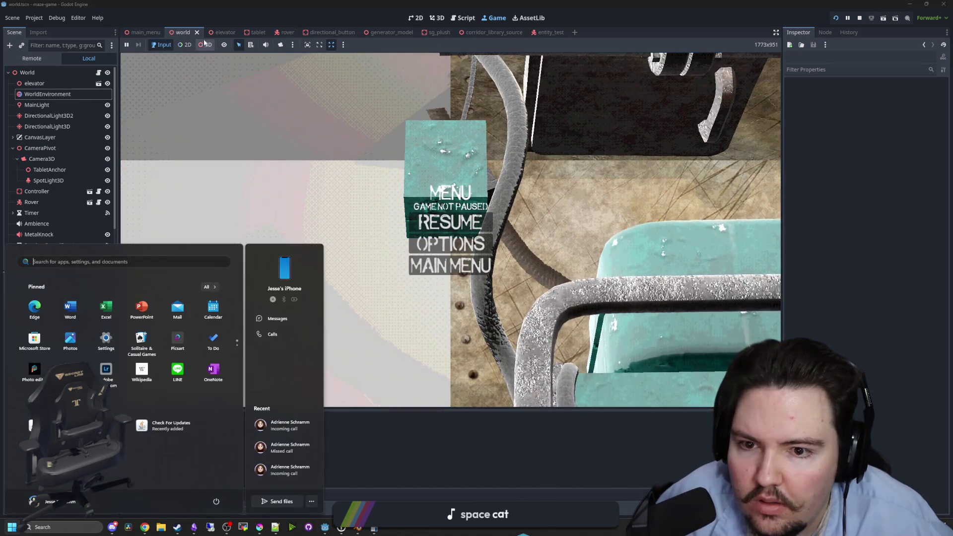
Switch the Game view to 3D camera inspection of the room, then stop the run.
click(281, 45)
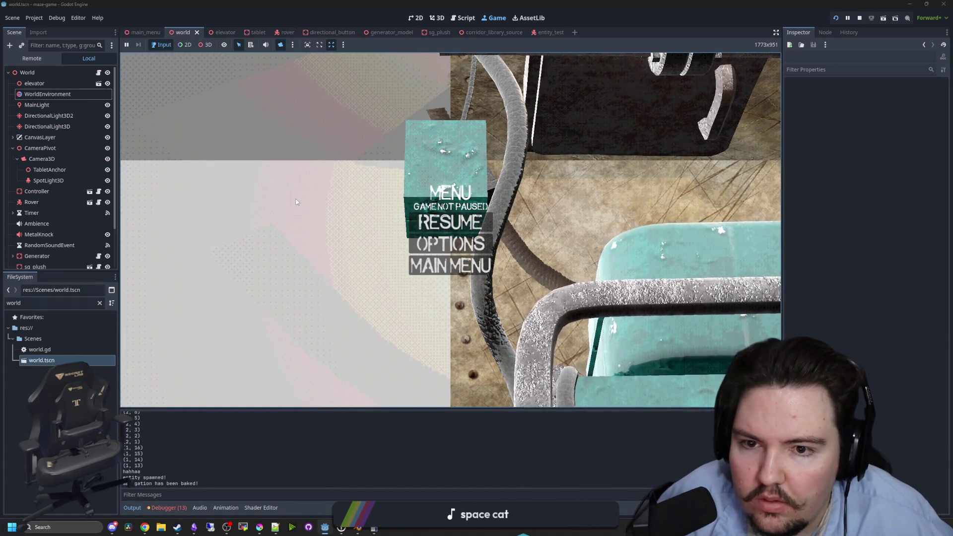
click(205, 45)
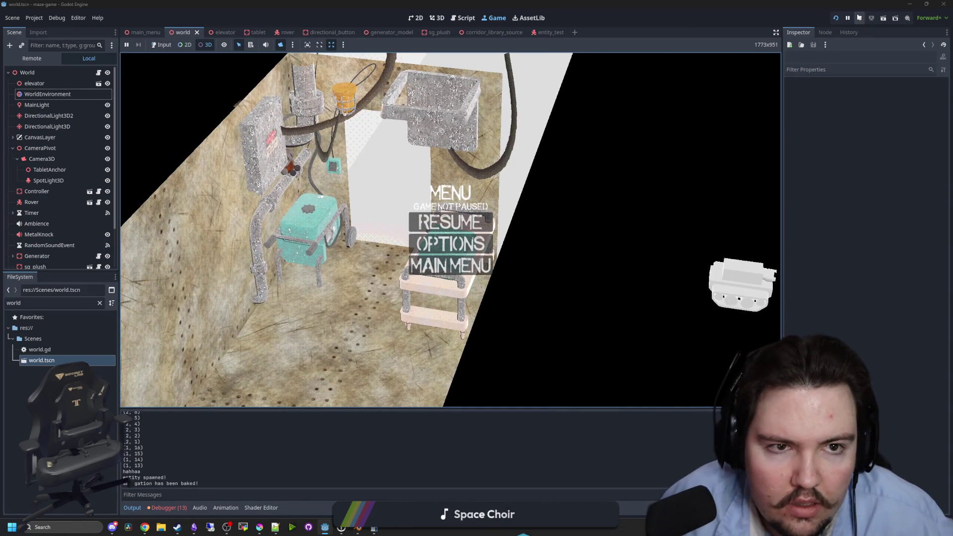
click(859, 18)
Add a CharacterBody3D under World and rename it Player.
key(w)
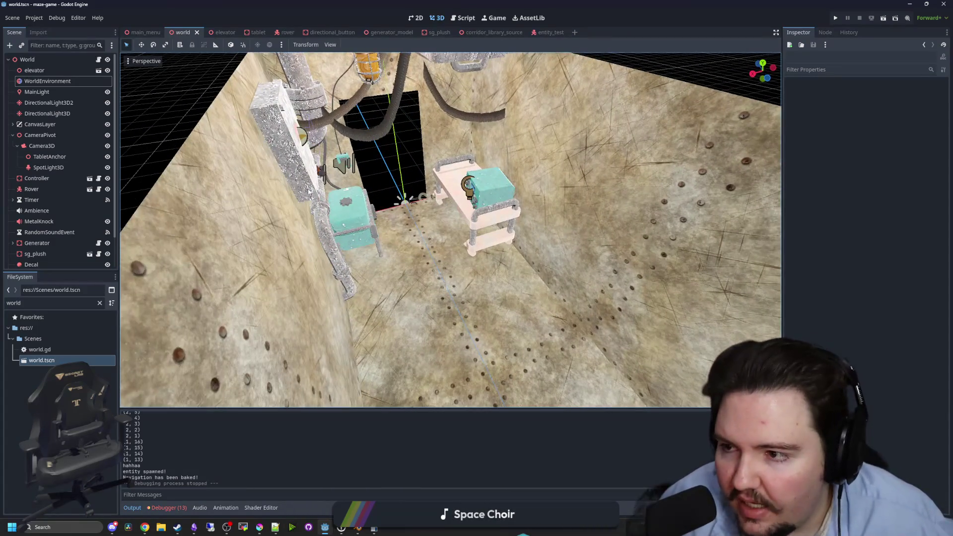
click(56, 135)
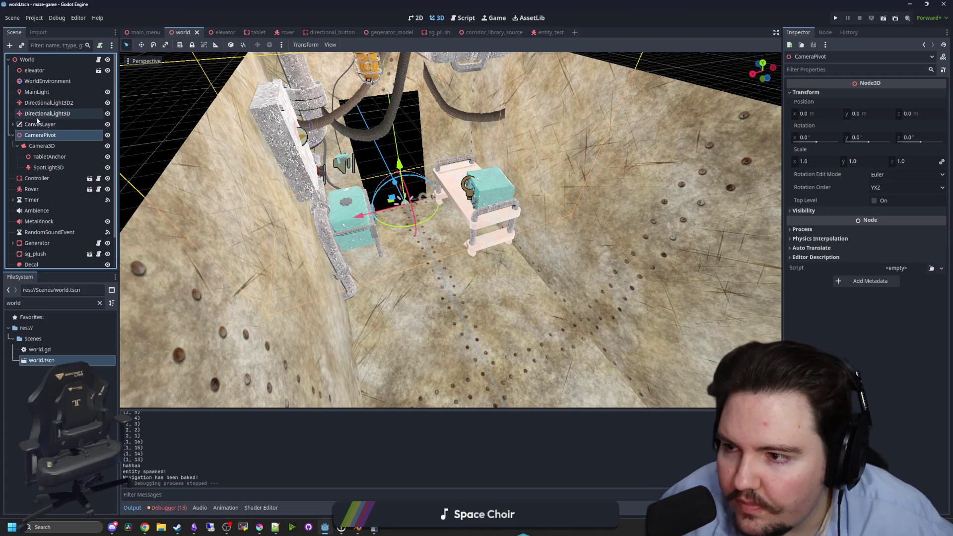
click(36, 60)
key(ctrl+a)
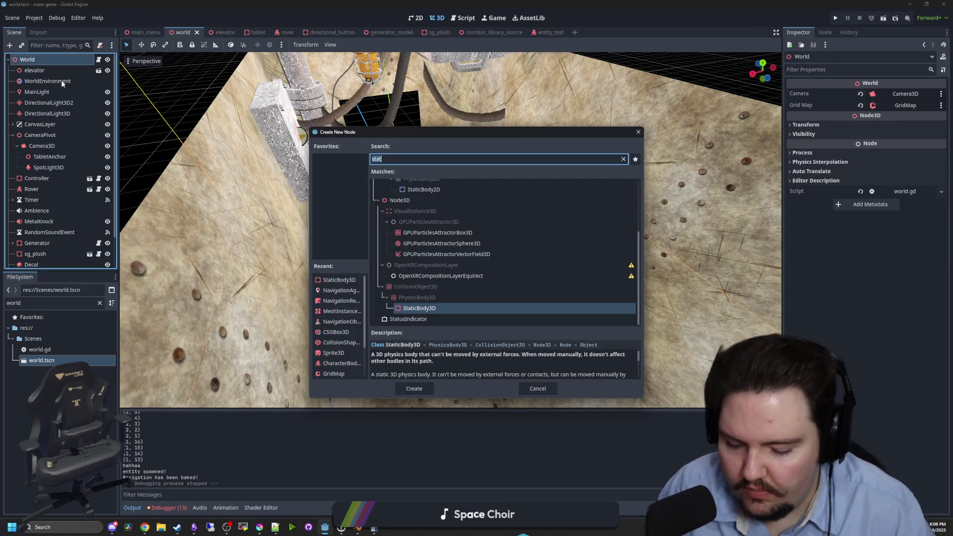
text(charac)
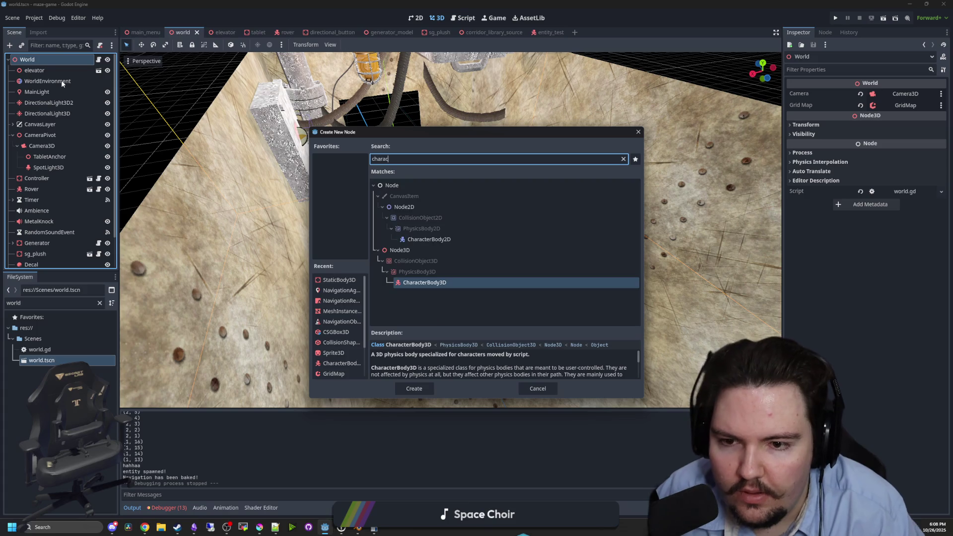
key(Return)
double_click(63, 265)
text(Pl)
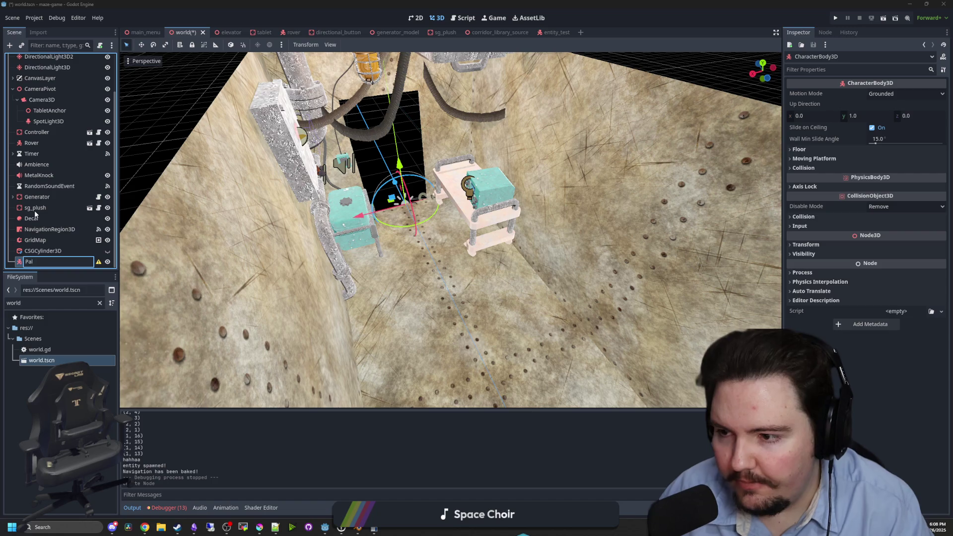
text(ayer)
key(Return)
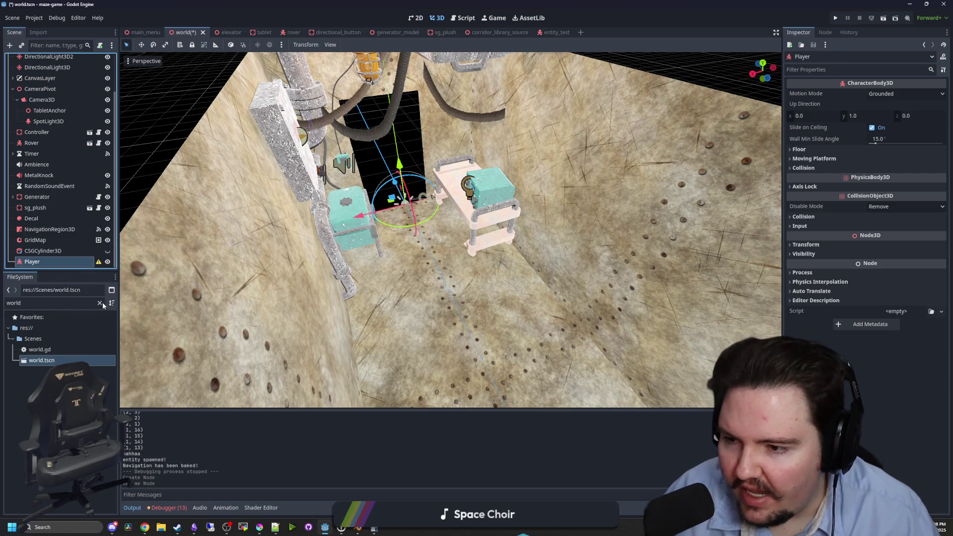
Save the Player branch as player.tscn and open that scene.
click(99, 303)
text(player)
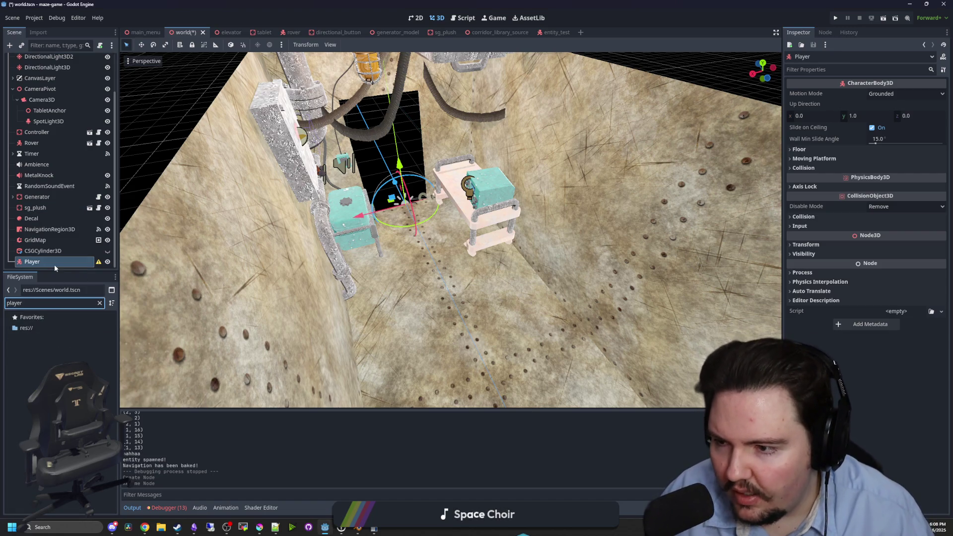
right_click(56, 265)
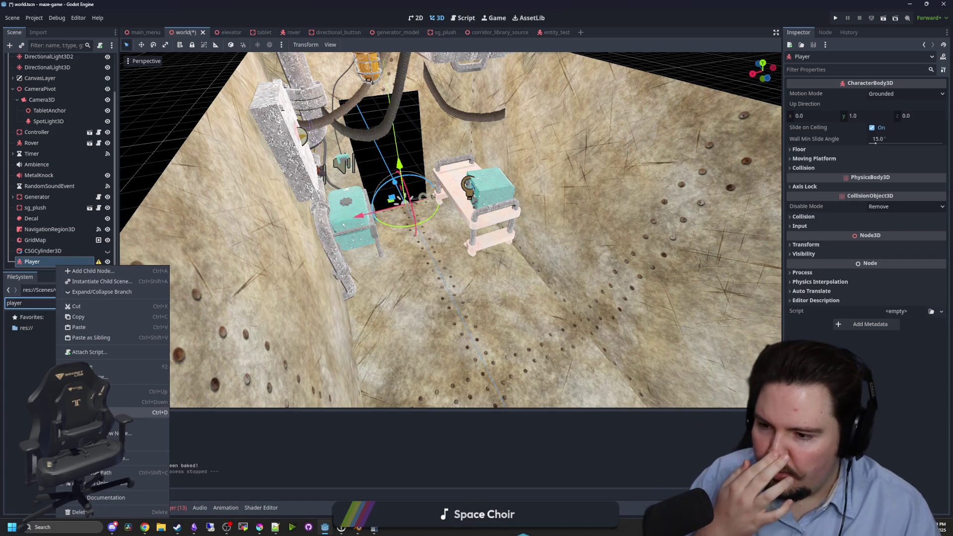
click(97, 458)
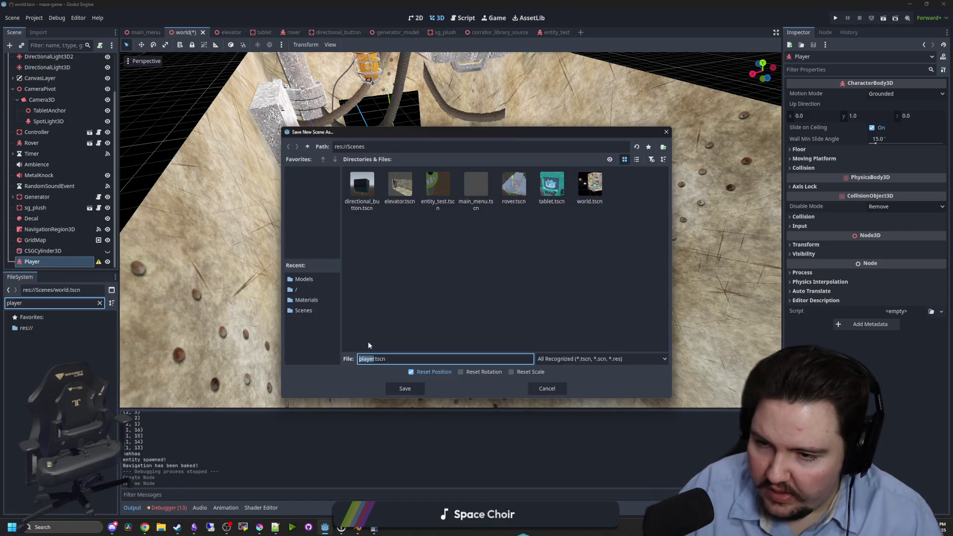
click(405, 389)
click(99, 262)
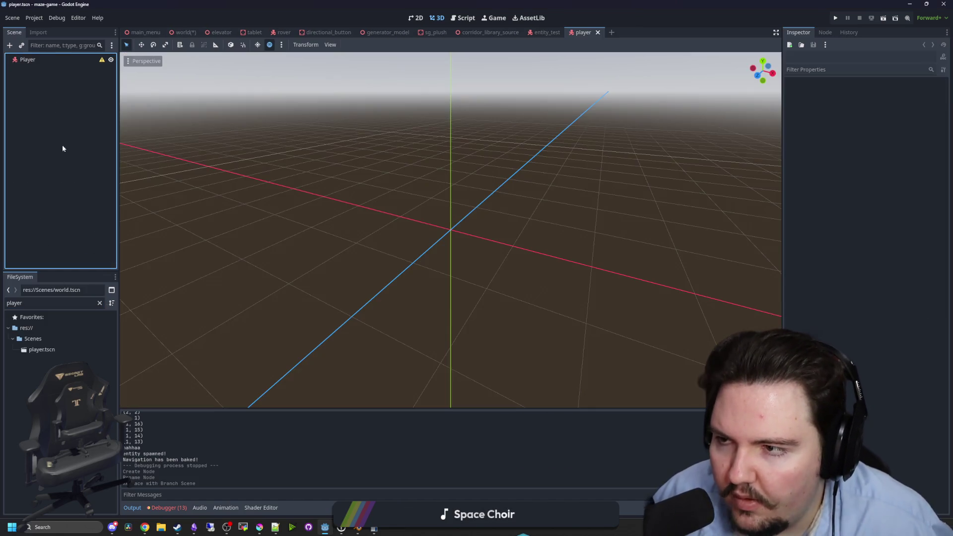
Remove the unwanted CSGBox3D child that was added under Player.
click(68, 60)
key(ctrl+a)
key(Escape)
right_click(45, 74)
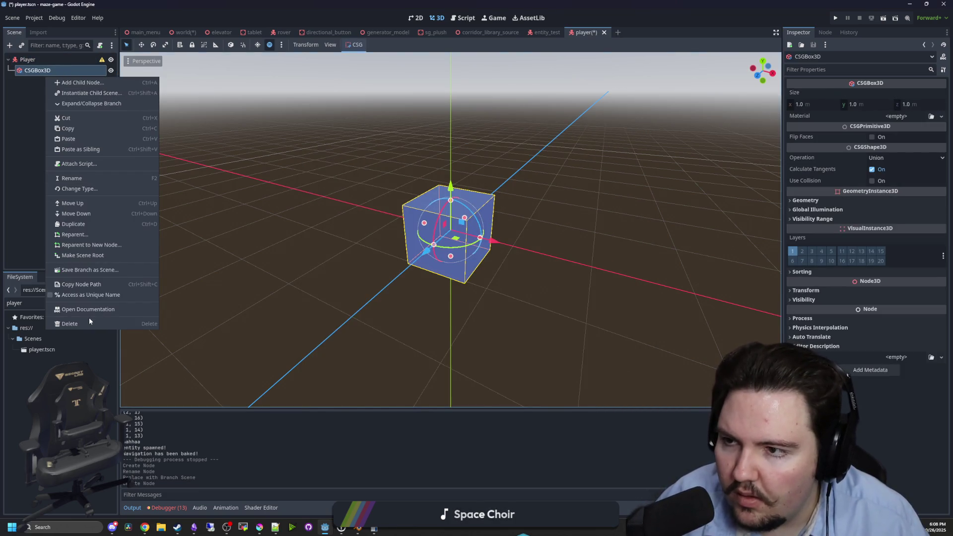
click(90, 321)
key(Escape)
key(Delete)
Add a CSGCylinder3D under Player with a height of 1.8.
right_click(57, 58)
click(57, 65)
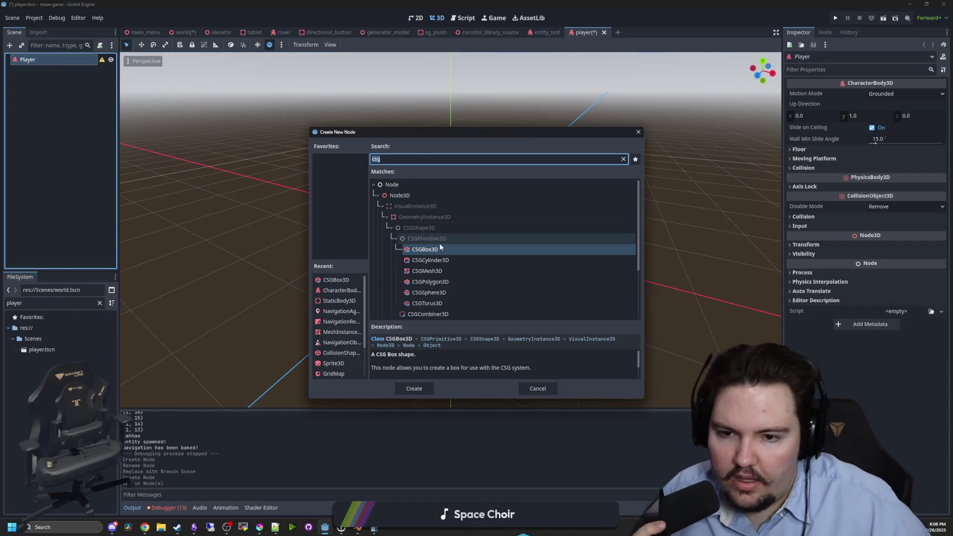
double_click(431, 260)
scroll(430, 261, up, 3)
text(1.8)
key(Return)
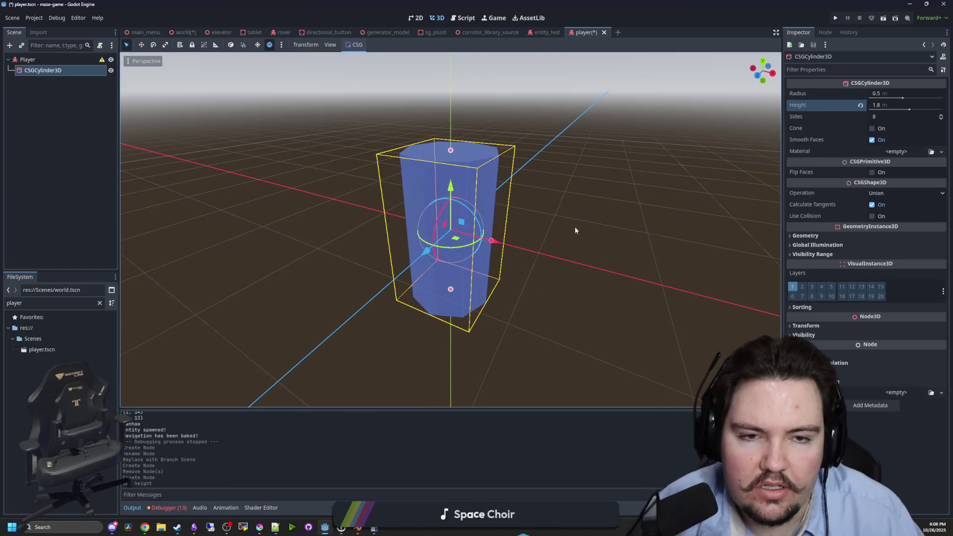
key(KP_3)
Add a CollisionShape3D child to Player.
click(34, 62)
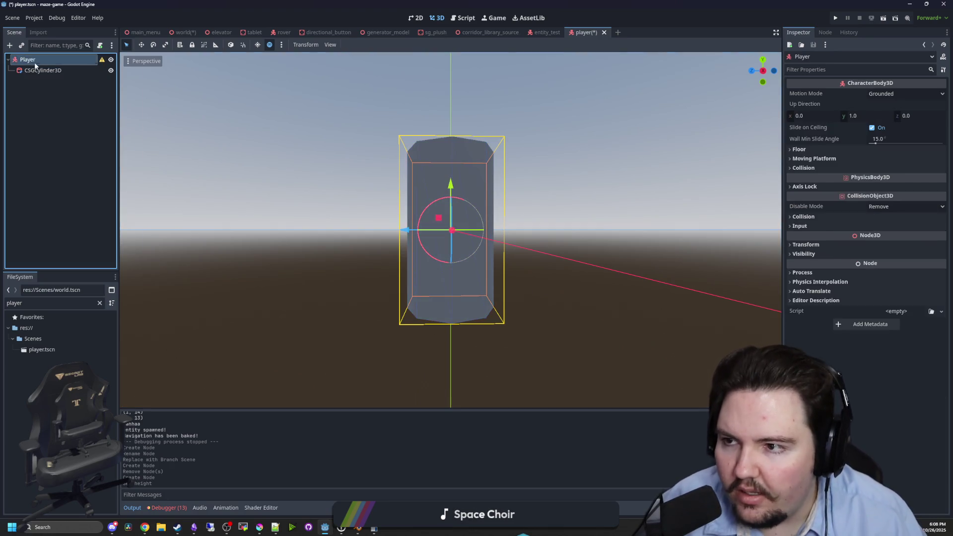
right_click(34, 62)
click(68, 70)
text(c)
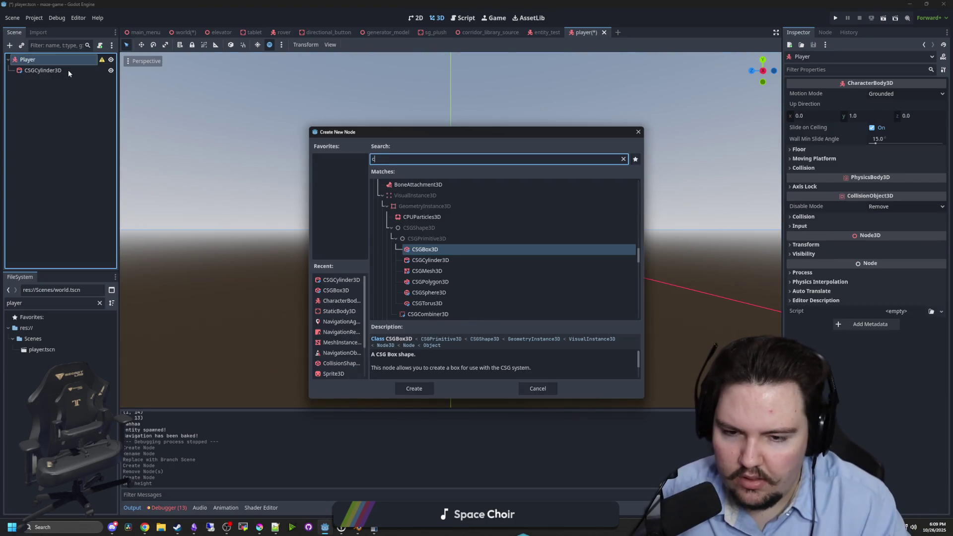
text(ollisionshape)
key(Return)
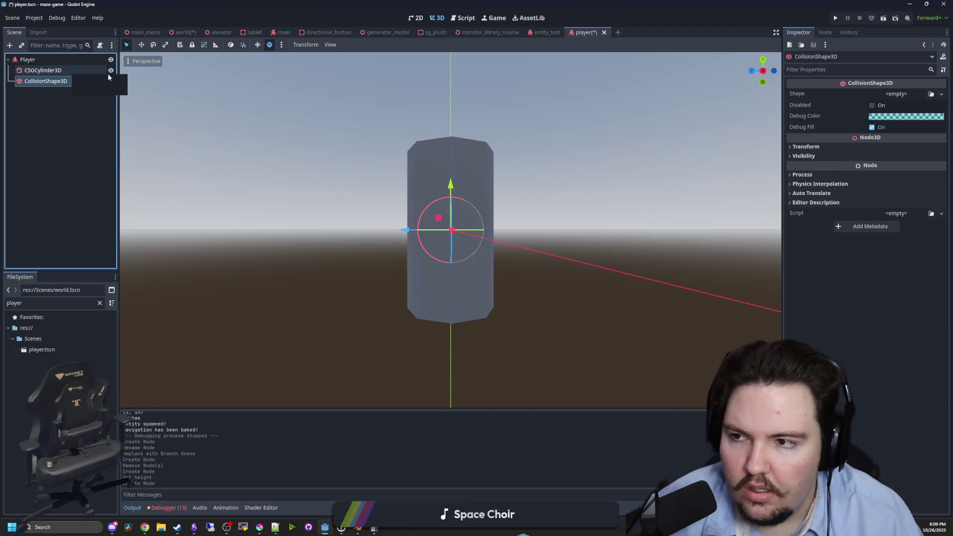
key(alt+Tab)
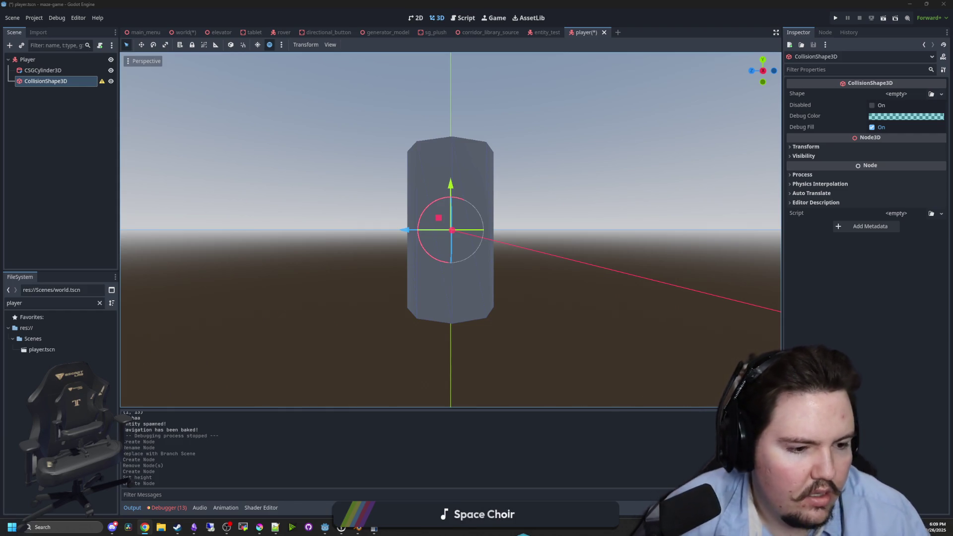
mouse_move(349, 219)
mouse_down()
mouse_move(391, 217)
mouse_move(218, 206)
mouse_up()
drag(164, 147, 198, 141)
click(42, 70)
click(53, 81)
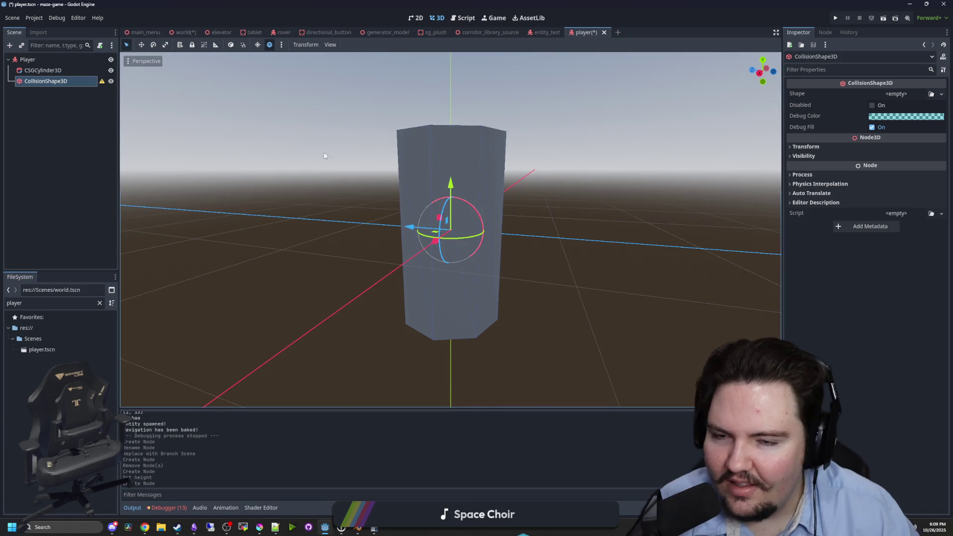
click(884, 93)
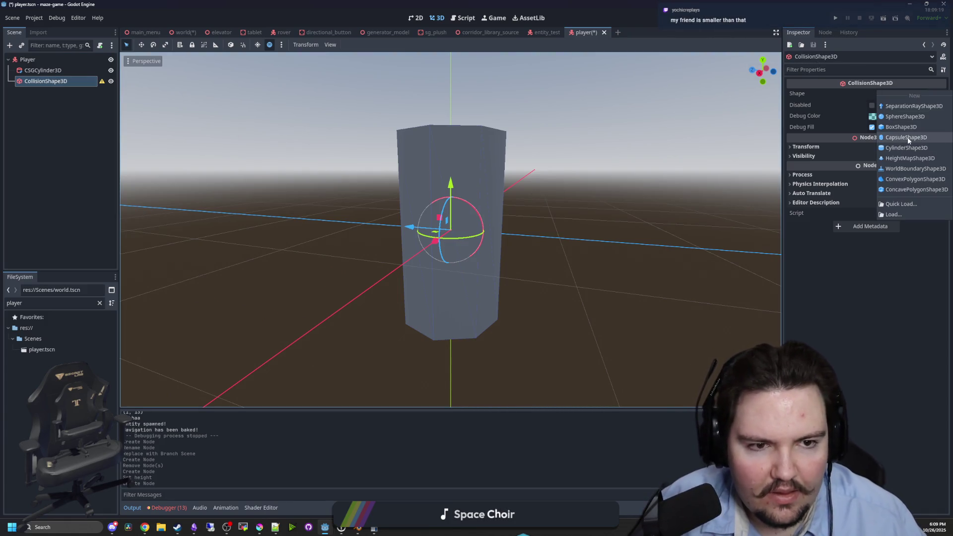
click(909, 139)
mouse_move(565, 165)
mouse_down()
mouse_move(506, 212)
mouse_move(609, 207)
mouse_move(786, 174)
mouse_up()
click(910, 94)
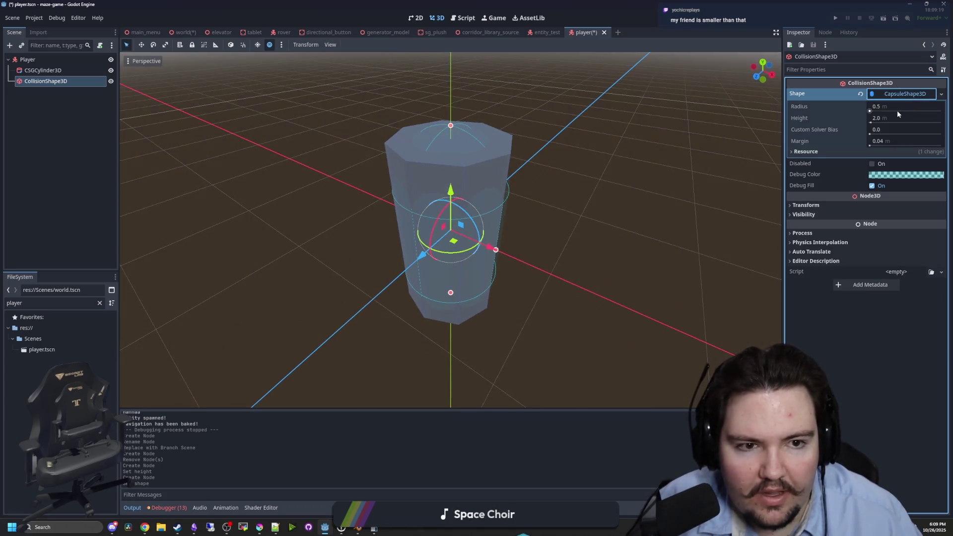
click(889, 118)
text(.8)
key(Return)
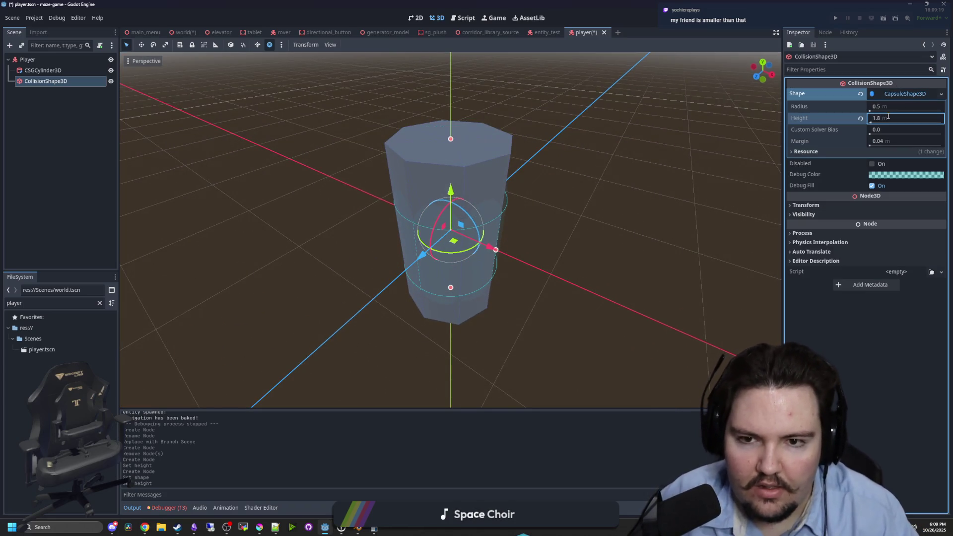
drag(456, 125, 431, 142)
click(60, 73)
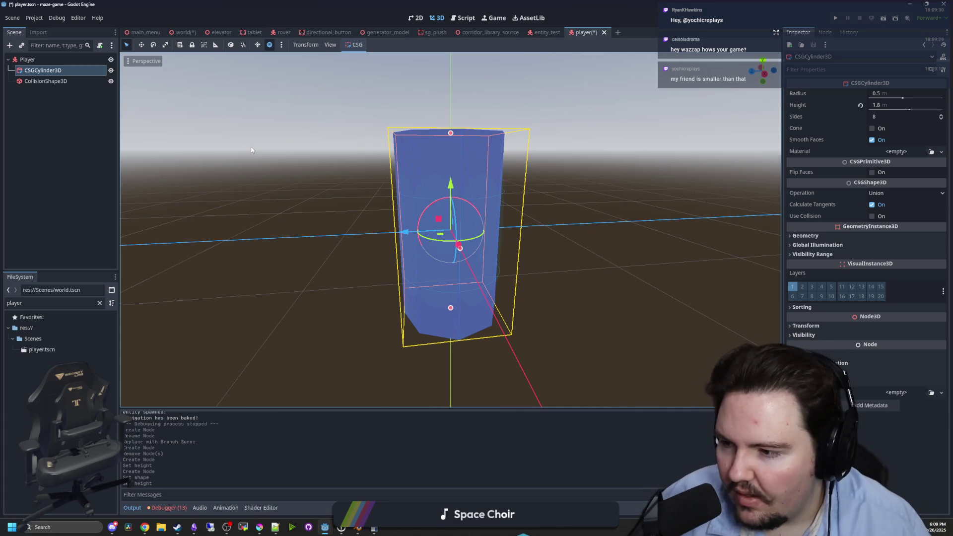
click(266, 159)
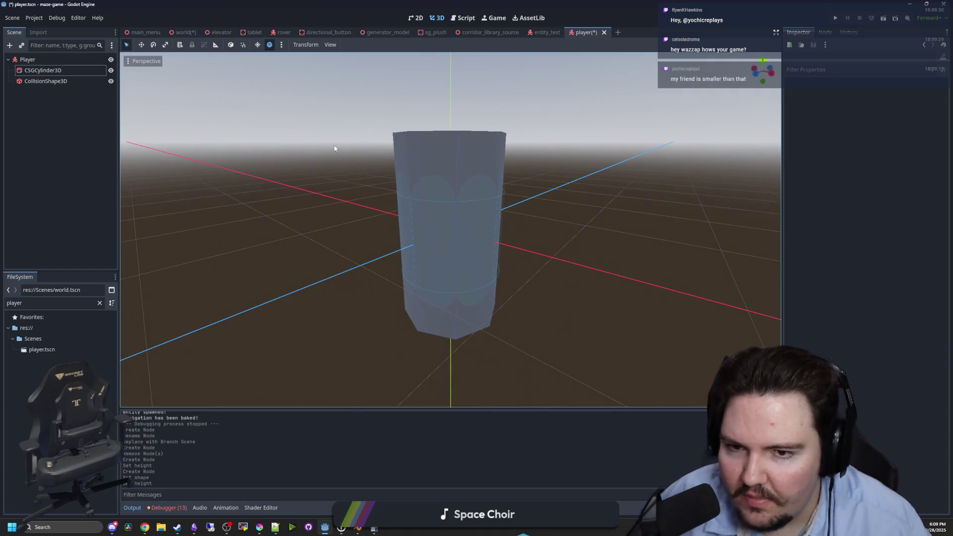
drag(325, 150, 282, 201)
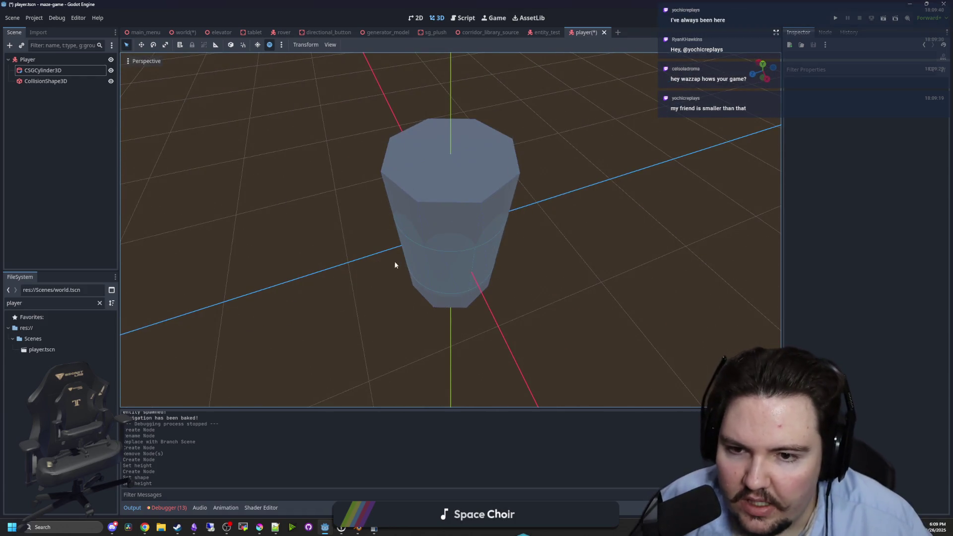
click(752, 74)
mouse_move(716, 155)
mouse_down()
mouse_move(632, 209)
mouse_move(402, 240)
mouse_up()
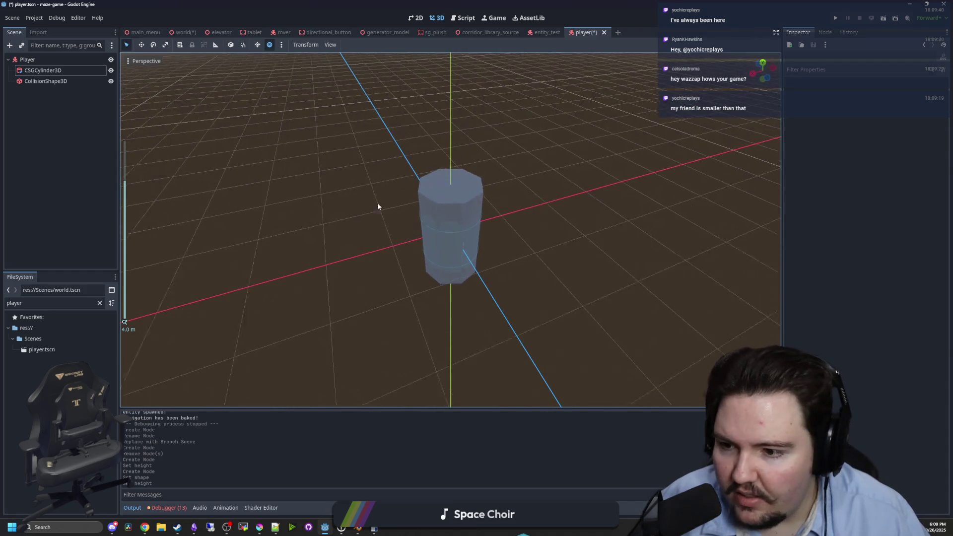
drag(227, 191, 57, 82)
right_click(40, 63)
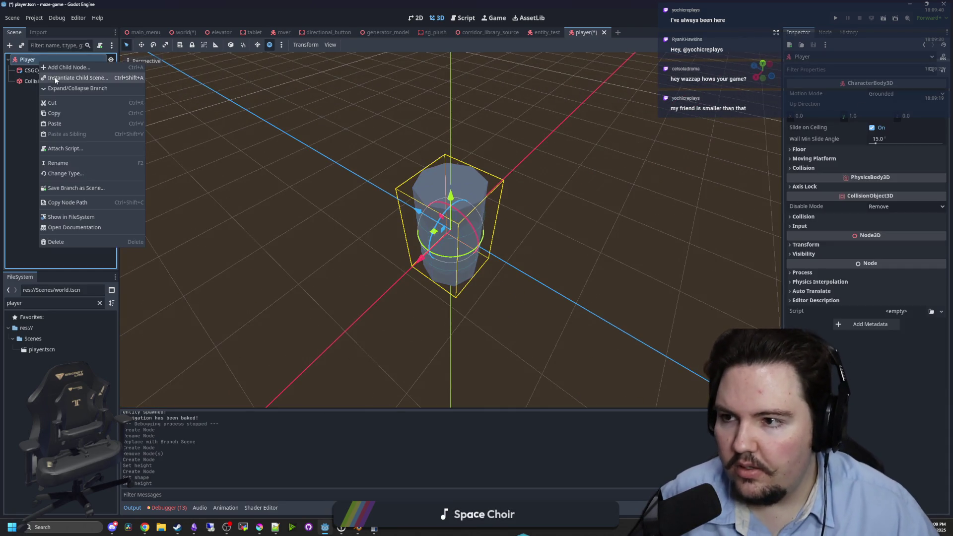
Add a Camera3D under Player and place it against the cylinder's front.
click(84, 68)
key(Return)
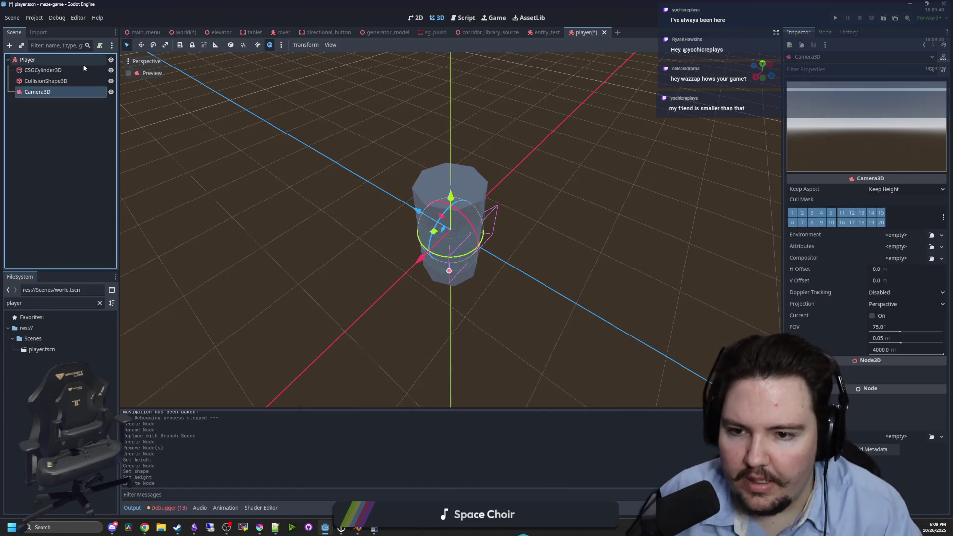
drag(356, 194, 424, 218)
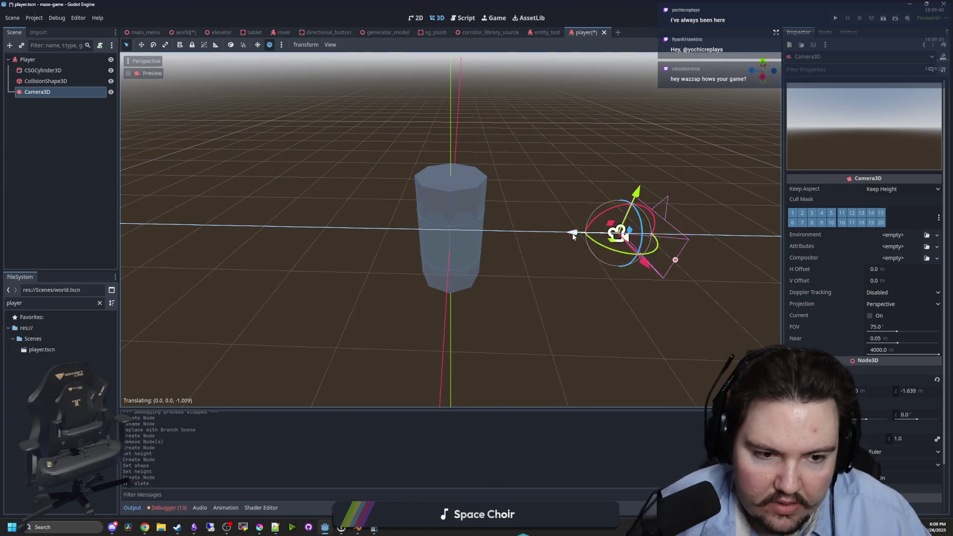
scroll(514, 257, up, 5)
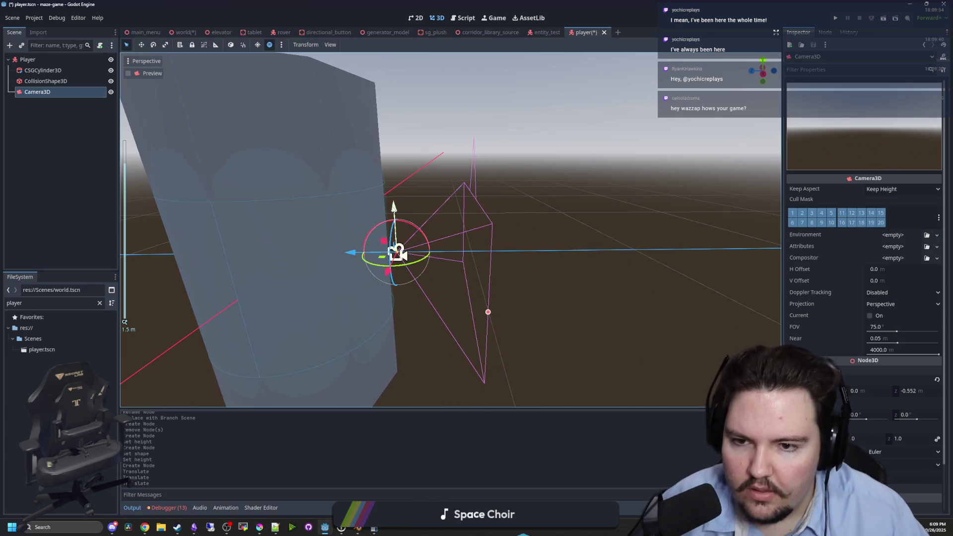
mouse_move(389, 130)
mouse_down()
mouse_move(480, 179)
mouse_move(489, 225)
mouse_move(487, 213)
mouse_up()
scroll(490, 225, down, 3)
scroll(439, 252, down, 5)
Save the player scene with the new camera.
key(ctrl+s)
click(27, 59)
click(100, 45)
Create player.gd on the Player with empty _ready and _process function stubs.
click(460, 325)
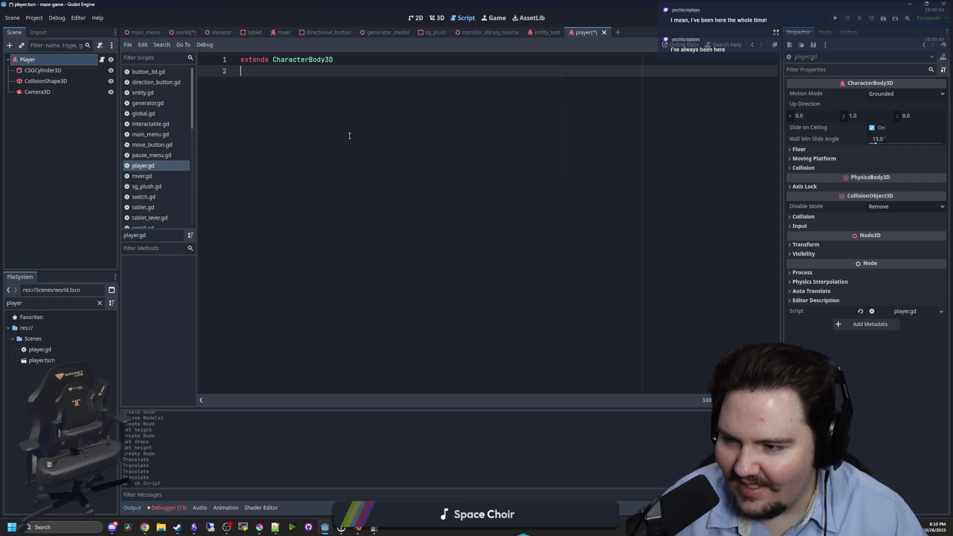
text(_re)
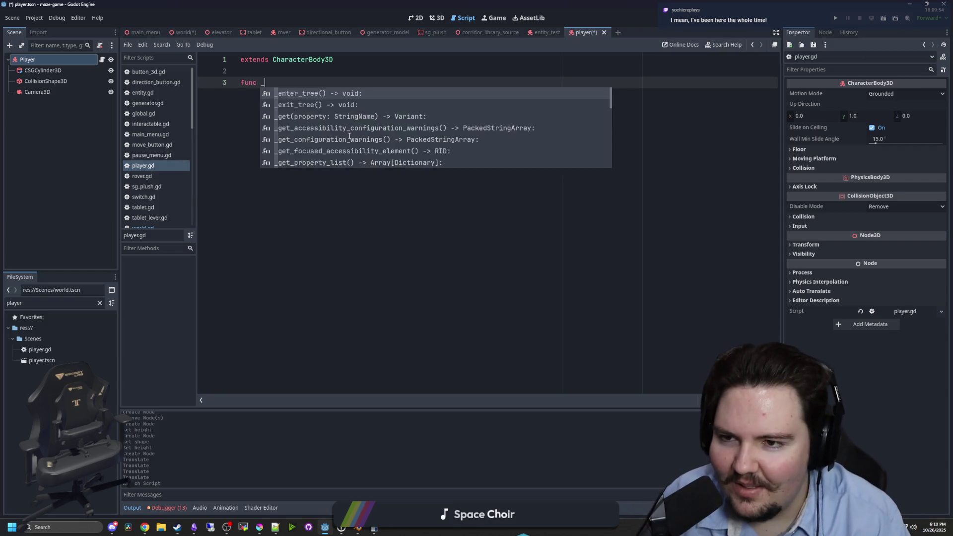
key(Return)
key(Return)
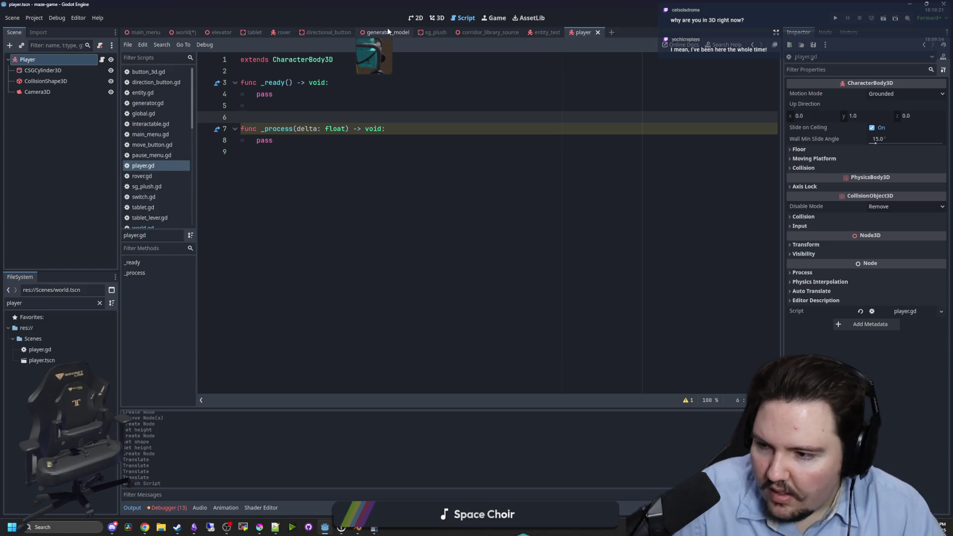
click(437, 18)
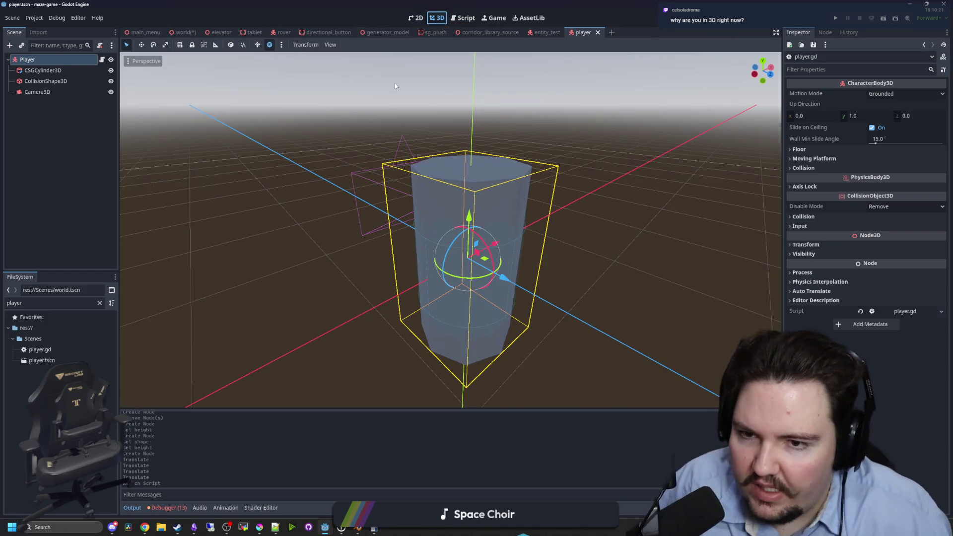
Select the Camera3D, nudge it slightly along Z, and save the player scene.
click(312, 171)
scroll(348, 186, up, 8)
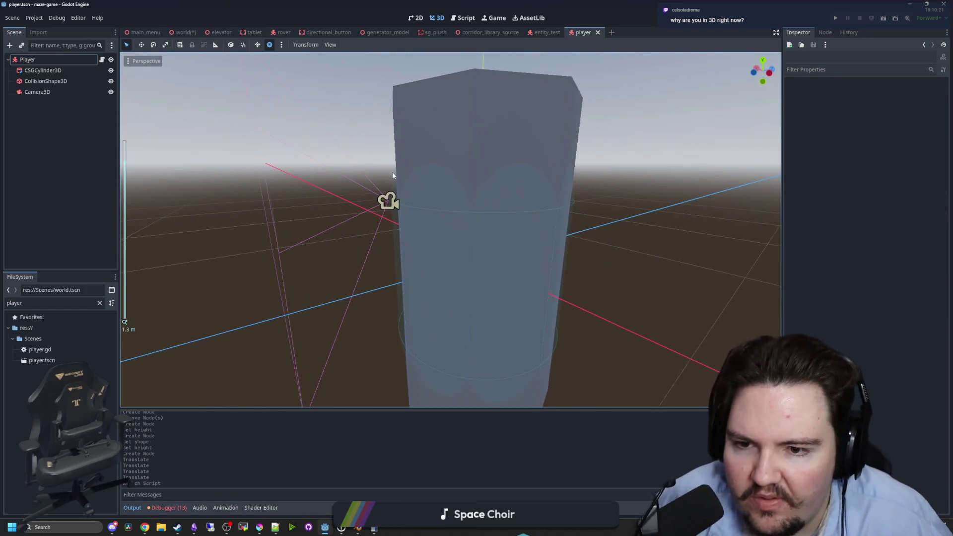
scroll(349, 186, up, 5)
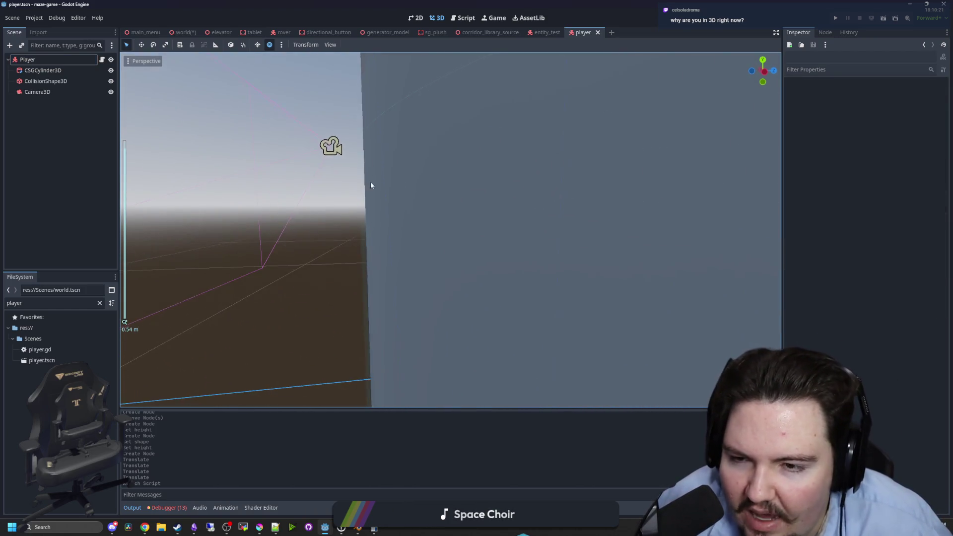
click(440, 269)
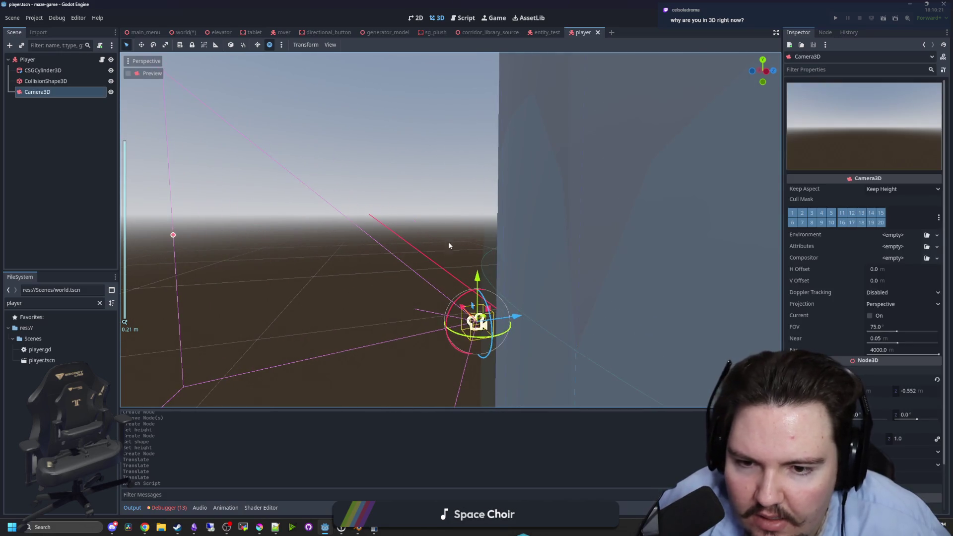
scroll(445, 238, down, 3)
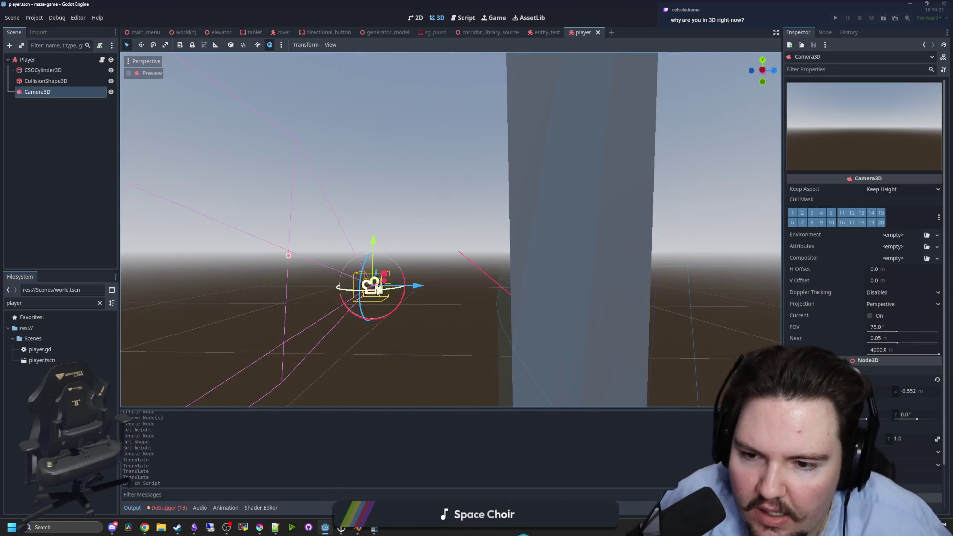
drag(537, 287, 537, 300)
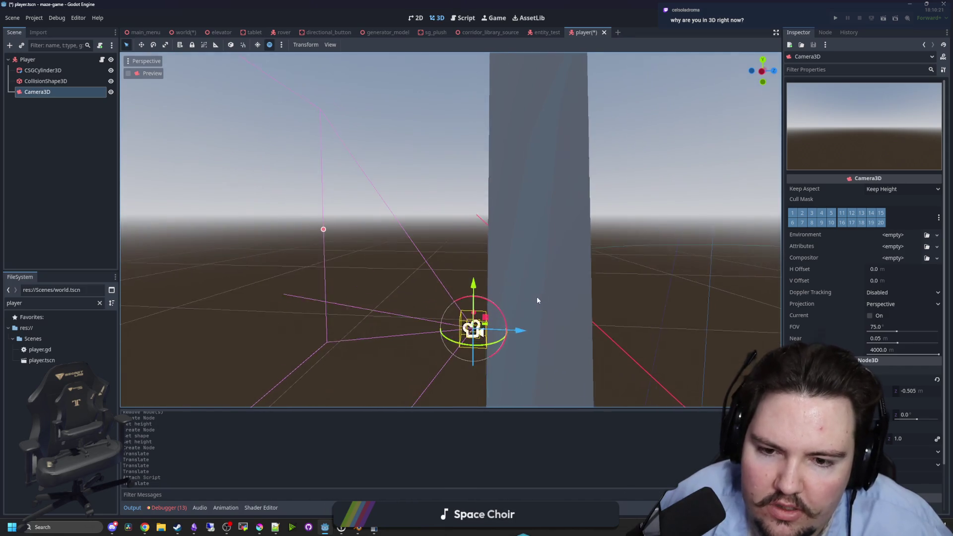
click(437, 248)
click(481, 336)
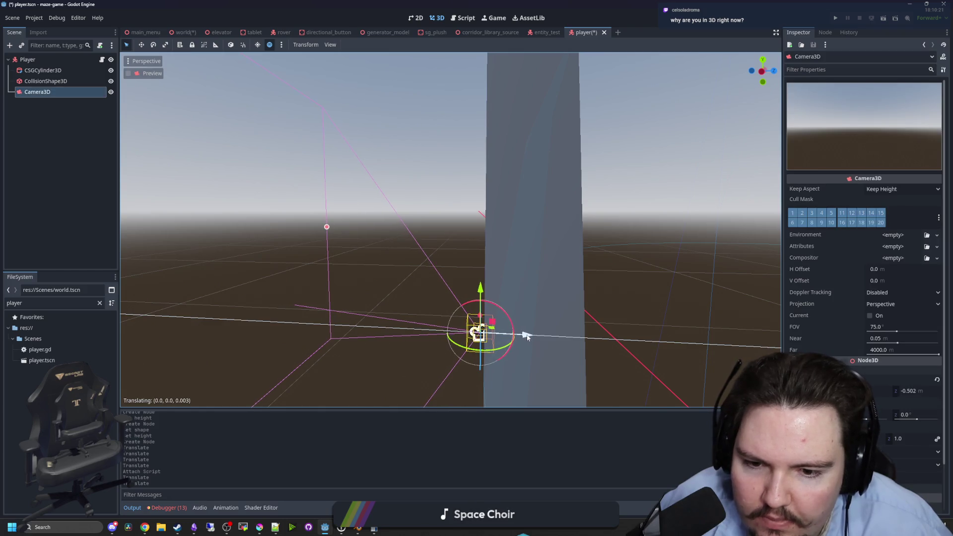
click(424, 217)
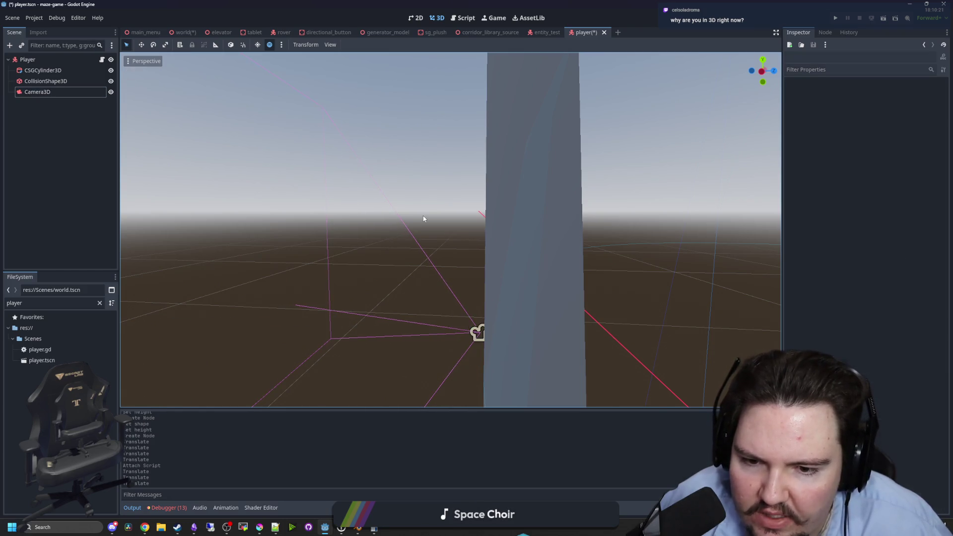
scroll(424, 217, up, 3)
scroll(399, 218, down, 3)
scroll(398, 219, down, 3)
mouse_move(471, 239)
mouse_down()
mouse_move(572, 252)
mouse_move(457, 228)
mouse_move(422, 206)
mouse_move(363, 201)
mouse_move(482, 220)
mouse_up()
key(ctrl+s)
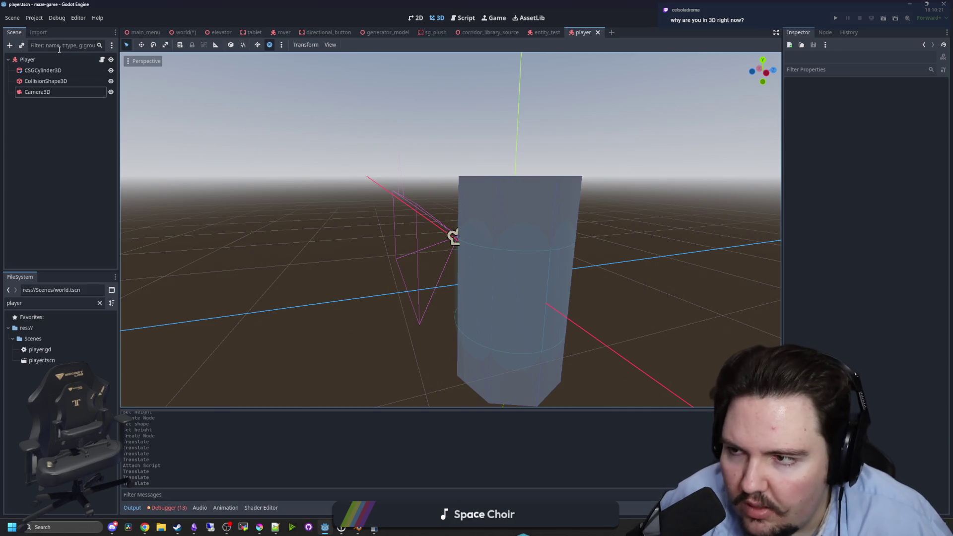
Inspect the cylinder up close, then return to the Player's player.gd script.
drag(412, 246, 477, 268)
scroll(477, 268, up, 3)
drag(384, 256, 422, 292)
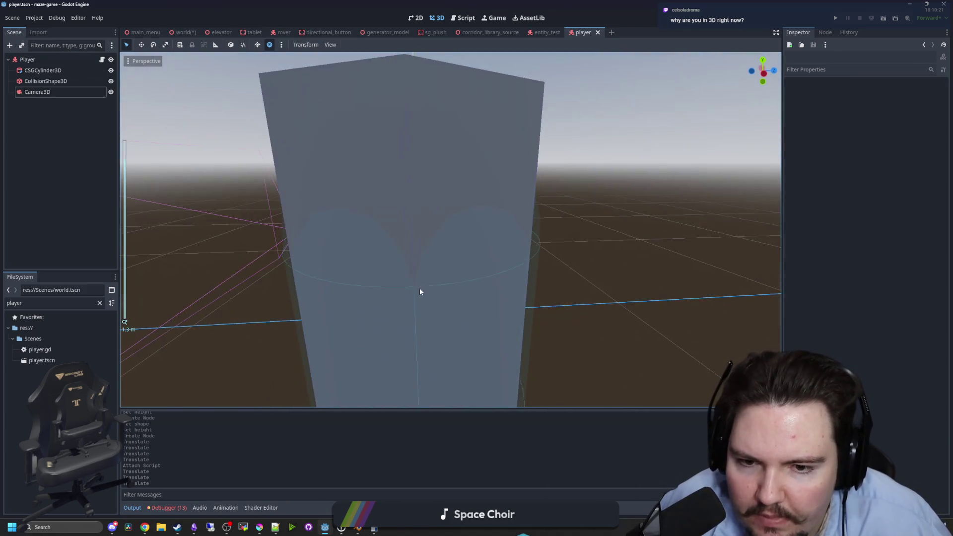
scroll(422, 291, down, 1)
scroll(439, 296, down, 5)
click(443, 209)
click(496, 182)
drag(496, 182, 407, 183)
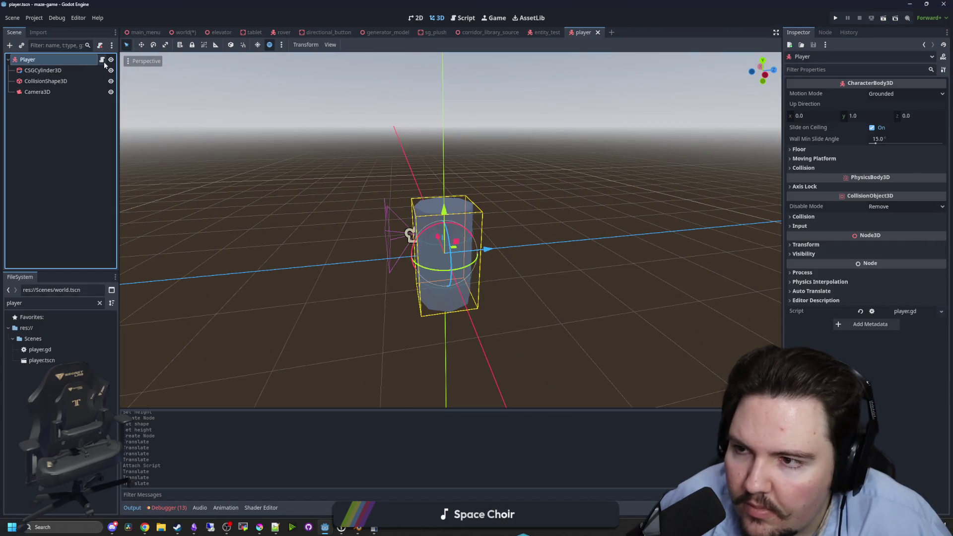
click(103, 60)
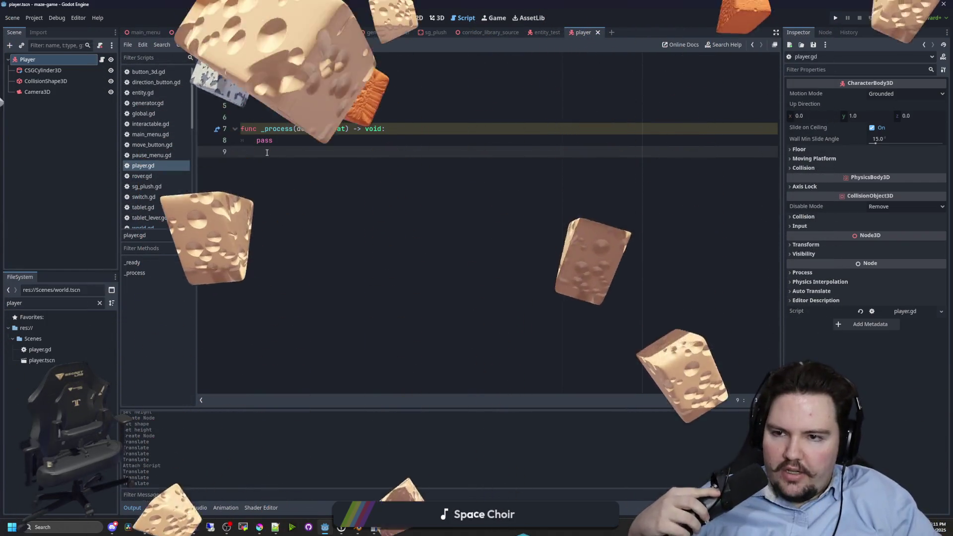
Select 'pass' on line 8, then bring up Godot's taskbar jump list.
double_click(264, 141)
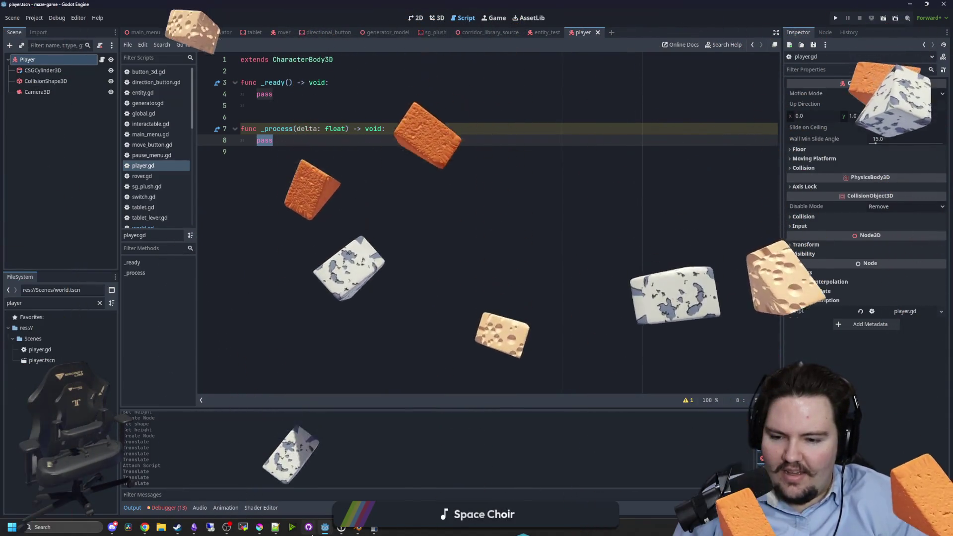
mouse_move(325, 530)
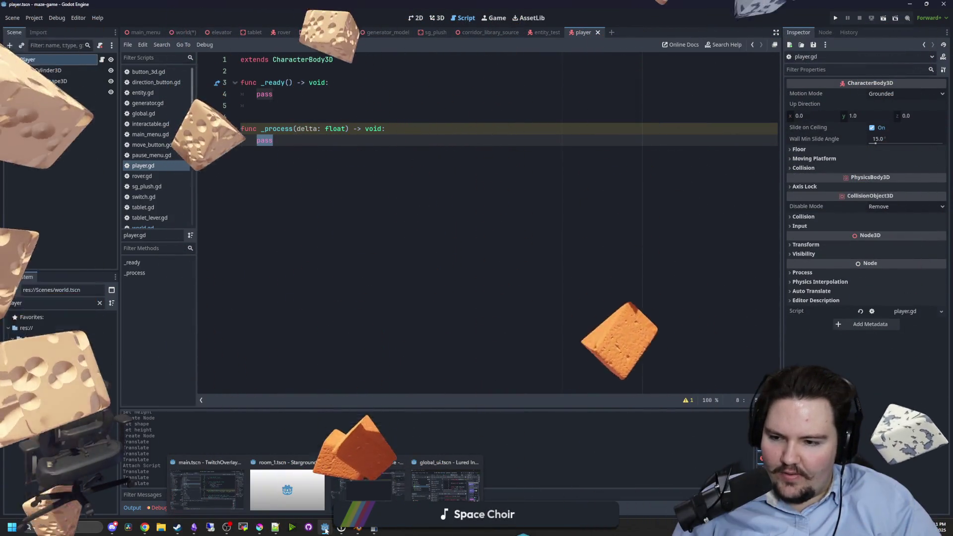
right_click(325, 530)
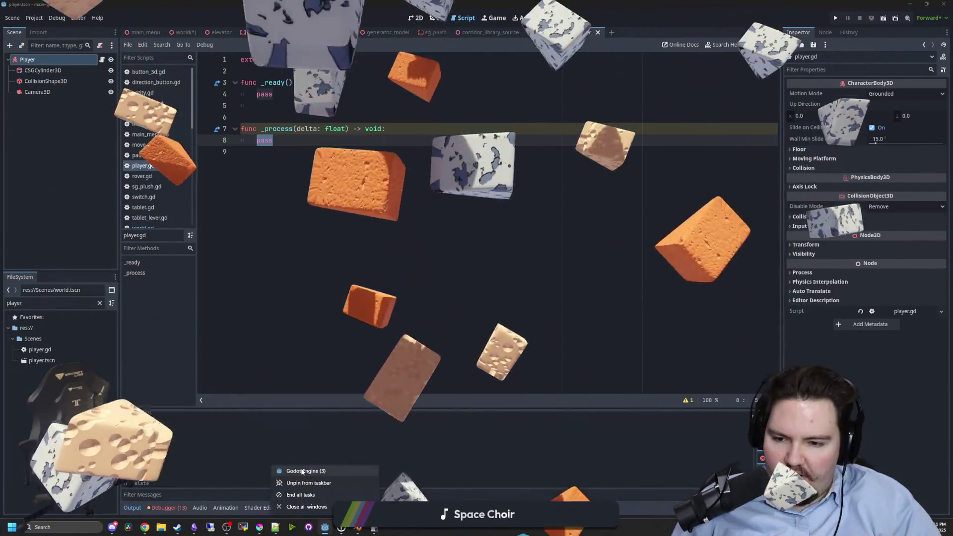
In a second Godot window, skip Ruinfall and open Coal Keeper, accepting conversion to 4.5.
click(301, 469)
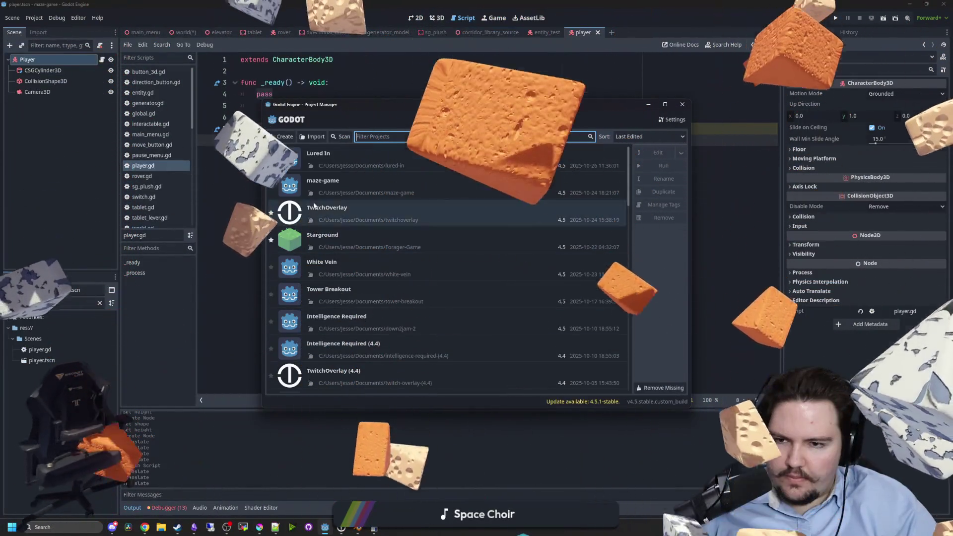
click(329, 181)
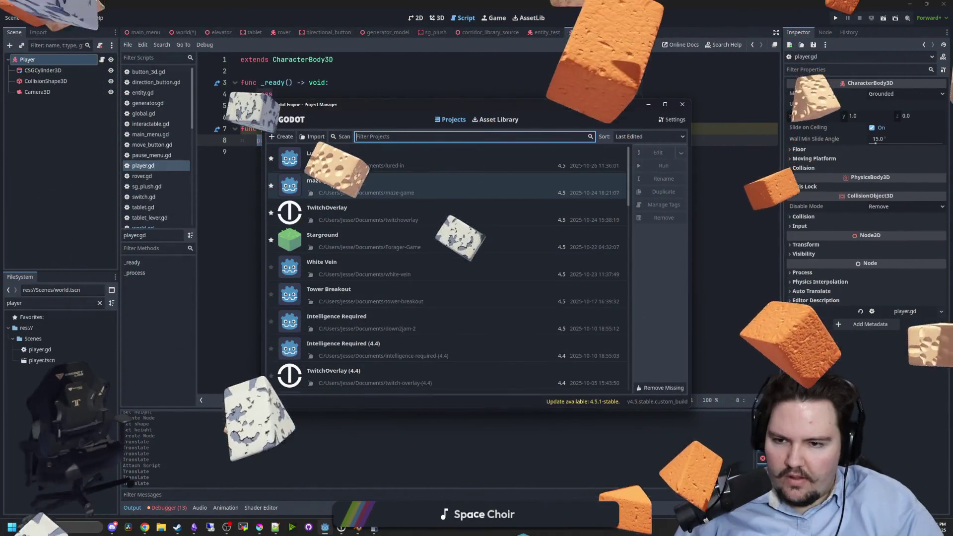
scroll(394, 286, down, 3)
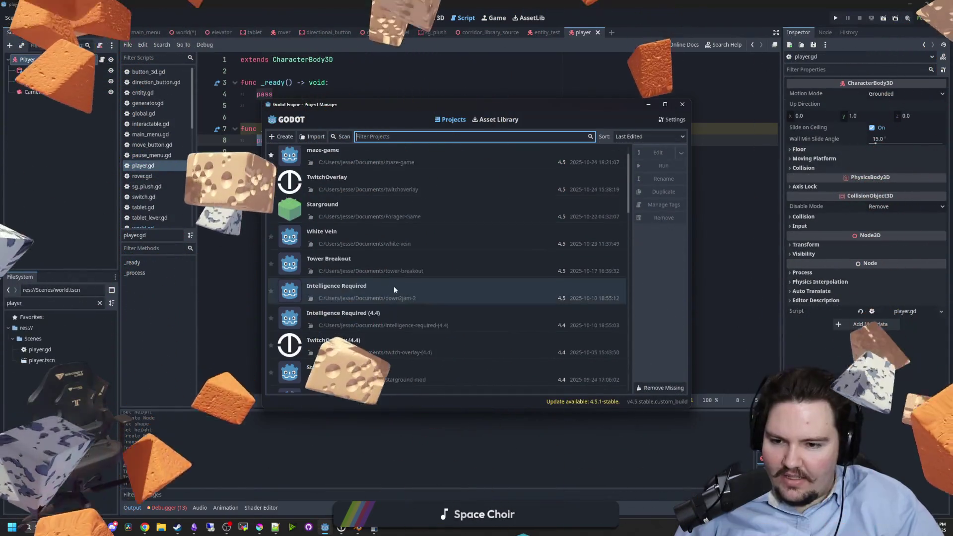
scroll(404, 278, down, 5)
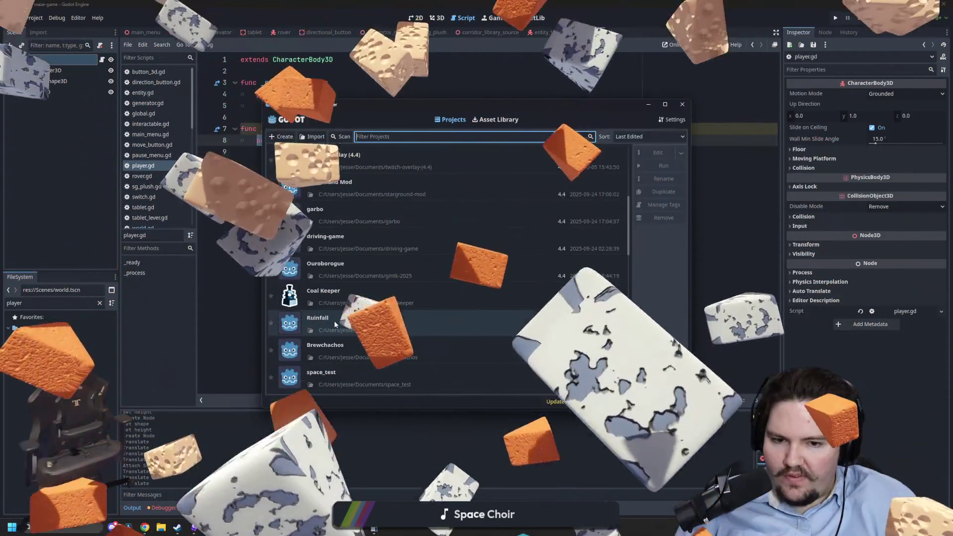
double_click(335, 321)
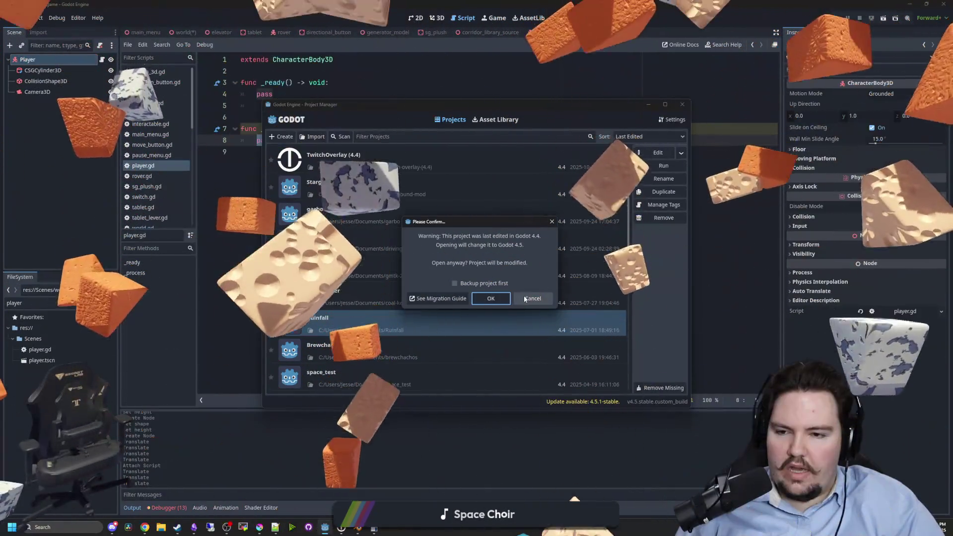
key(Escape)
click(402, 303)
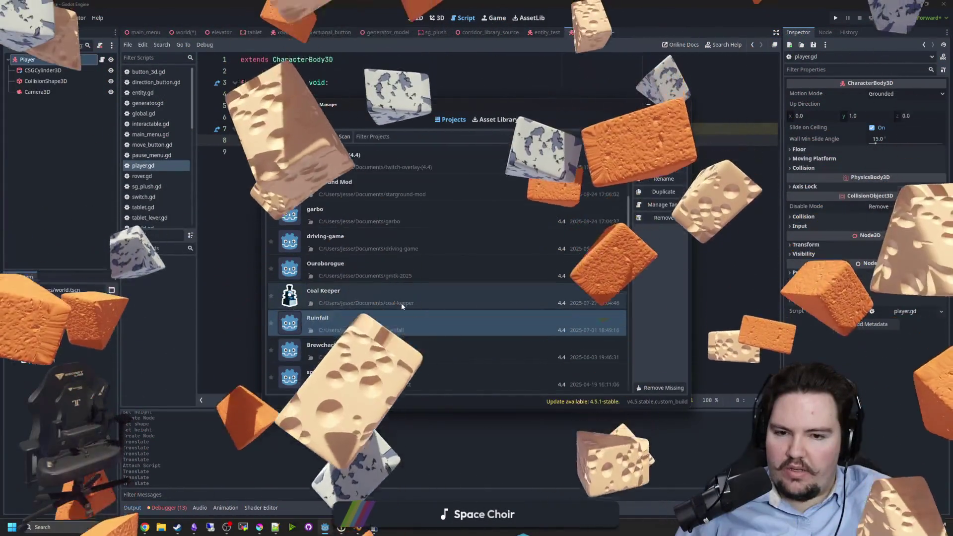
double_click(402, 303)
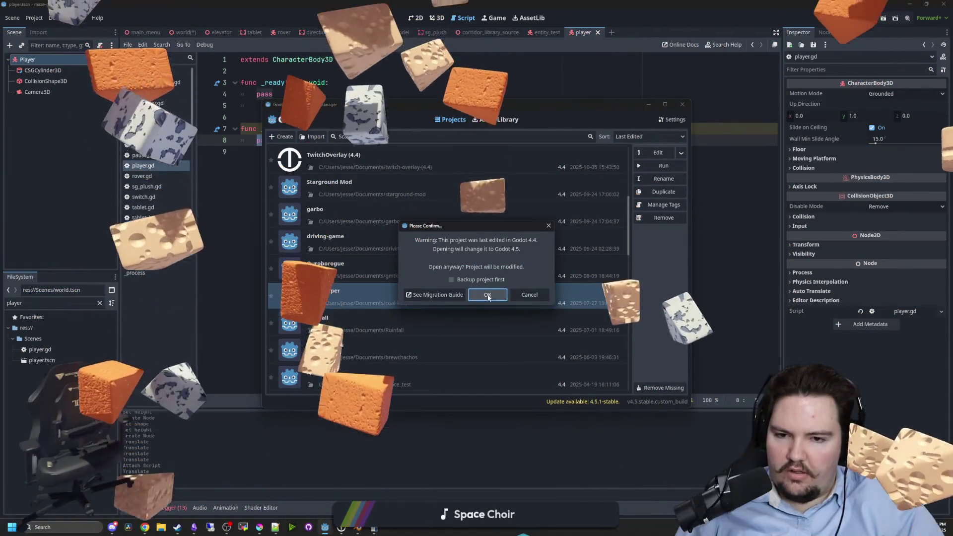
click(485, 293)
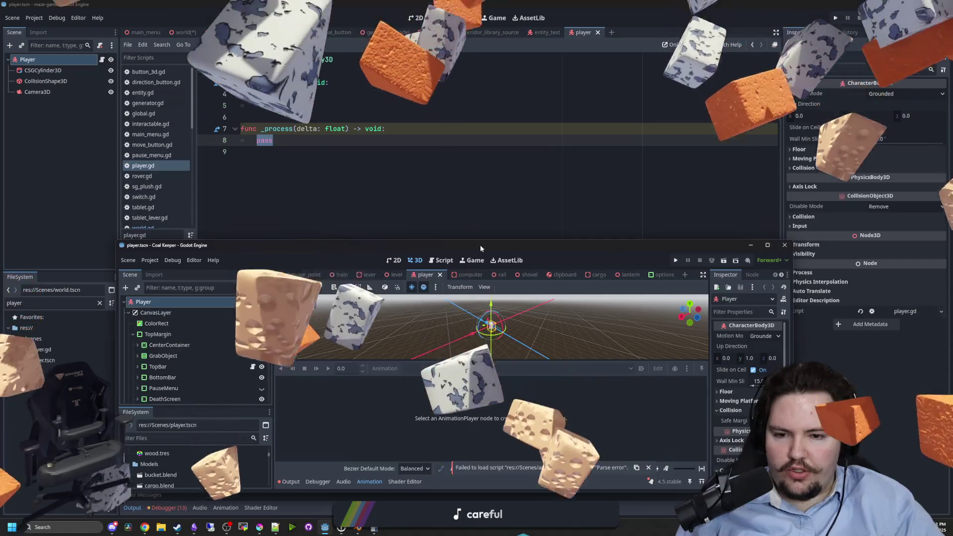
double_click(478, 245)
scroll(352, 199, up, 4)
scroll(362, 208, up, 3)
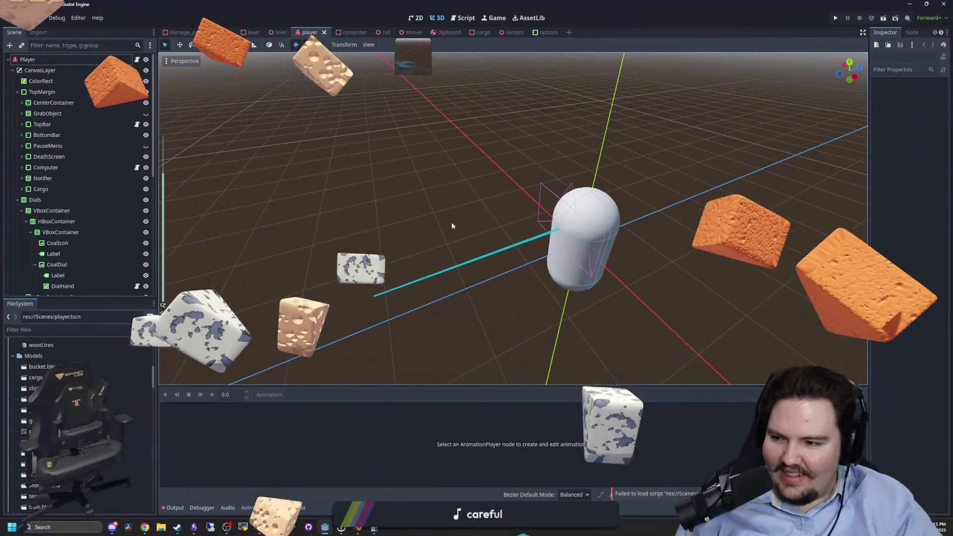
scroll(389, 208, down, 3)
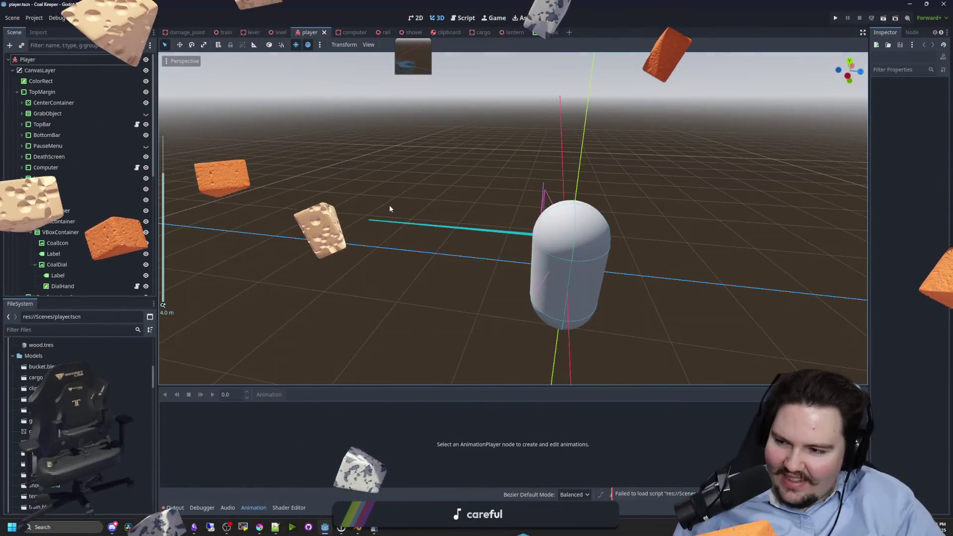
scroll(447, 233, up, 3)
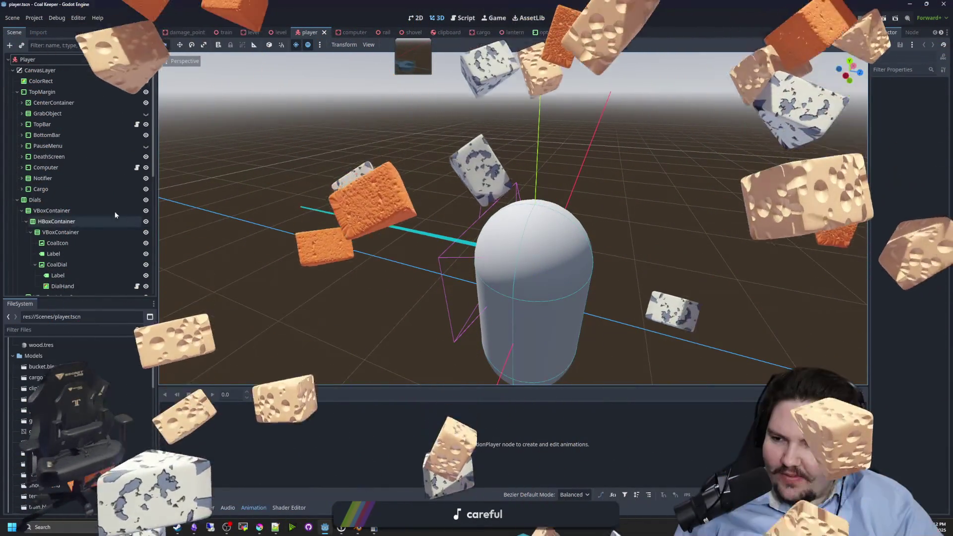
scroll(90, 195, down, 5)
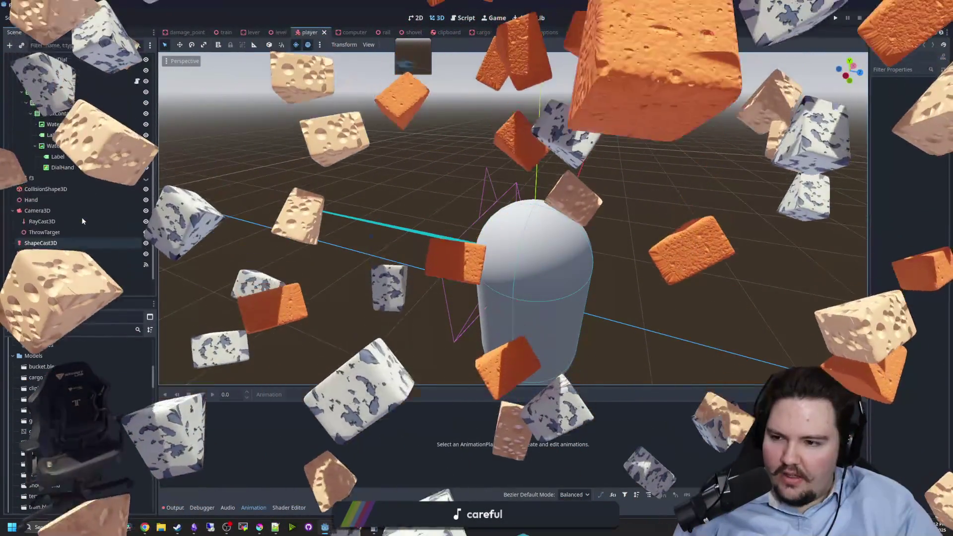
scroll(82, 216, up, 10)
click(28, 59)
click(13, 70)
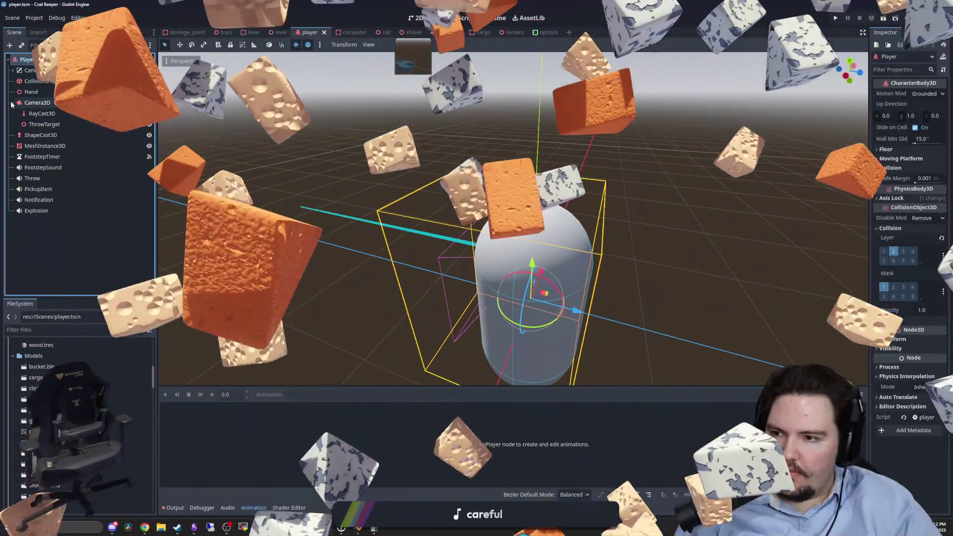
click(34, 102)
scroll(392, 186, down, 3)
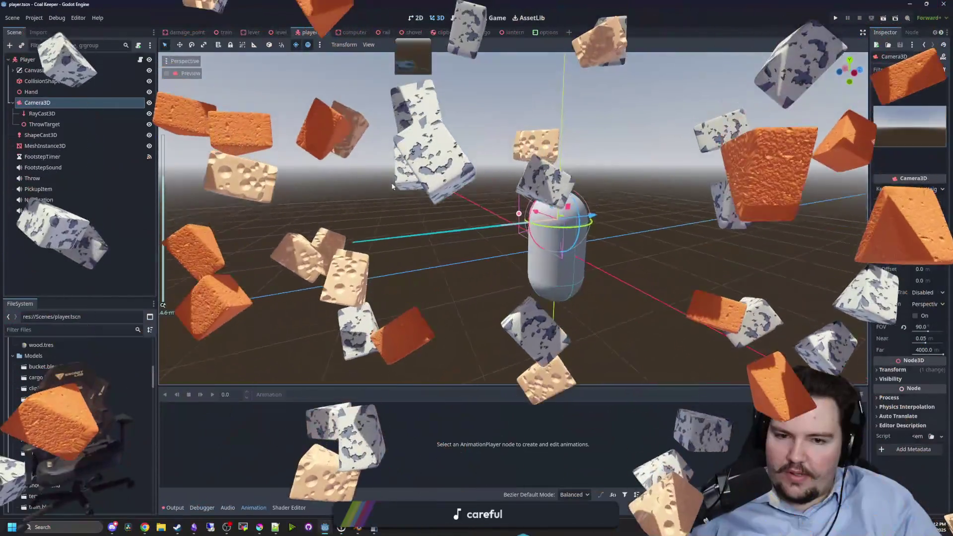
mouse_move(393, 187)
mouse_down()
mouse_move(444, 217)
mouse_move(318, 230)
mouse_up()
scroll(342, 207, up, 3)
click(437, 199)
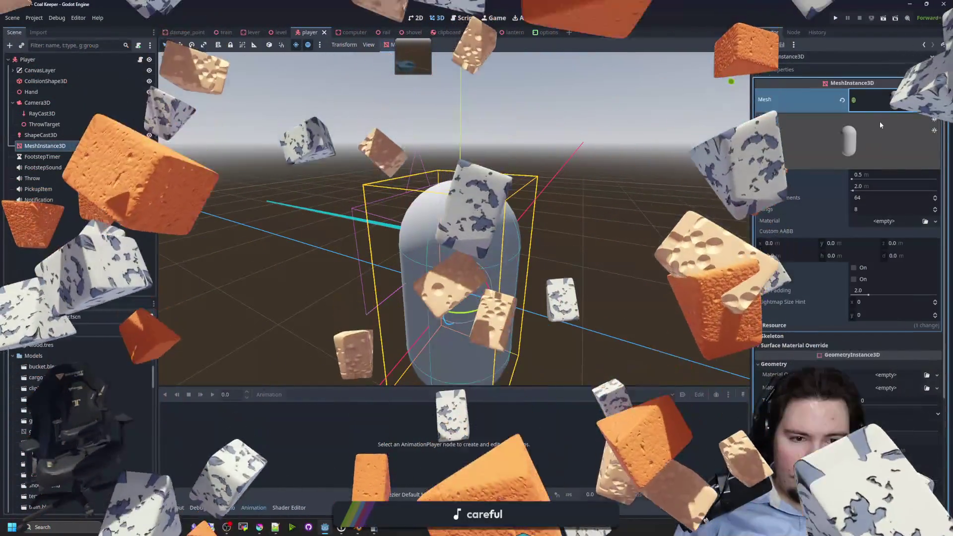
click(901, 98)
scroll(529, 93, down, 3)
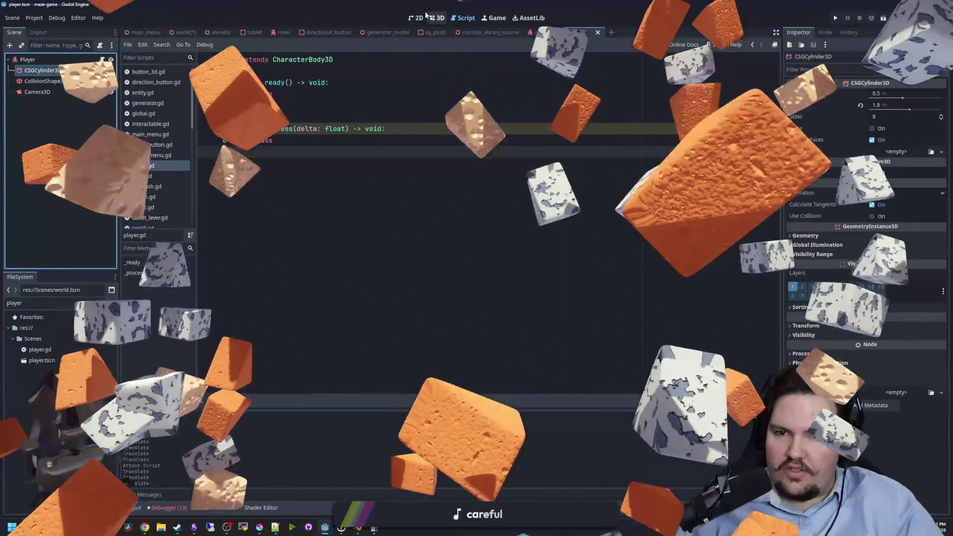
click(432, 18)
scroll(432, 229, up, 3)
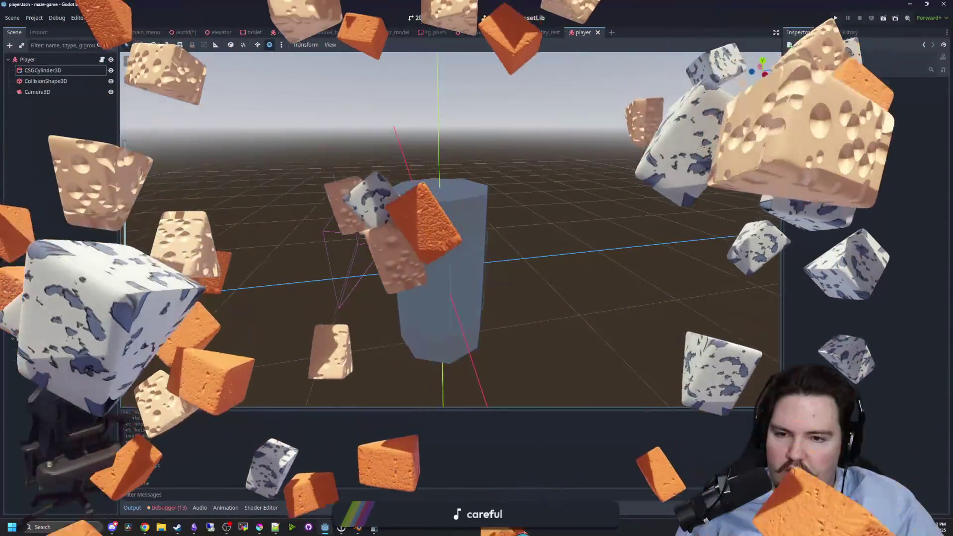
click(41, 60)
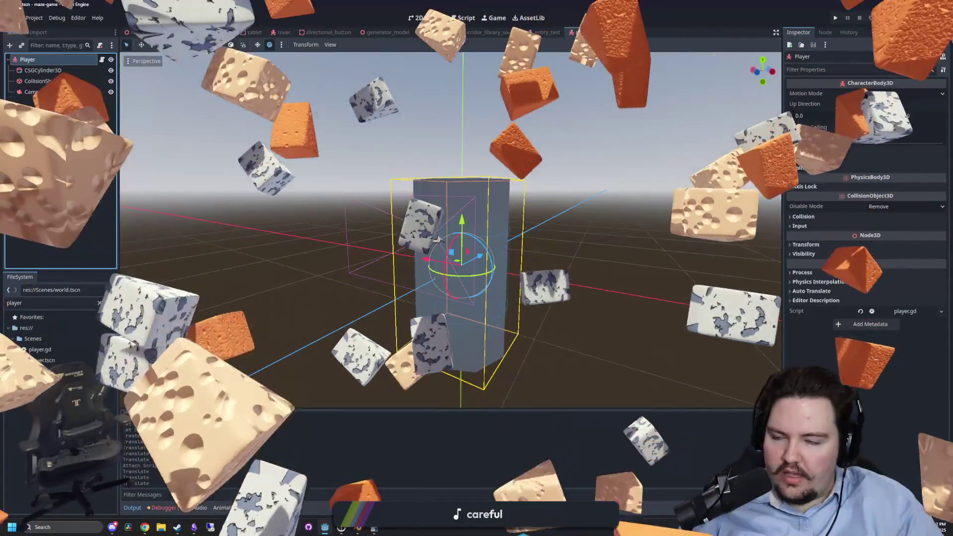
key(ctrl+a)
text(capsu)
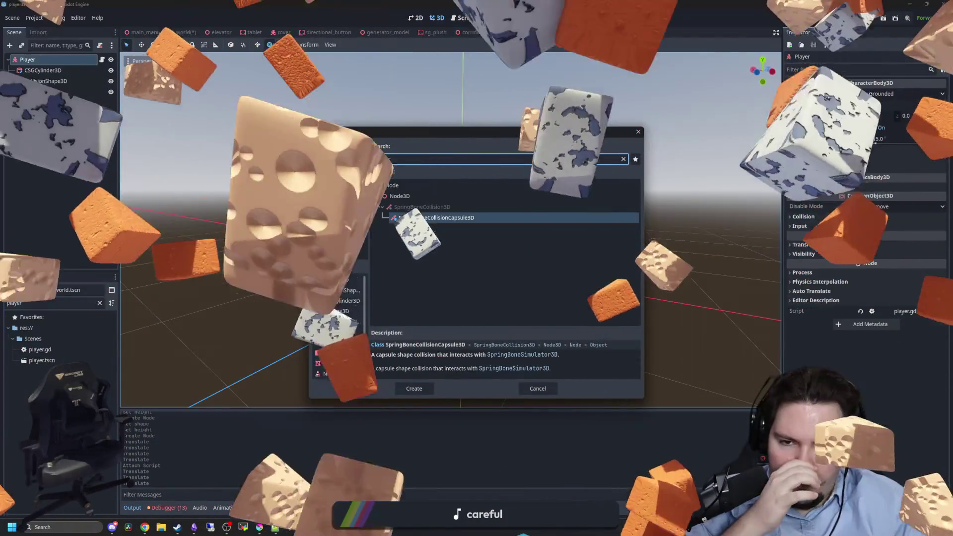
key(Escape)
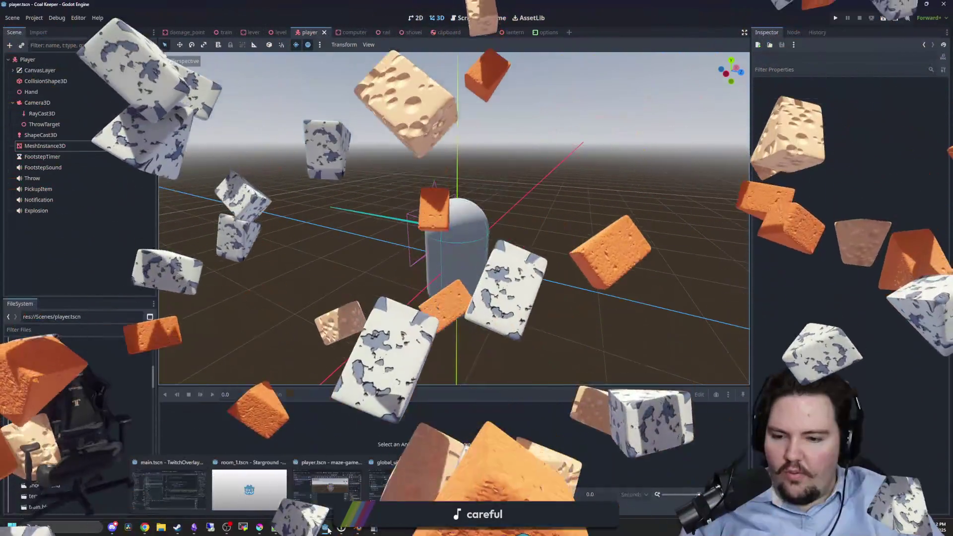
right_click(328, 531)
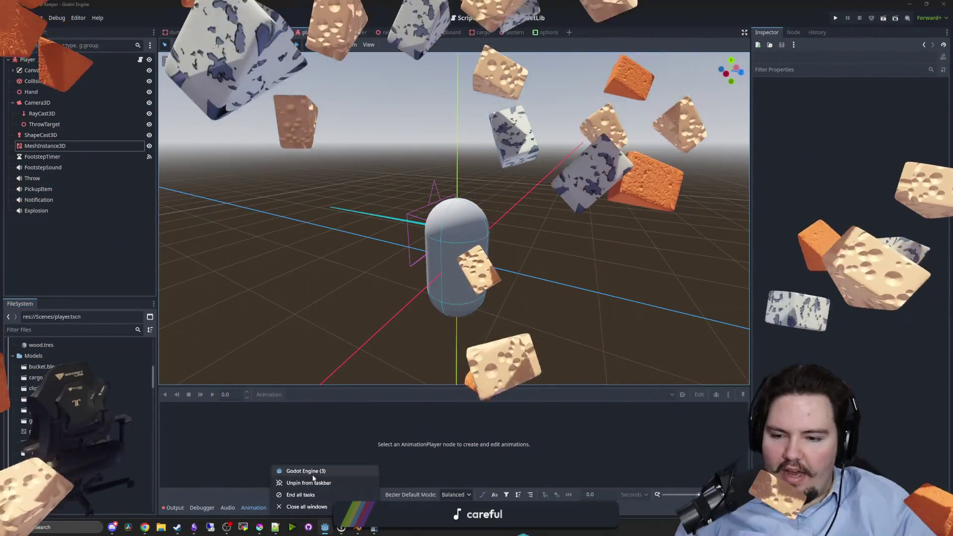
click(325, 527)
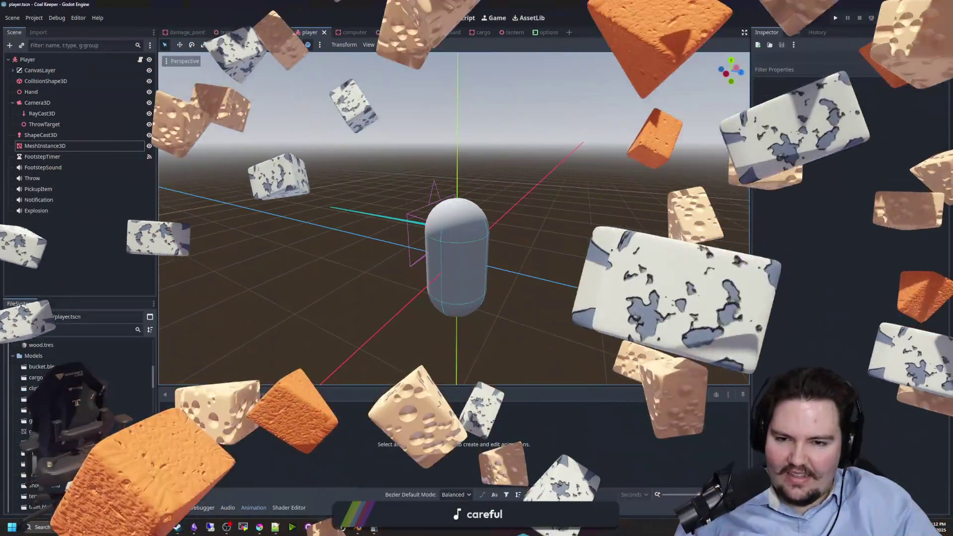
drag(878, 4, 716, 164)
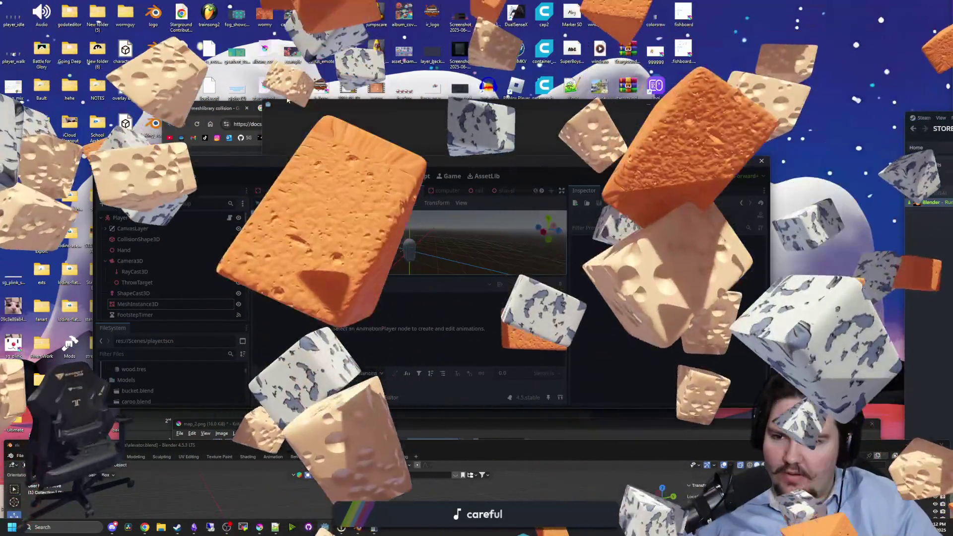
Filter the Project Manager for 'ruin' and open Ruinfall despite the upgrade warning.
click(728, 160)
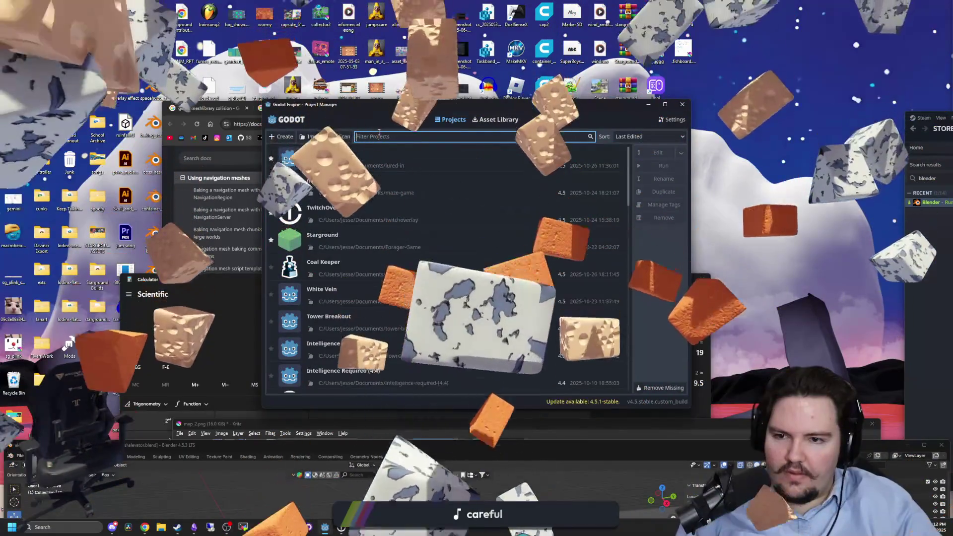
text(ruinb)
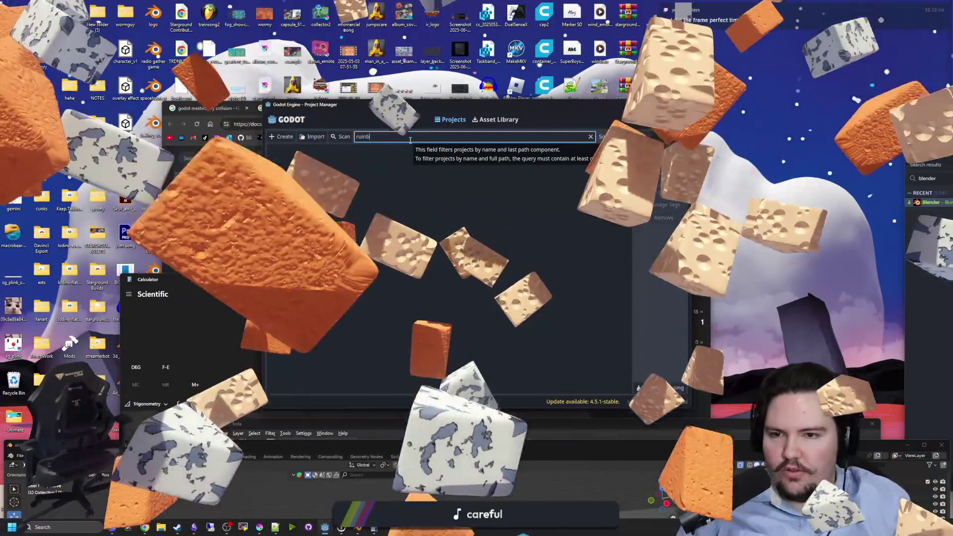
text(n)
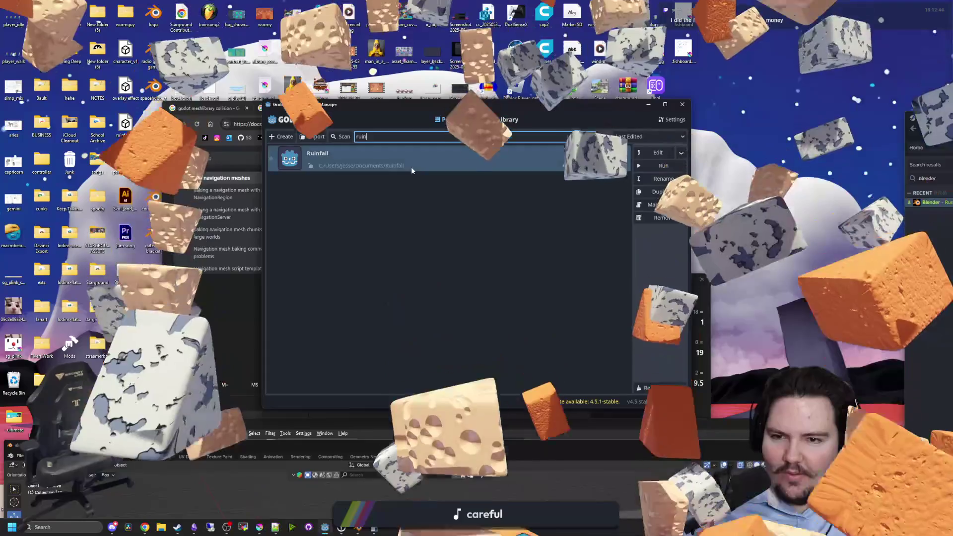
key(Return)
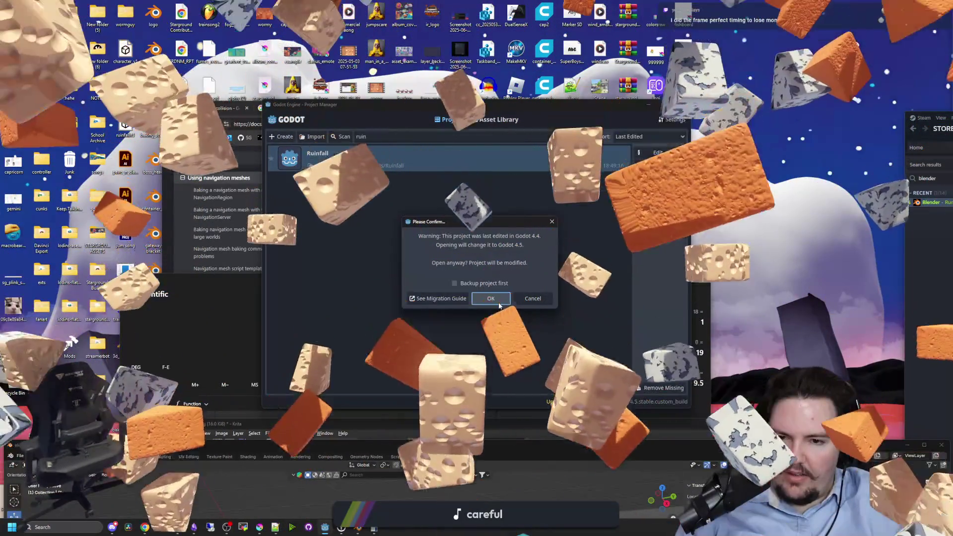
click(491, 299)
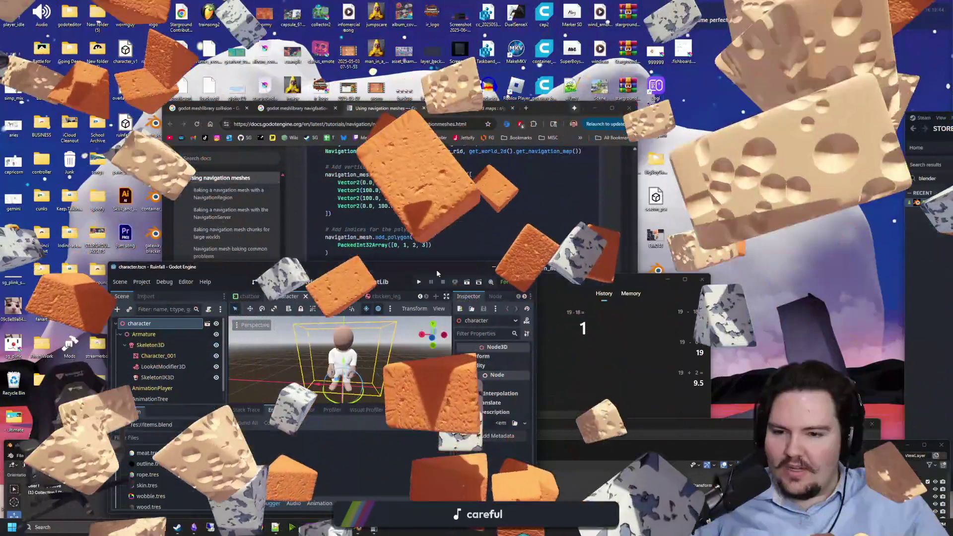
Maximize the Ruinfall editor window showing character.tscn.
mouse_move(436, 269)
mouse_down()
mouse_move(473, 252)
mouse_move(436, 236)
mouse_move(457, 243)
mouse_up()
double_click(472, 252)
scroll(507, 228, down, 3)
scroll(458, 243, down, 3)
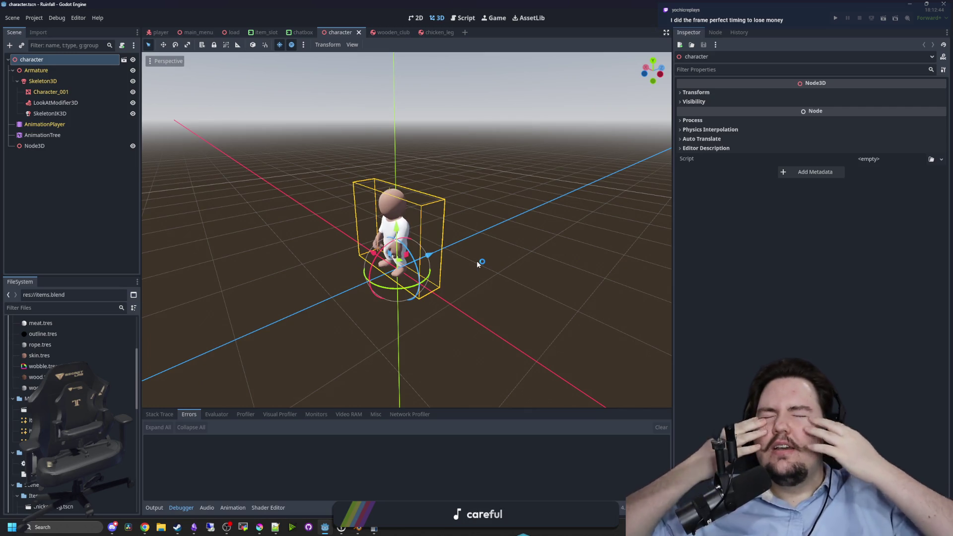
Select the Character_001 mesh and view the character from the front.
click(464, 316)
scroll(415, 221, up, 5)
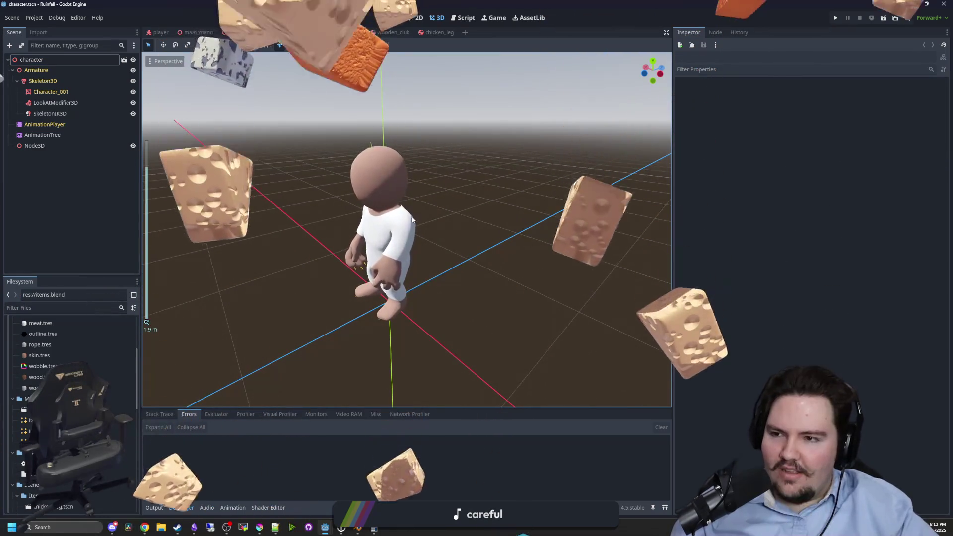
click(415, 220)
key(KP_1)
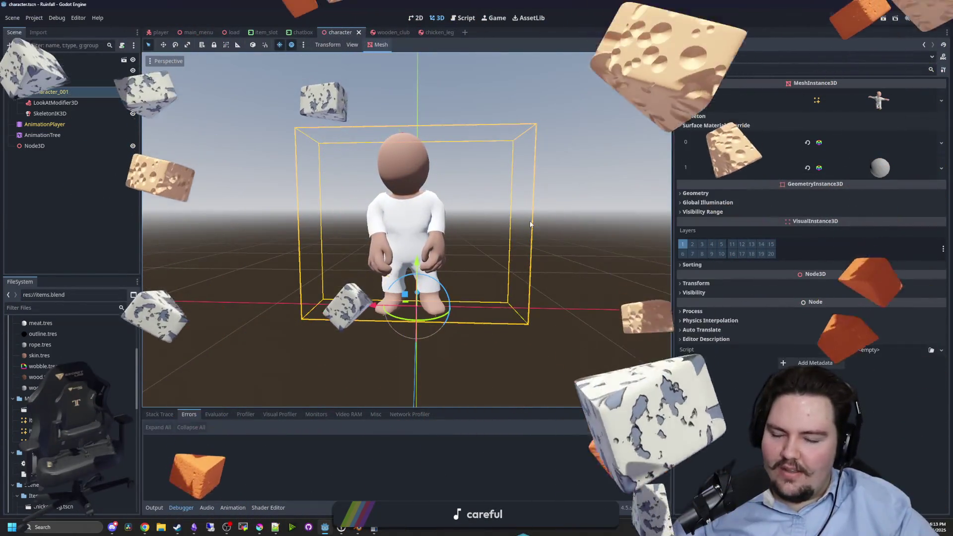
click(549, 297)
scroll(548, 297, up, 2)
mouse_move(548, 297)
mouse_down()
mouse_move(421, 281)
mouse_move(528, 294)
mouse_up()
key(KP_1)
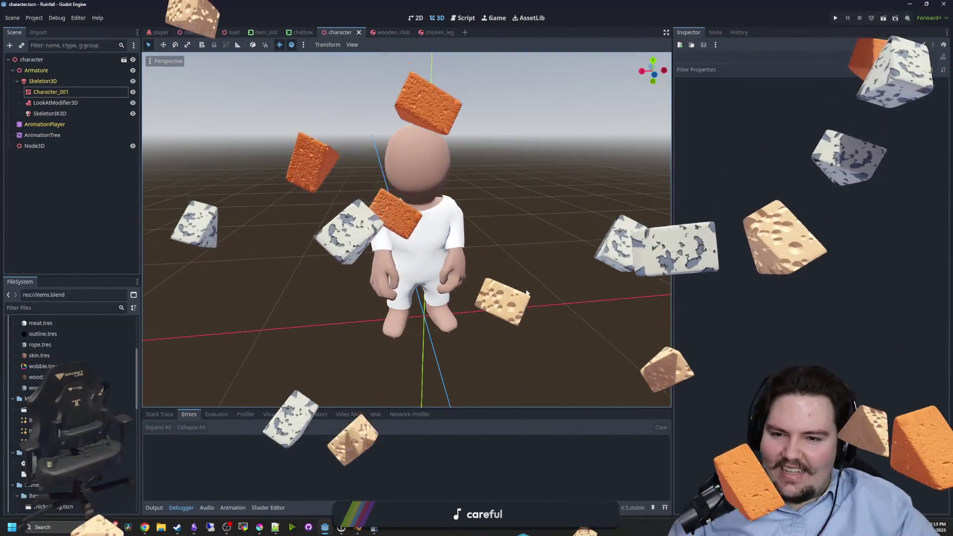
click(68, 91)
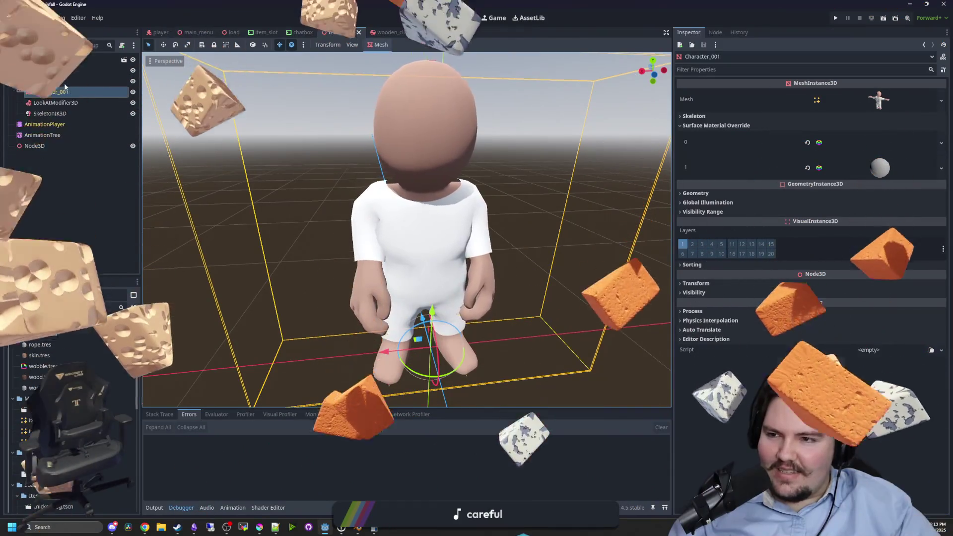
Preview the Running, Walking and Armature|mixamo_com|Layer0 animations in the AnimationPlayer.
click(45, 124)
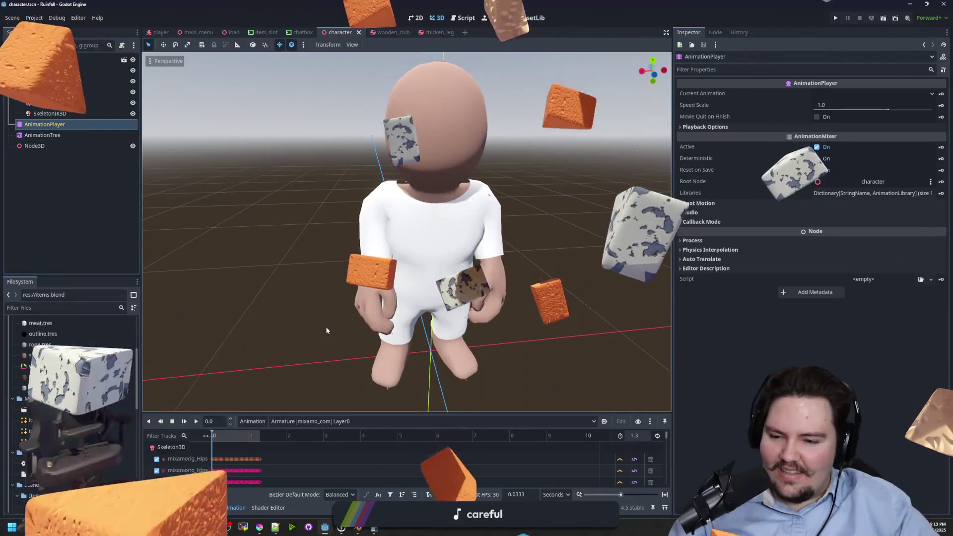
click(299, 423)
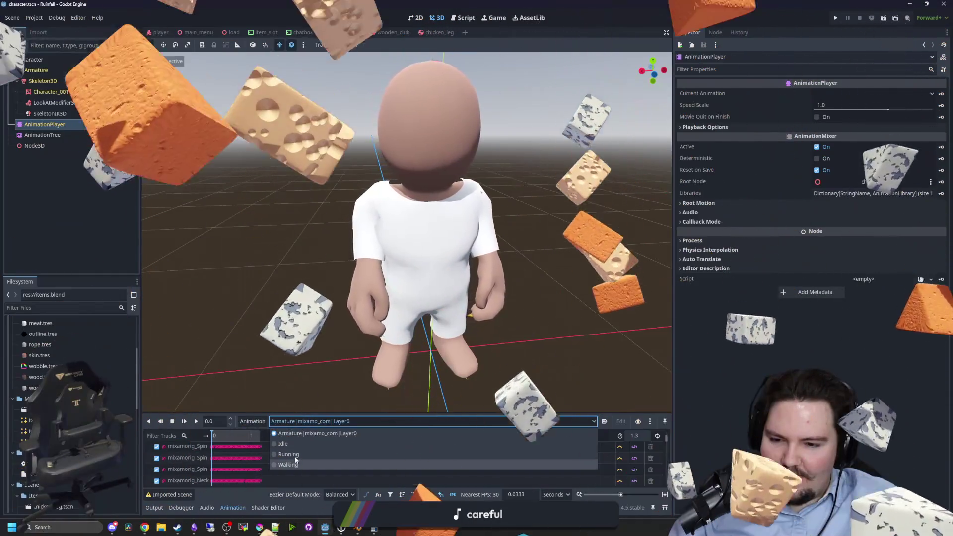
click(288, 454)
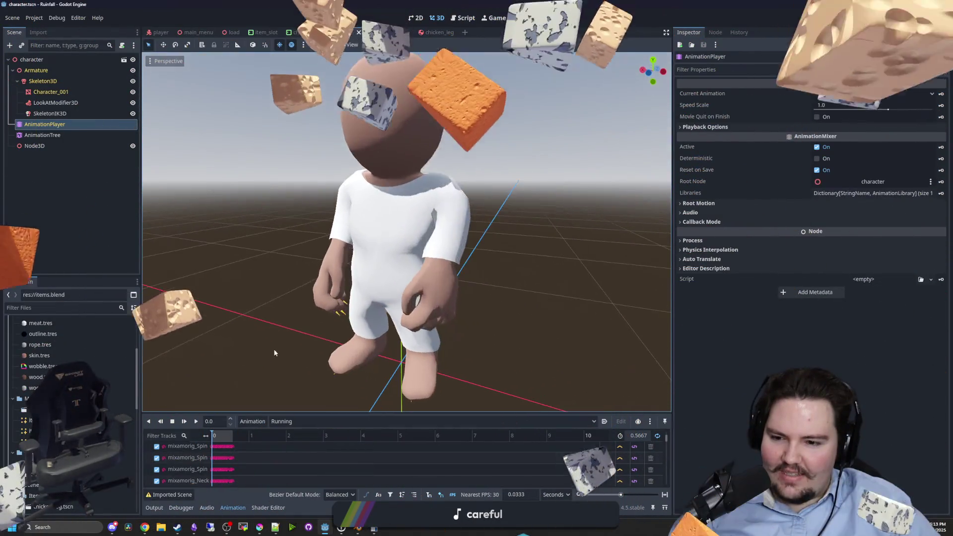
click(196, 421)
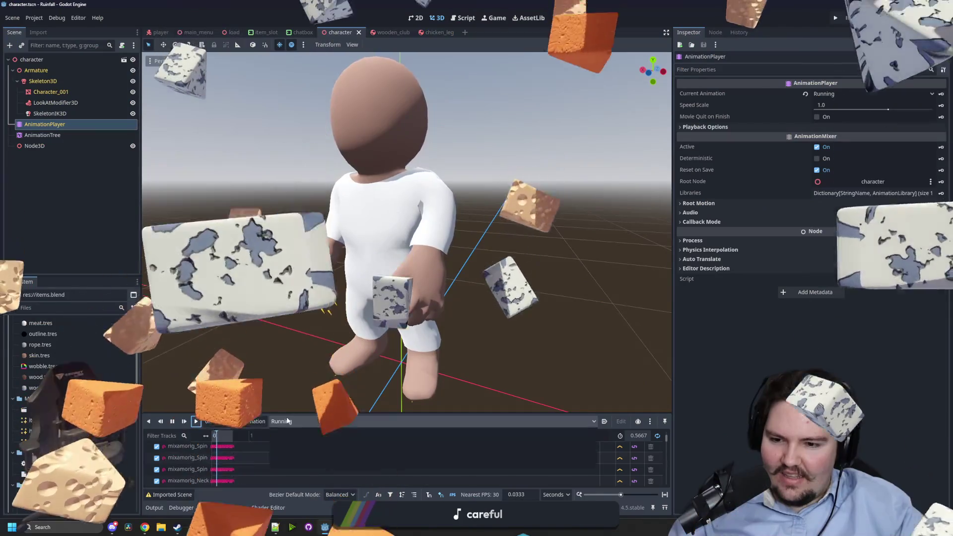
click(287, 421)
click(288, 465)
click(292, 422)
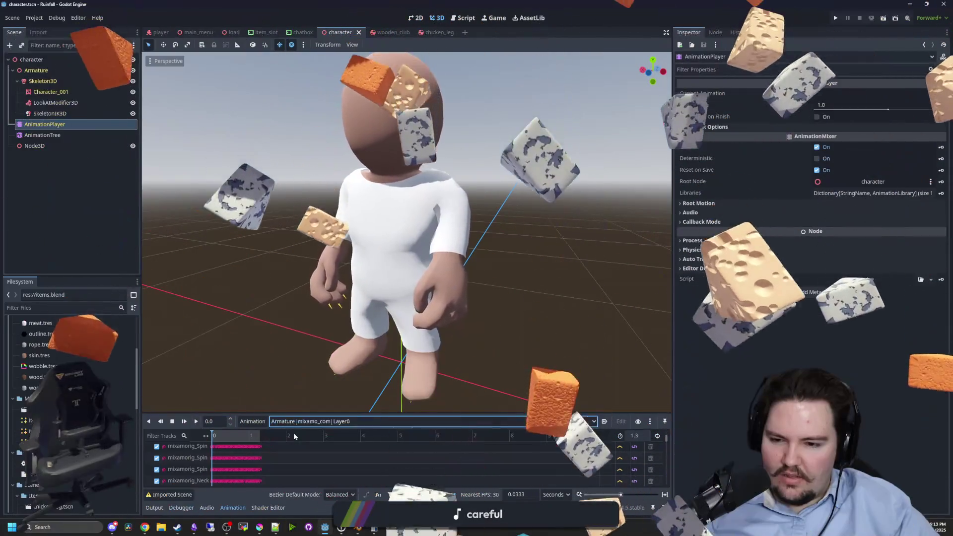
click(293, 433)
Inspect the SkeletonIK3D node and AnimationTree blend graph, then orbit to a level view.
click(49, 113)
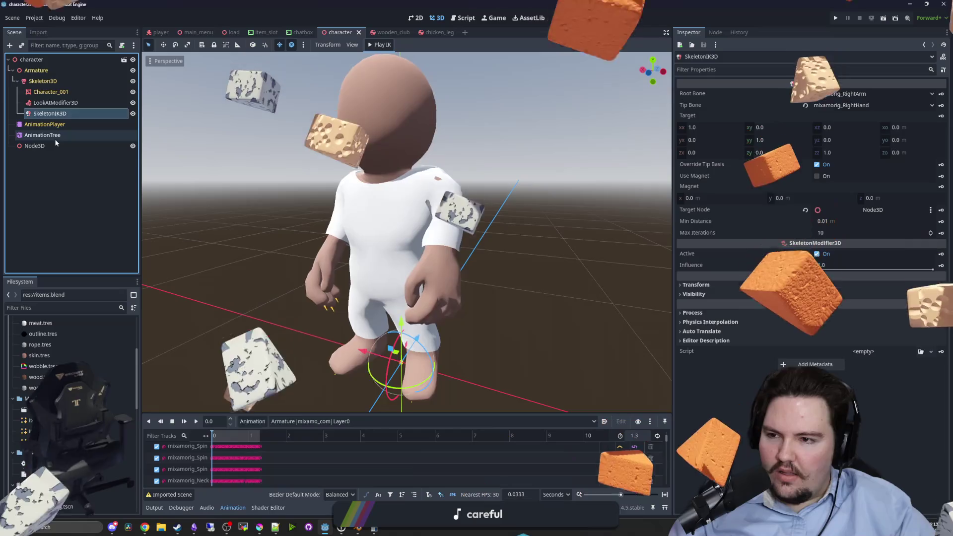
click(55, 136)
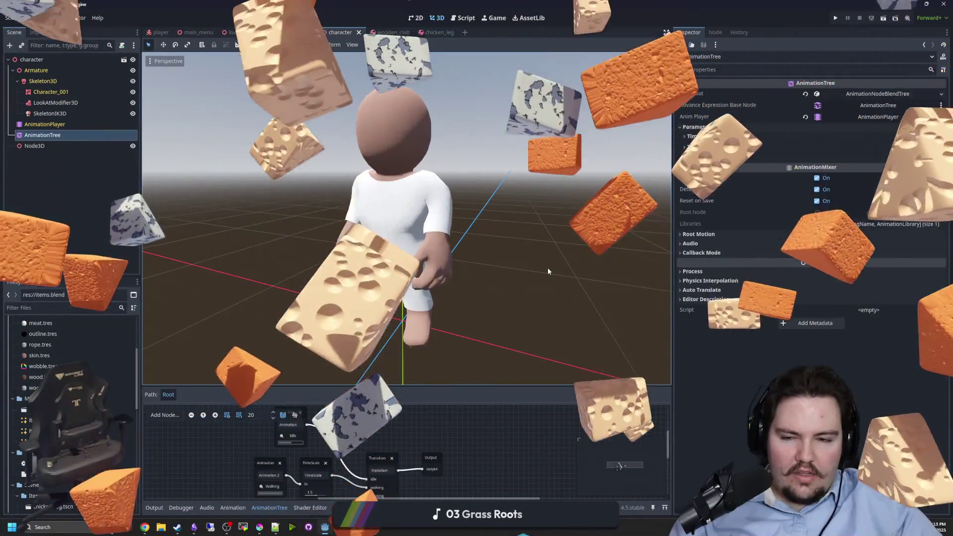
click(548, 272)
mouse_move(534, 271)
mouse_down()
mouse_move(308, 277)
mouse_move(385, 304)
mouse_move(425, 288)
mouse_move(387, 343)
mouse_move(398, 322)
mouse_up()
click(398, 322)
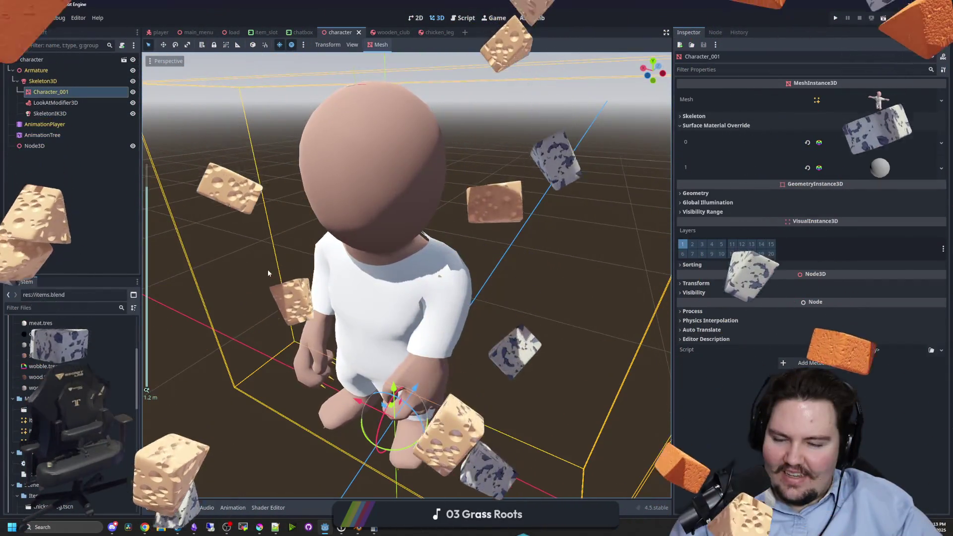
drag(267, 272, 276, 325)
scroll(292, 328, up, 3)
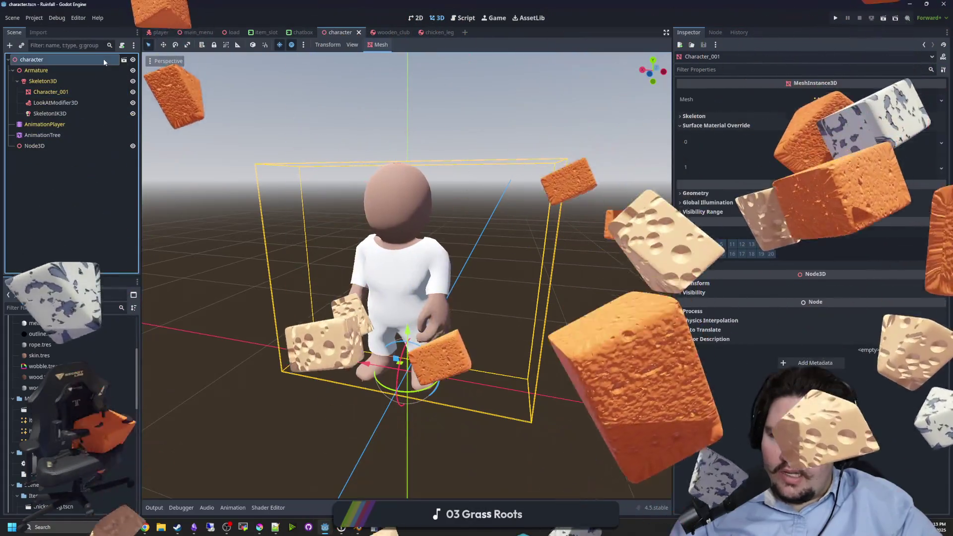
Open the root character node's source scene, dismiss the popup, and focus the FileSystem filter.
click(99, 61)
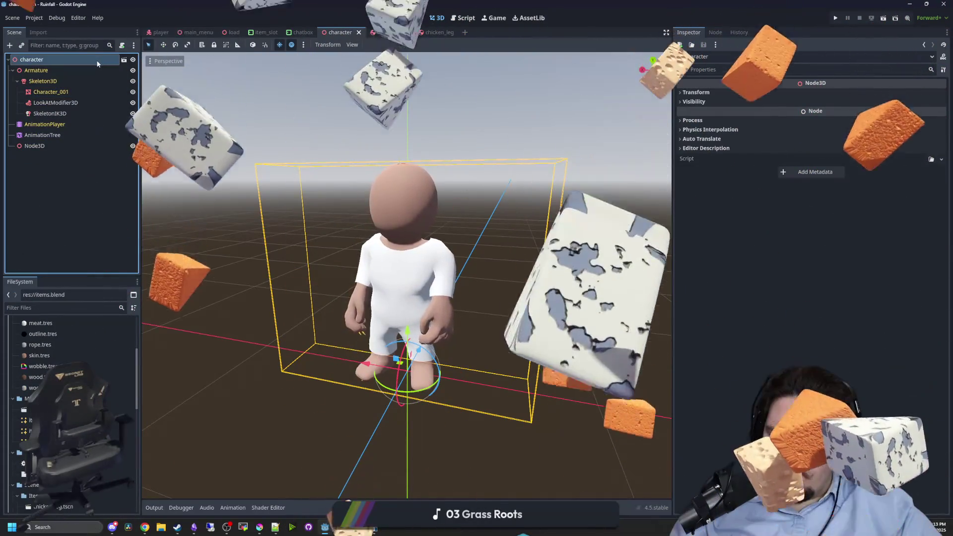
click(126, 62)
click(529, 279)
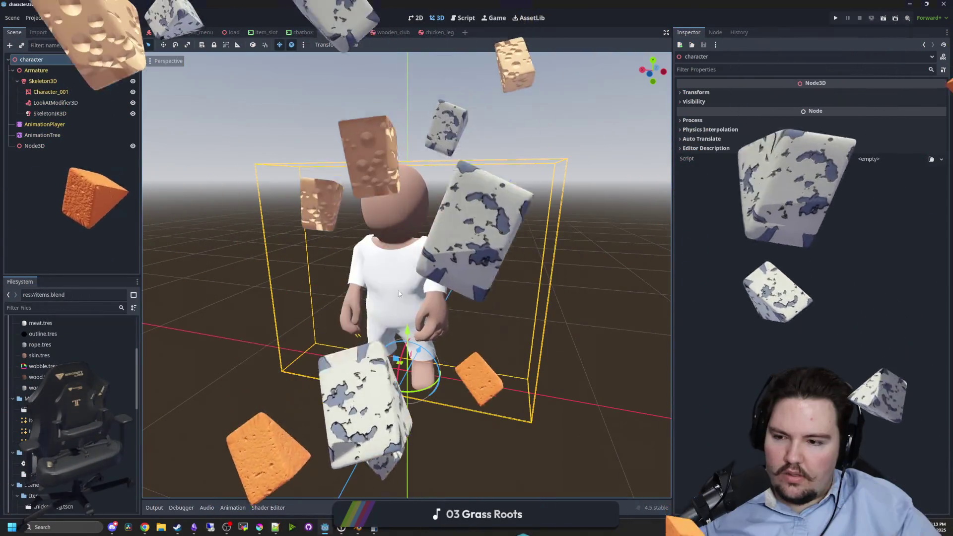
click(80, 308)
Filter files for 'charac', open character.tscn and look through its nodes.
text(charac)
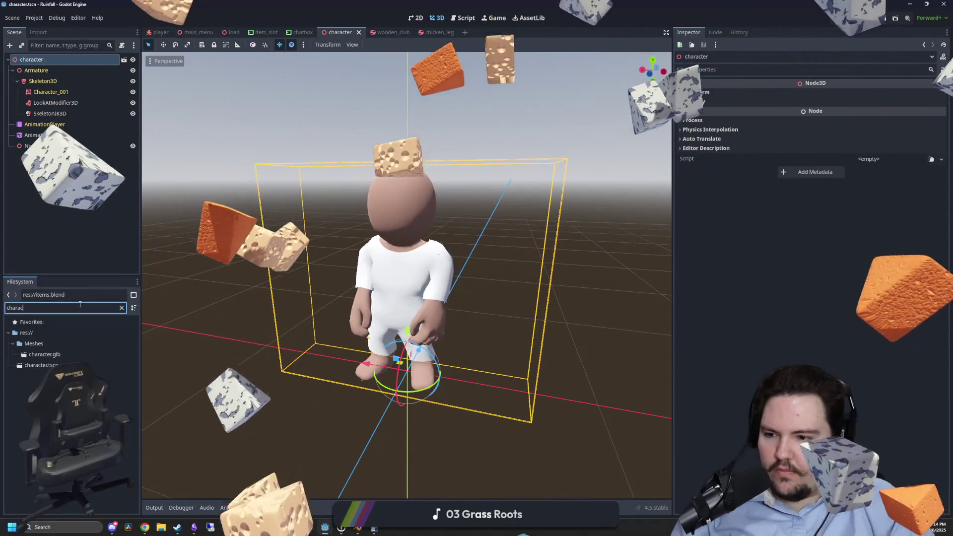
click(43, 365)
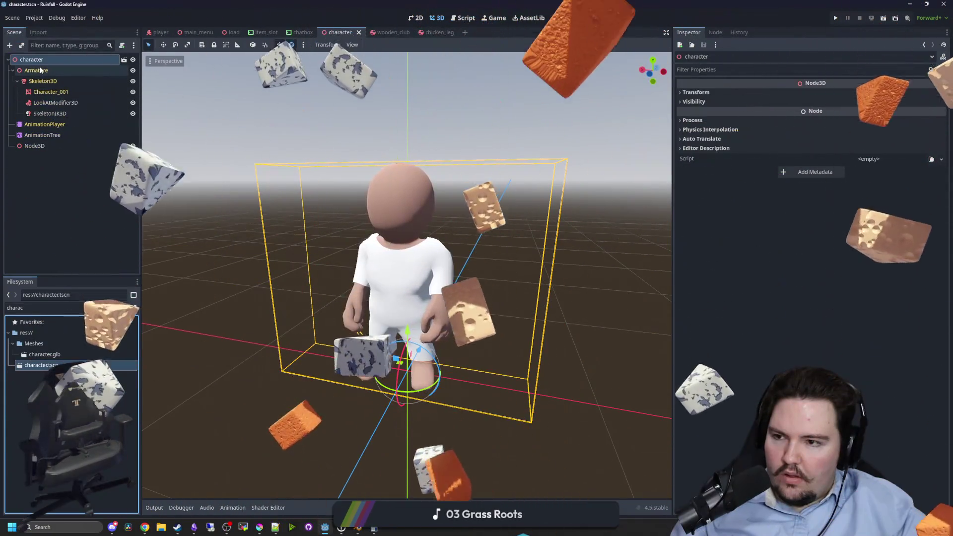
click(46, 124)
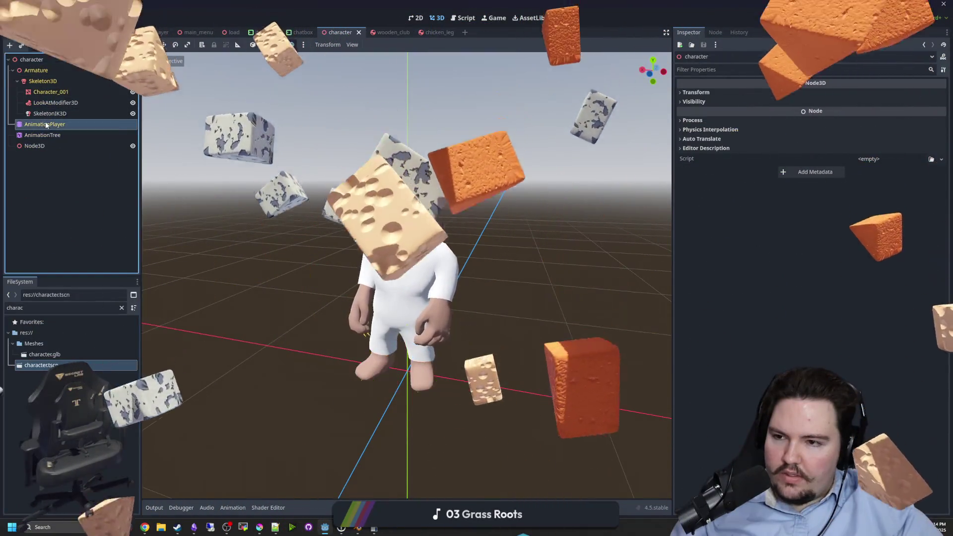
click(45, 139)
click(46, 147)
Switch to the player scene, open player.gd and select its script text.
click(160, 33)
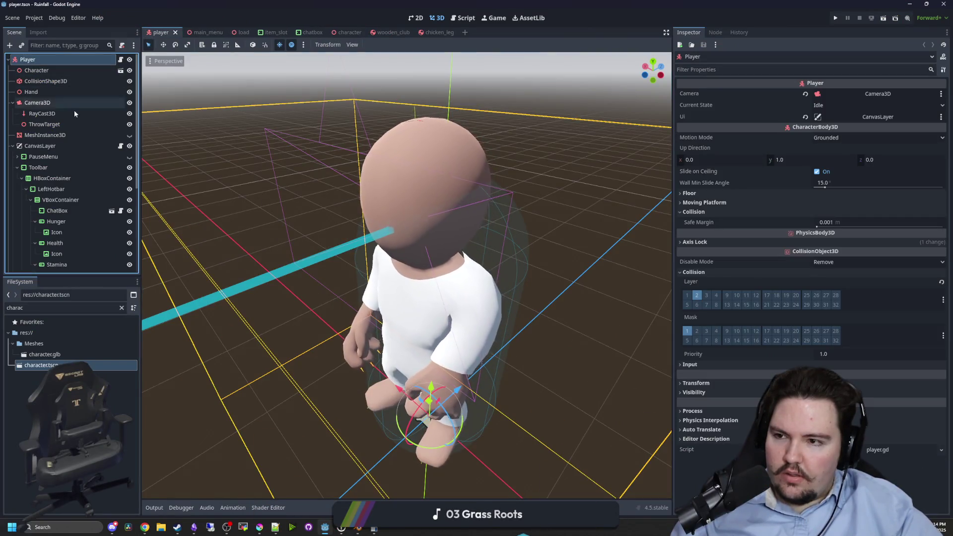
click(121, 60)
scroll(307, 160, down, 20)
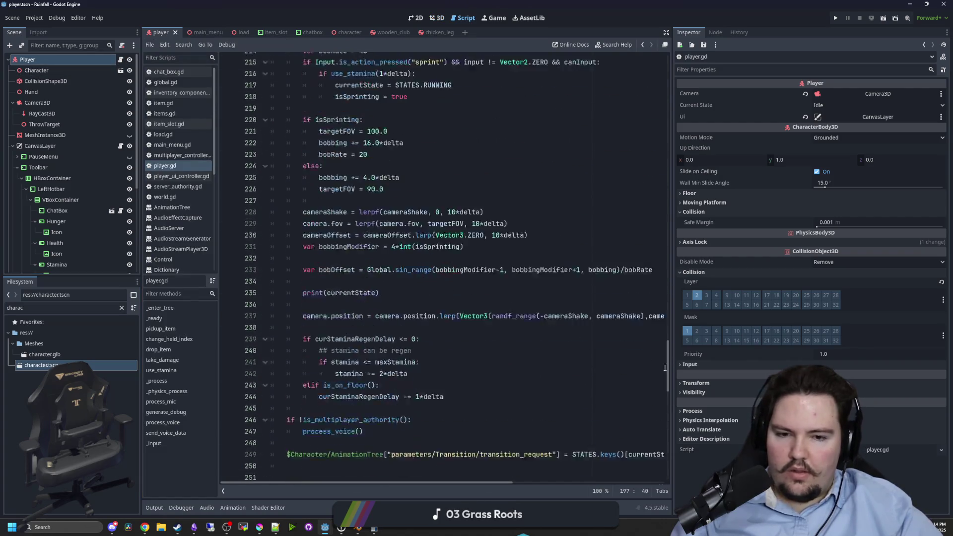
mouse_move(511, 461)
mouse_down()
mouse_move(278, 336)
mouse_move(224, 30)
mouse_move(194, 2)
mouse_up()
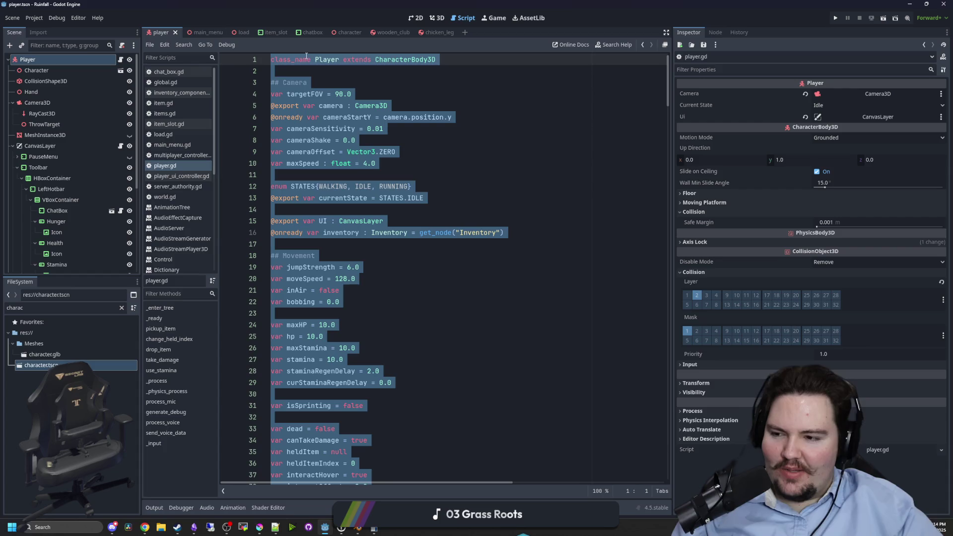
click(588, 213)
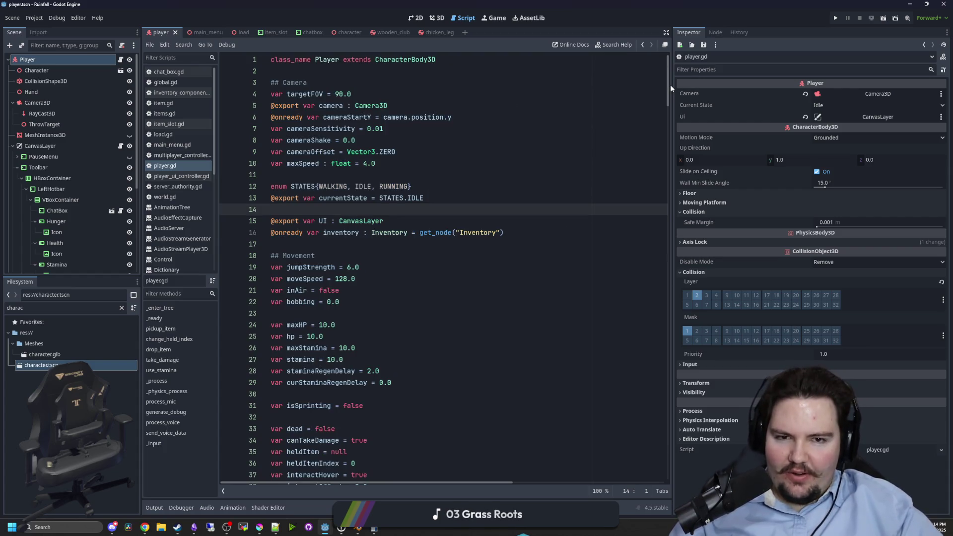
mouse_move(670, 85)
mouse_down()
mouse_move(652, 336)
mouse_move(668, 446)
mouse_up()
mouse_move(546, 461)
mouse_down()
mouse_move(348, 412)
mouse_move(182, 2)
mouse_move(117, 2)
mouse_up()
Return to the 3D view, orbit to the character's front, and minimize the editor.
click(433, 18)
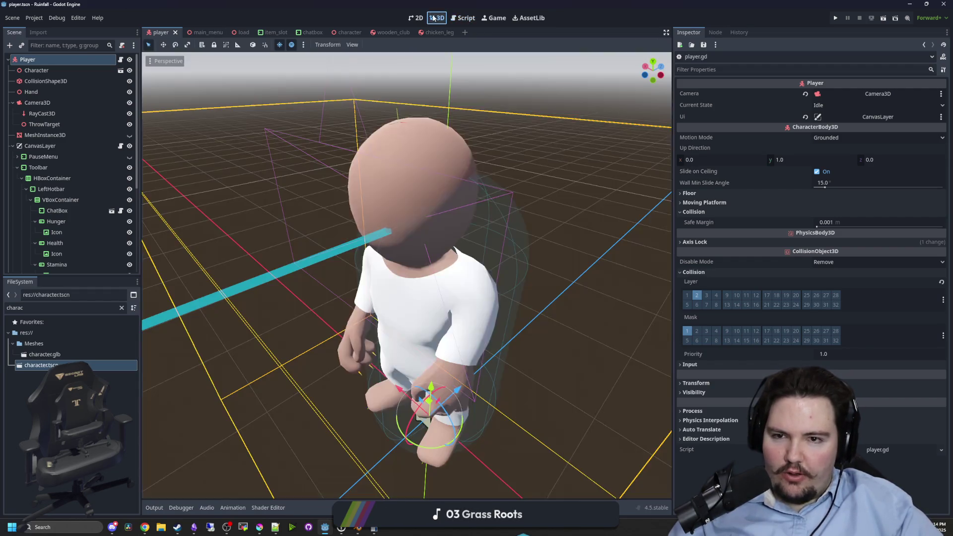
scroll(452, 317, down, 5)
click(487, 296)
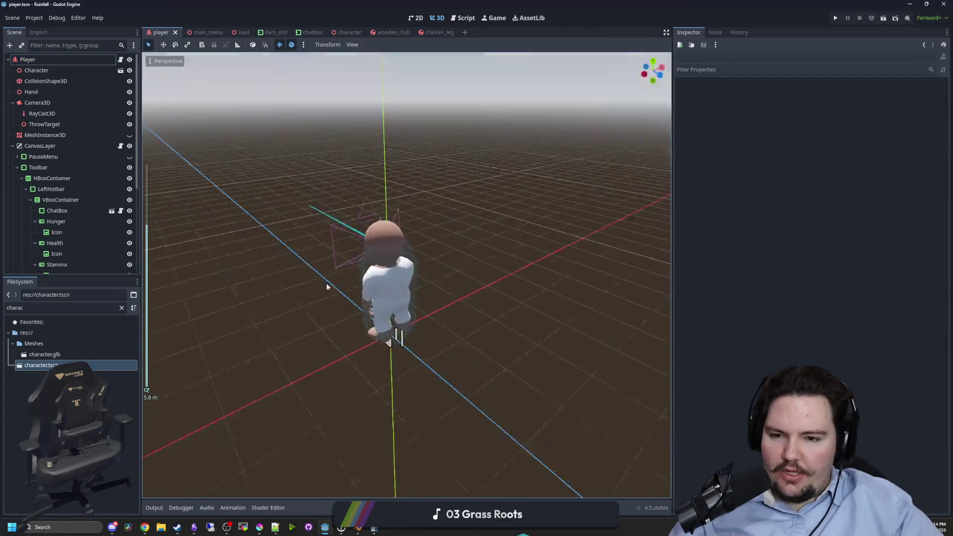
scroll(289, 269, up, 3)
scroll(288, 267, up, 2)
mouse_move(288, 266)
mouse_down()
mouse_move(488, 276)
mouse_move(501, 254)
mouse_move(357, 277)
mouse_move(468, 106)
mouse_up()
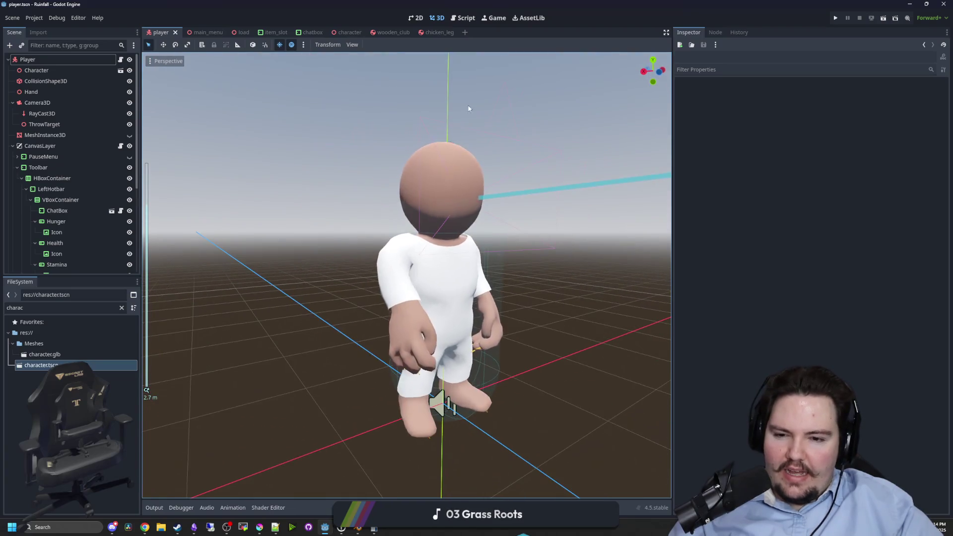
key(super+Down)
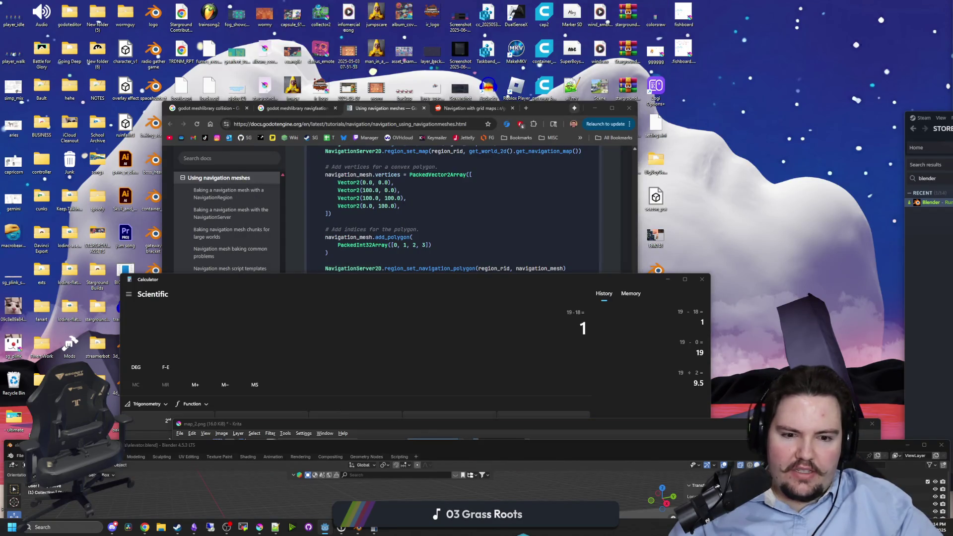
In the maze-game editor, paste the copied player script into player.gd.
mouse_move(323, 529)
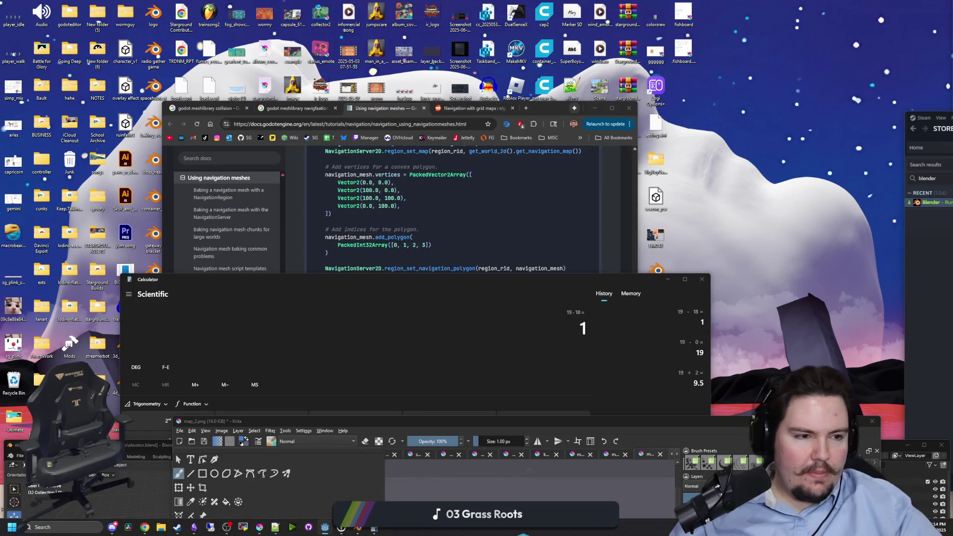
click(329, 489)
click(110, 60)
click(111, 60)
click(101, 60)
key(ctrl+v)
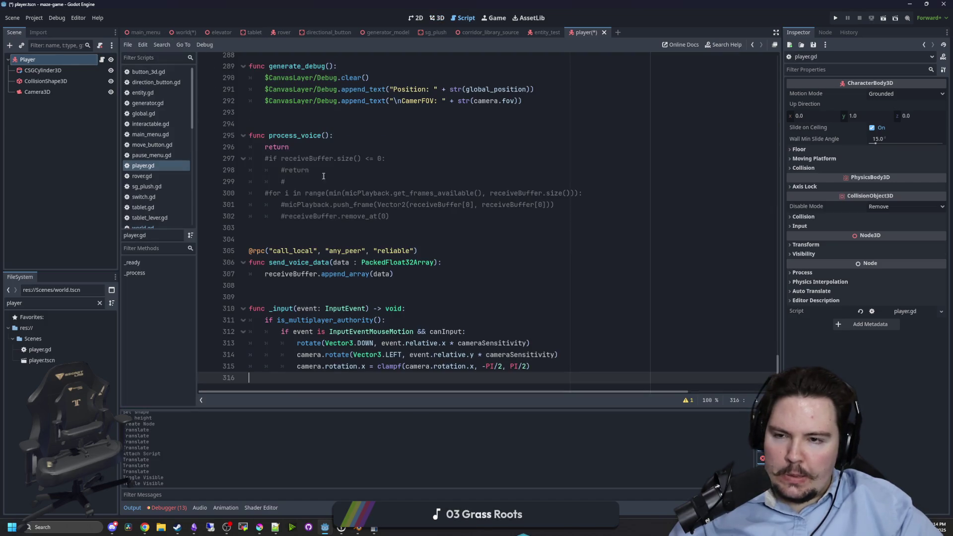
Delete the process_voice and send_voice_data functions and leftover blank lines.
click(332, 239)
scroll(333, 239, up, 2)
drag(392, 298, 208, 219)
key(BackSpace)
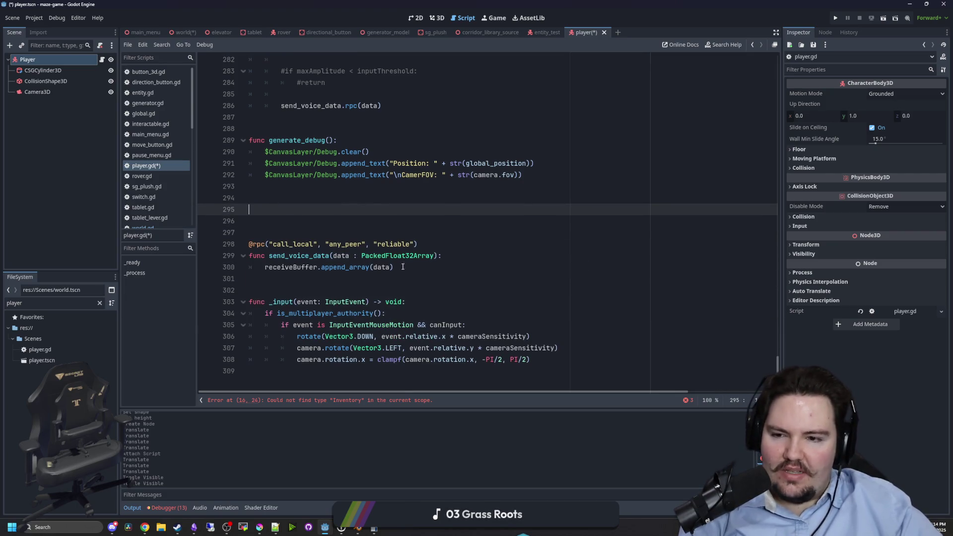
drag(312, 242, 279, 292)
key(BackSpace)
key(Up)
key(Up)
key(BackSpace)
key(BackSpace)
Delete the process_mic function and the process_voice and process_mic call lines.
scroll(399, 338, up, 7)
shift+click(338, 128)
key(BackSpace)
scroll(400, 213, up, 6)
scroll(400, 214, up, 5)
drag(249, 243, 341, 266)
key(BackSpace)
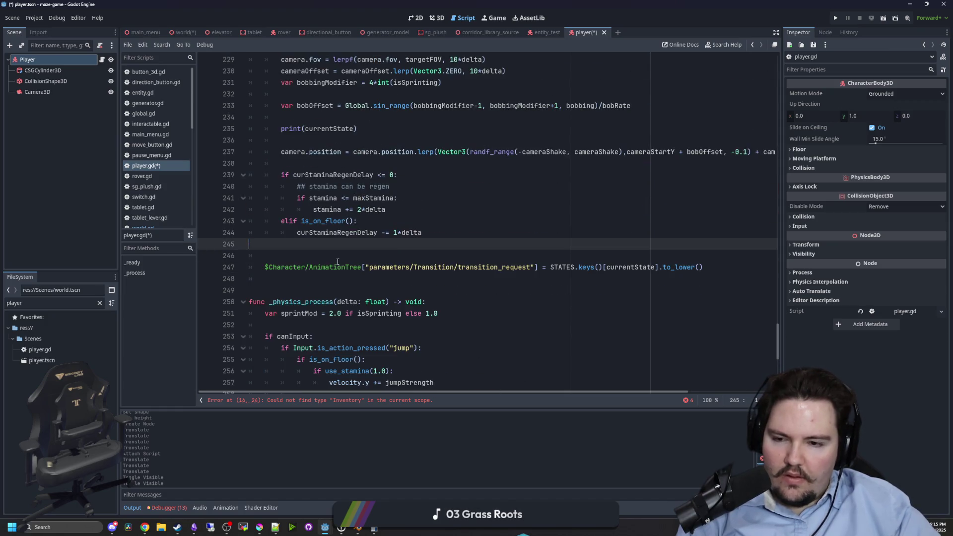
key(BackSpace)
scroll(323, 258, up, 15)
scroll(308, 257, up, 9)
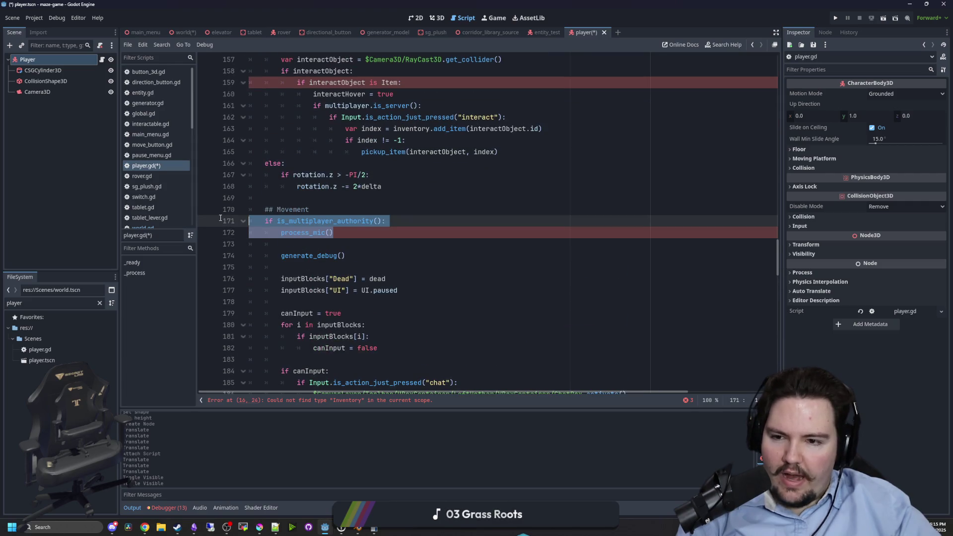
key(BackSpace)
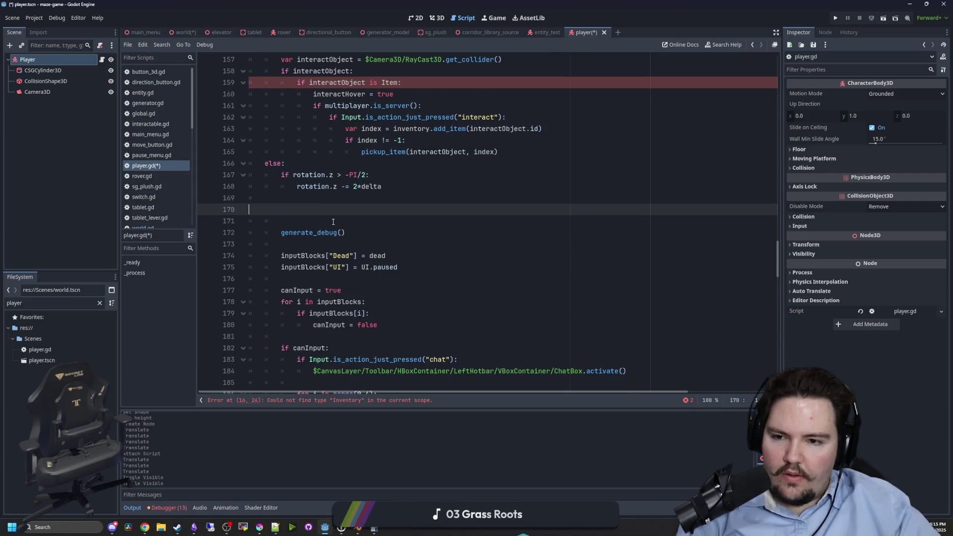
key(BackSpace)
key(BackSpace)
Review use_stamina and delete the commented-out drop_item lines.
scroll(334, 221, up, 9)
scroll(336, 220, up, 6)
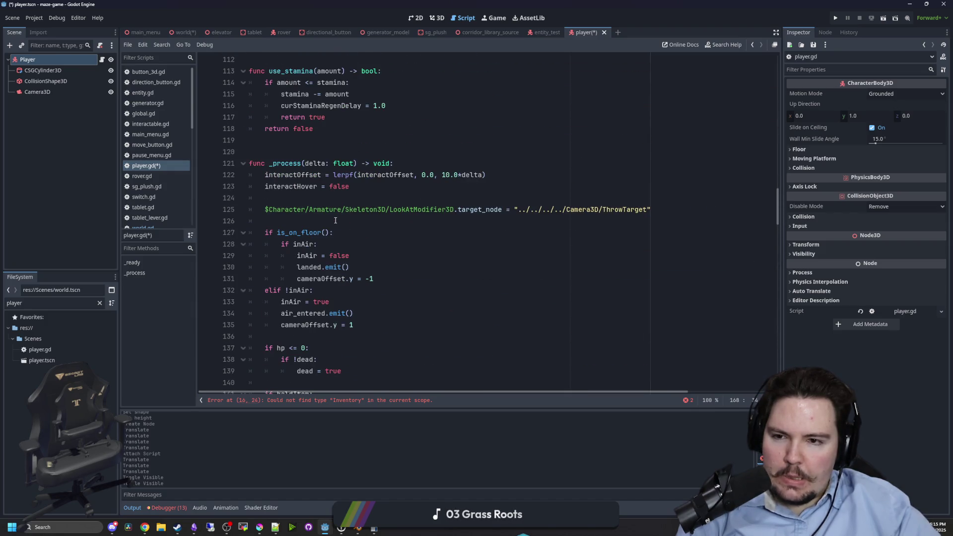
scroll(336, 221, up, 6)
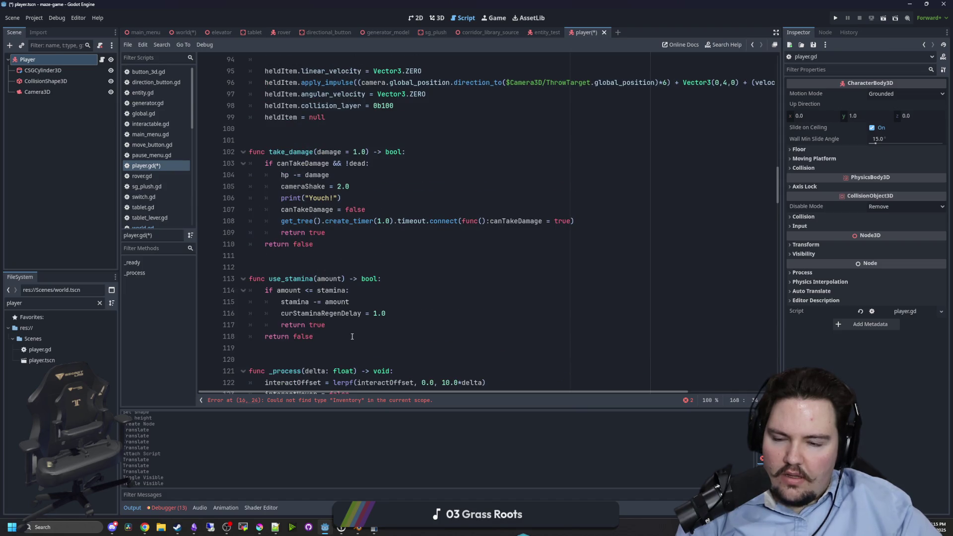
drag(355, 344, 232, 301)
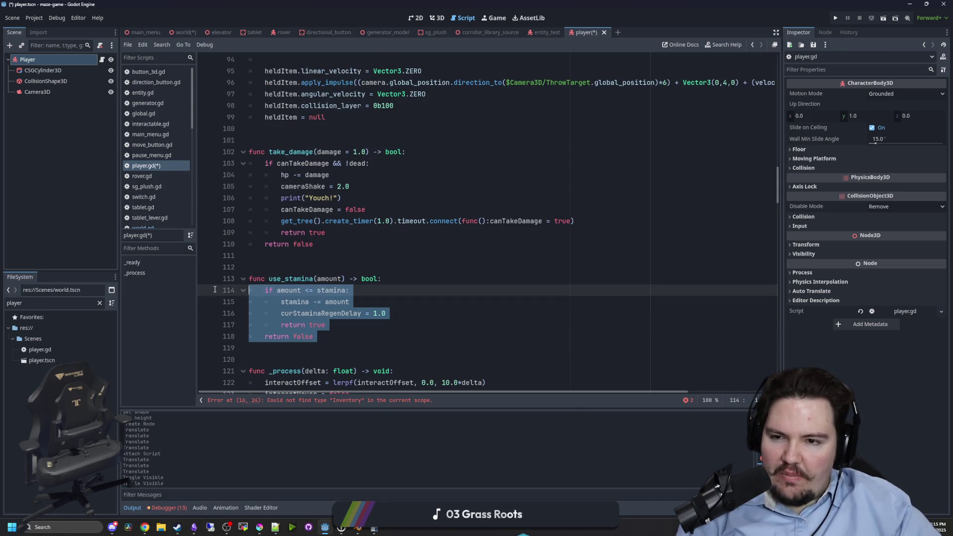
click(323, 267)
scroll(323, 268, up, 5)
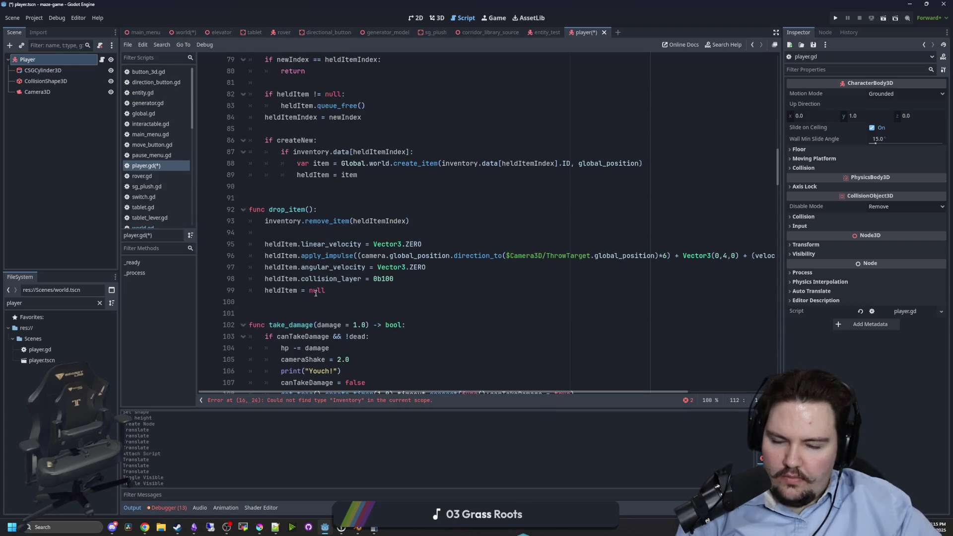
scroll(316, 294, up, 5)
scroll(327, 283, up, 5)
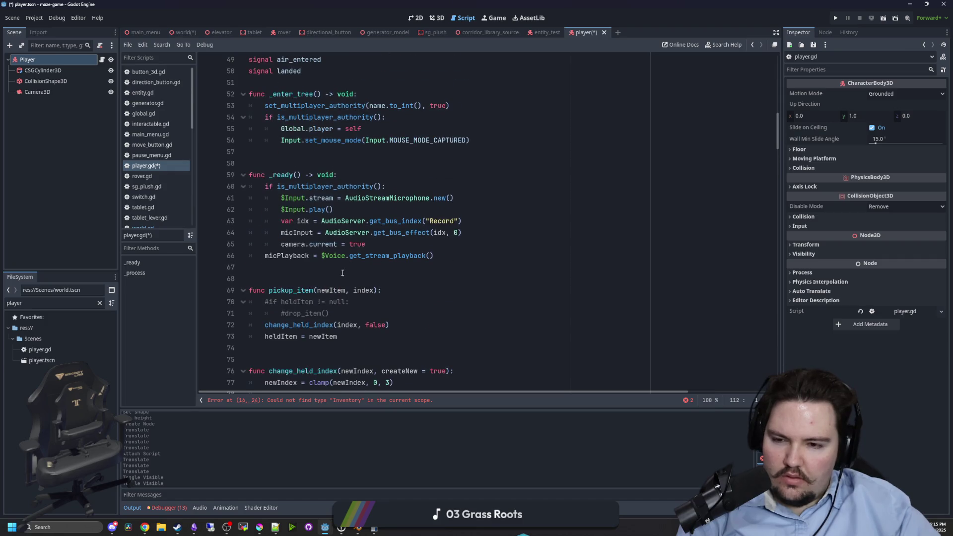
key(BackSpace)
key(BackSpace)
scroll(323, 322, up, 8)
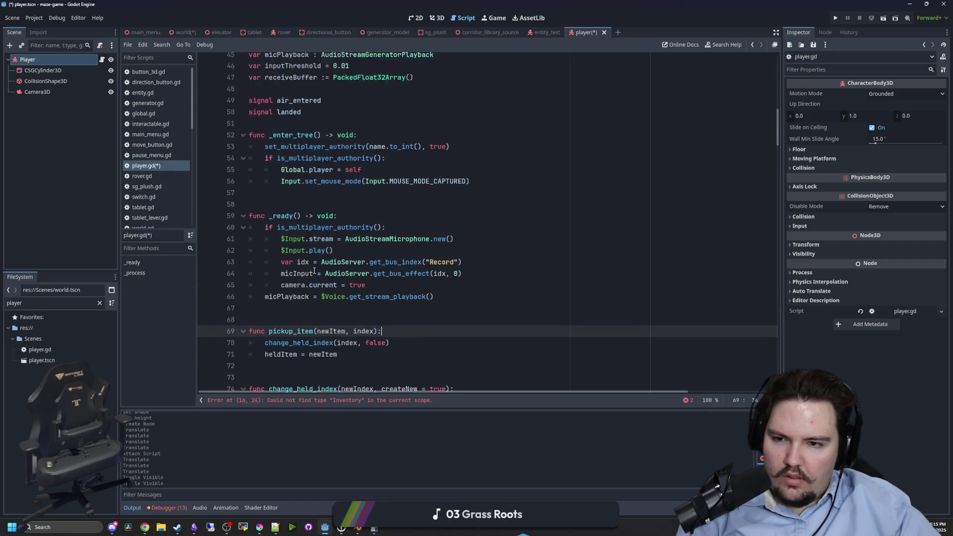
Fix the line-16 error by removing the inventory declaration.
click(367, 400)
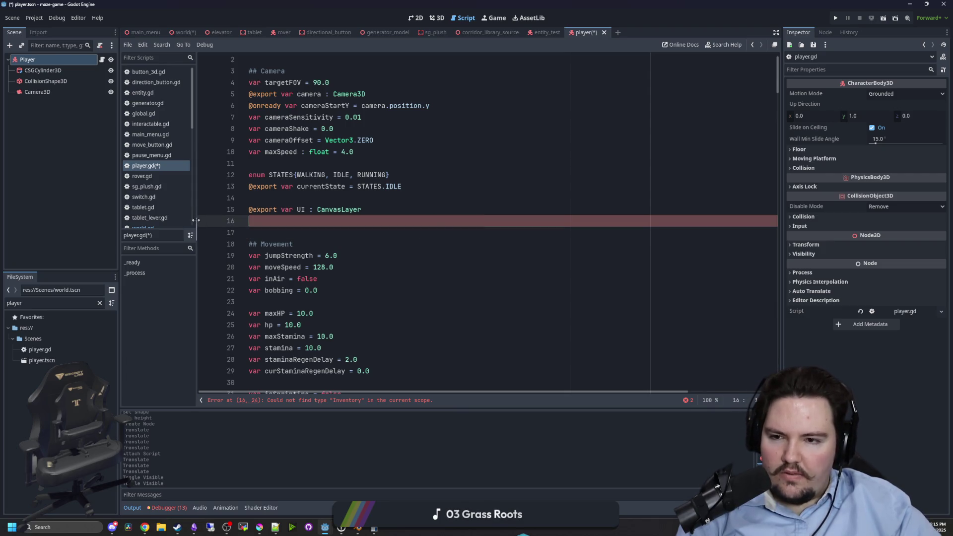
key(BackSpace)
key(BackSpace)
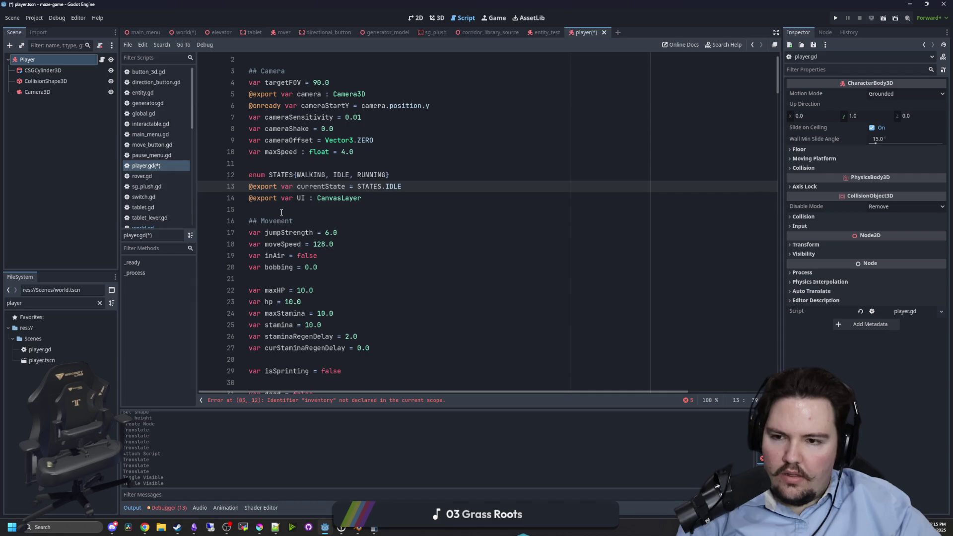
click(282, 213)
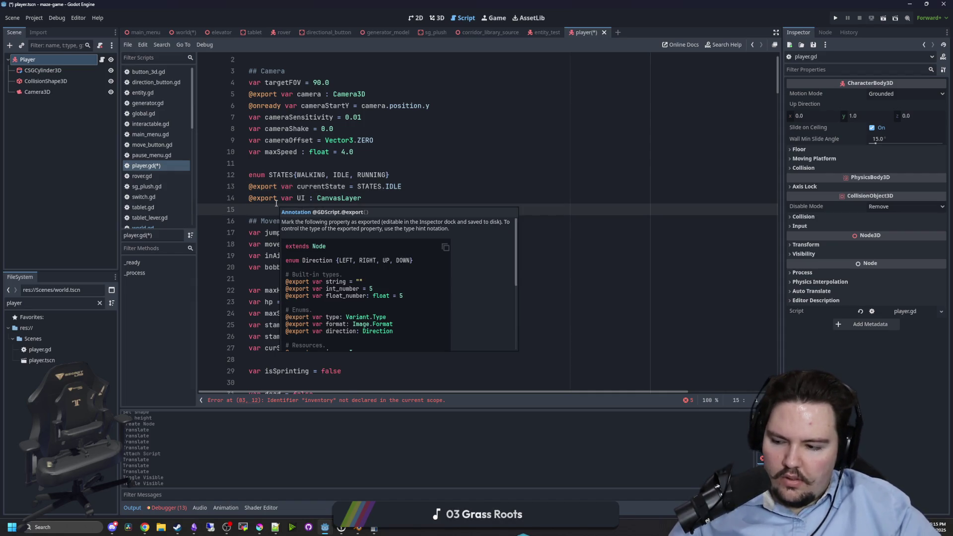
key(ctrl+z)
key(ctrl+z)
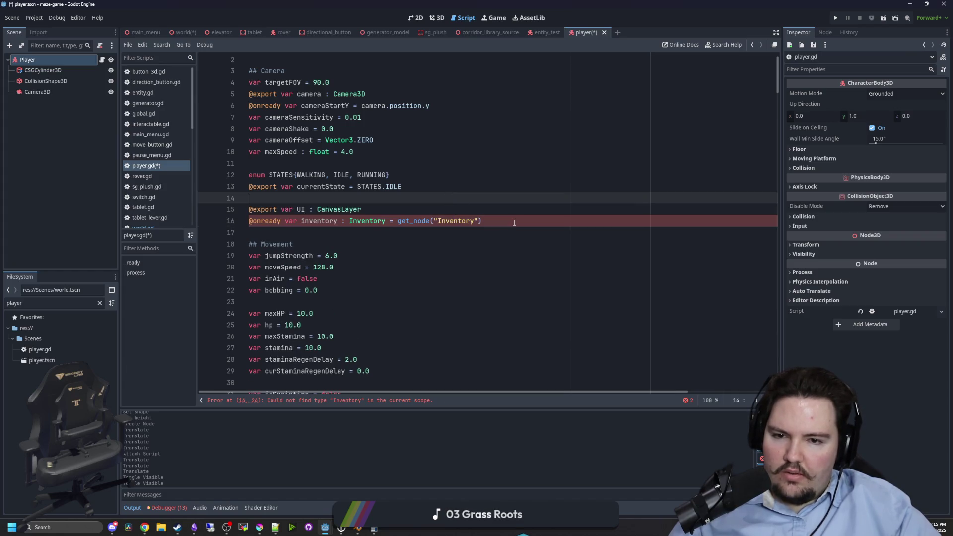
key(ctrl+y)
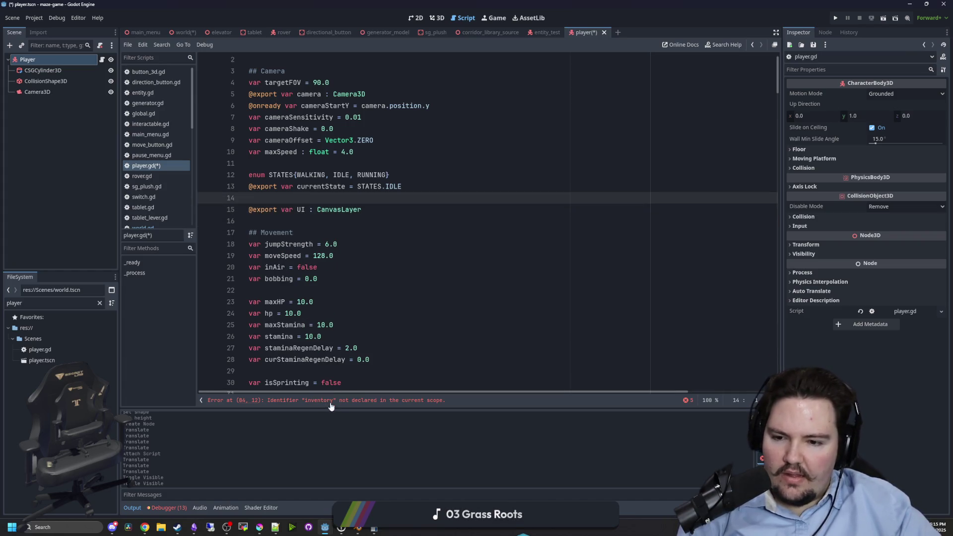
Delete the change_held_index, drop_item and pickup_item functions.
click(331, 401)
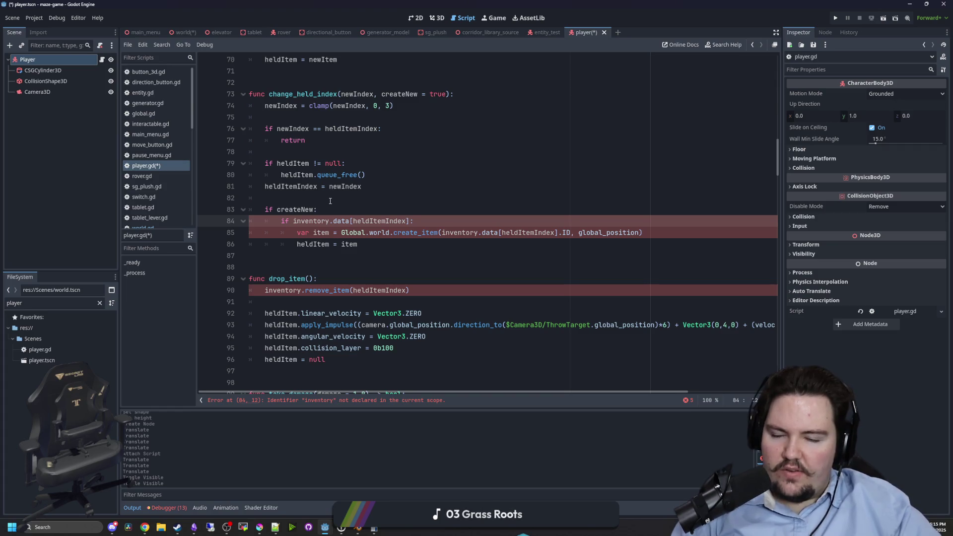
scroll(349, 267, down, 1)
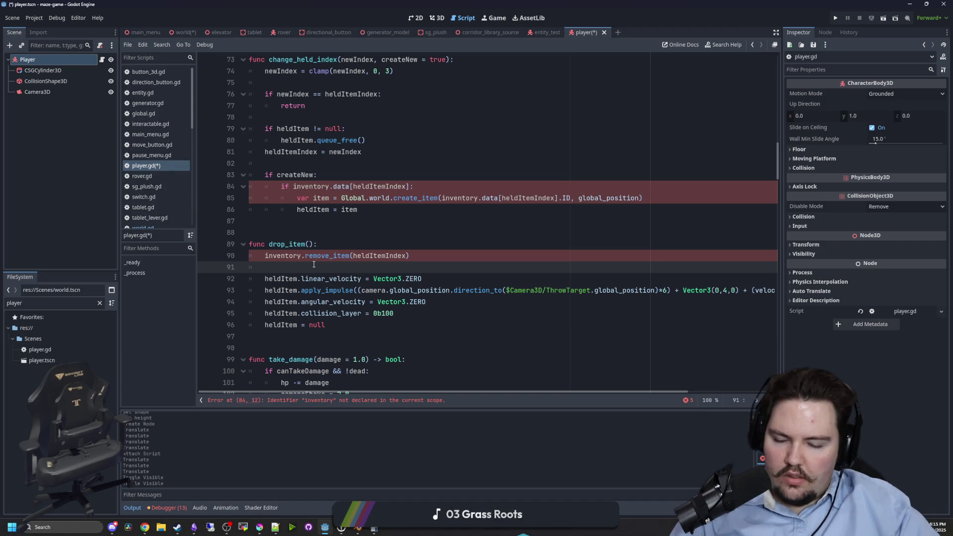
mouse_move(360, 333)
mouse_down()
mouse_move(278, 253)
mouse_move(275, 171)
mouse_move(250, 128)
mouse_up()
key(Delete)
scroll(379, 163, up, 4)
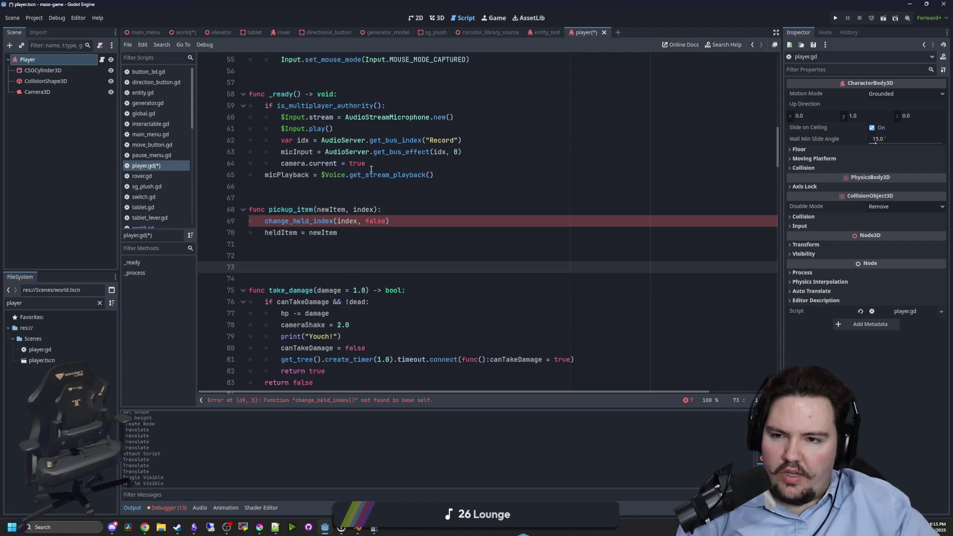
shift+click(219, 210)
key(Delete)
scroll(311, 288, up, 2)
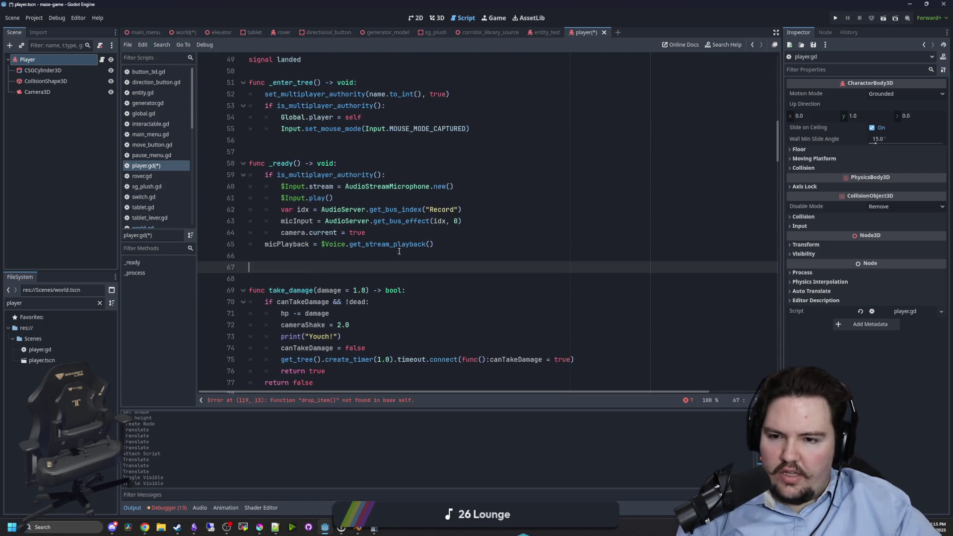
Remove the microphone playback, audio bus setup and _ready authority check lines.
key(Up)
key(Up)
key(End)
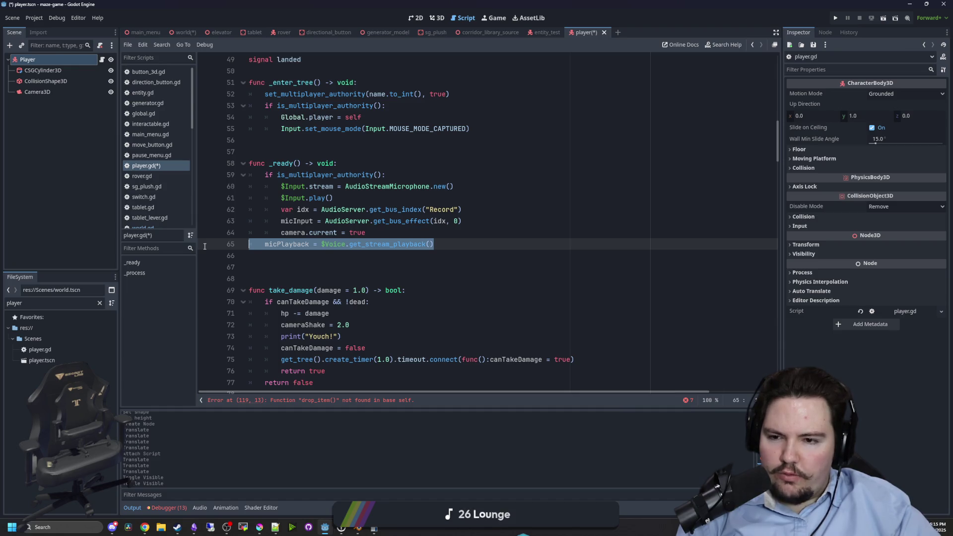
key(BackSpace)
key(BackSpace)
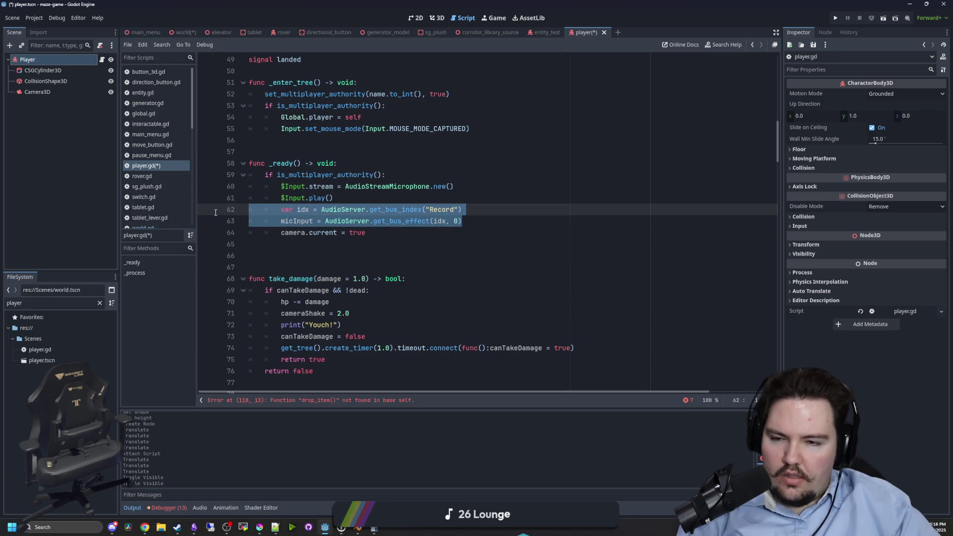
key(BackSpace)
key(BackSpace)
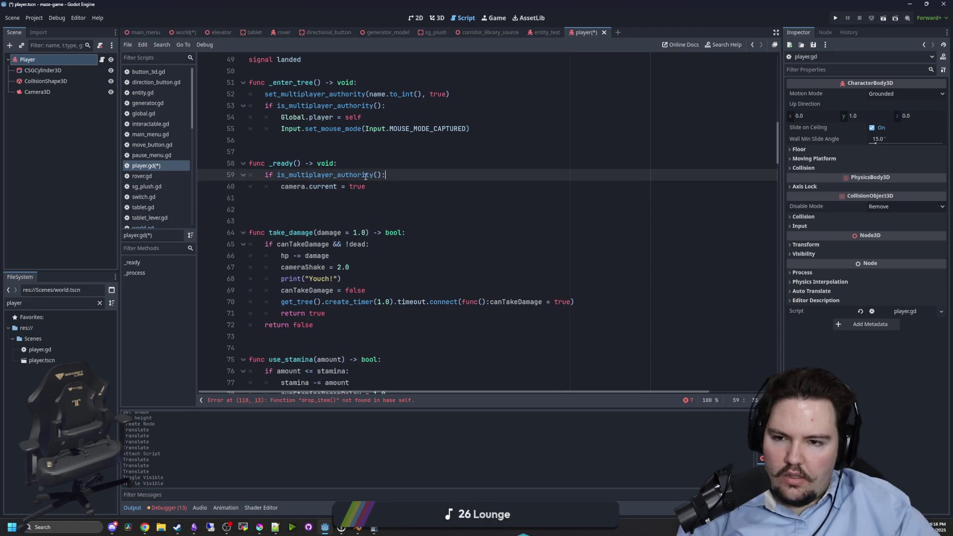
key(BackSpace)
key(BackSpace)
Remove the _enter_tree authority check and mouse capture, unindent Global.player, then open global.gd.
scroll(297, 219, up, 2)
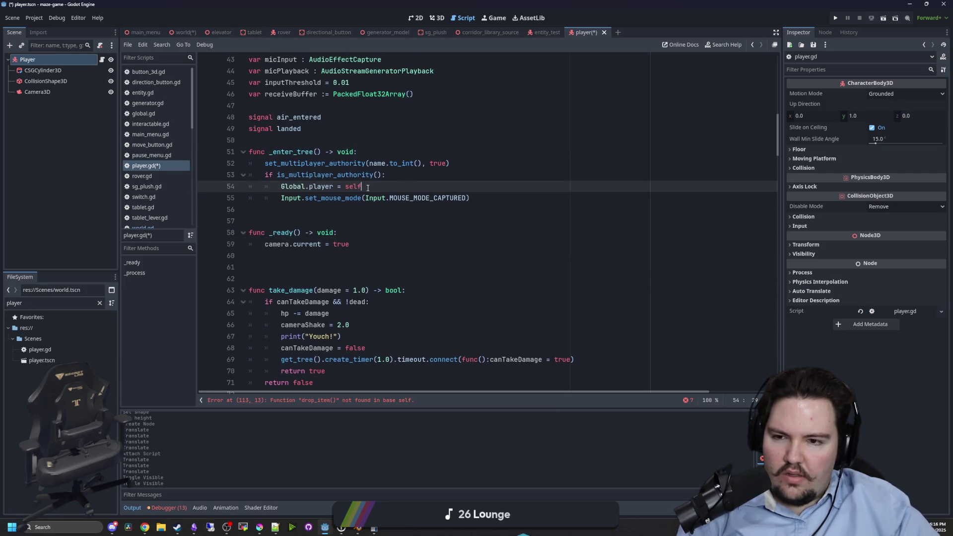
key(BackSpace)
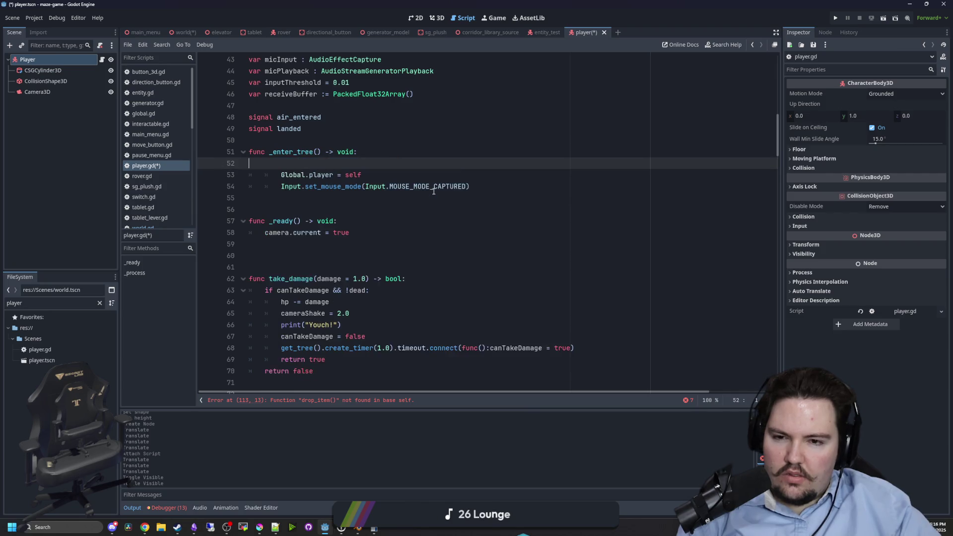
key(BackSpace)
drag(497, 175, 221, 172)
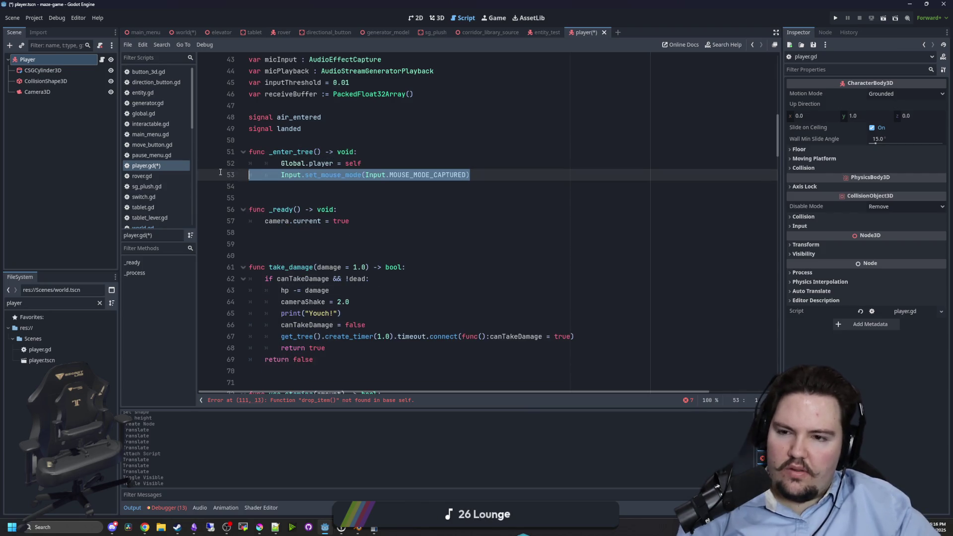
key(BackSpace)
key(BackSpace)
key(Home)
key(BackSpace)
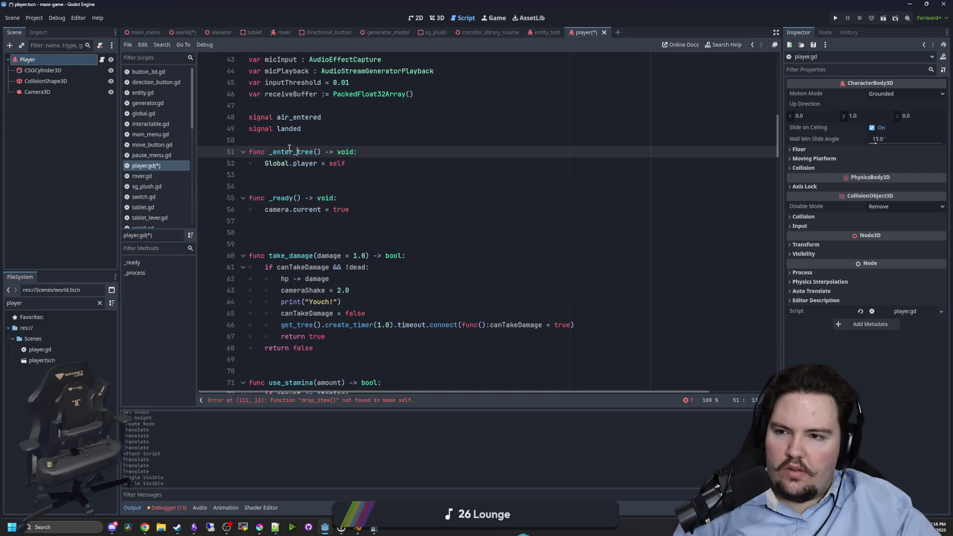
key(Up)
click(162, 115)
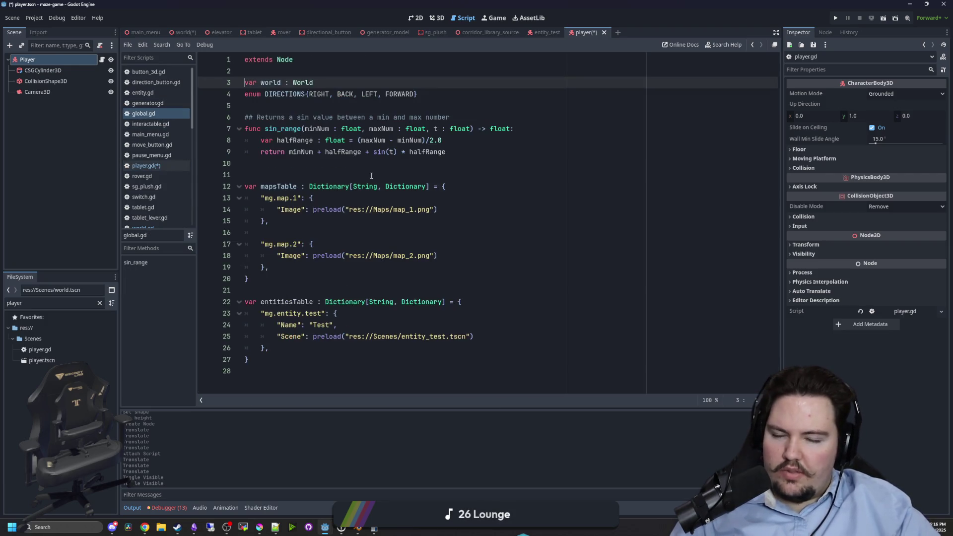
Declare 'var player : Player' below the DIRECTIONS enum in global.gd.
click(294, 106)
click(300, 175)
click(295, 106)
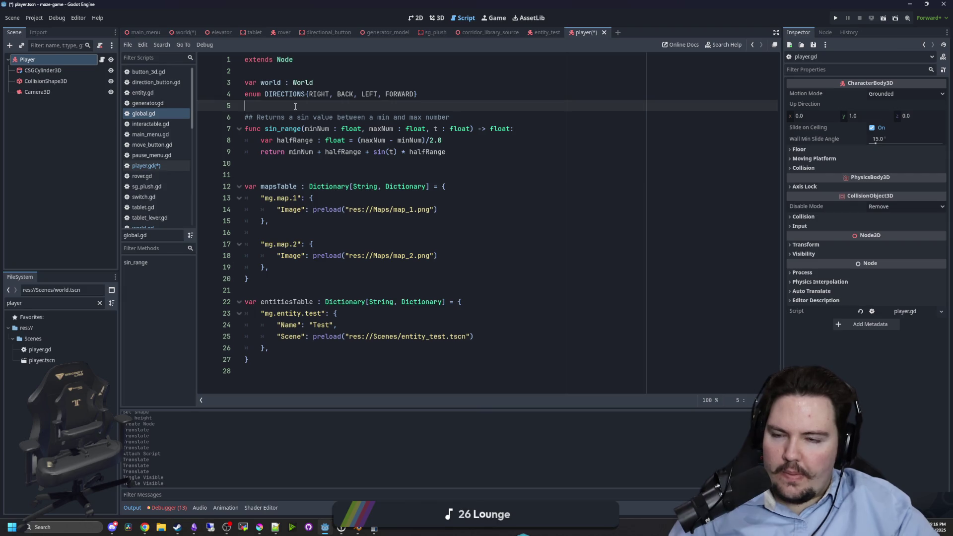
key(Return)
key(Up)
text(v)
text(er : Player)
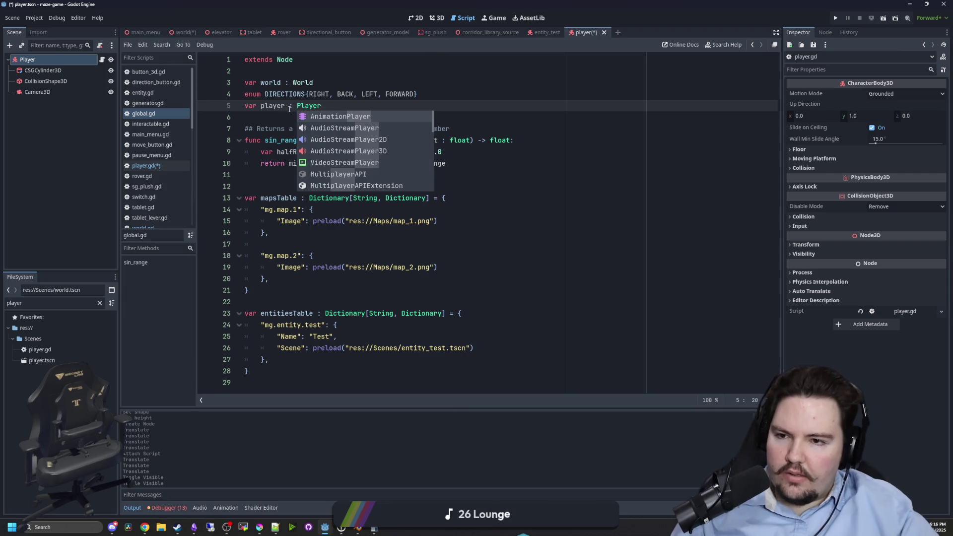
In player.gd, delete the drop_item action check and call.
click(160, 165)
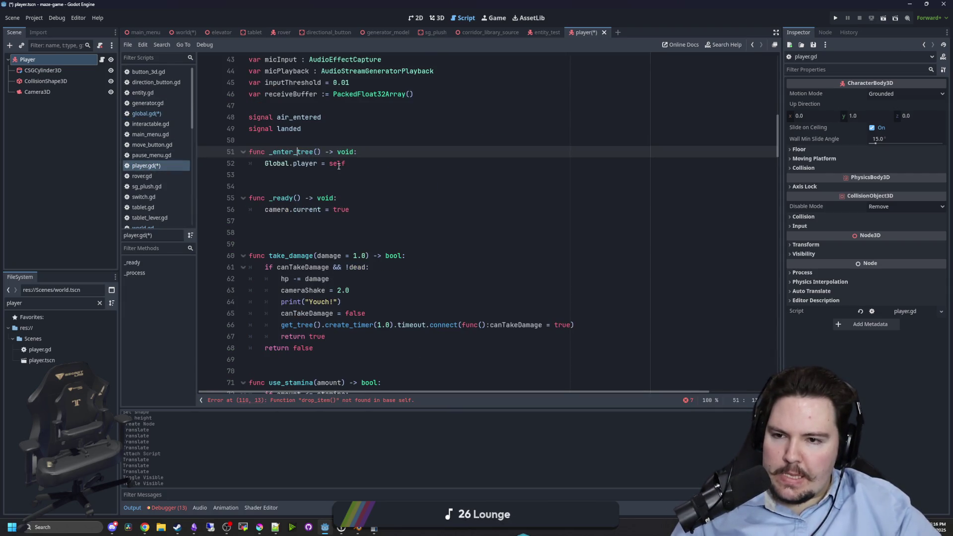
click(348, 401)
drag(341, 221, 223, 212)
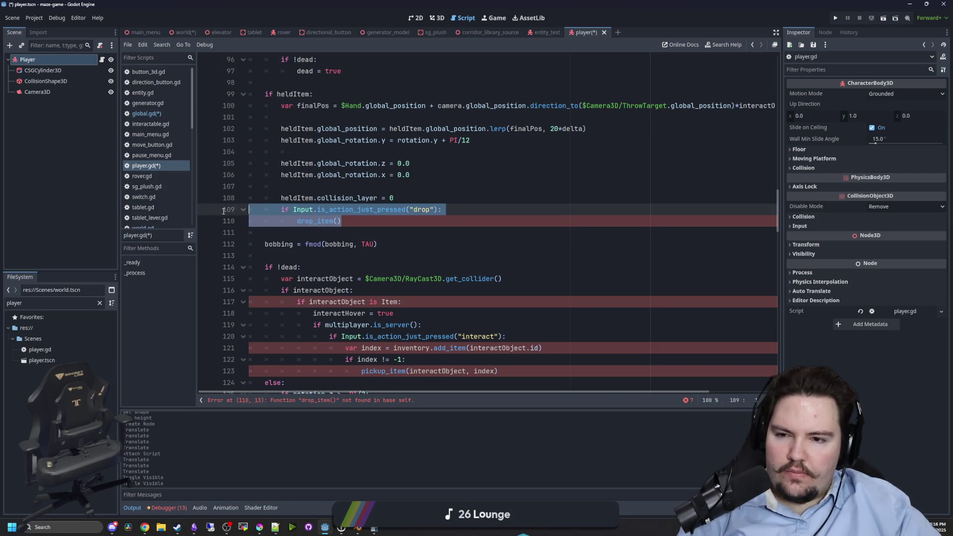
key(BackSpace)
key(BackSpace)
Delete the hotbar and held-item switching input code.
scroll(403, 210, down, 4)
scroll(403, 210, down, 8)
click(408, 187)
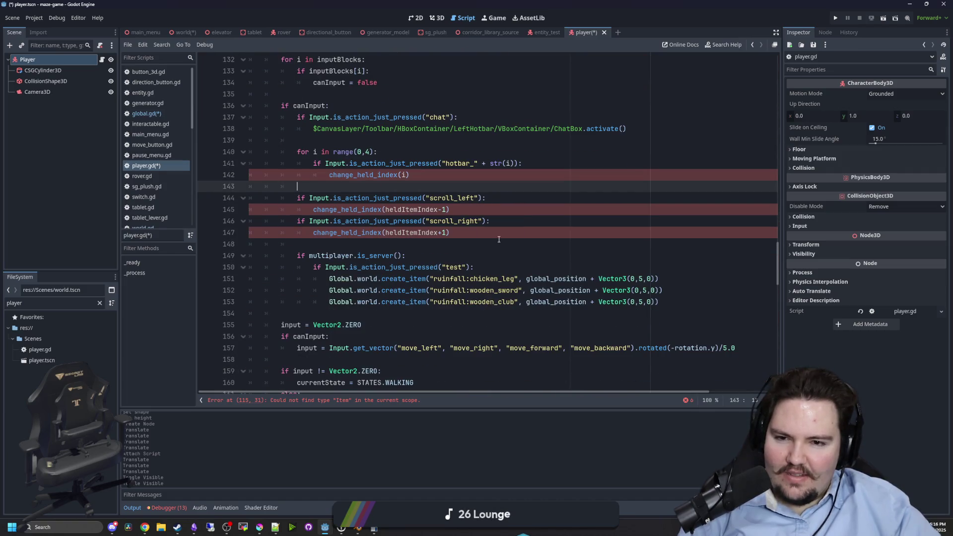
mouse_move(476, 243)
mouse_down()
mouse_move(397, 163)
mouse_move(149, 155)
mouse_up()
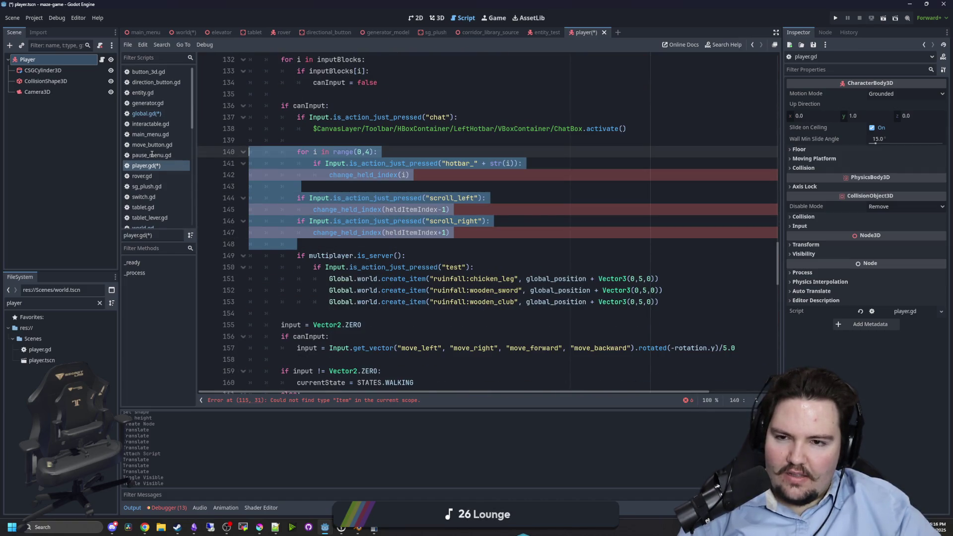
key(BackSpace)
key(BackSpace)
Delete the item pickup interaction block that uses the Item type.
scroll(367, 194, down, 20)
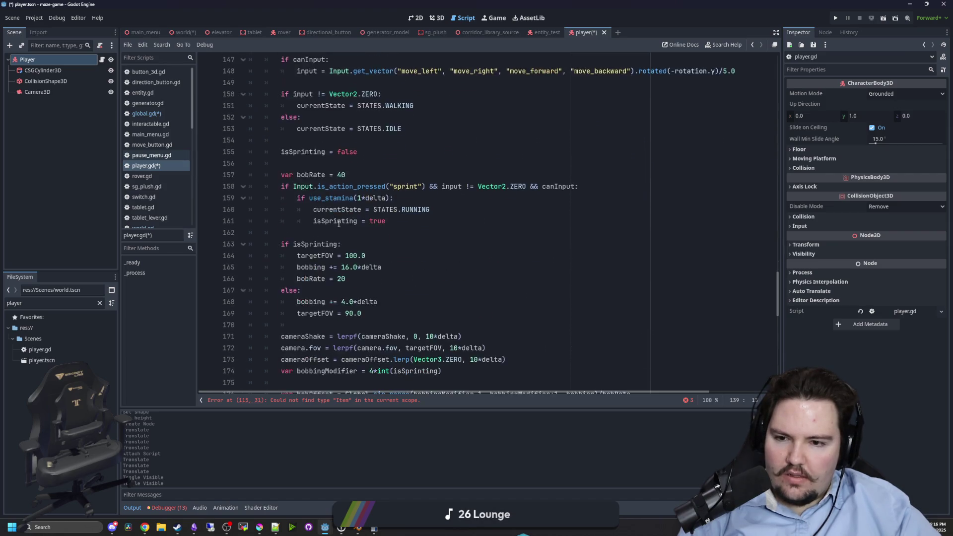
click(369, 401)
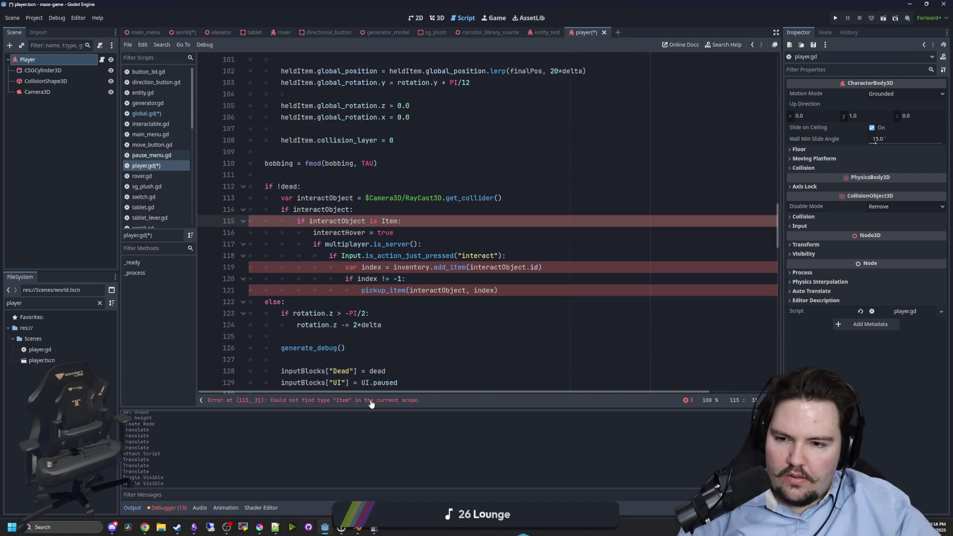
click(442, 181)
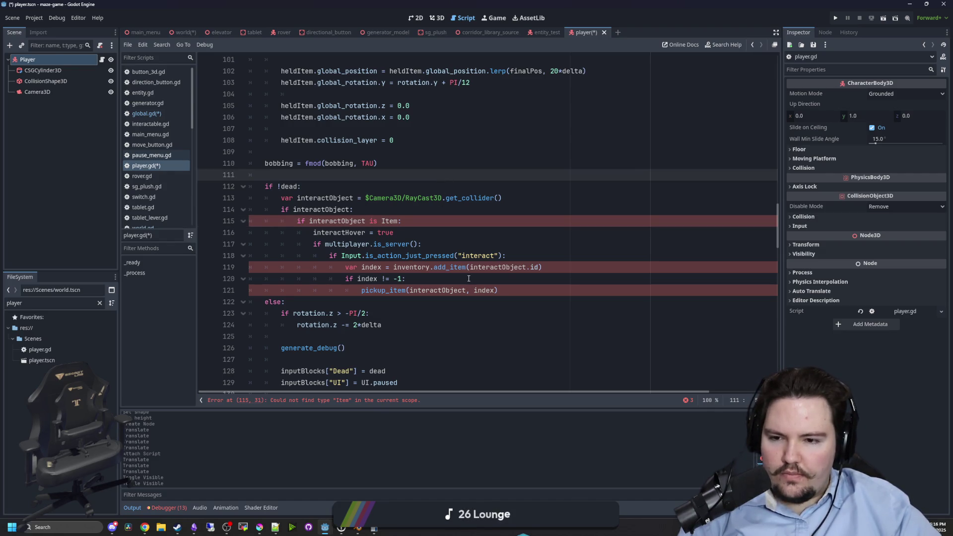
mouse_move(506, 291)
mouse_down()
mouse_move(298, 278)
mouse_move(194, 210)
mouse_up()
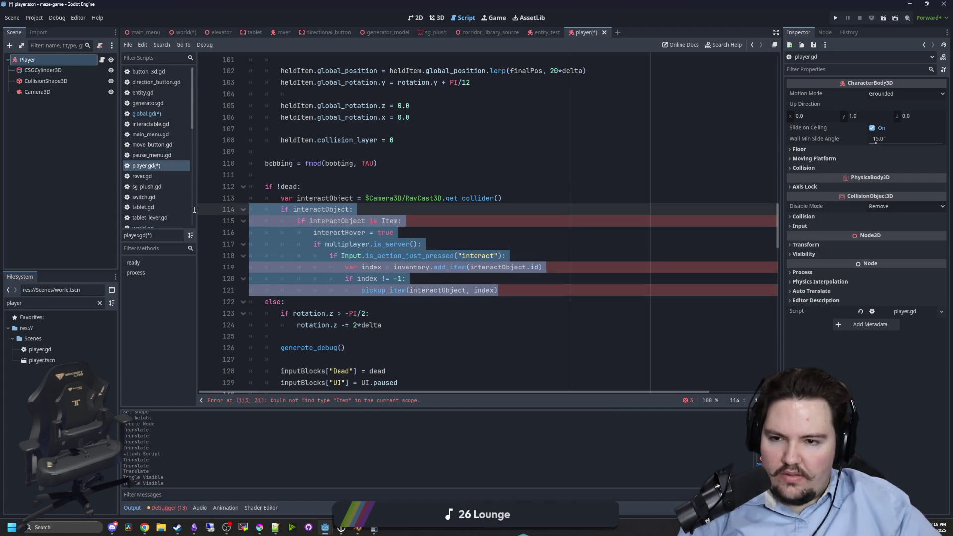
key(BackSpace)
key(BackSpace)
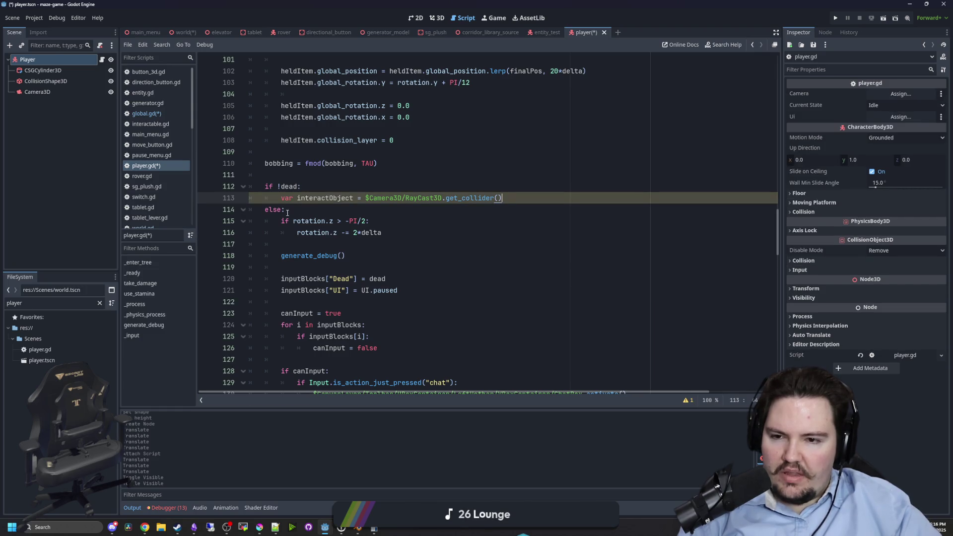
Remove the generate_debug function and its remaining call.
scroll(352, 243, down, 2)
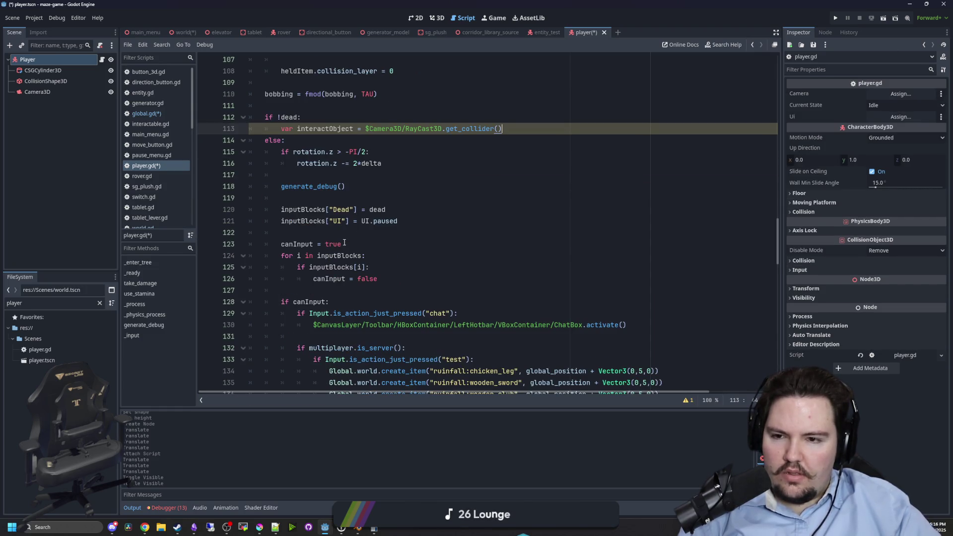
scroll(348, 242, down, 2)
scroll(344, 242, up, 4)
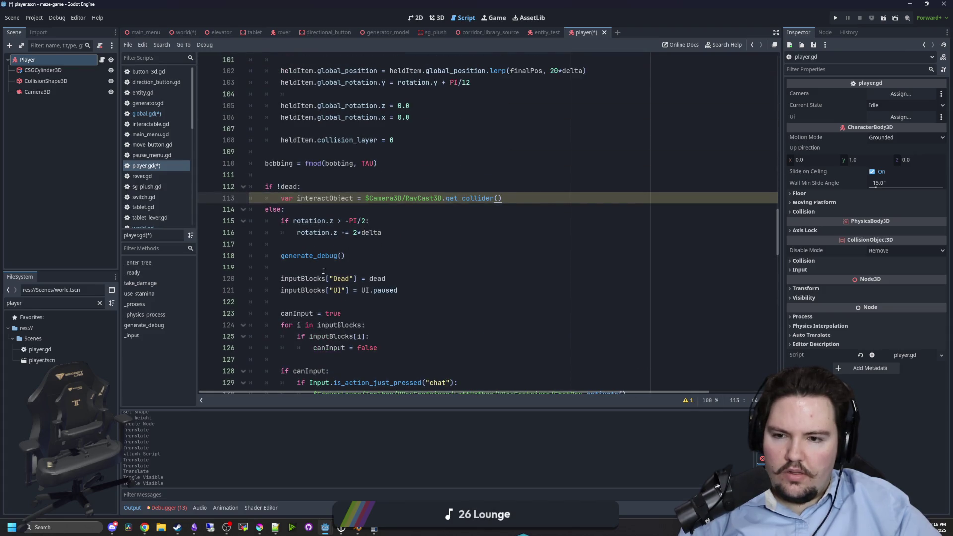
mouse_move(778, 232)
mouse_down()
mouse_move(760, 356)
mouse_move(778, 356)
mouse_move(777, 338)
mouse_move(775, 374)
mouse_up()
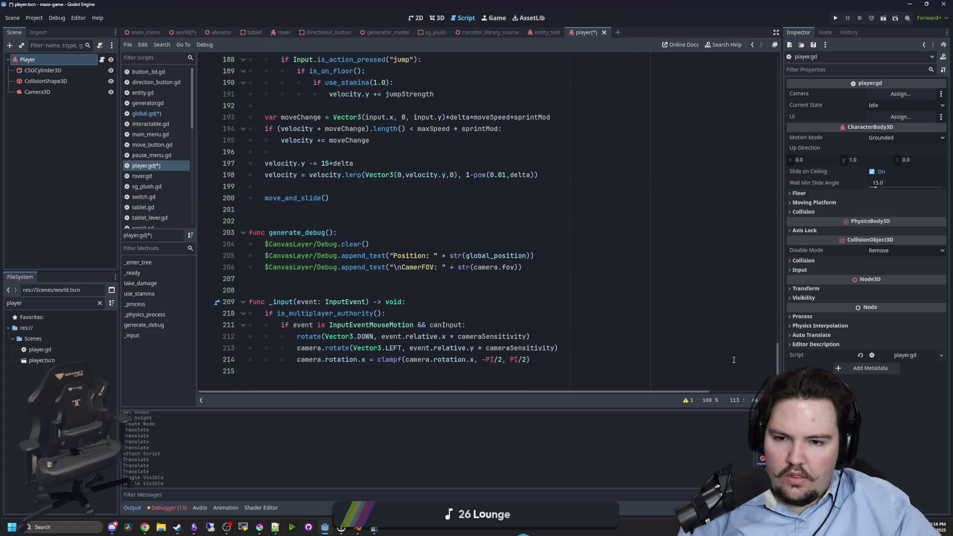
click(386, 279)
drag(542, 276, 249, 232)
key(BackSpace)
key(BackSpace)
key(BackSpace)
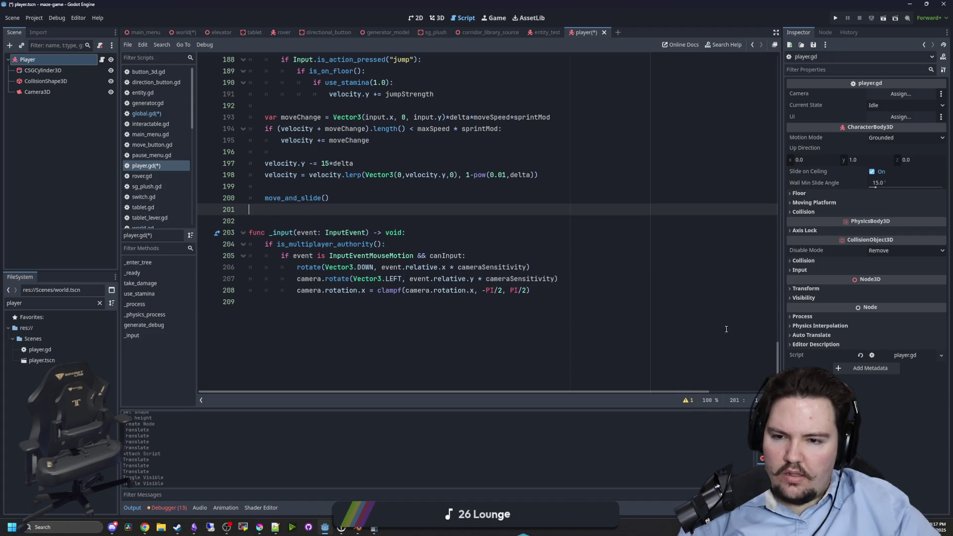
scroll(723, 328, up, 5)
scroll(546, 298, down, 3)
click(362, 400)
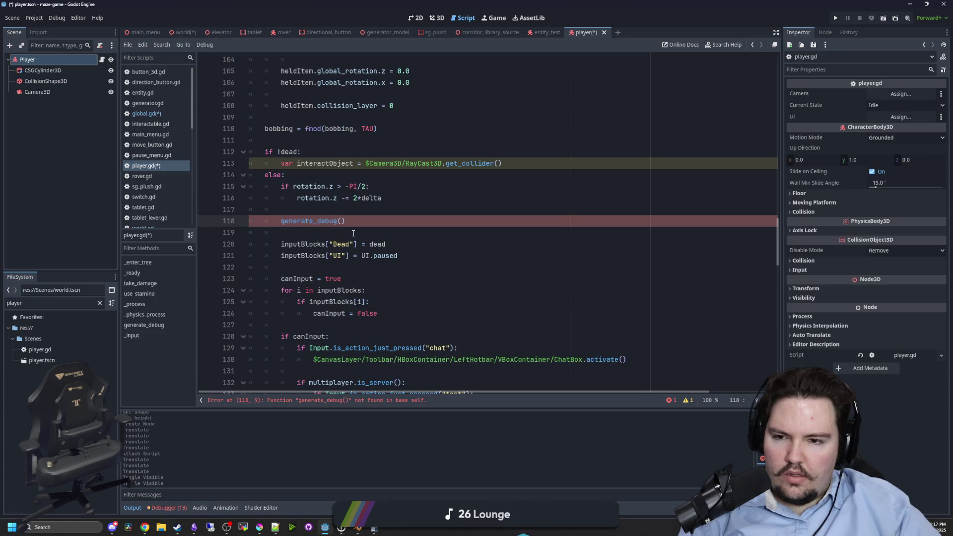
drag(346, 221, 383, 198)
key(BackSpace)
Save the scene and scripts with Ctrl+S.
scroll(609, 286, up, 5)
scroll(609, 286, up, 10)
scroll(497, 223, up, 16)
click(315, 232)
key(ctrl+s)
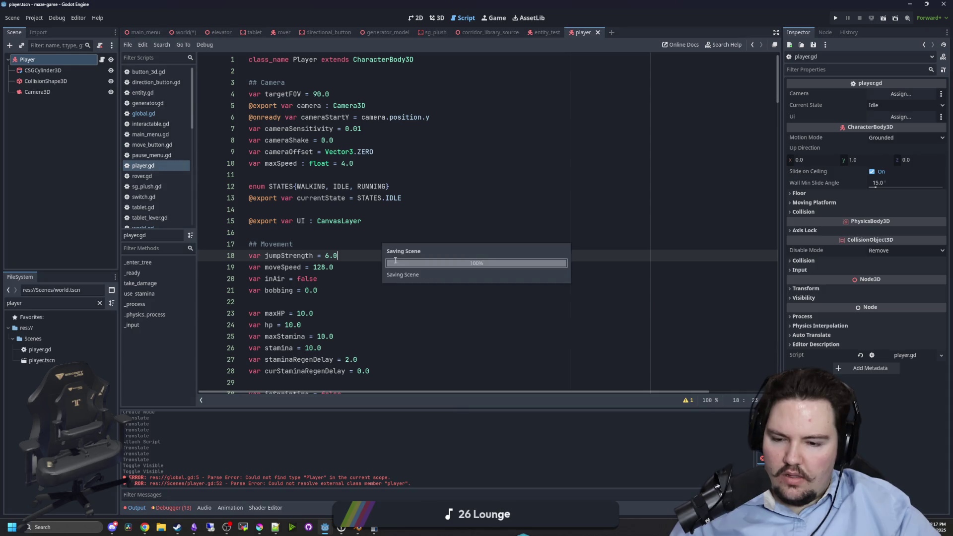
click(143, 113)
click(304, 178)
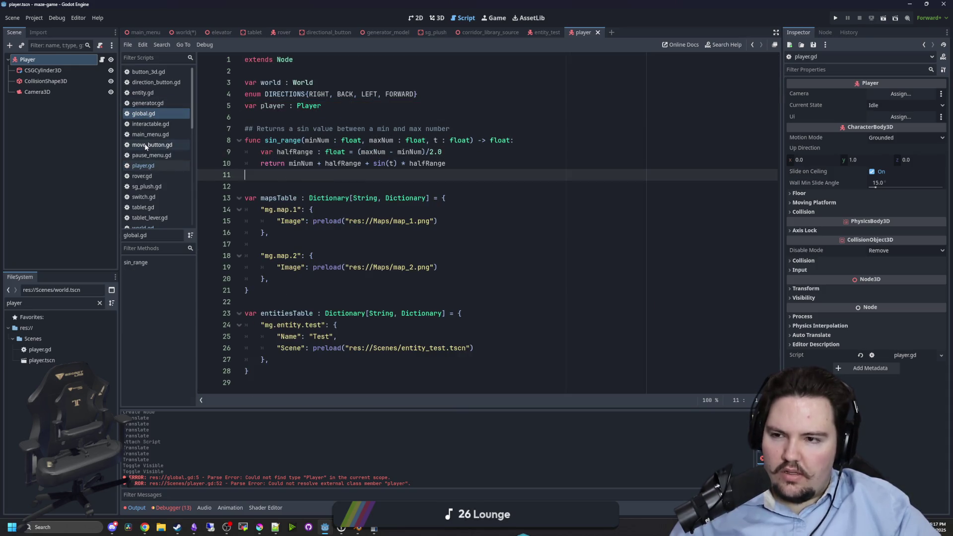
click(143, 166)
click(364, 186)
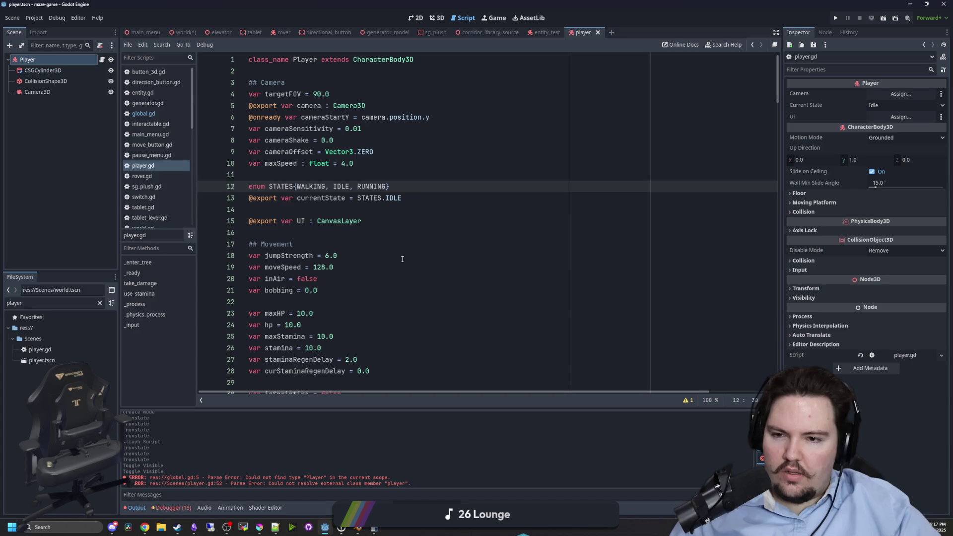
click(391, 221)
key(shift+Home)
key(BackSpace)
key(BackSpace)
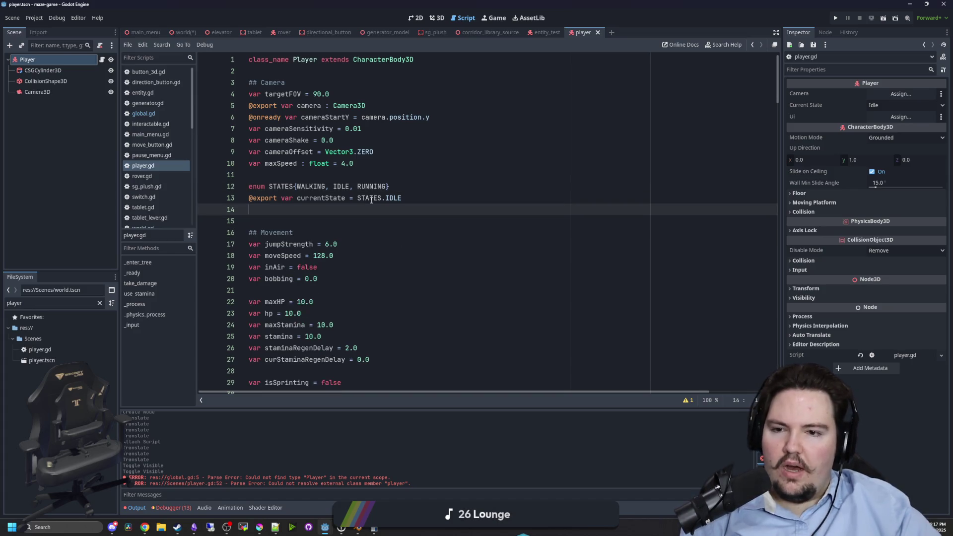
key(Delete)
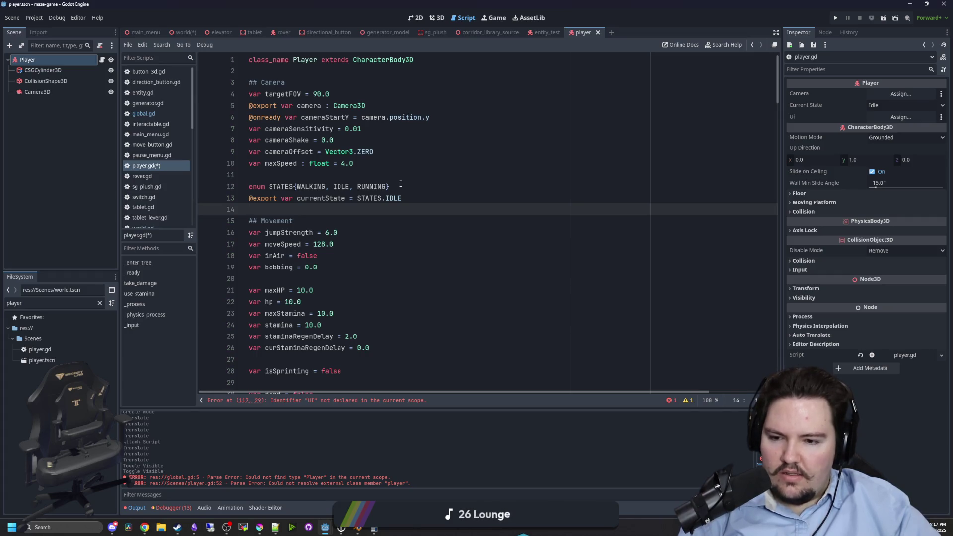
Delete the STATES enum and currentState variable, then jump to the UI.paused error.
drag(426, 198, 249, 186)
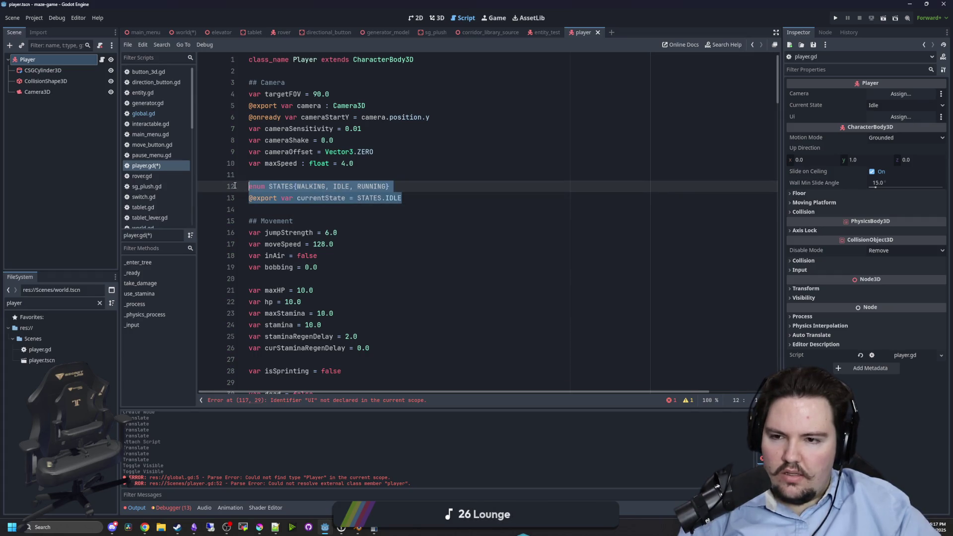
key(BackSpace)
key(BackSpace)
key(BackSpace)
click(283, 177)
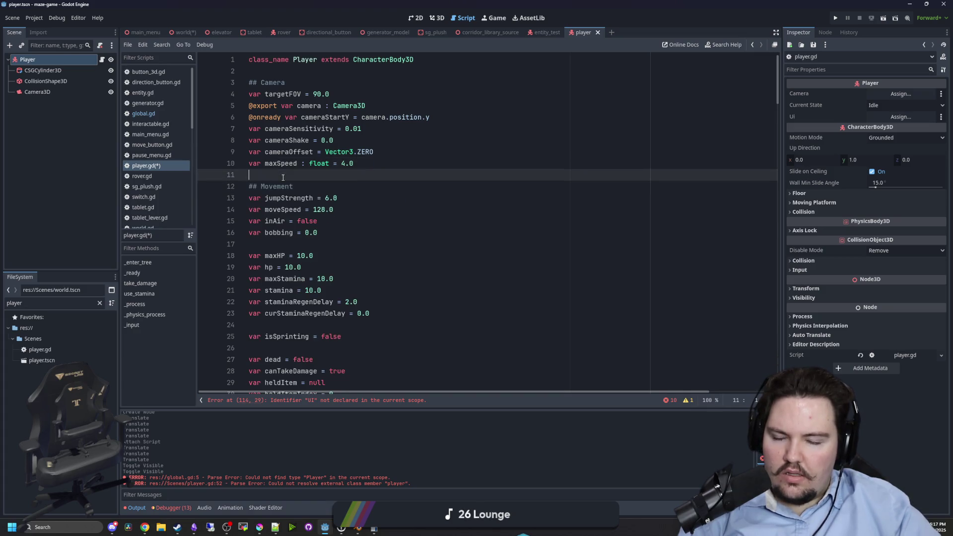
click(372, 400)
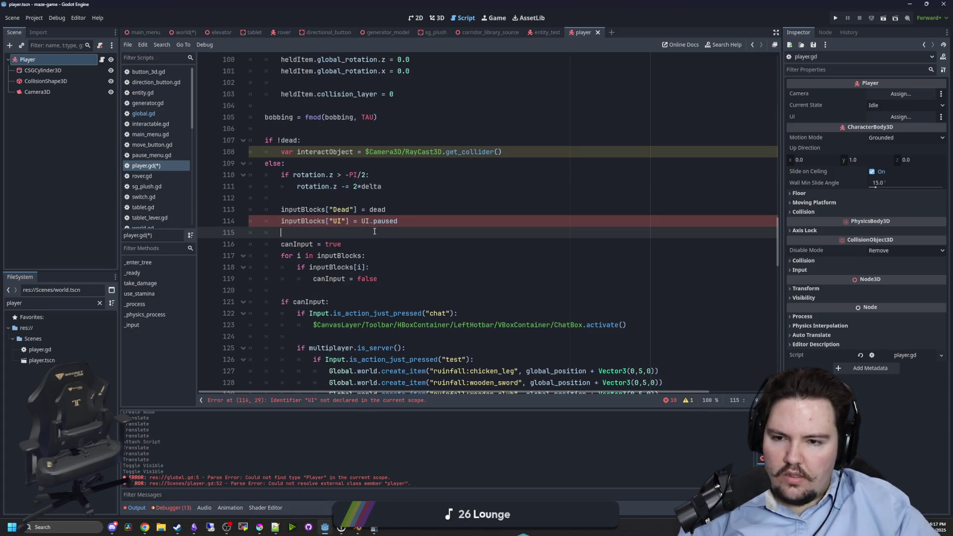